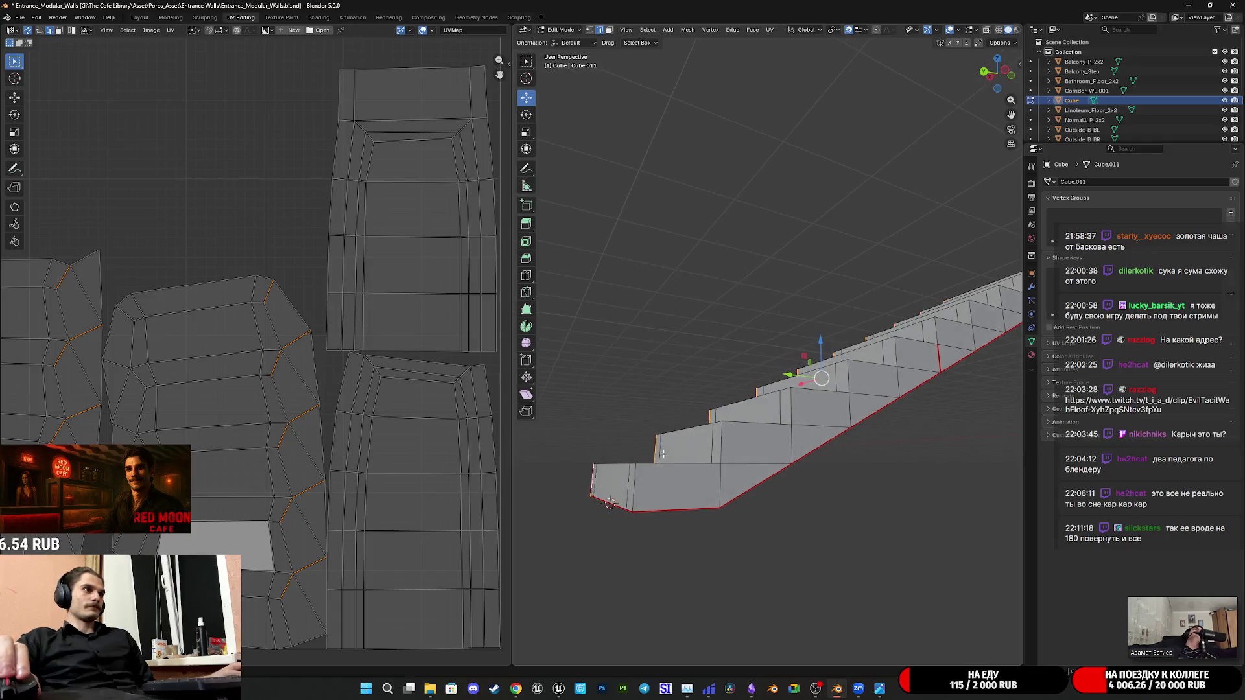
Mark the stair steps' vertical corner edges as UV seams
click(595, 497)
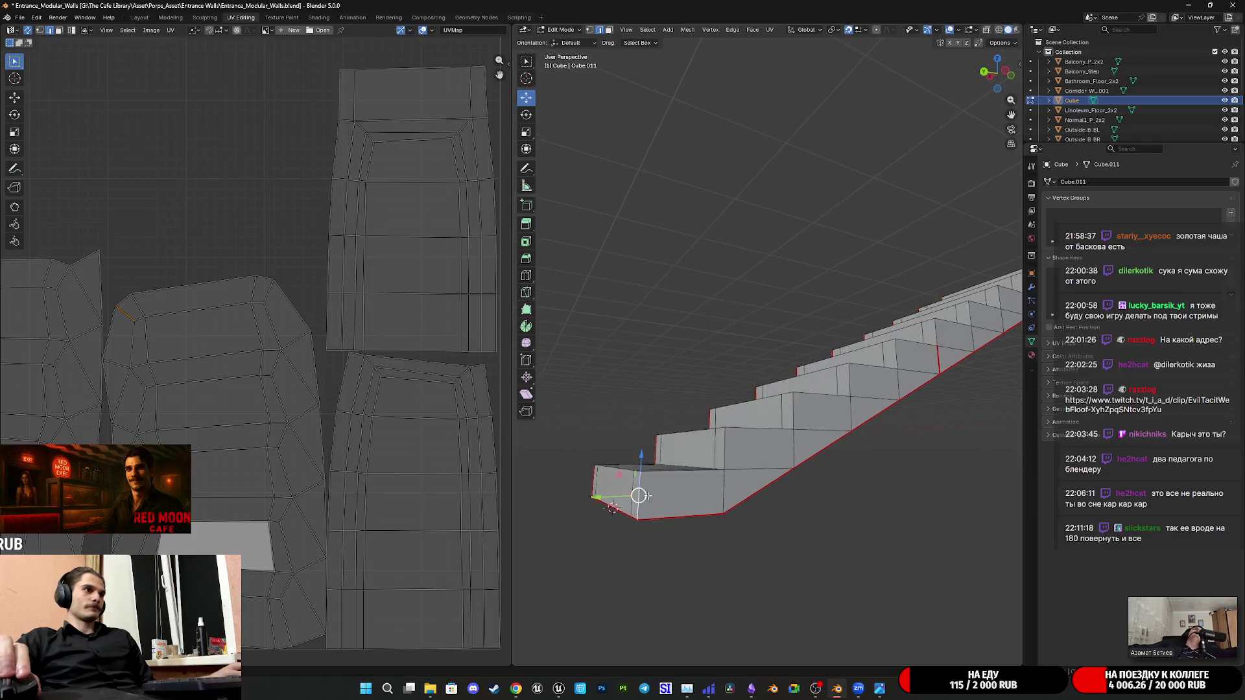
click(698, 489)
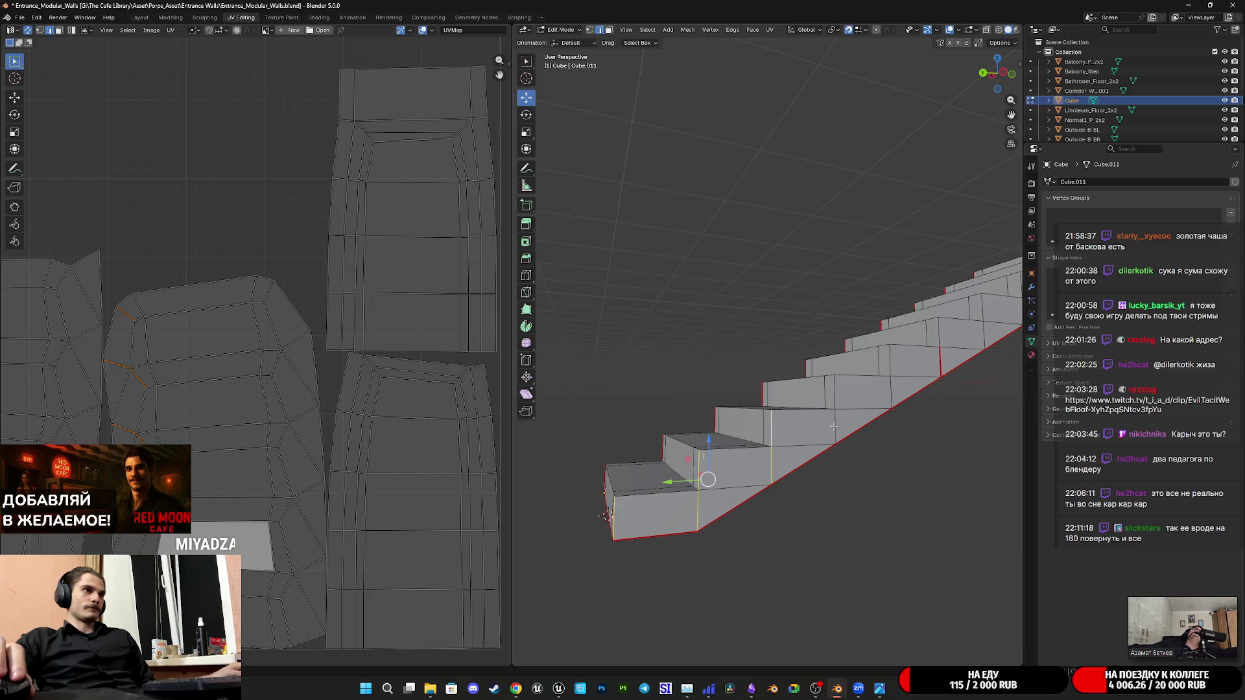
middle_drag(839, 393, 861, 430)
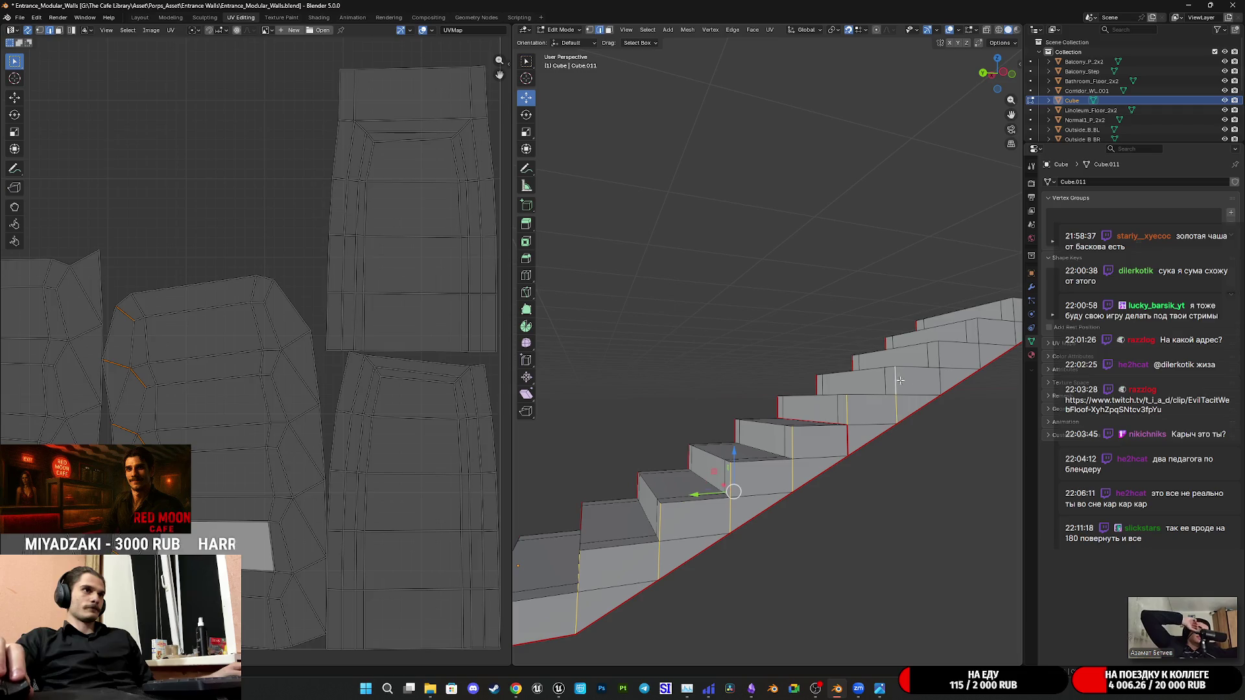
scroll(936, 353, up, 5)
scroll(681, 419, down, 8)
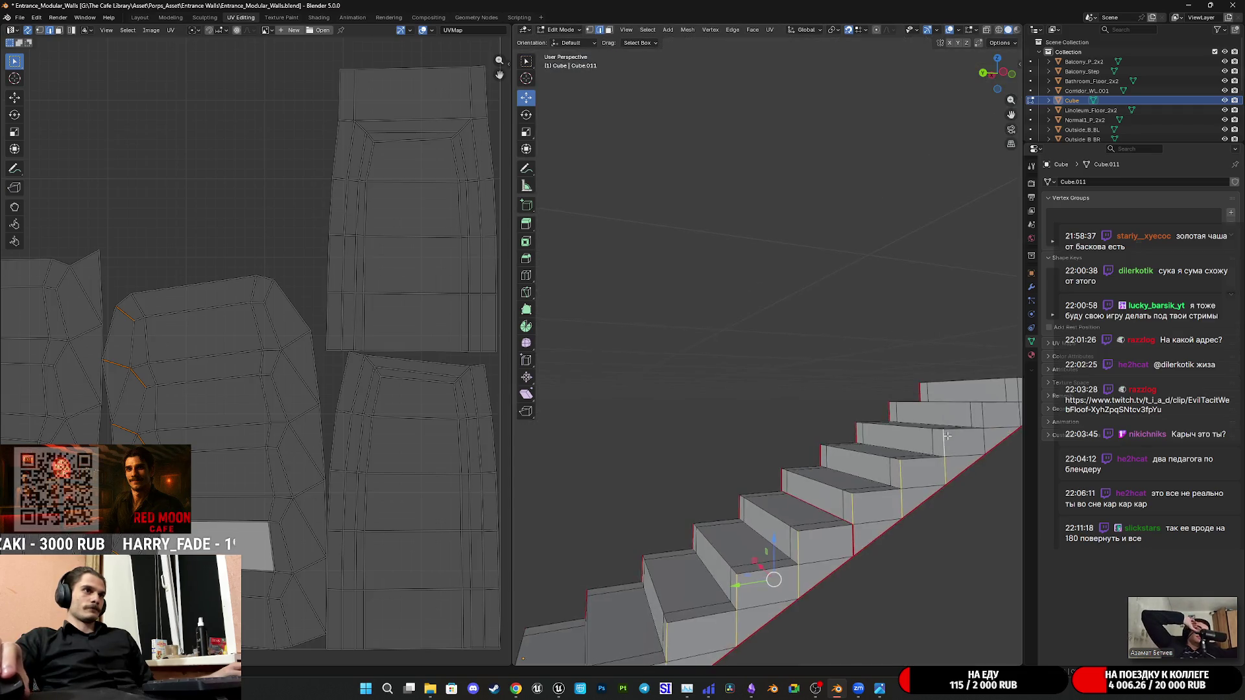
scroll(662, 423, up, 3)
scroll(651, 424, up, 3)
scroll(682, 443, down, 2)
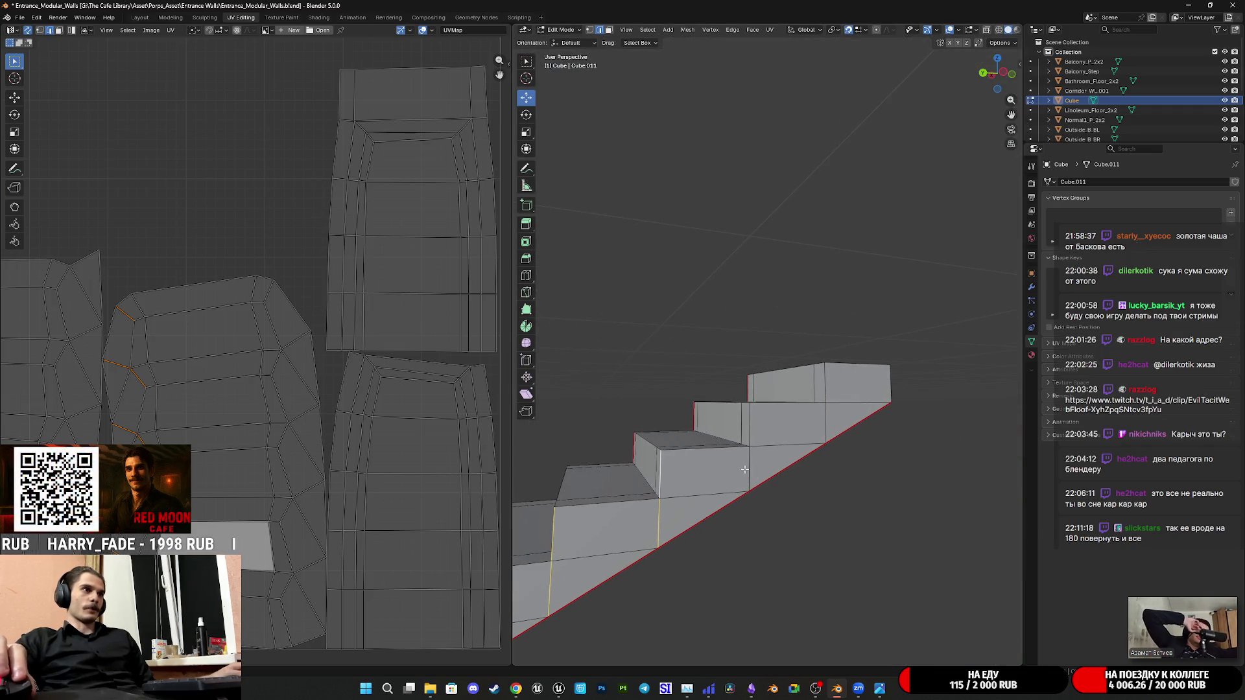
right_click(828, 381)
click(827, 380)
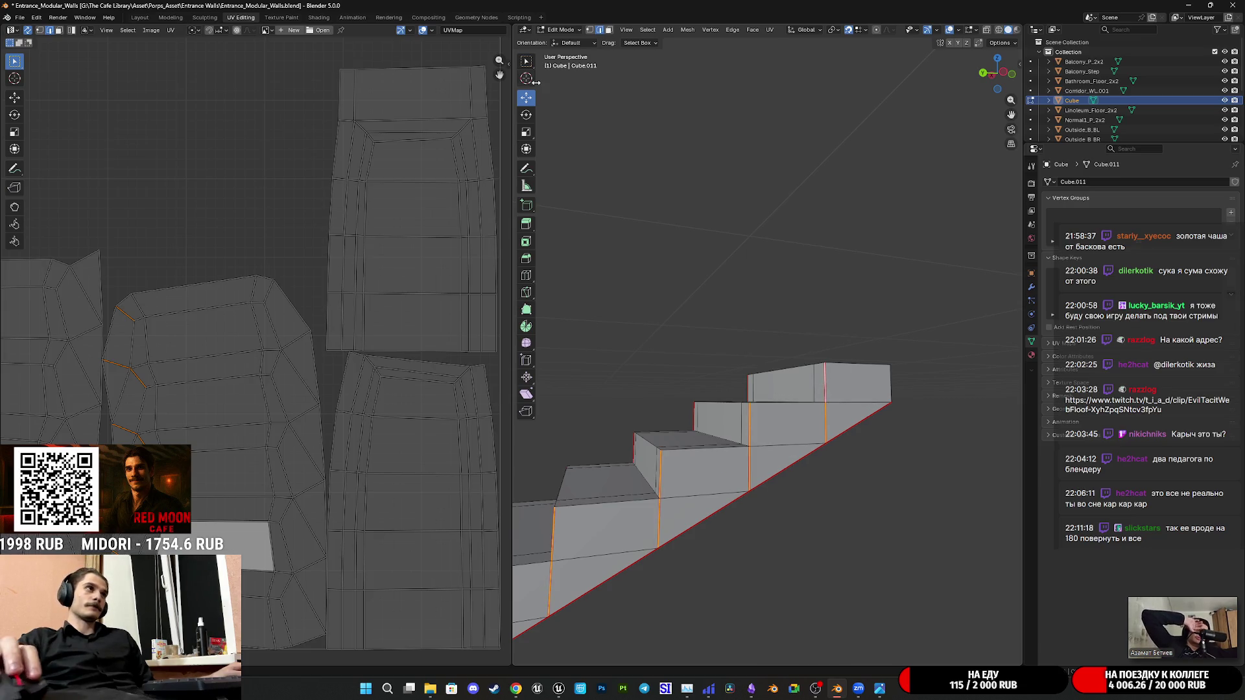
Select a riser face and extend to the whole connected stair mesh
click(608, 31)
click(765, 440)
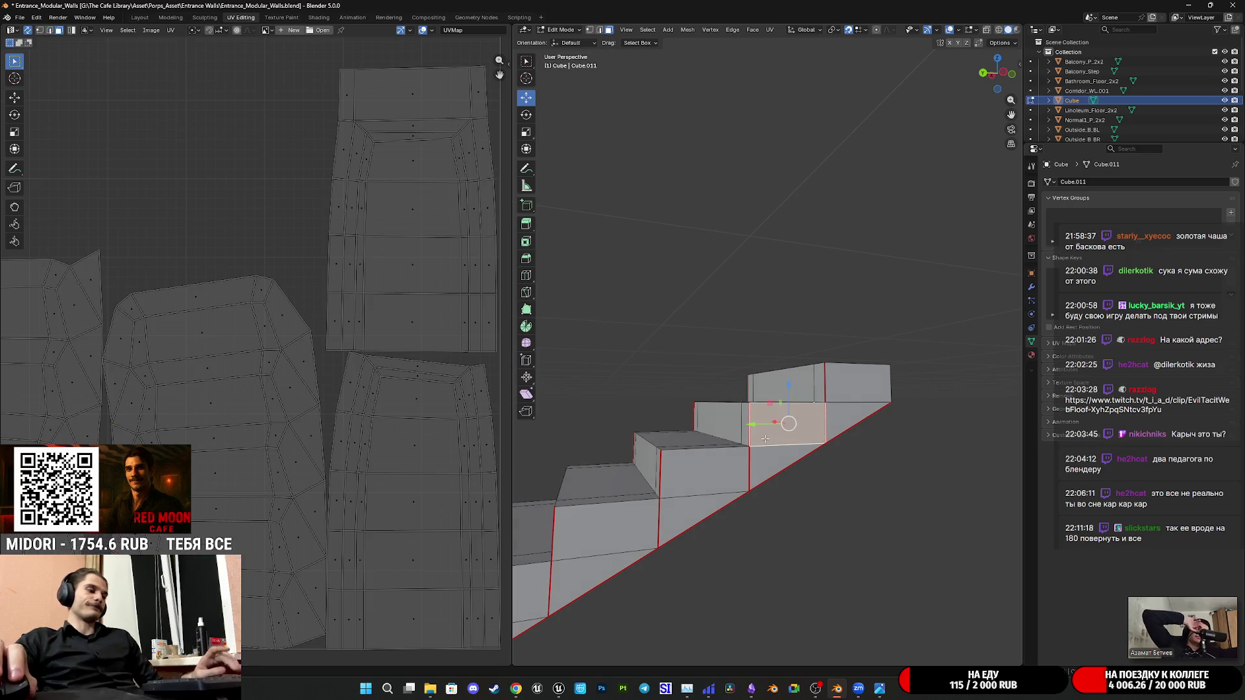
key(ctrl+l)
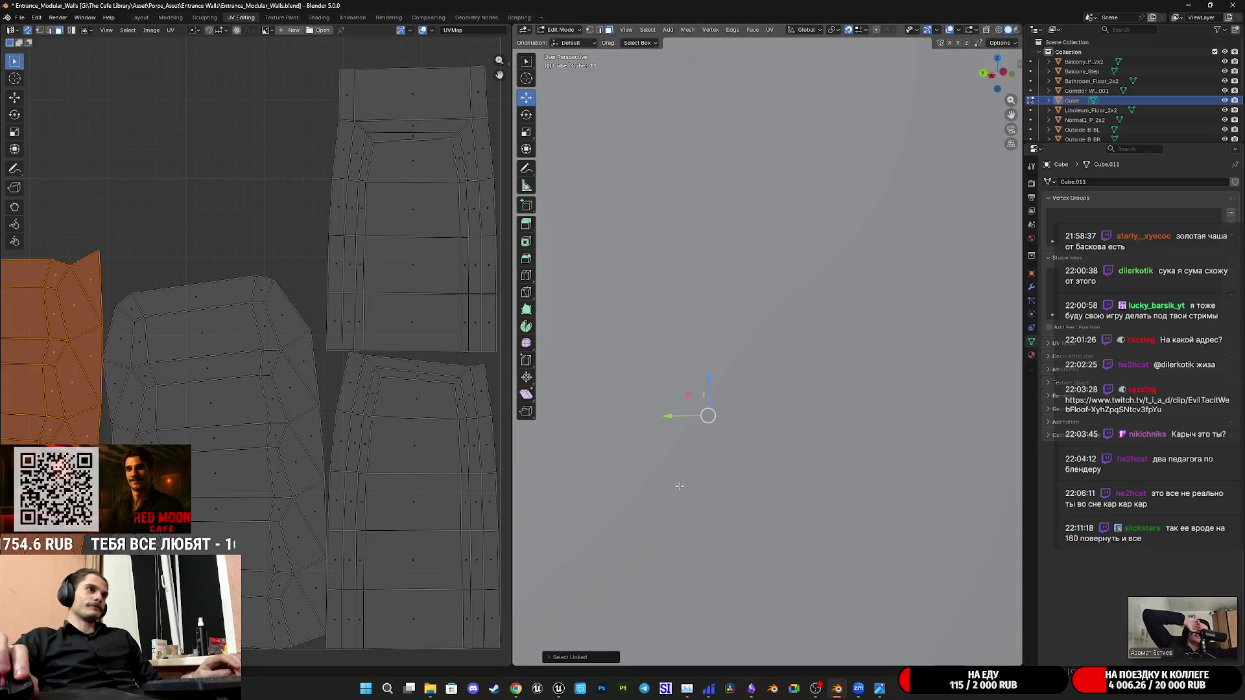
Unwrap the full stair mesh along the new seams and view the resulting UV islands
mouse_move(689, 465)
middle_down()
mouse_move(720, 487)
mouse_move(819, 293)
middle_up()
scroll(720, 486, down, 3)
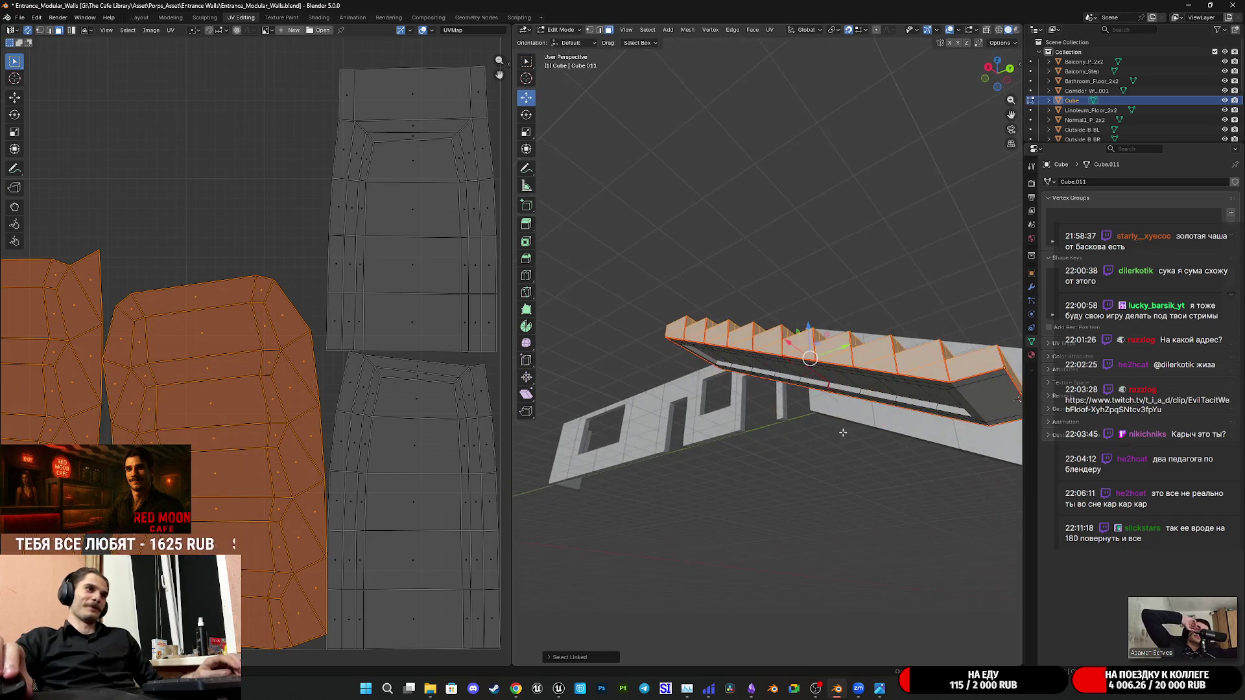
key(l)
key(l)
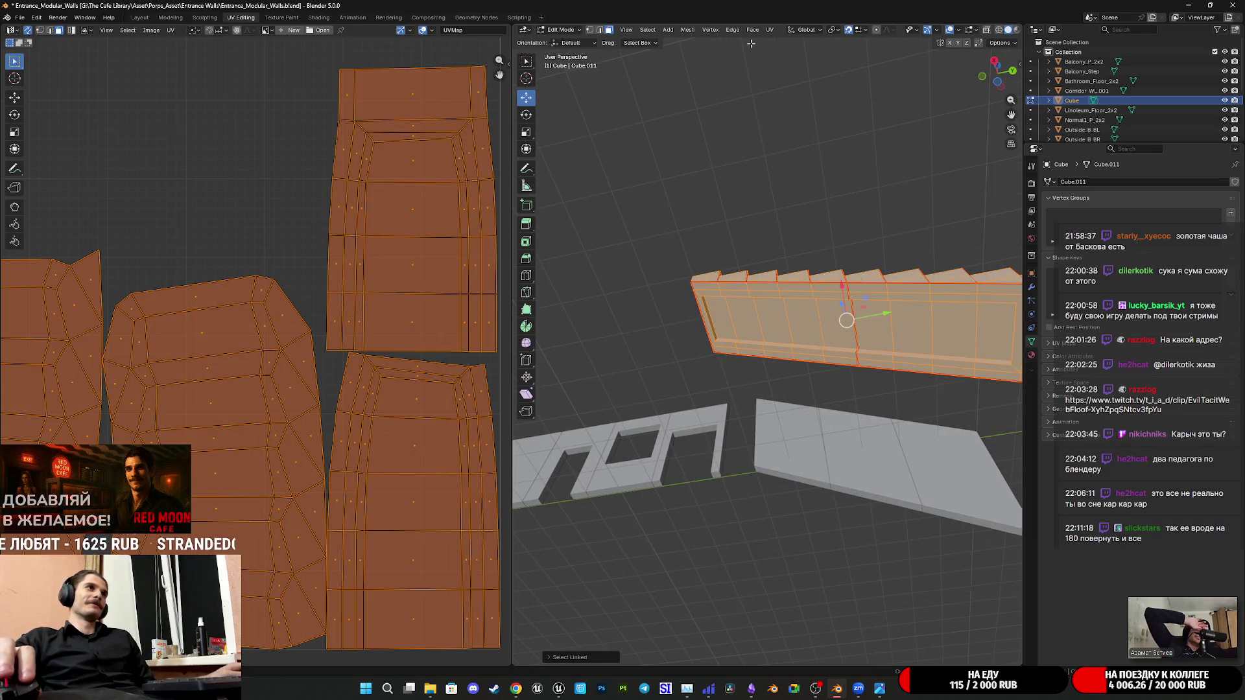
click(769, 30)
click(806, 41)
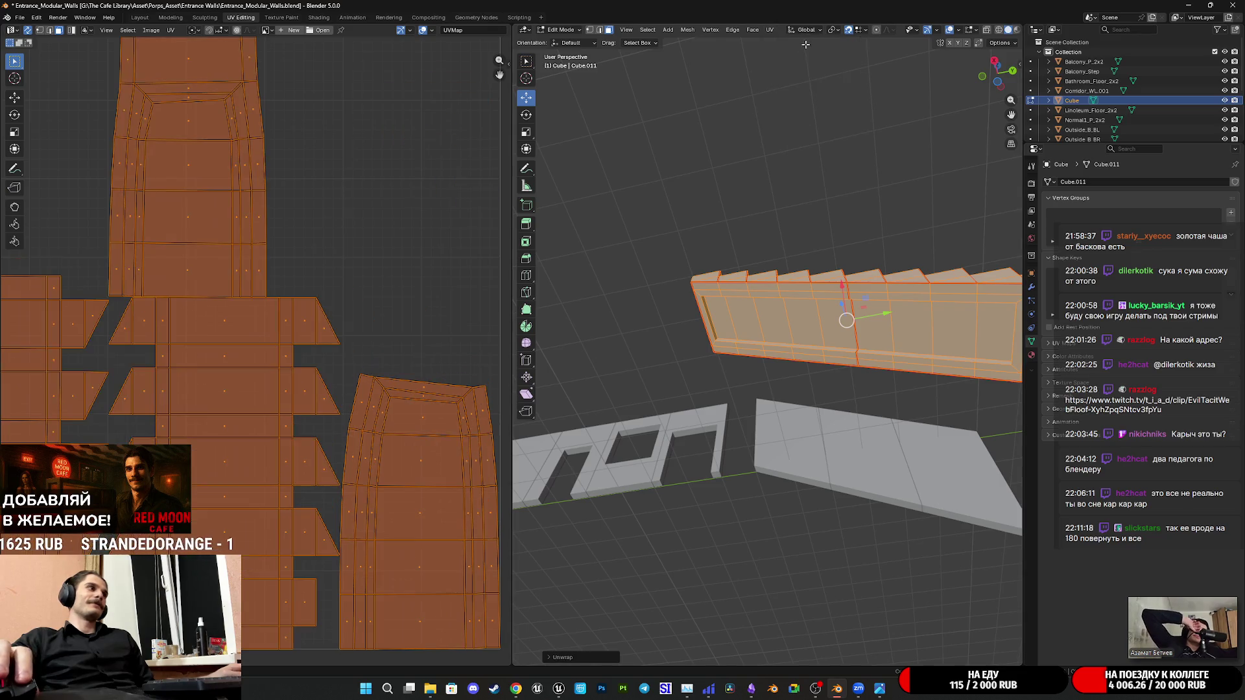
scroll(272, 390, down, 2)
scroll(281, 388, up, 2)
middle_drag(268, 399, 353, 419)
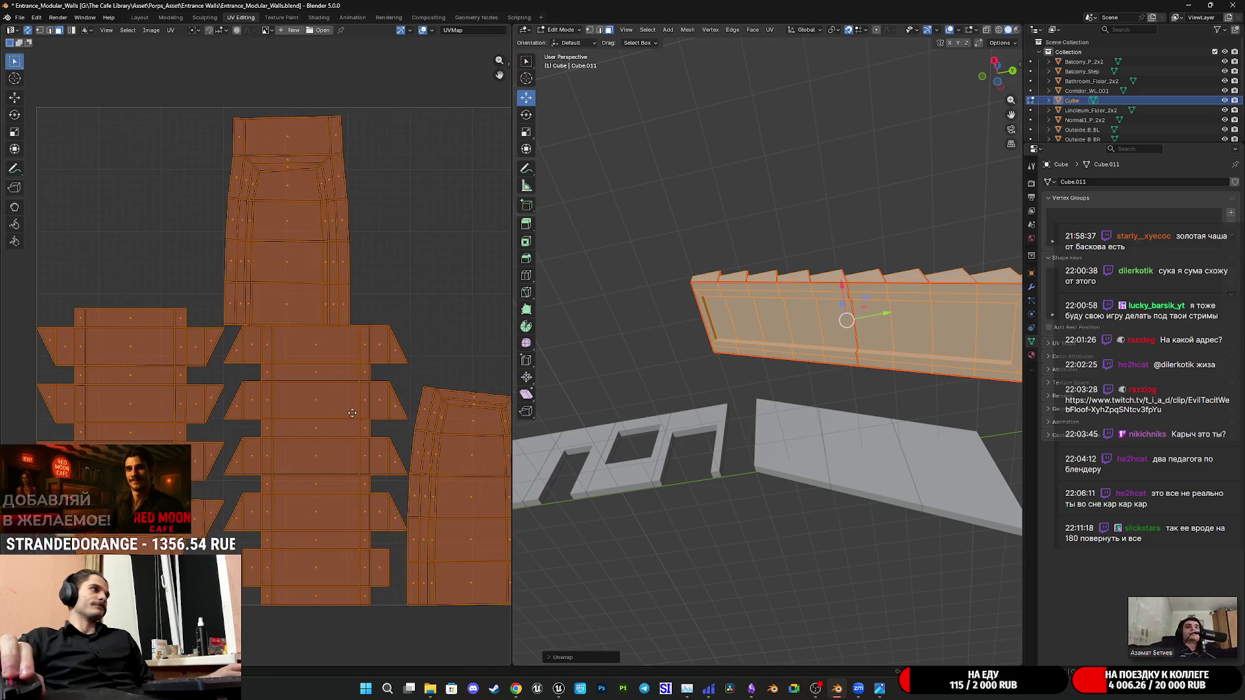
Orbit in on the steps and select the end face of the stairs
mouse_move(880, 363)
middle_down()
mouse_move(778, 473)
mouse_move(795, 387)
mouse_move(709, 403)
mouse_move(785, 421)
middle_up()
scroll(777, 474, up, 4)
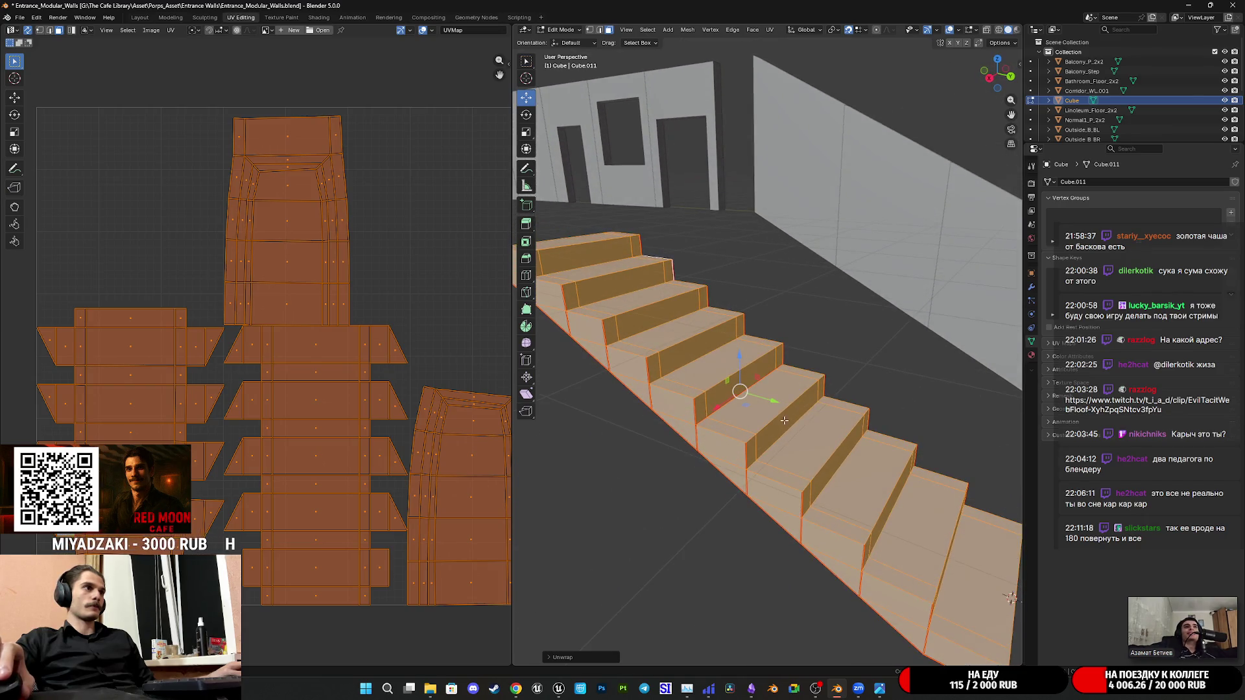
middle_drag(785, 420, 768, 349)
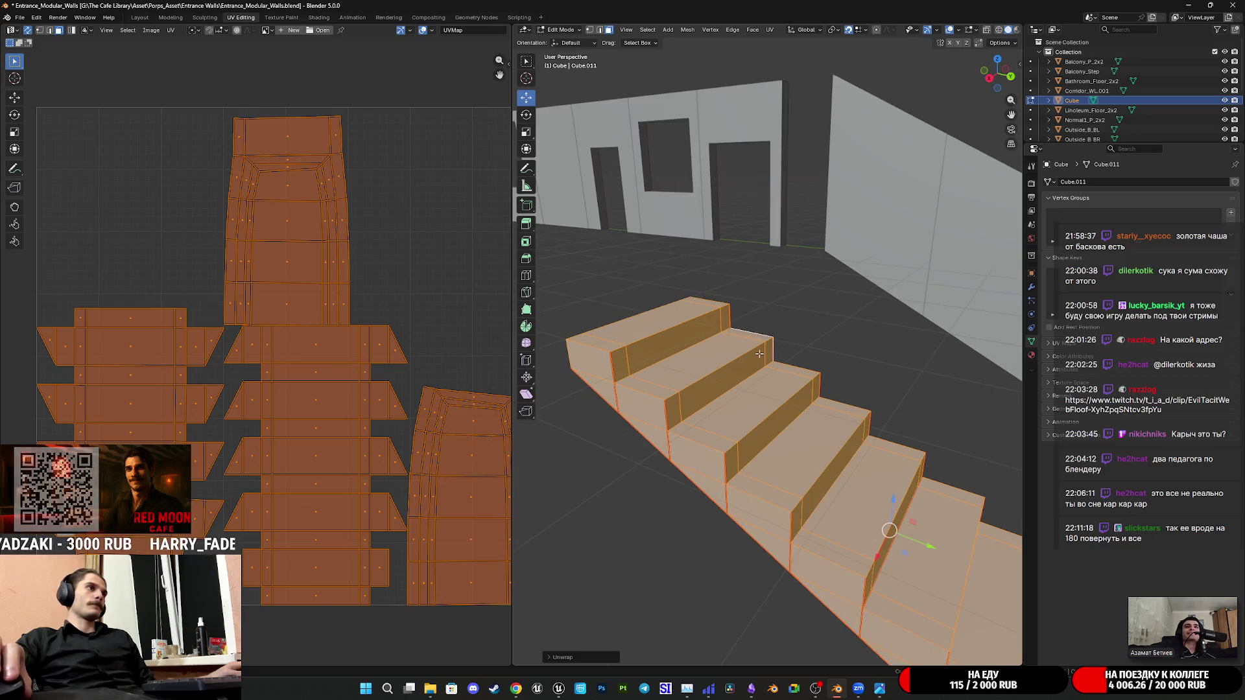
click(590, 361)
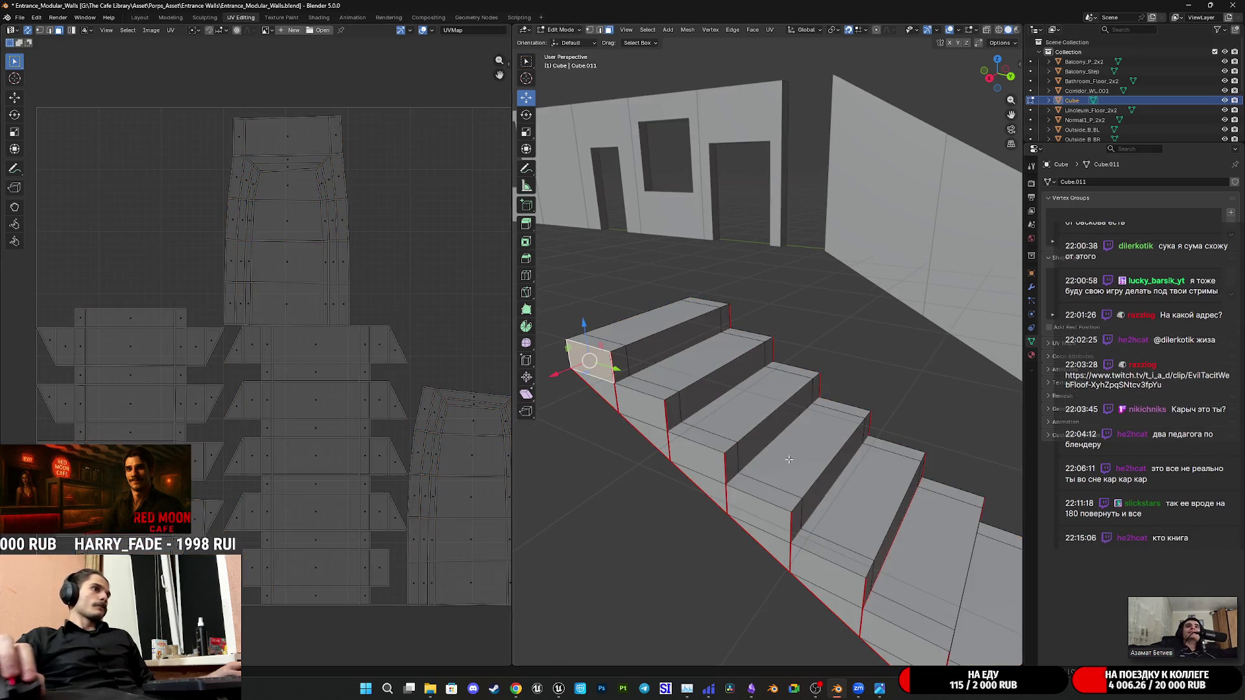
scroll(710, 431, up, 4)
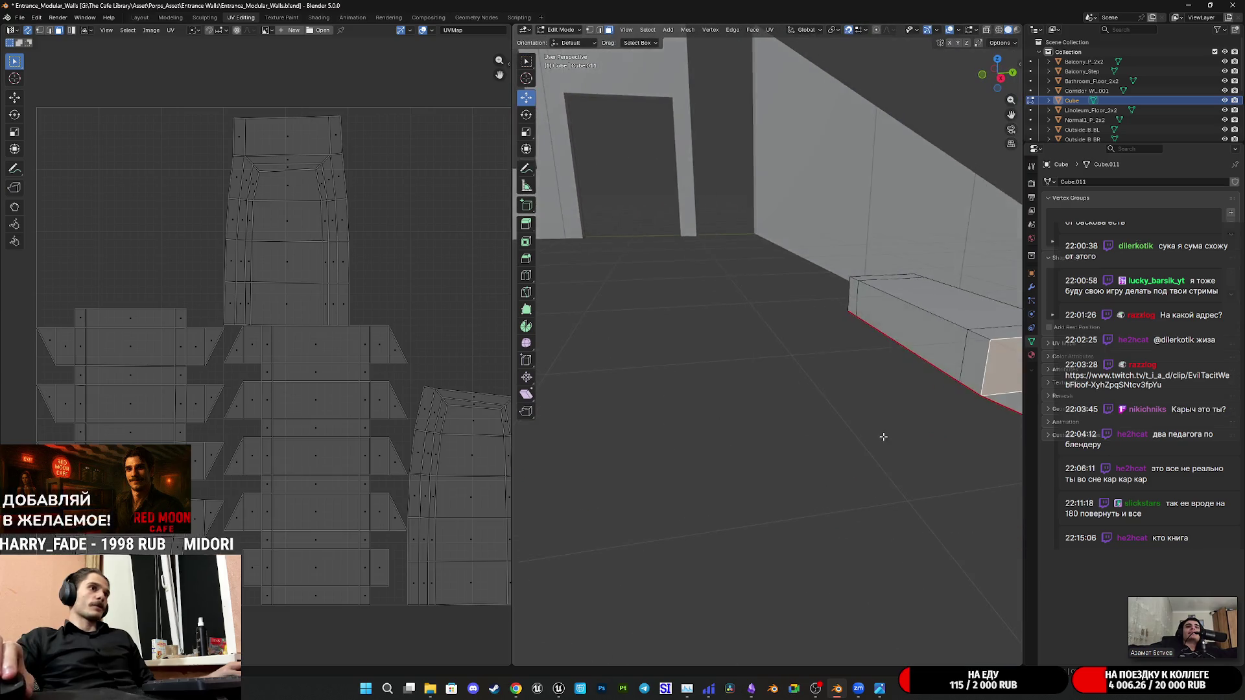
Mark seams along the edges where the tall end block meets the steps
middle_drag(711, 430, 642, 276)
click(608, 31)
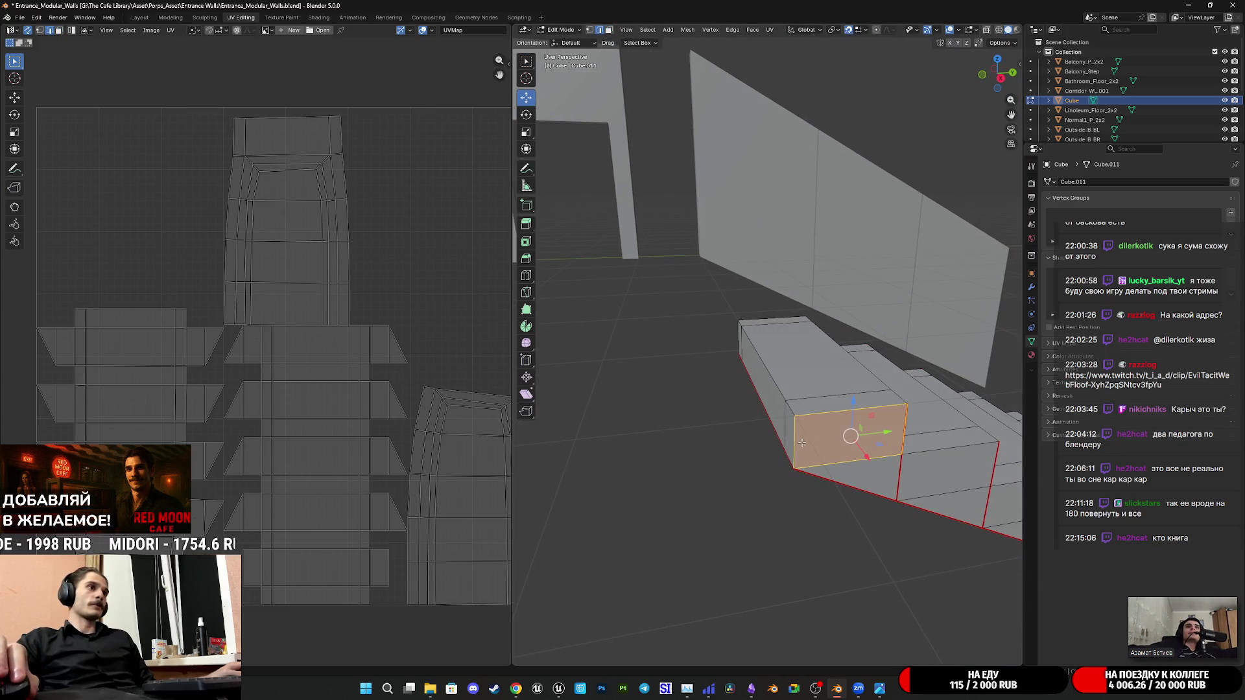
scroll(802, 443, down, 4)
middle_drag(802, 443, 804, 338)
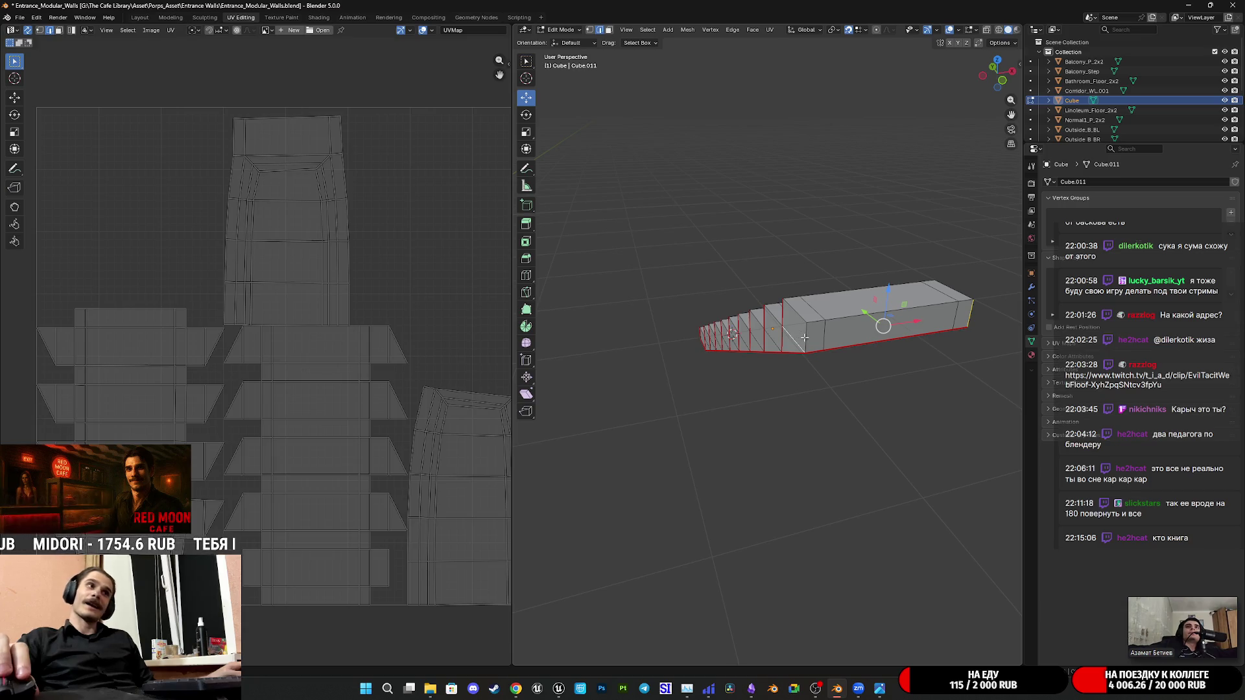
click(968, 312)
right_click(968, 312)
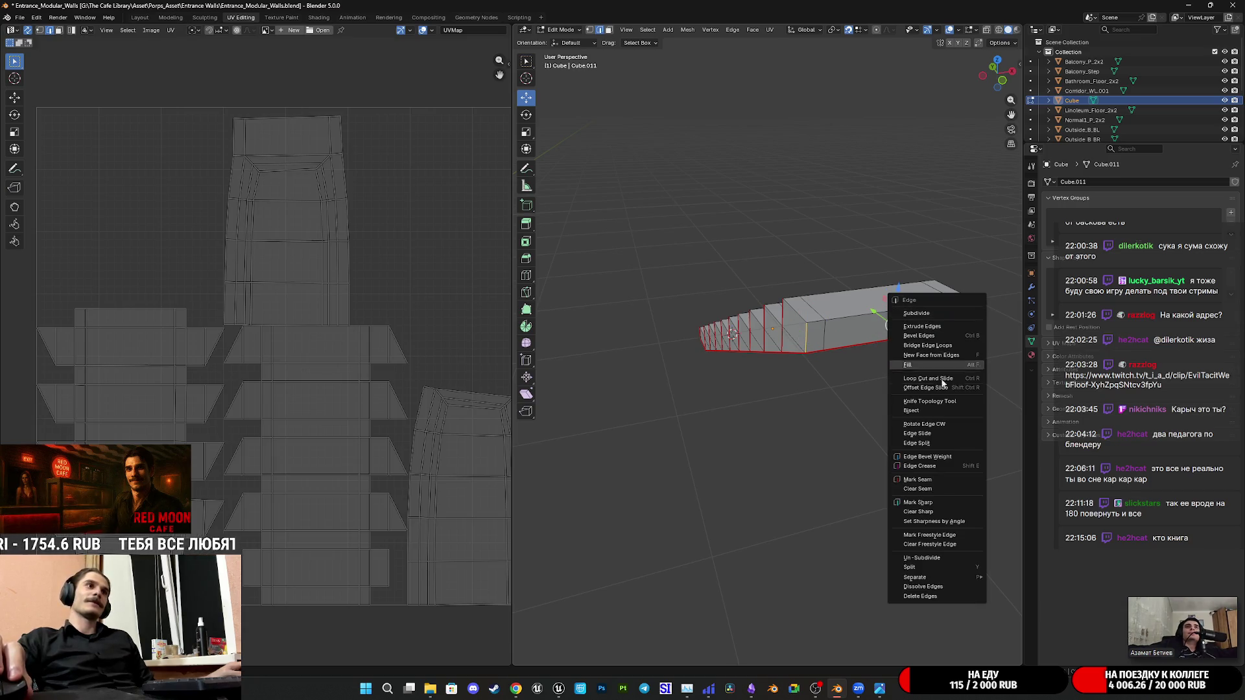
click(926, 479)
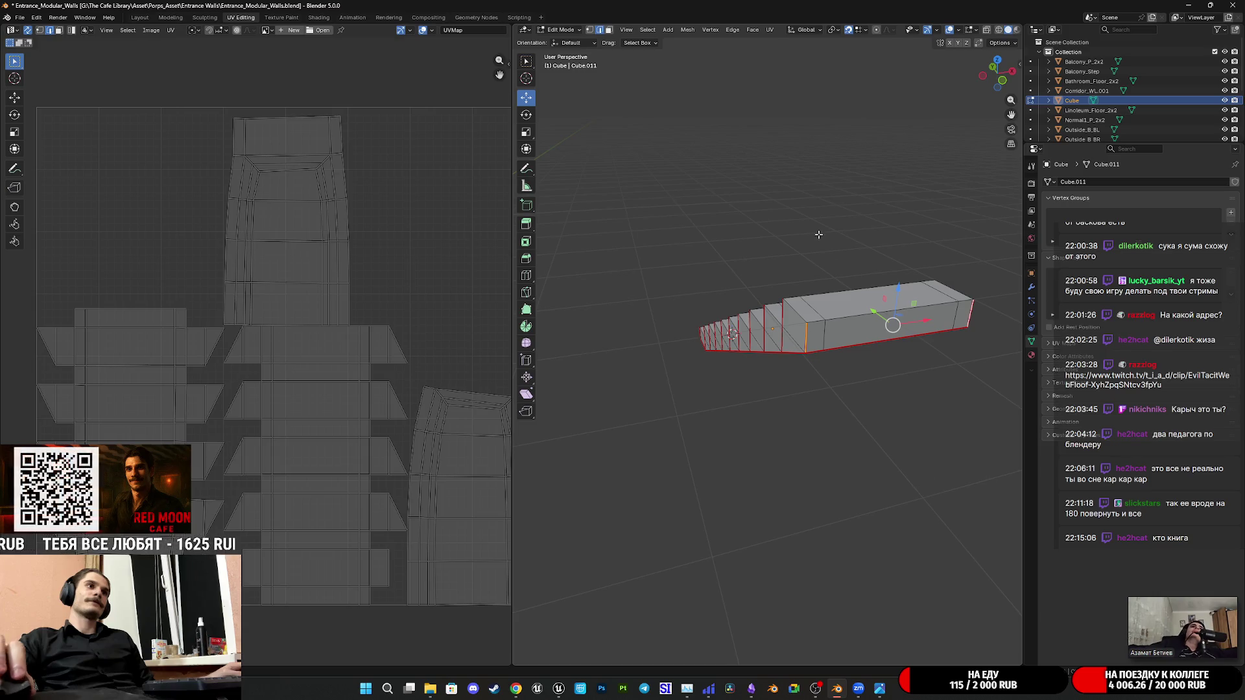
Select the front face and its connected island
click(830, 340)
key(l)
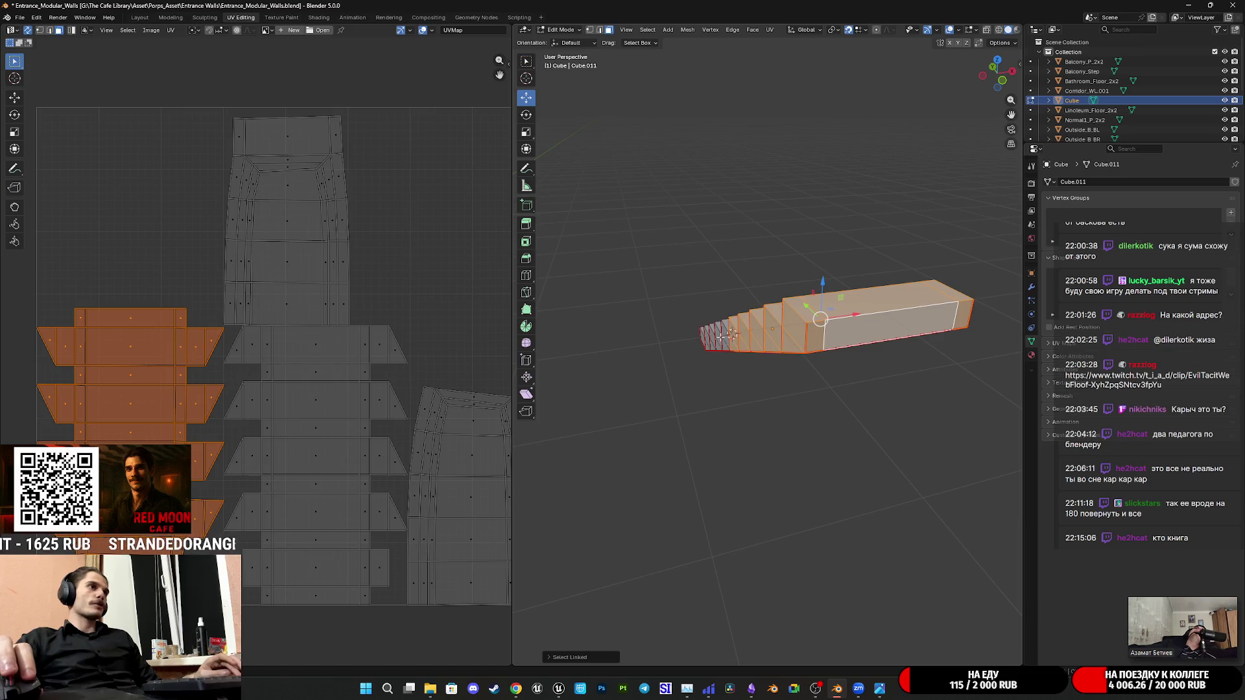
Select the remaining linked faces and unwrap the stair piece into a fresh UV layout
key(l)
middle_drag(729, 335, 835, 506)
key(l)
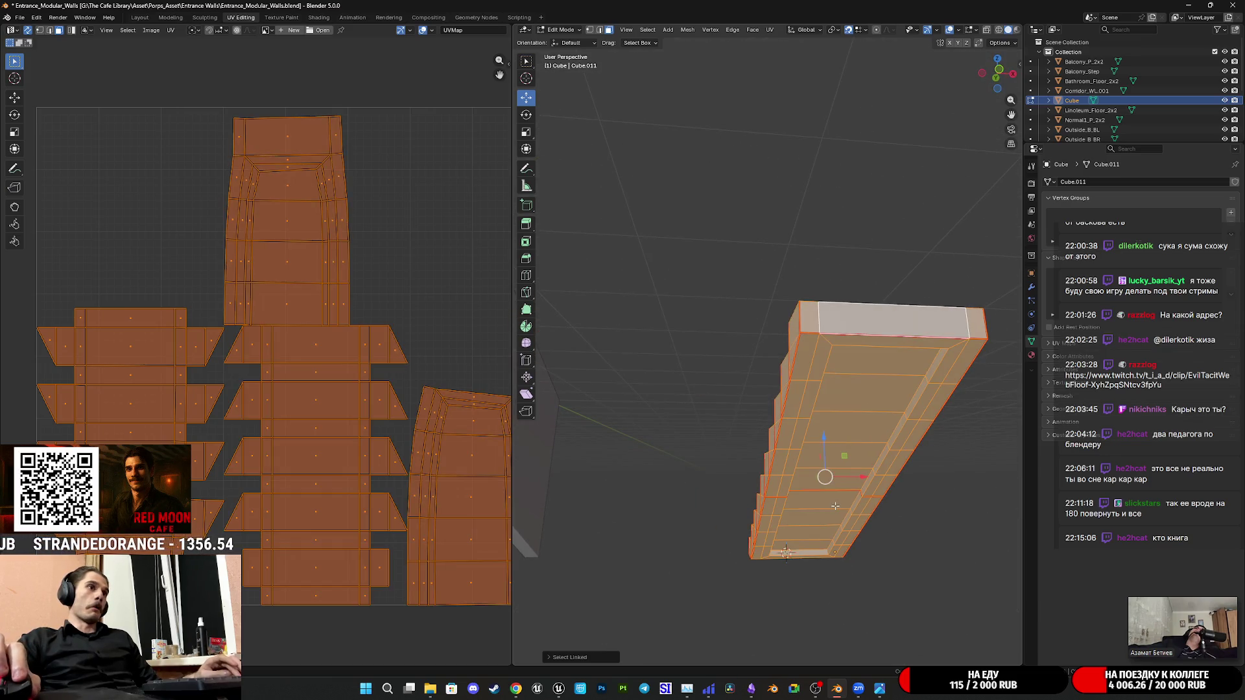
click(770, 30)
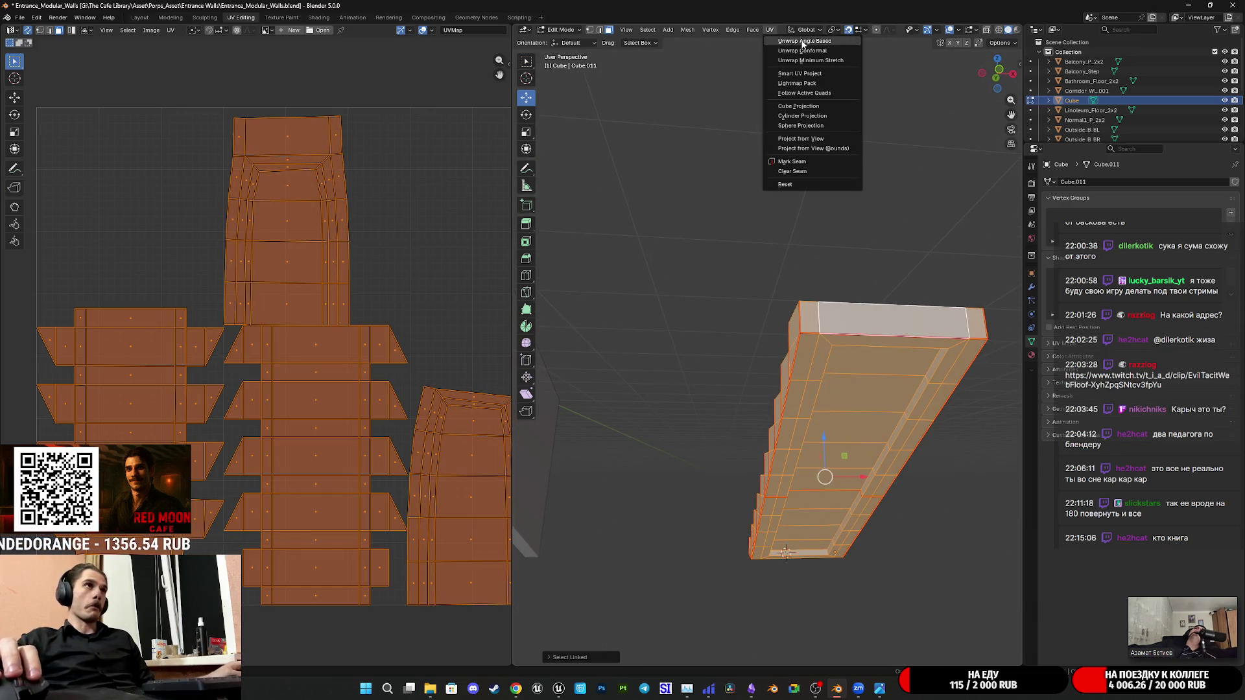
scroll(409, 263, down, 2)
middle_drag(376, 306, 328, 357)
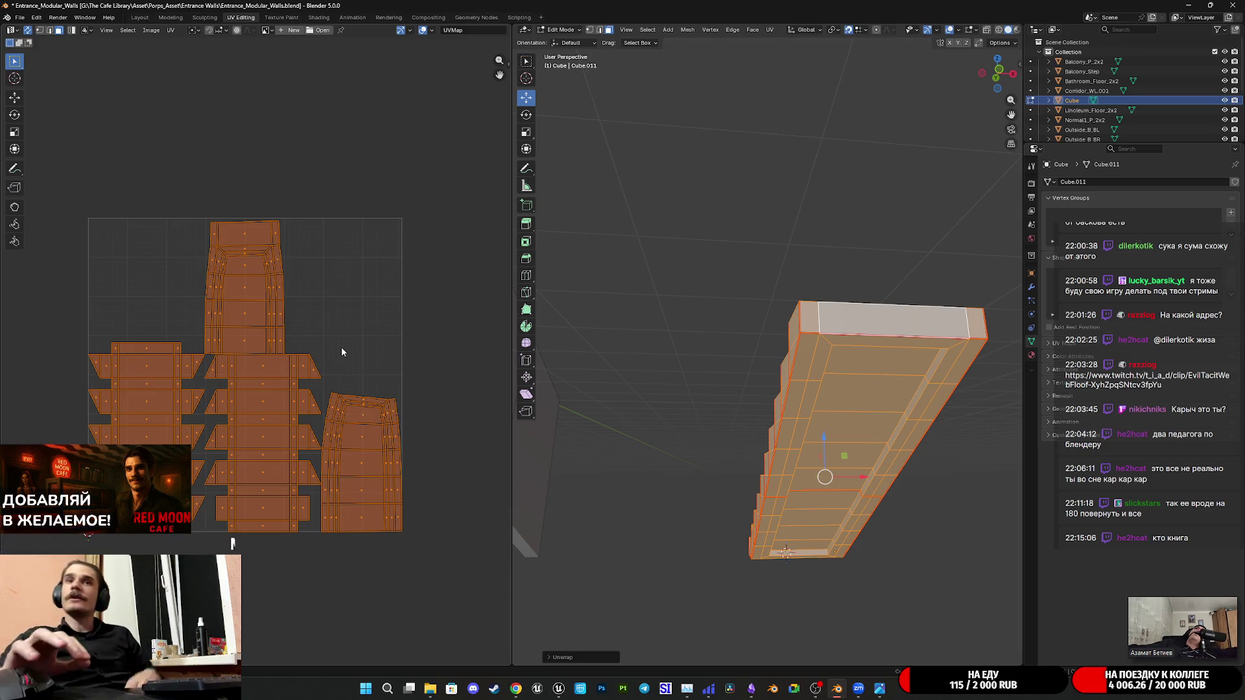
Select the central stepped strip island in the UV editor
click(279, 444)
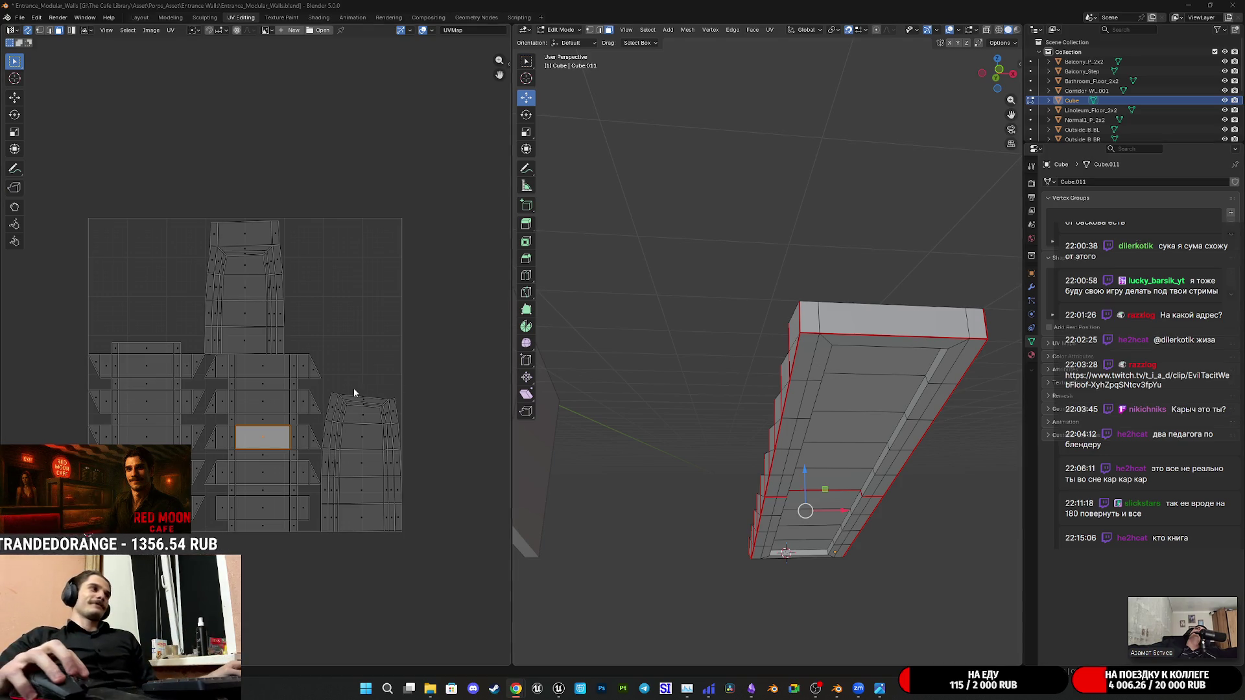
key(l)
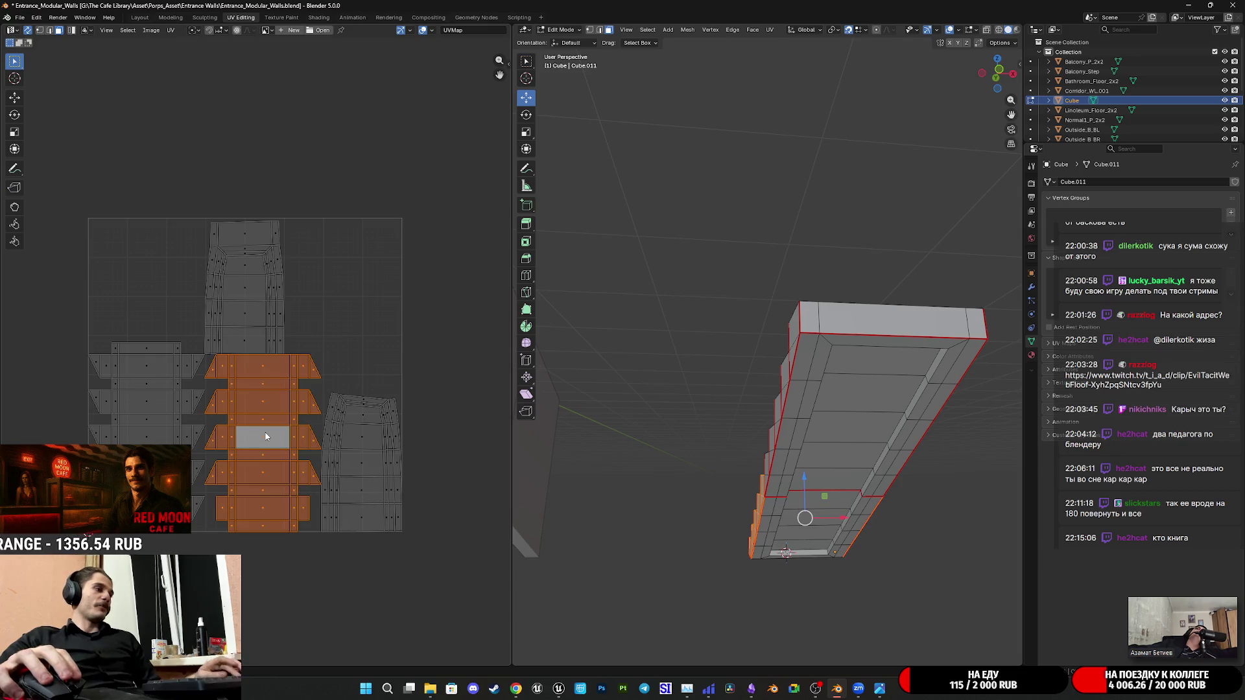
scroll(266, 437, down, 2)
scroll(292, 419, up, 3)
scroll(380, 362, up, 2)
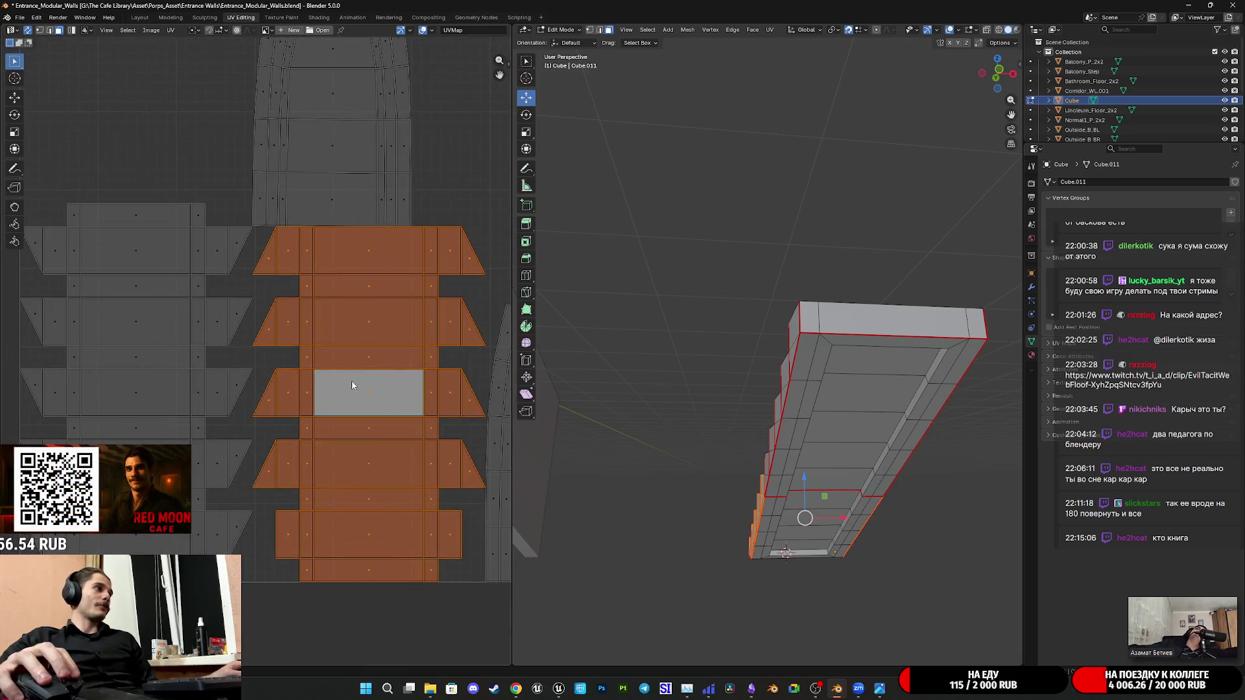
scroll(353, 380, up, 1)
scroll(340, 412, down, 1)
Rotate the stepped strip UV island 180 degrees to turn it end-for-end
middle_drag(341, 412, 329, 406)
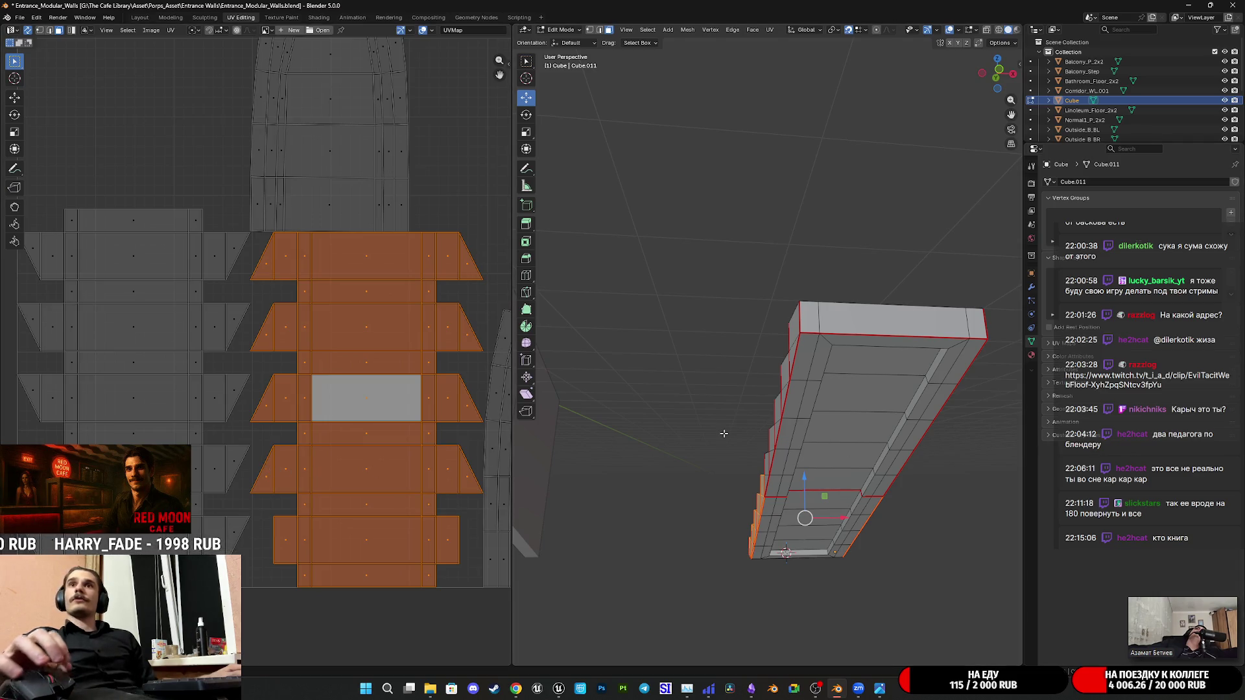
mouse_move(686, 434)
middle_down()
mouse_move(794, 436)
mouse_move(753, 437)
middle_up()
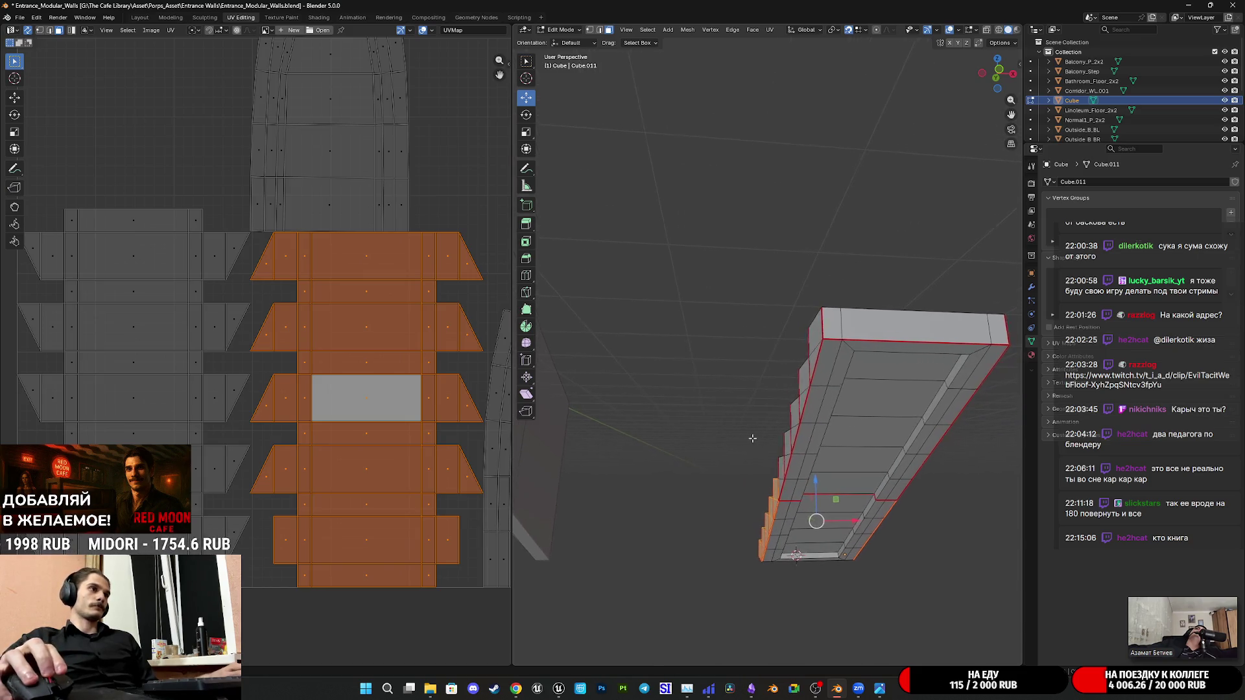
scroll(324, 412, up, 2)
scroll(311, 425, down, 4)
scroll(310, 426, down, 1)
scroll(371, 363, up, 1)
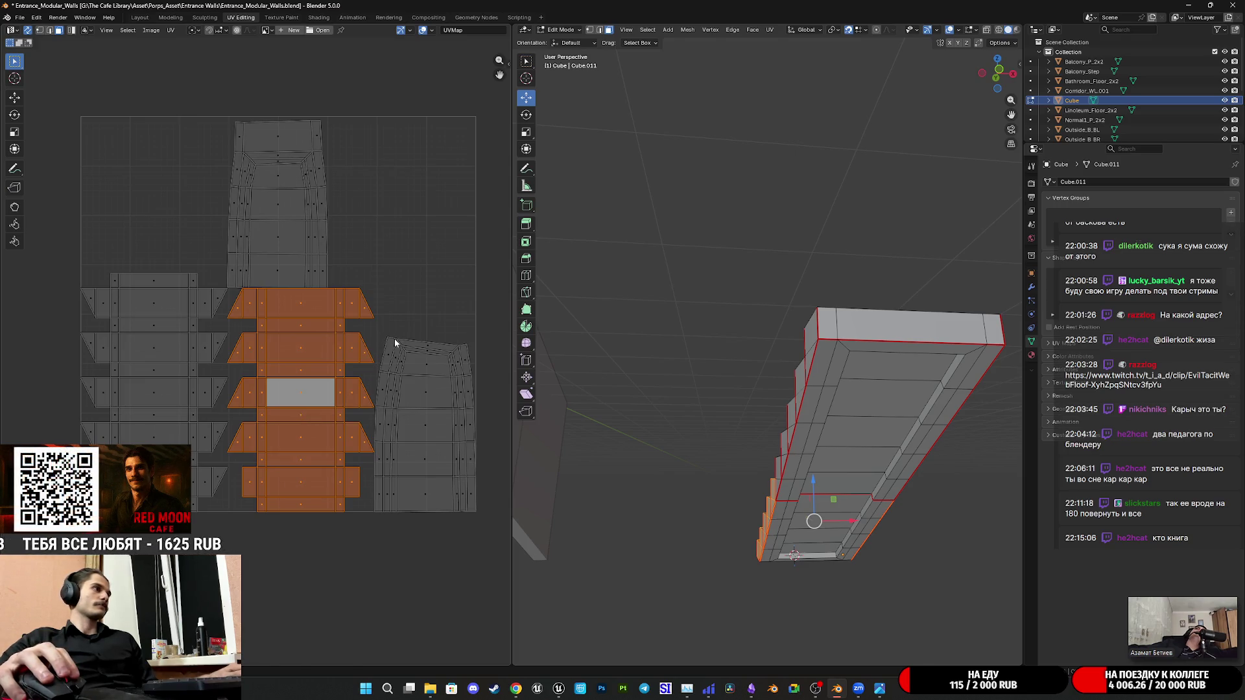
key(r)
text(180)
key(Return)
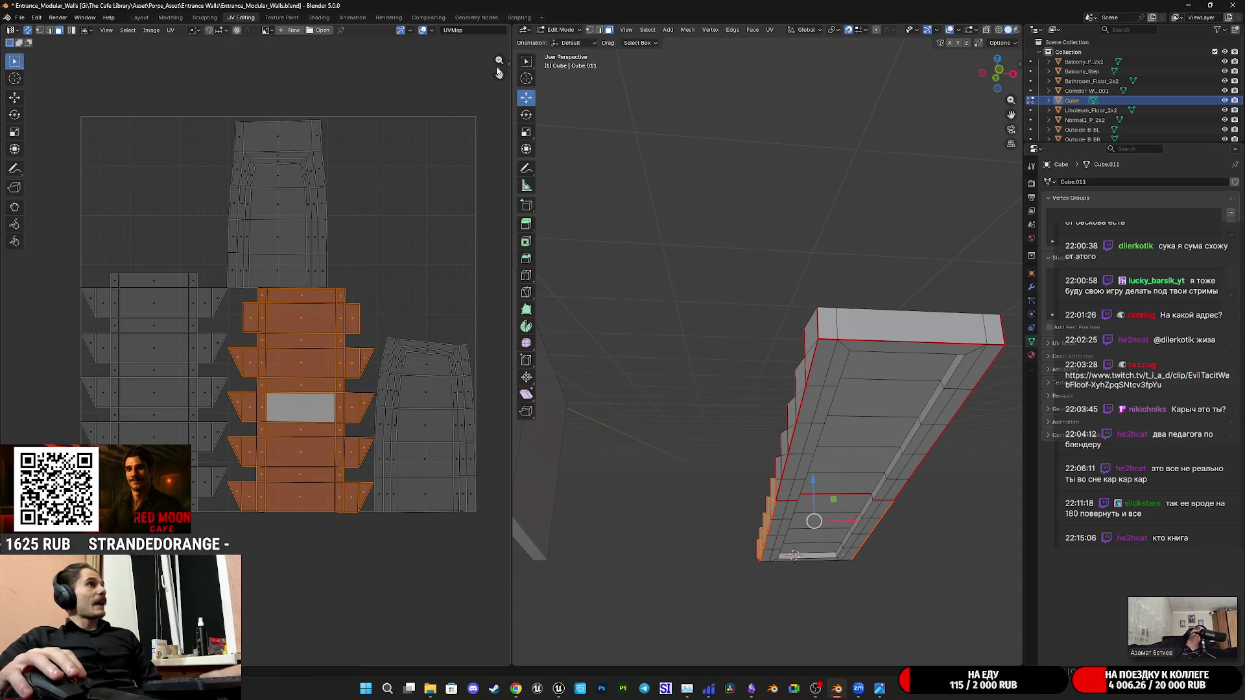
click(507, 63)
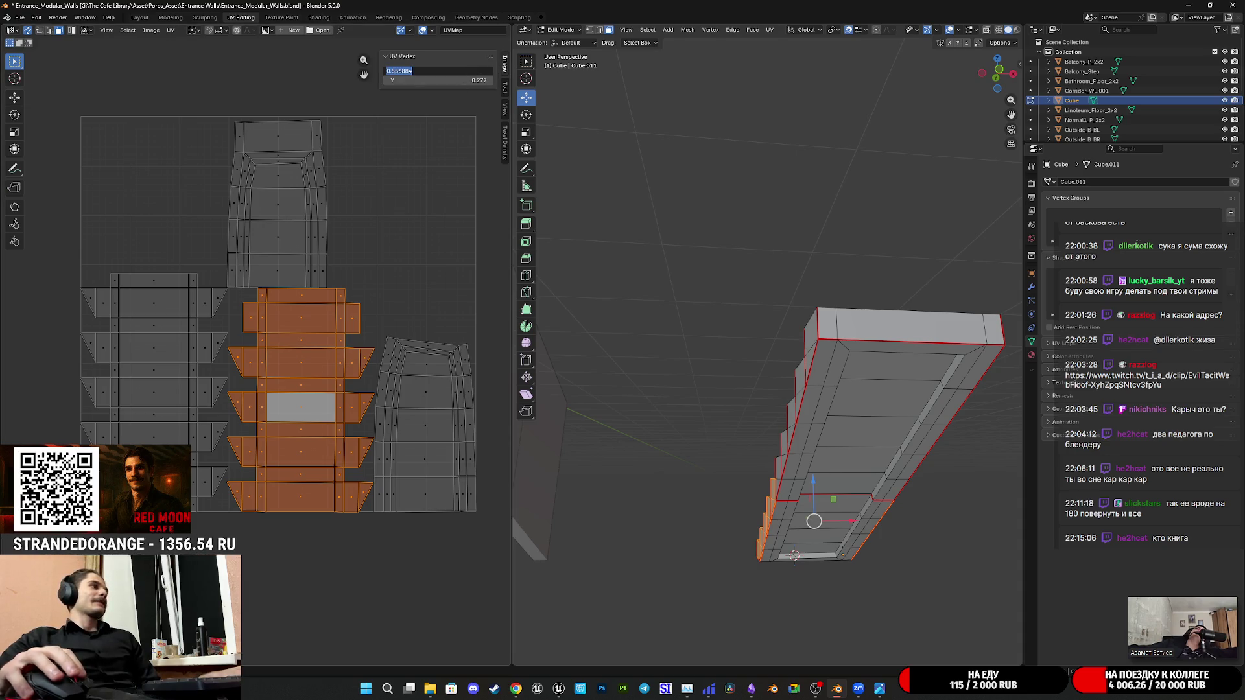
Mirror the stair island upside down and rotate it half a turn
click(303, 433)
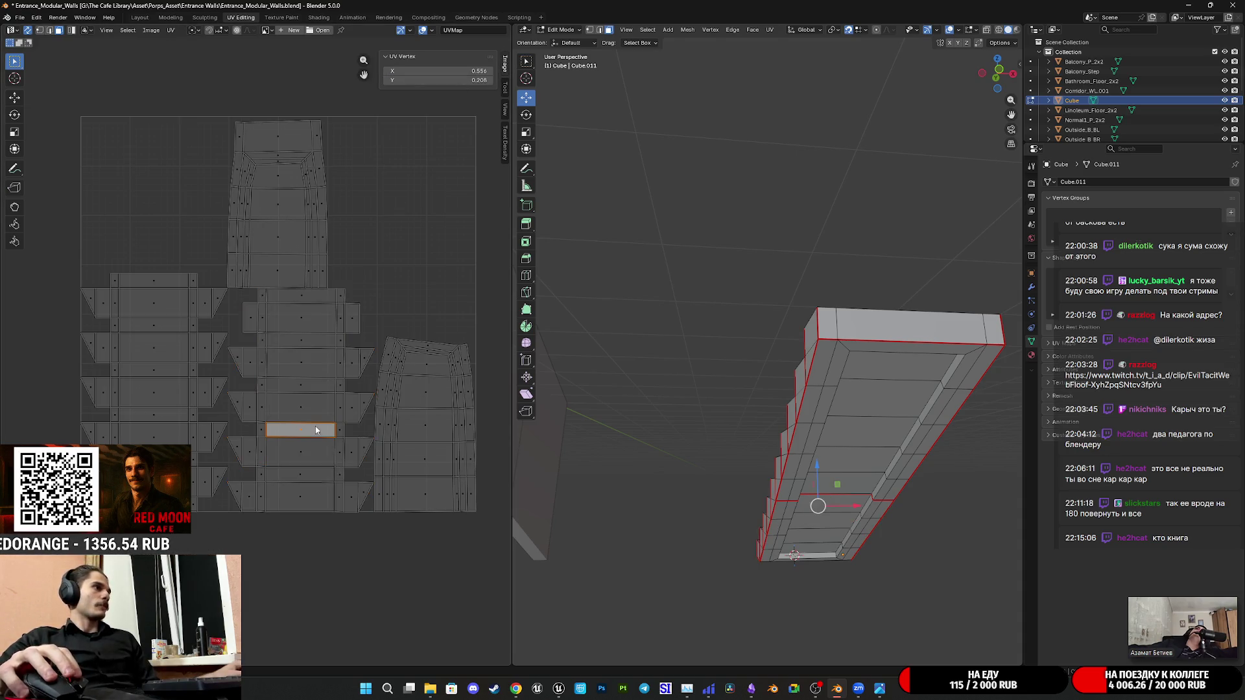
key(ctrl+z)
key(ctrl+z)
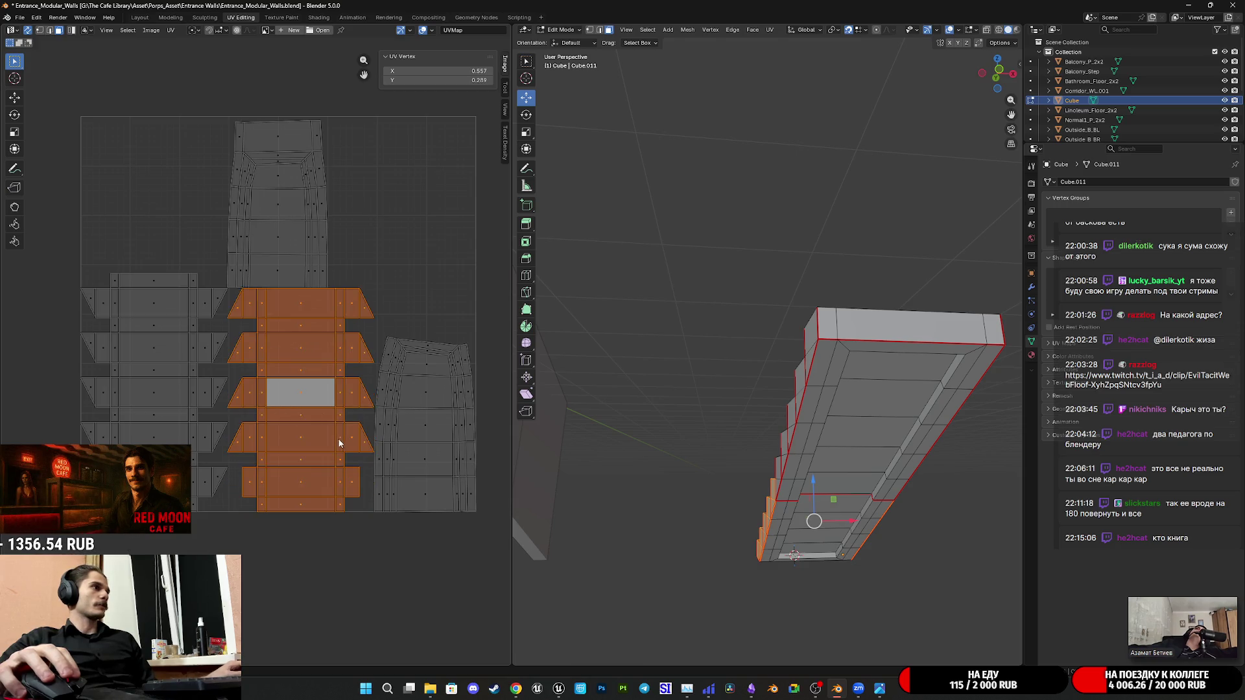
key(ctrl+z)
key(ctrl+z)
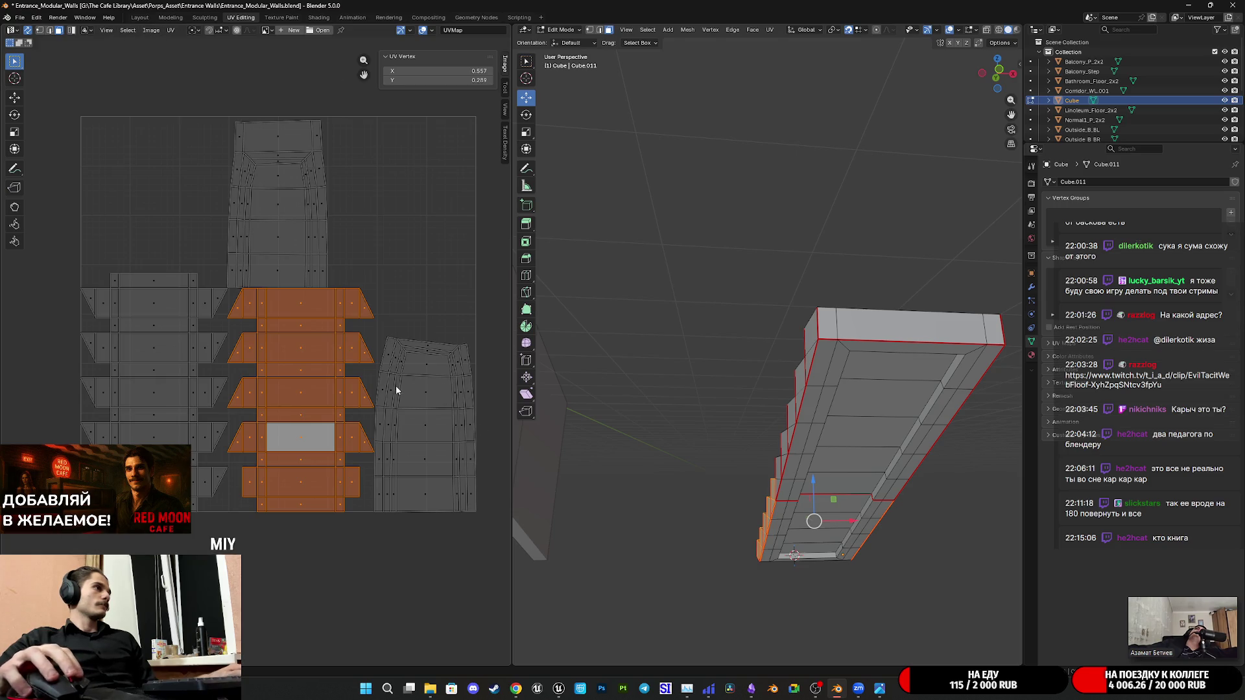
key(r)
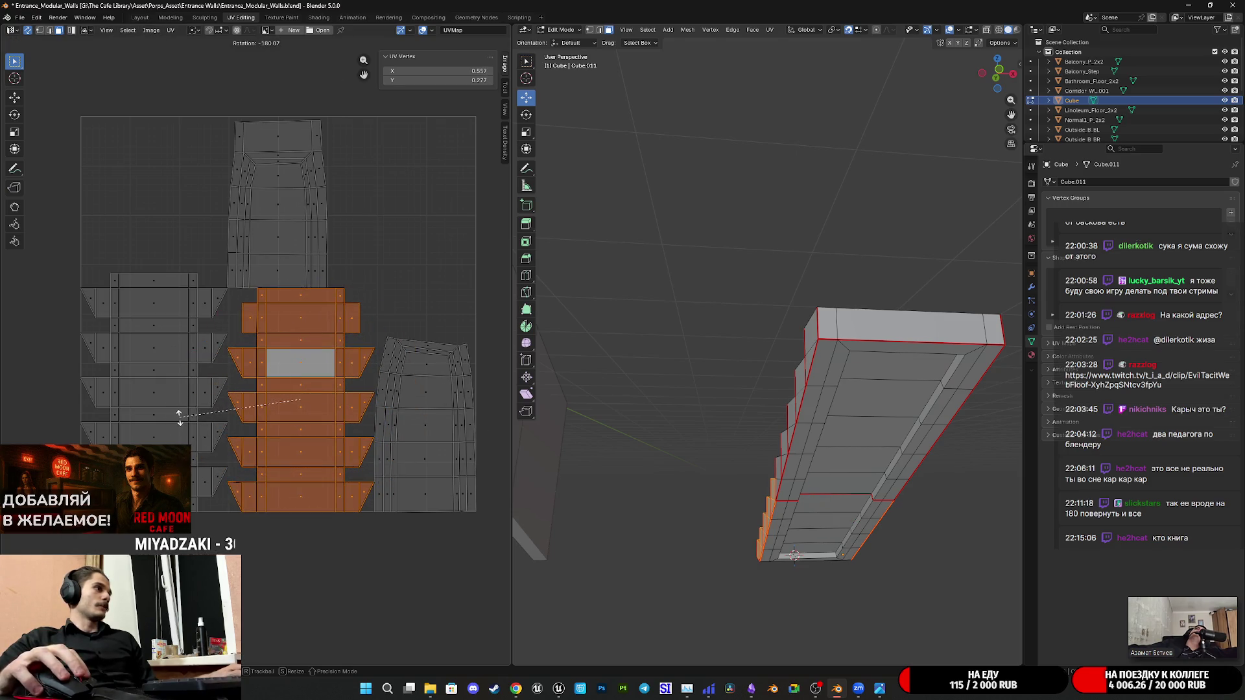
click(179, 417)
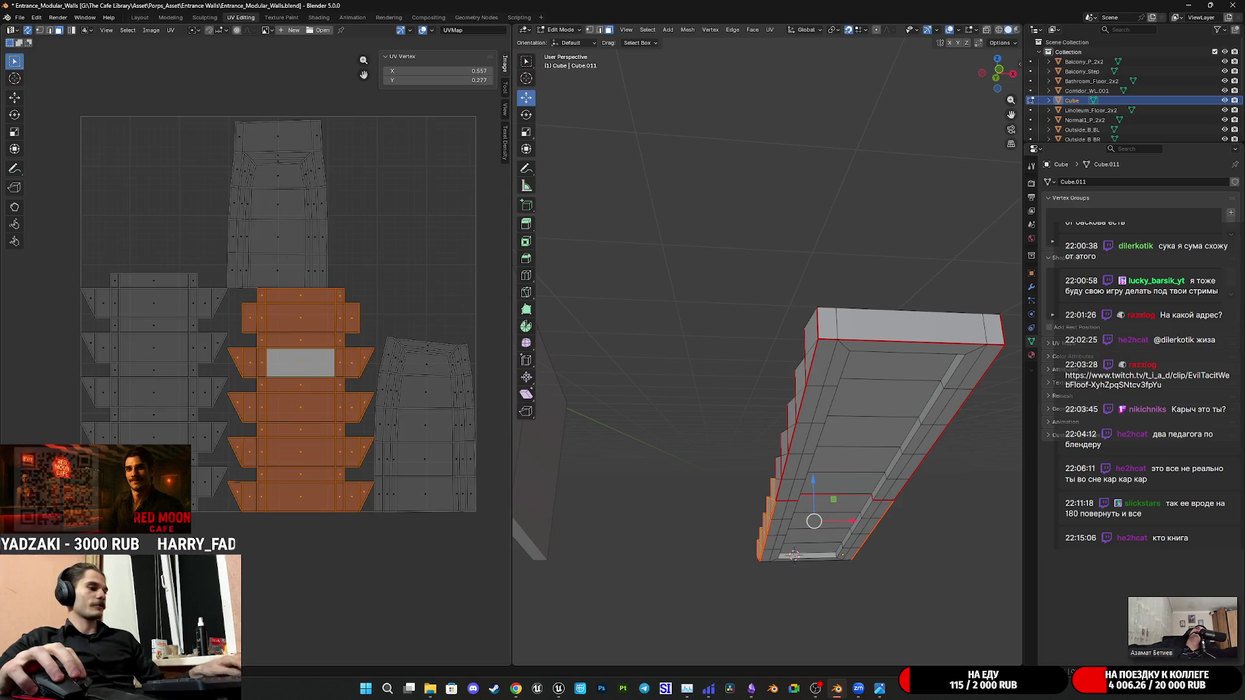
middle_drag(361, 474, 370, 537)
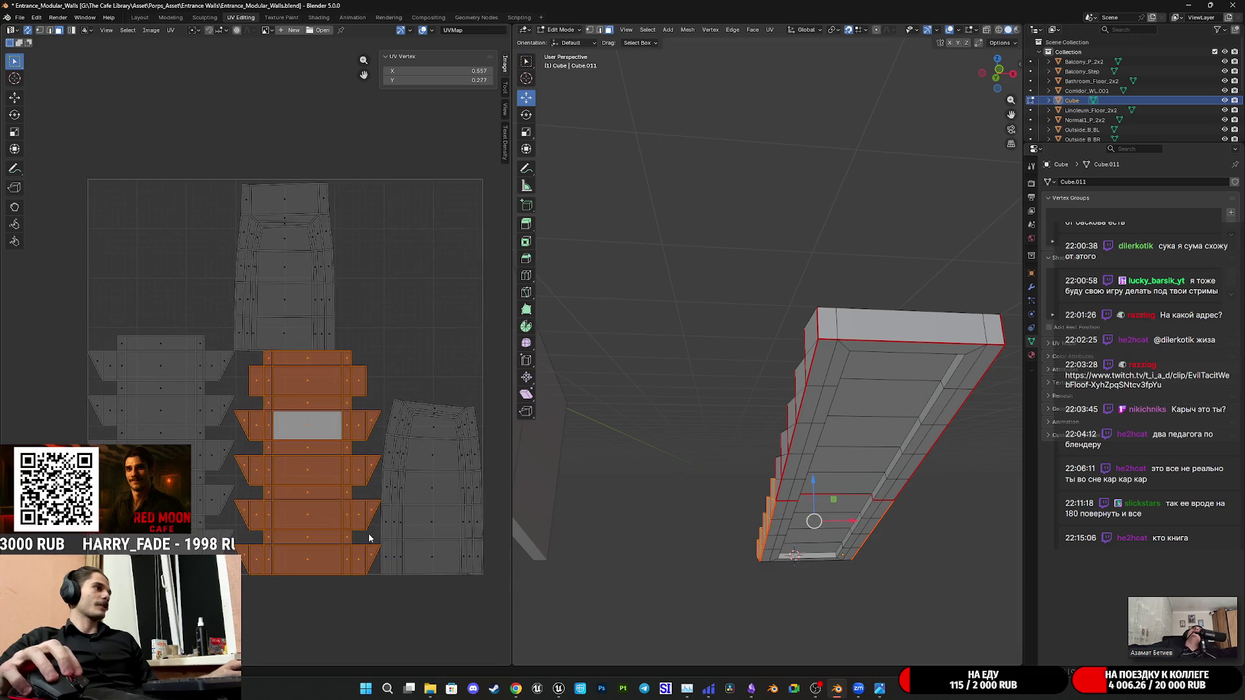
Set the island's UV Vertex coordinates to 2, 2 and pan to it
click(435, 80)
text(2)
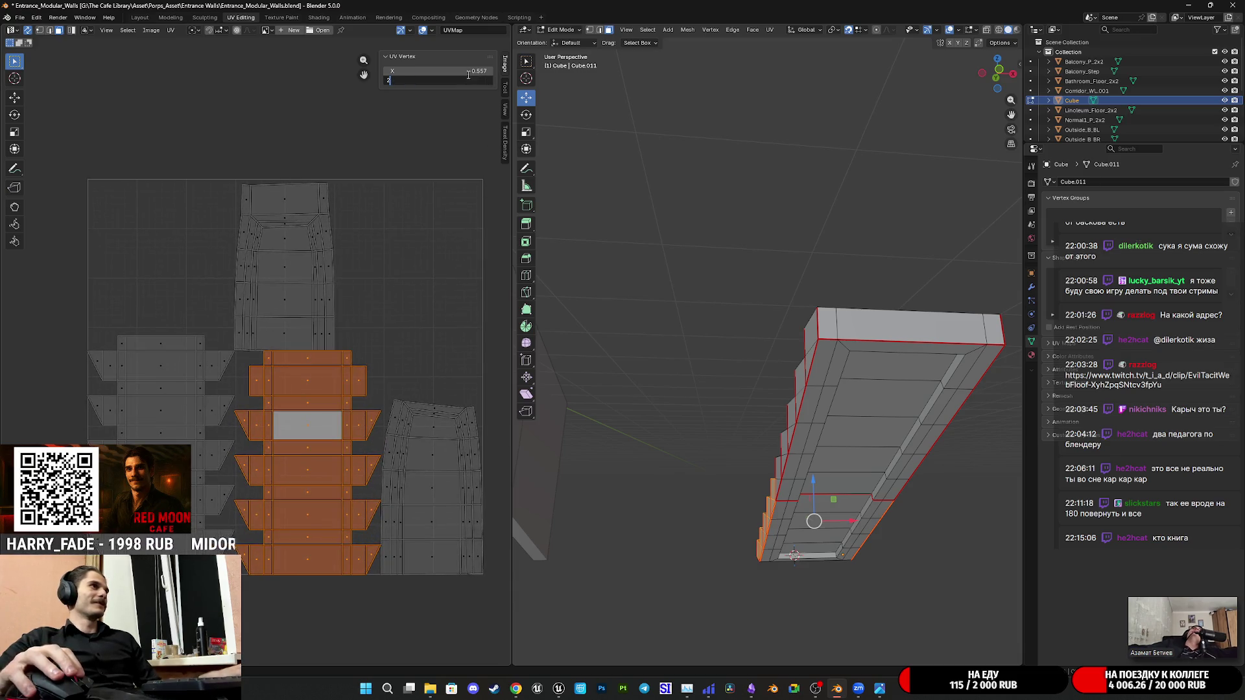
key(Tab)
text(2)
key(Return)
key(ctrl+z)
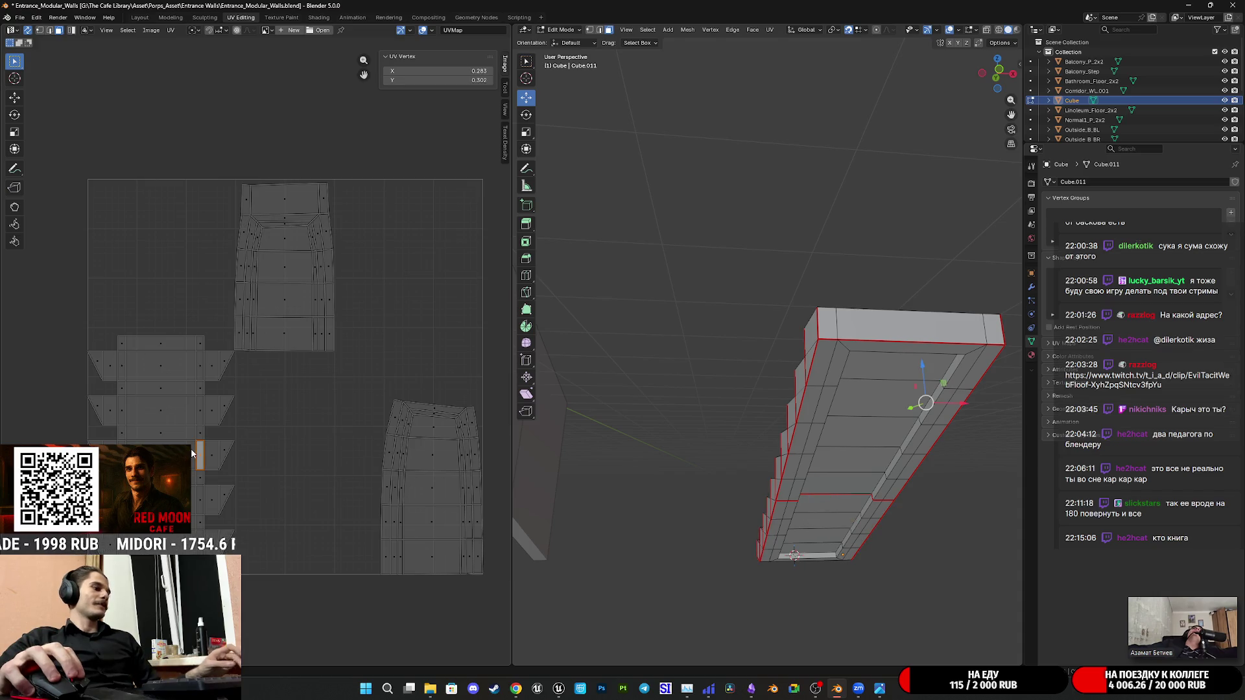
key(ctrl+z)
text(2)
key(Tab)
text(2)
key(Return)
middle_drag(431, 160, 52, 378)
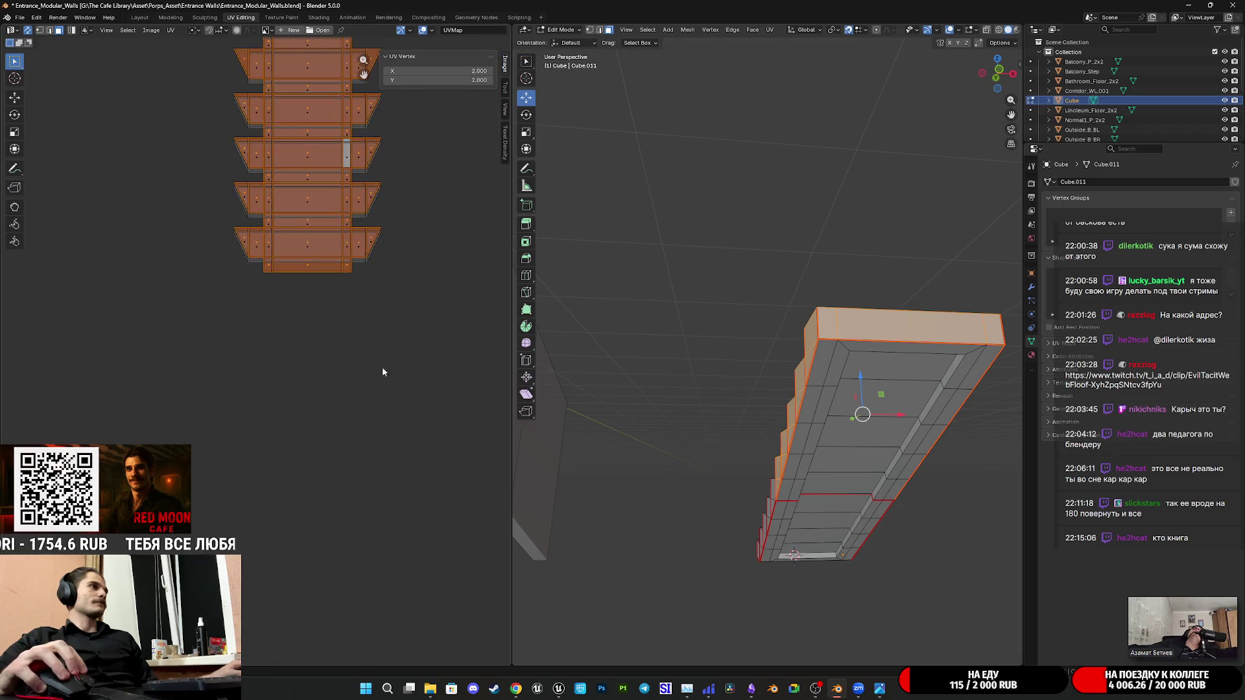
middle_drag(385, 381, 304, 447)
scroll(305, 446, up, 5)
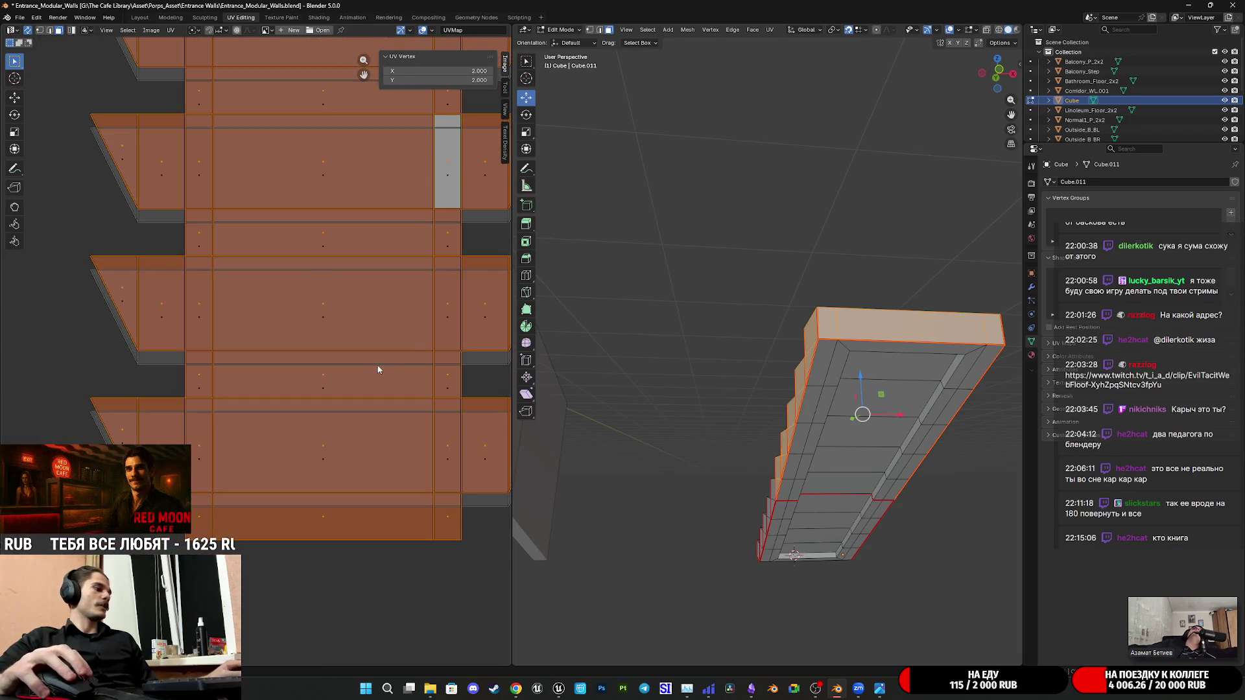
Nudge the island's faces down slightly with a vertical-only move
click(15, 97)
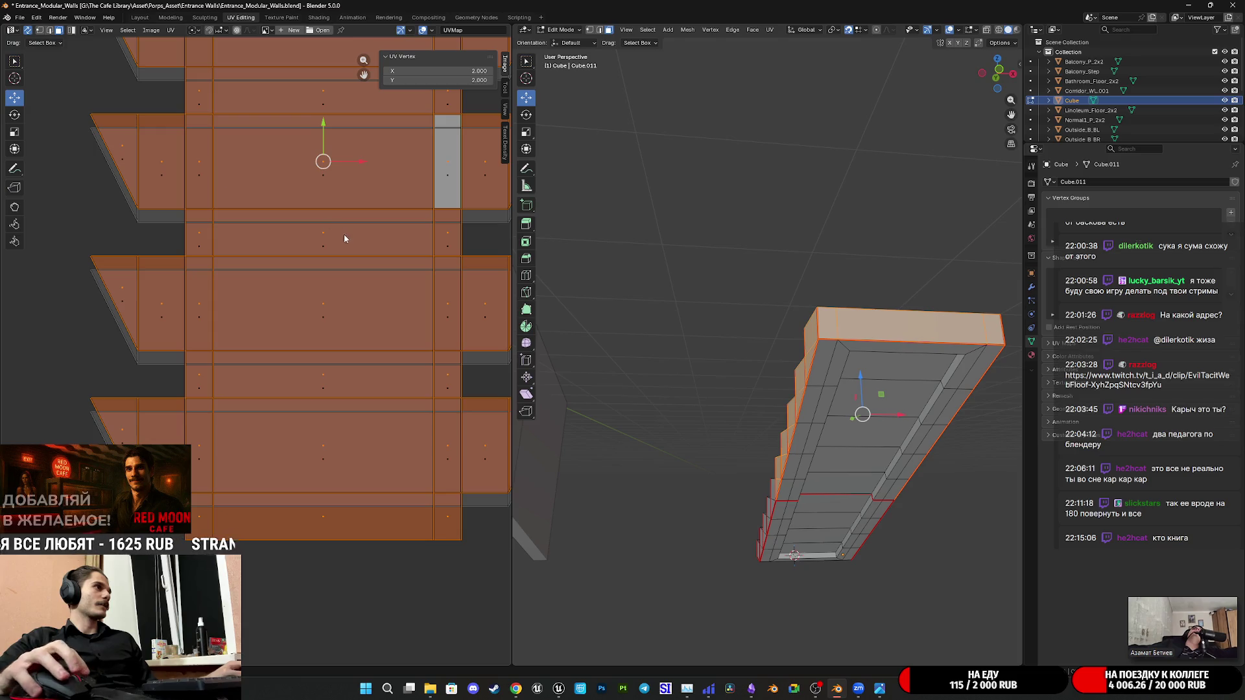
middle_drag(343, 232, 383, 406)
scroll(382, 405, up, 3)
mouse_move(497, 324)
mouse_down()
mouse_move(495, 342)
mouse_move(234, 327)
mouse_up()
scroll(234, 327, up, 3)
middle_drag(117, 447, 285, 425)
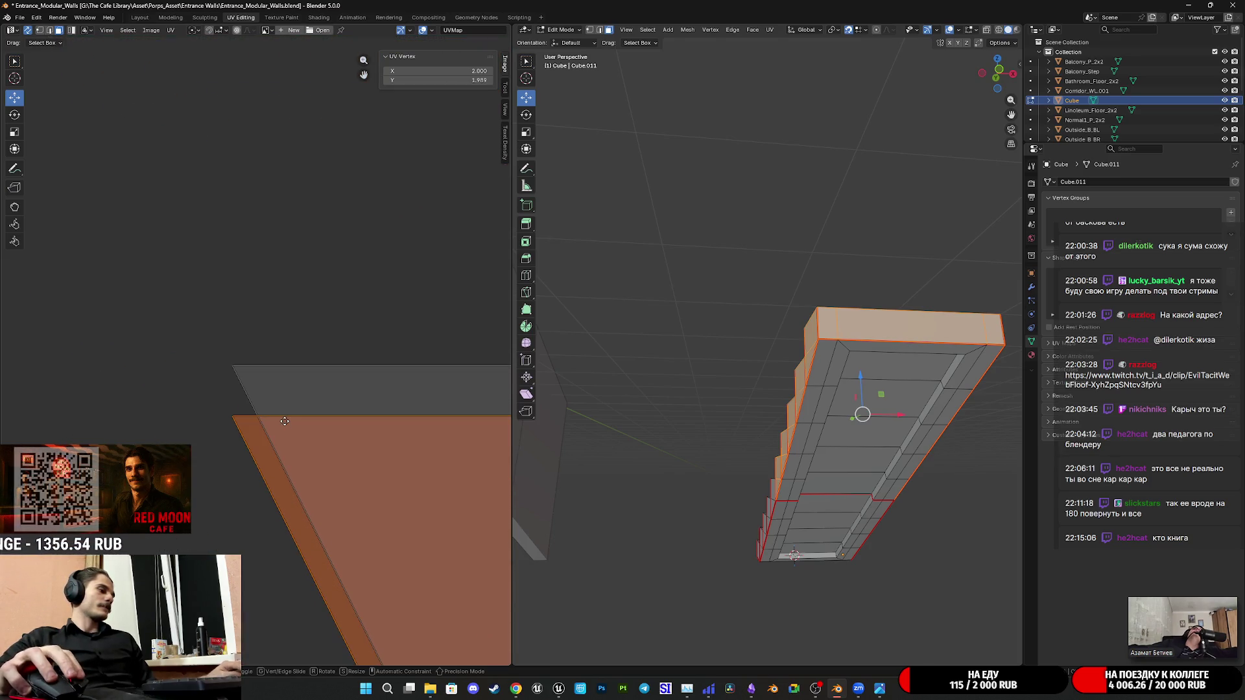
key(g)
key(y)
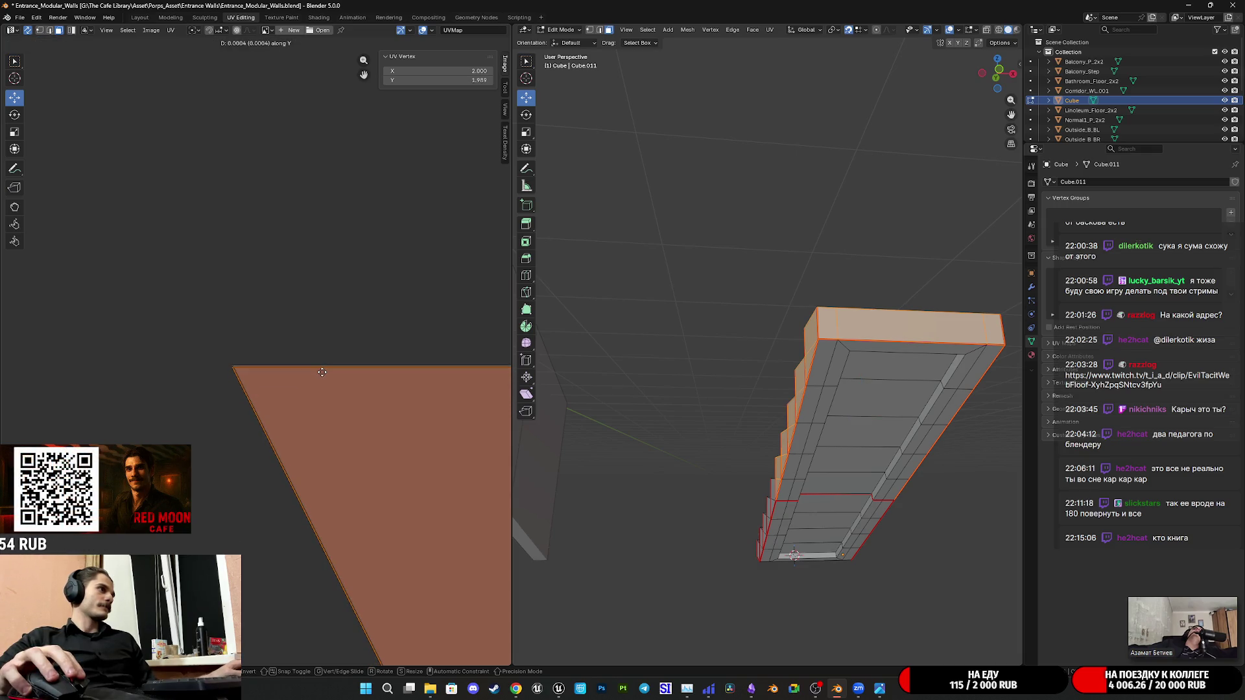
click(323, 371)
scroll(330, 383, down, 5)
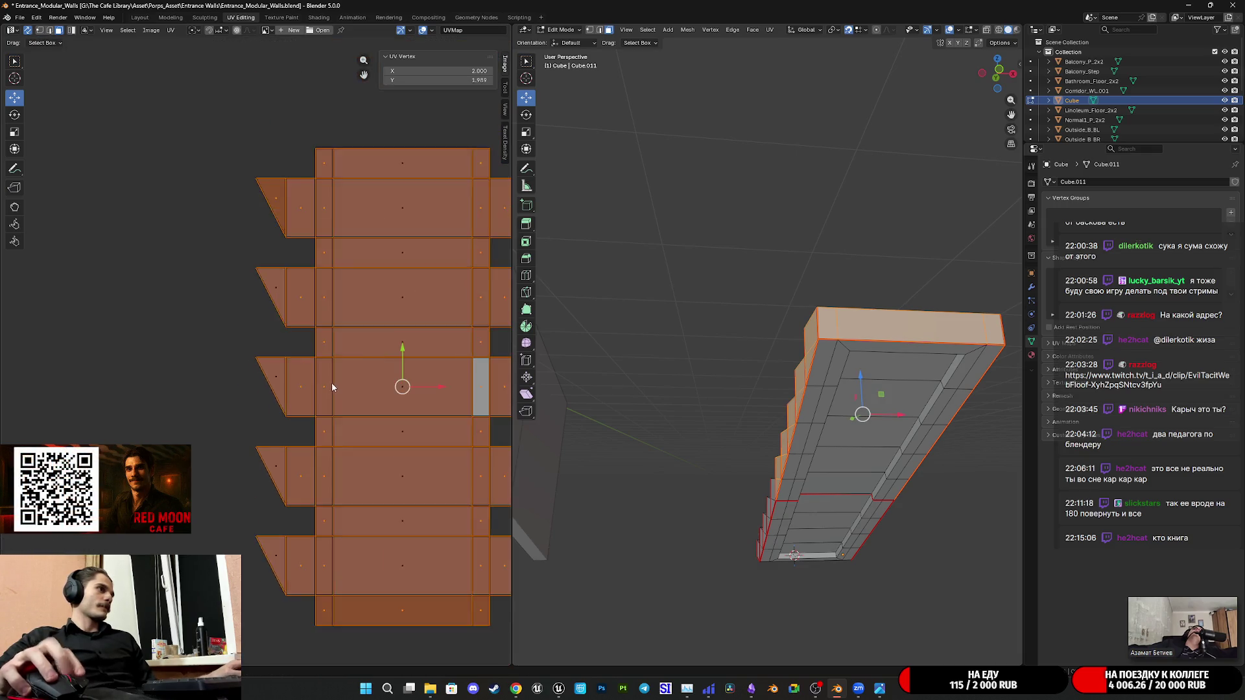
scroll(336, 389, down, 2)
scroll(343, 404, down, 2)
click(313, 441)
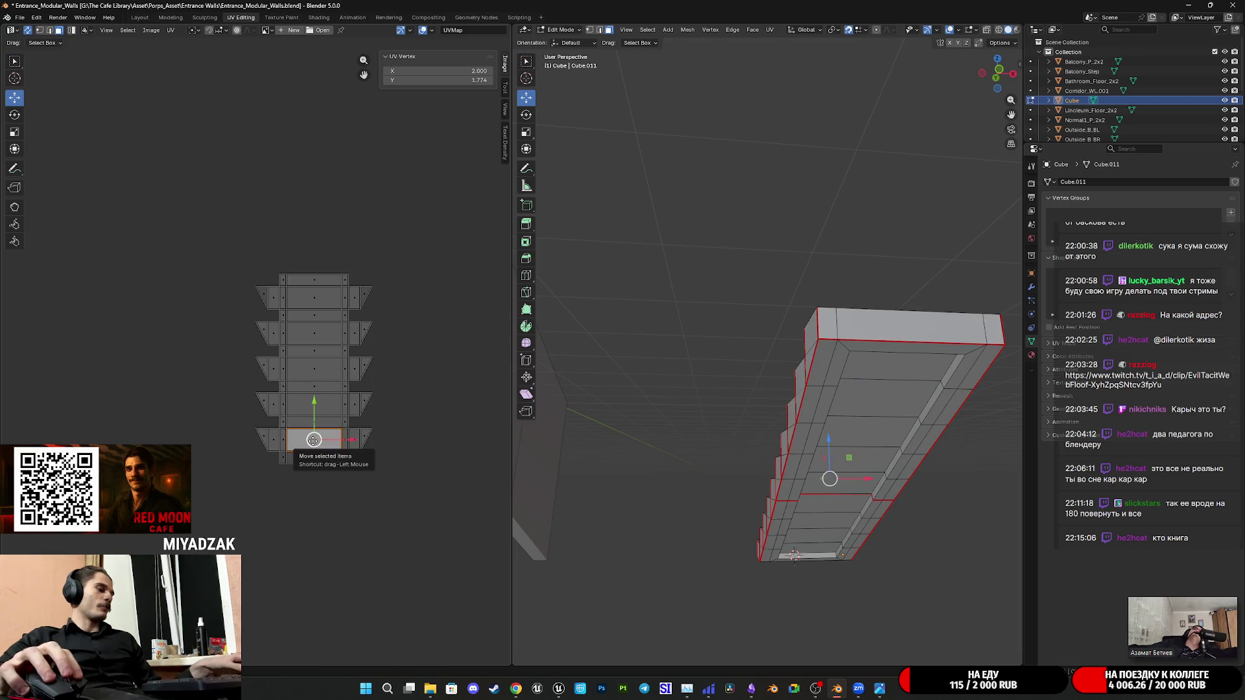
Move the stair island back into the main UV square beside the wall islands
key(a)
scroll(253, 292, down, 5)
middle_drag(256, 319, 321, 262)
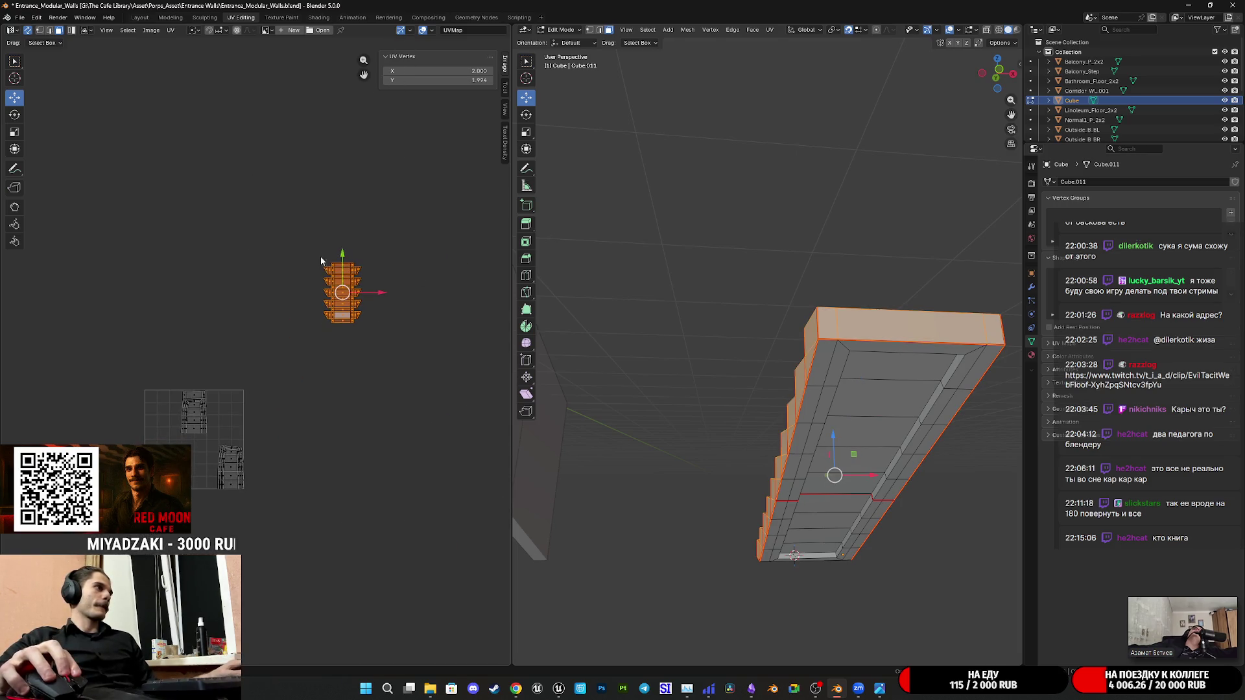
key(g)
click(146, 434)
scroll(308, 324, up, 5)
scroll(308, 364, up, 3)
middle_drag(308, 365, 332, 374)
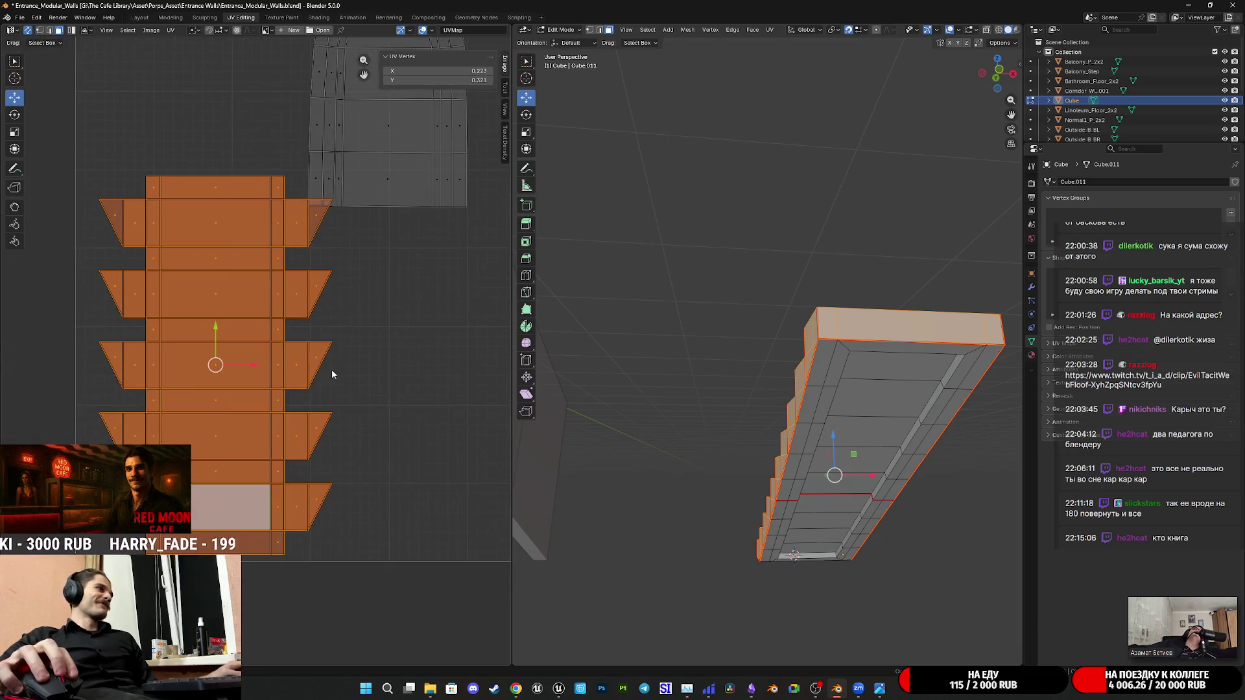
key(g)
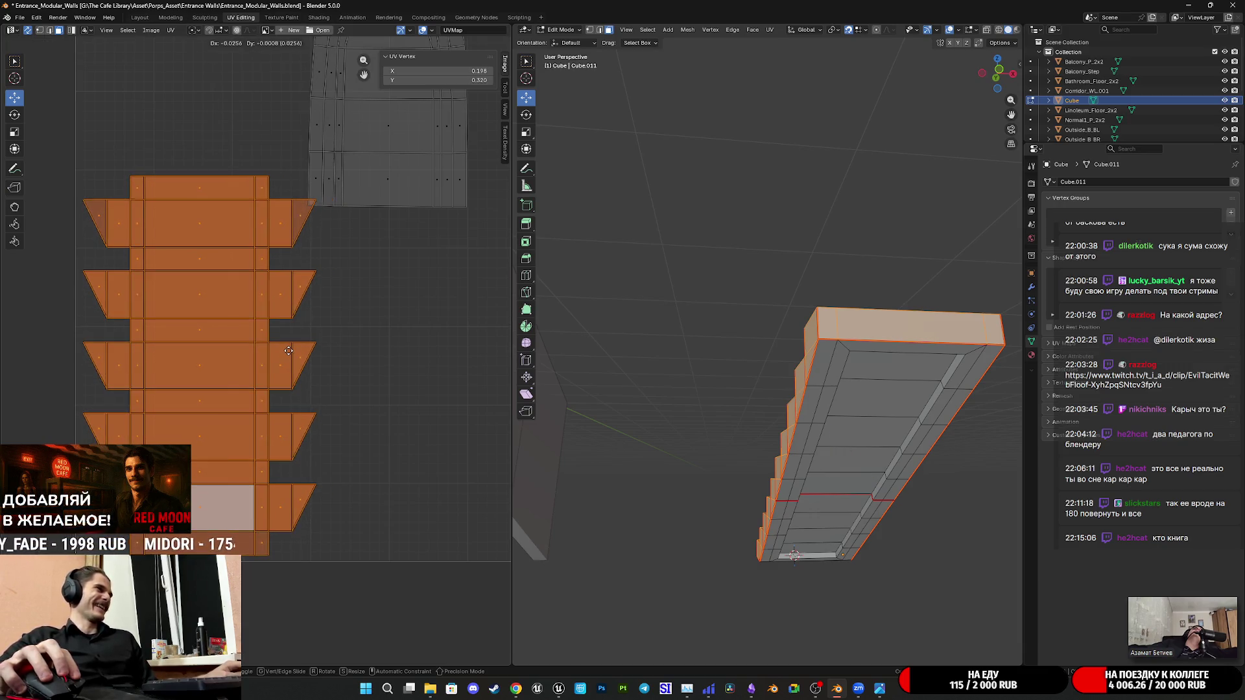
click(290, 353)
Select the upper wall island and frame the full UV square
mouse_move(373, 293)
middle_down()
mouse_move(185, 354)
mouse_move(292, 343)
middle_up()
click(251, 262)
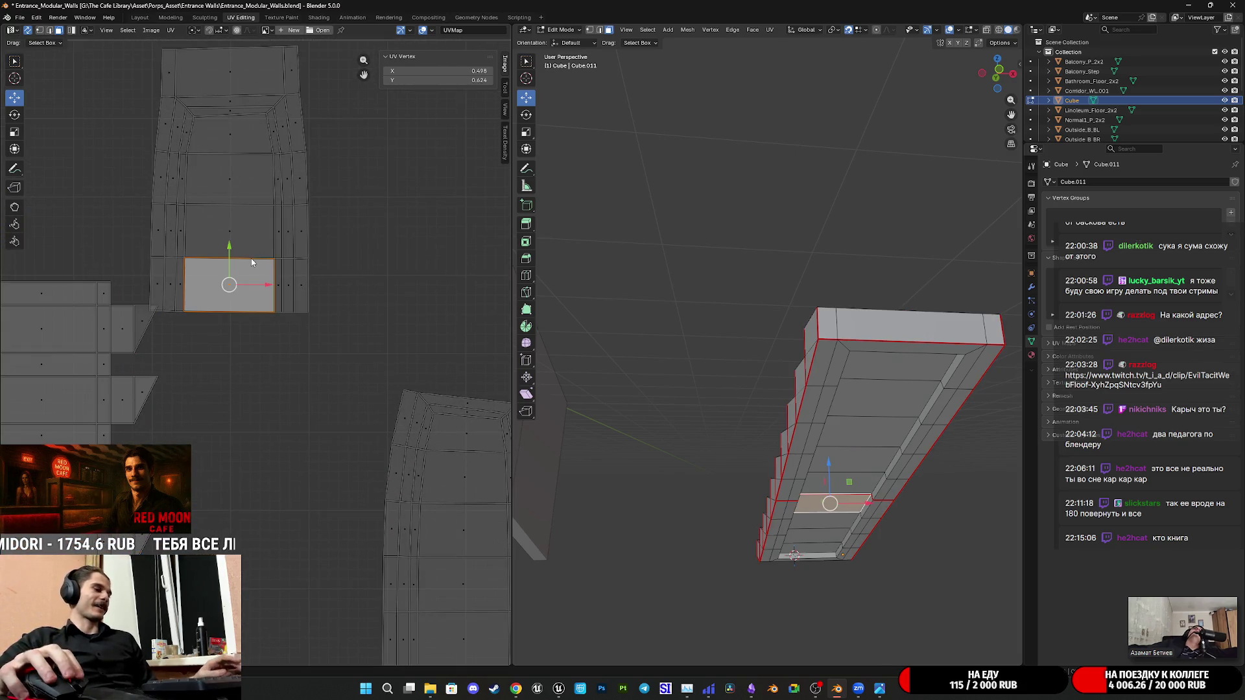
key(l)
key(Home)
scroll(219, 274, up, 2)
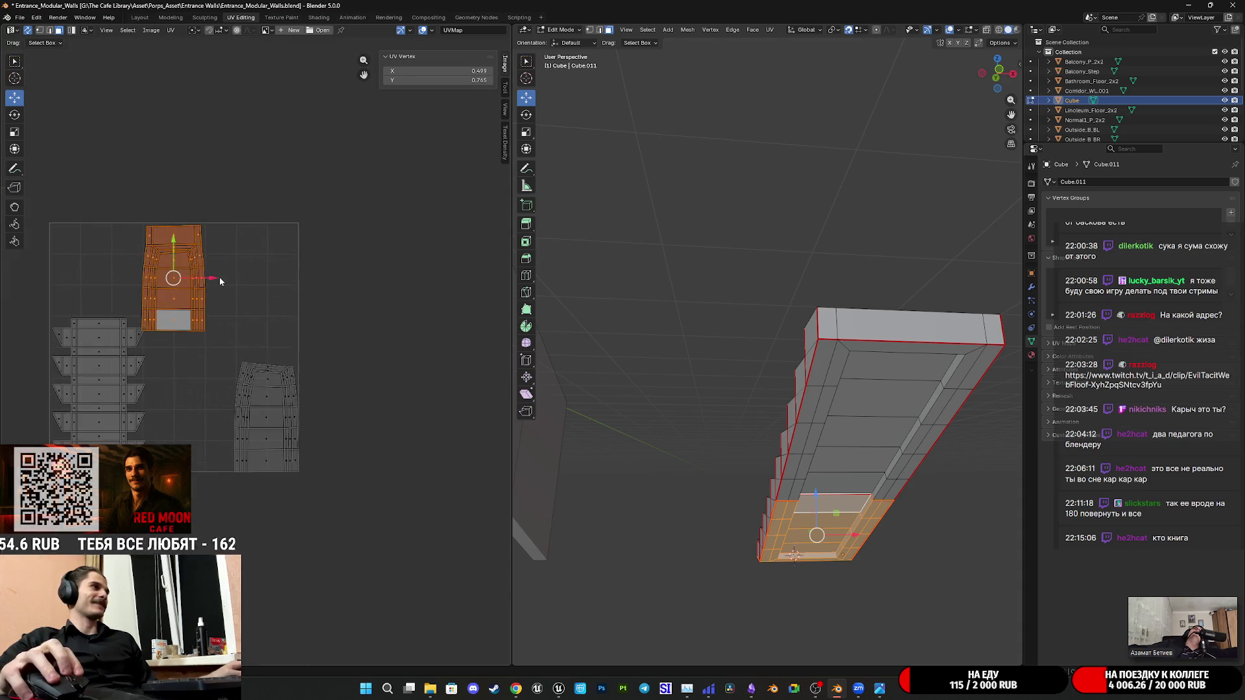
scroll(225, 294, up, 1)
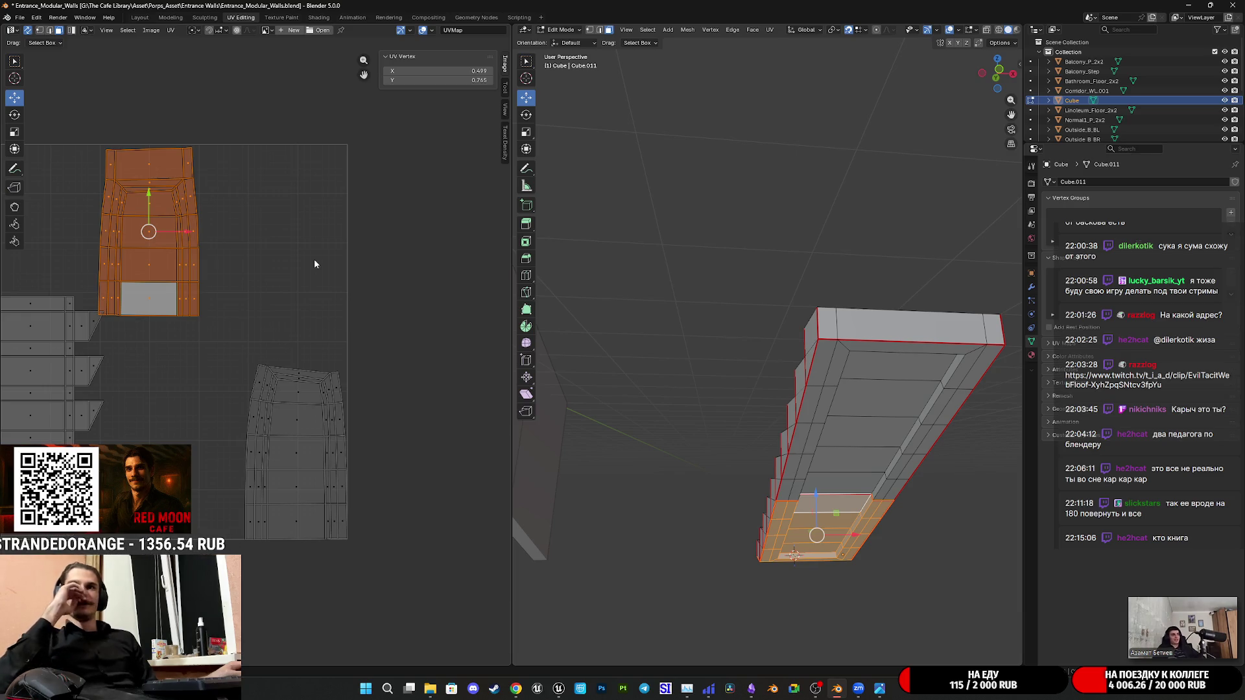
mouse_move(716, 273)
middle_down()
mouse_move(842, 332)
mouse_move(848, 353)
mouse_move(827, 357)
mouse_move(870, 356)
mouse_move(942, 277)
mouse_move(793, 325)
middle_up()
View the staircase side-on and select a lower wall island face to edit its Y value
middle_drag(790, 325, 730, 370)
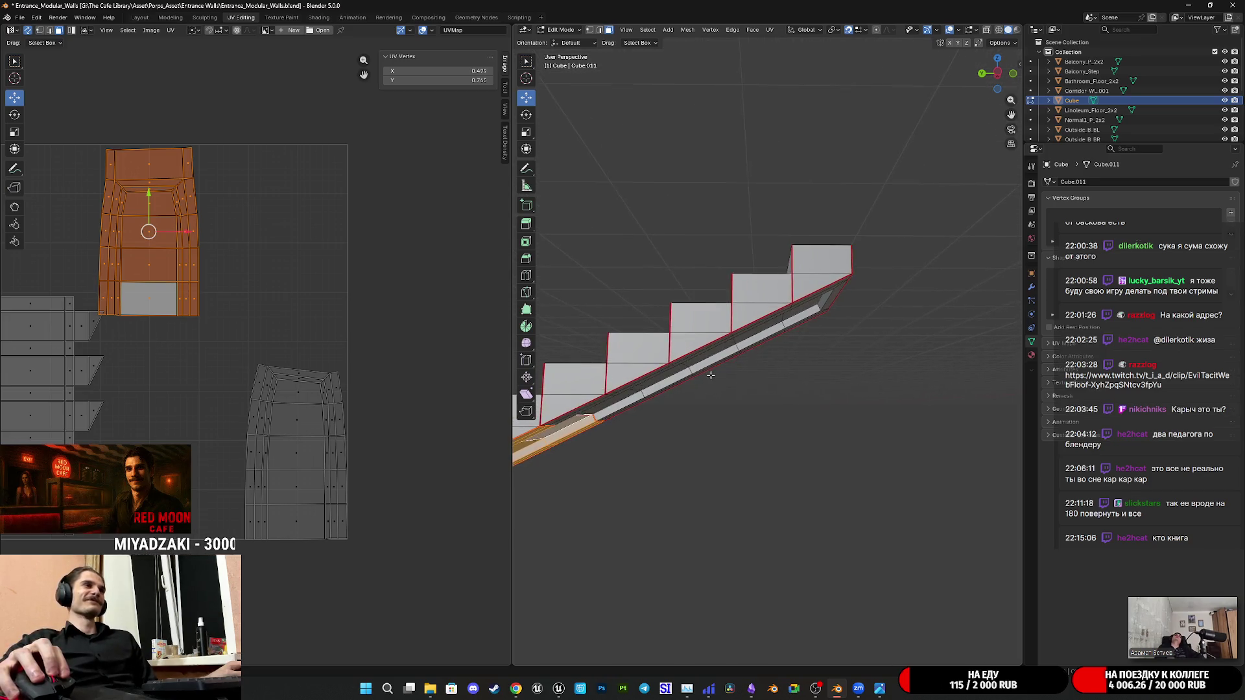
mouse_move(729, 370)
middle_down()
mouse_move(761, 339)
mouse_move(577, 246)
mouse_move(857, 322)
middle_up()
scroll(762, 339, up, 3)
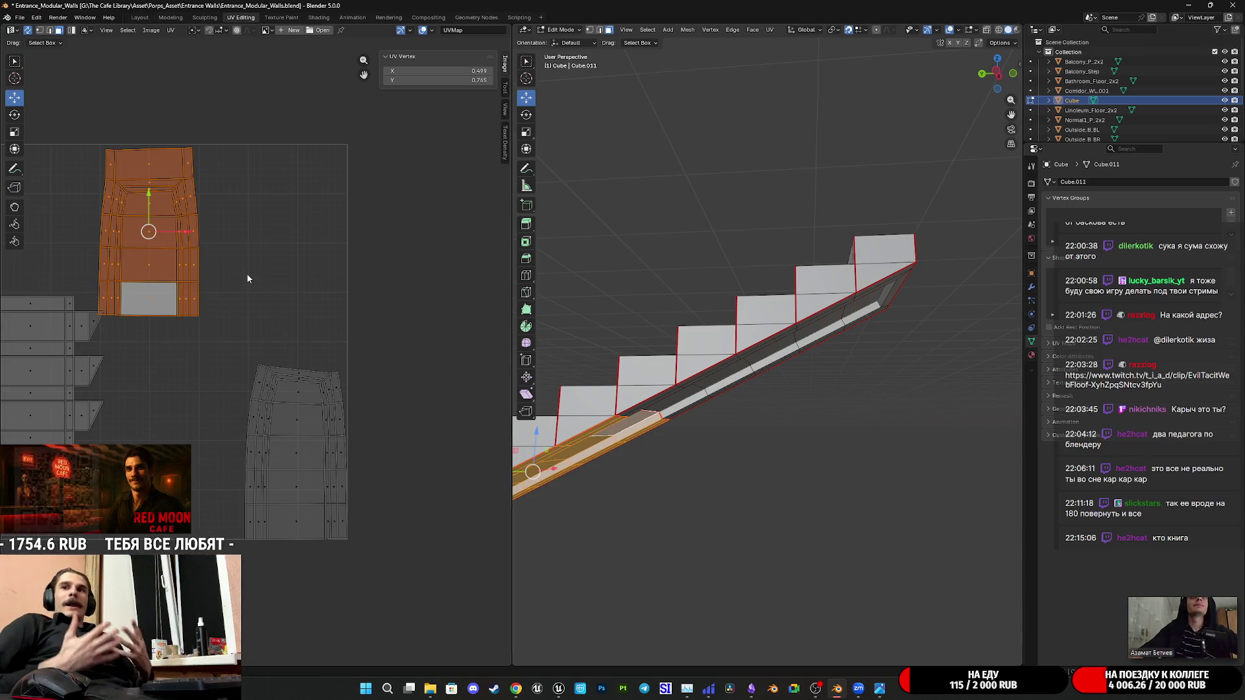
click(291, 465)
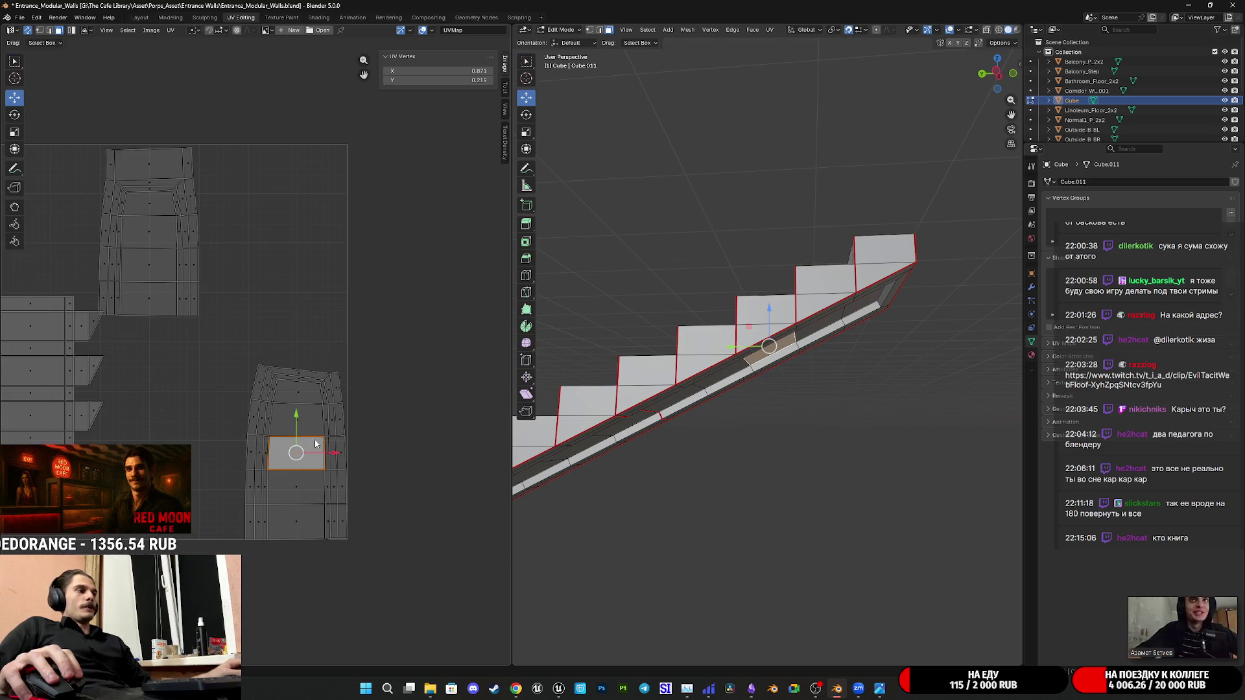
click(457, 79)
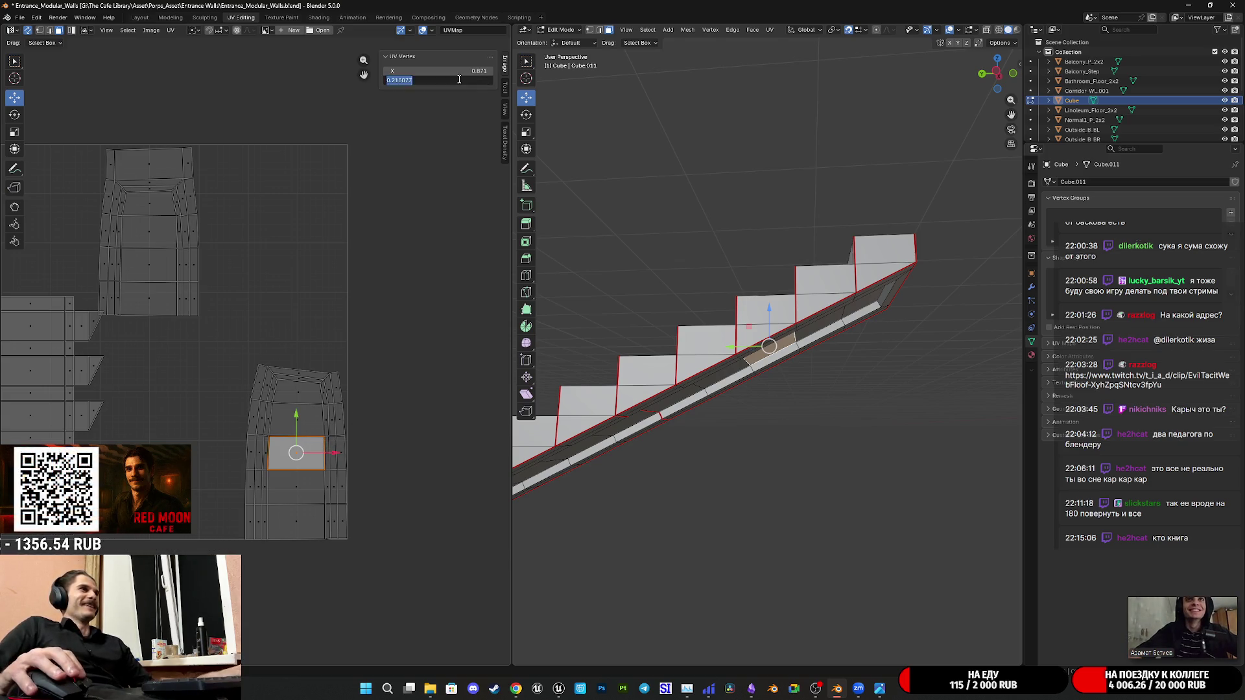
Undo the stretched face and reposition the whole lower wall island by typed coordinates
key(Return)
key(Return)
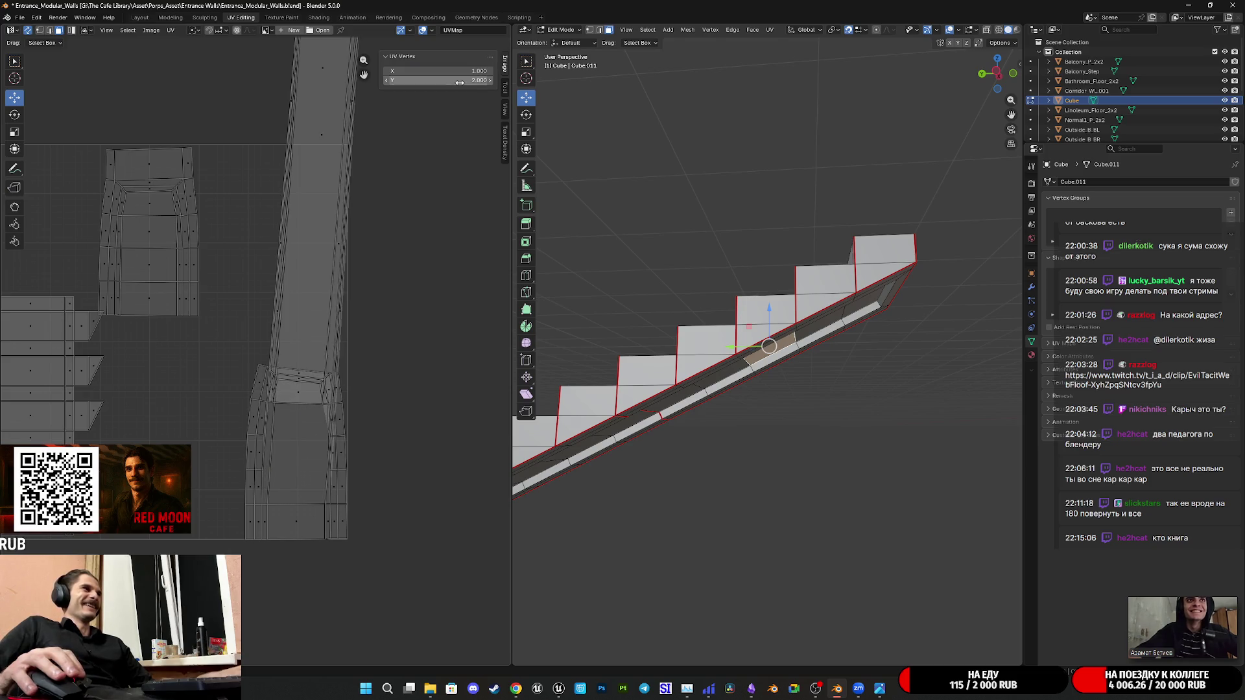
key(ctrl+z)
key(ctrl+z)
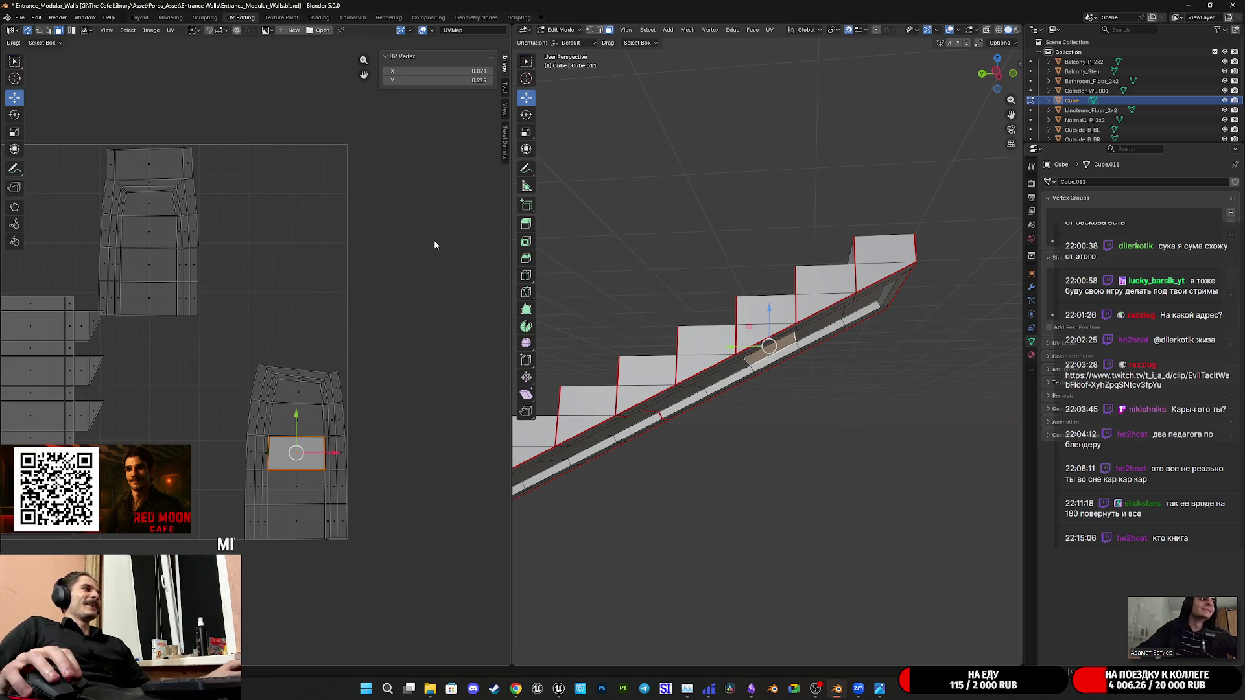
key(l)
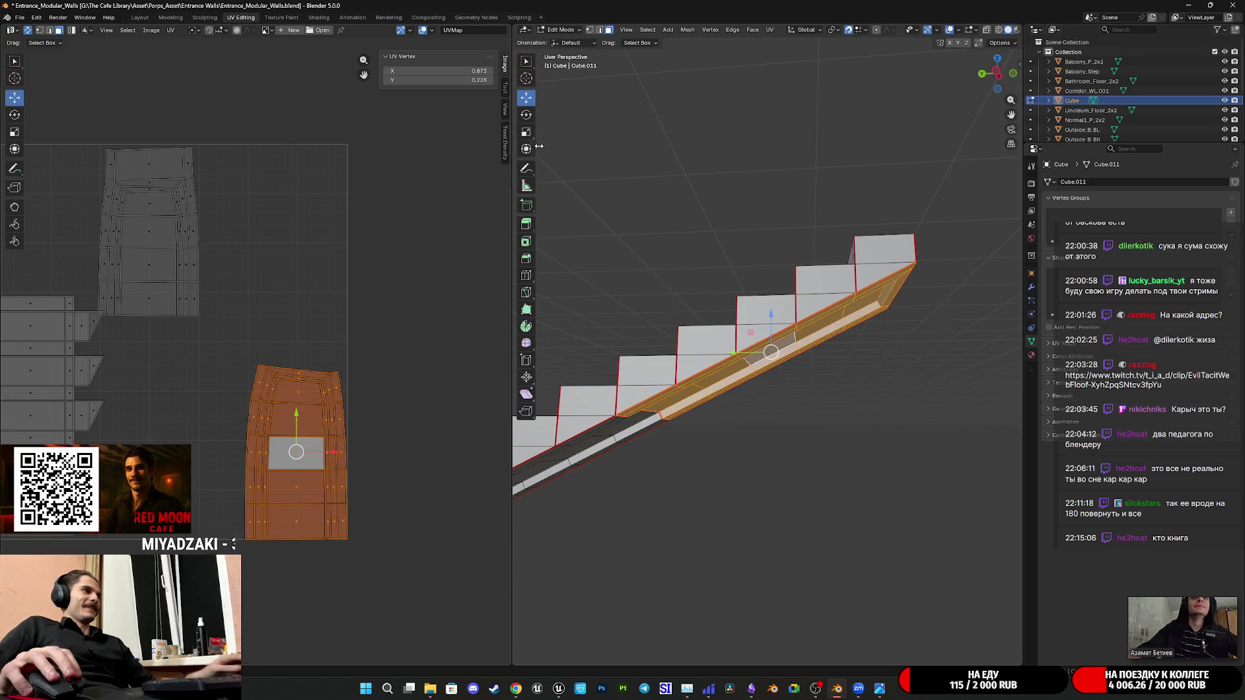
key(Return)
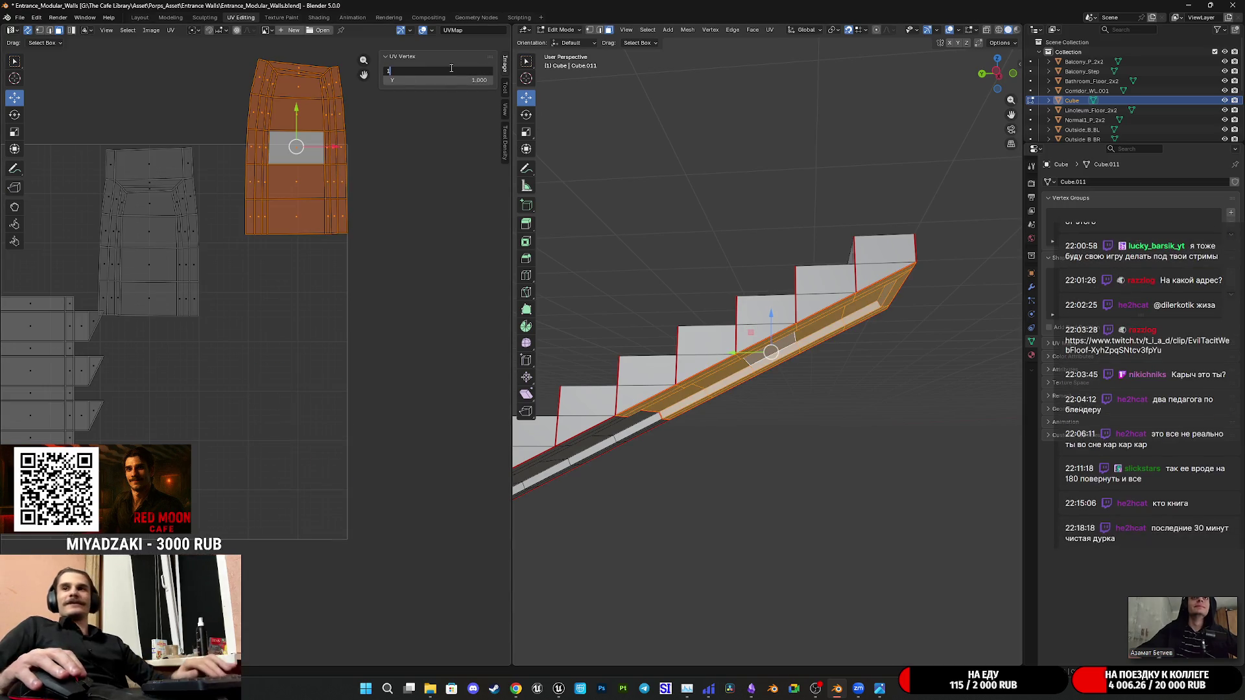
key(ctrl+v)
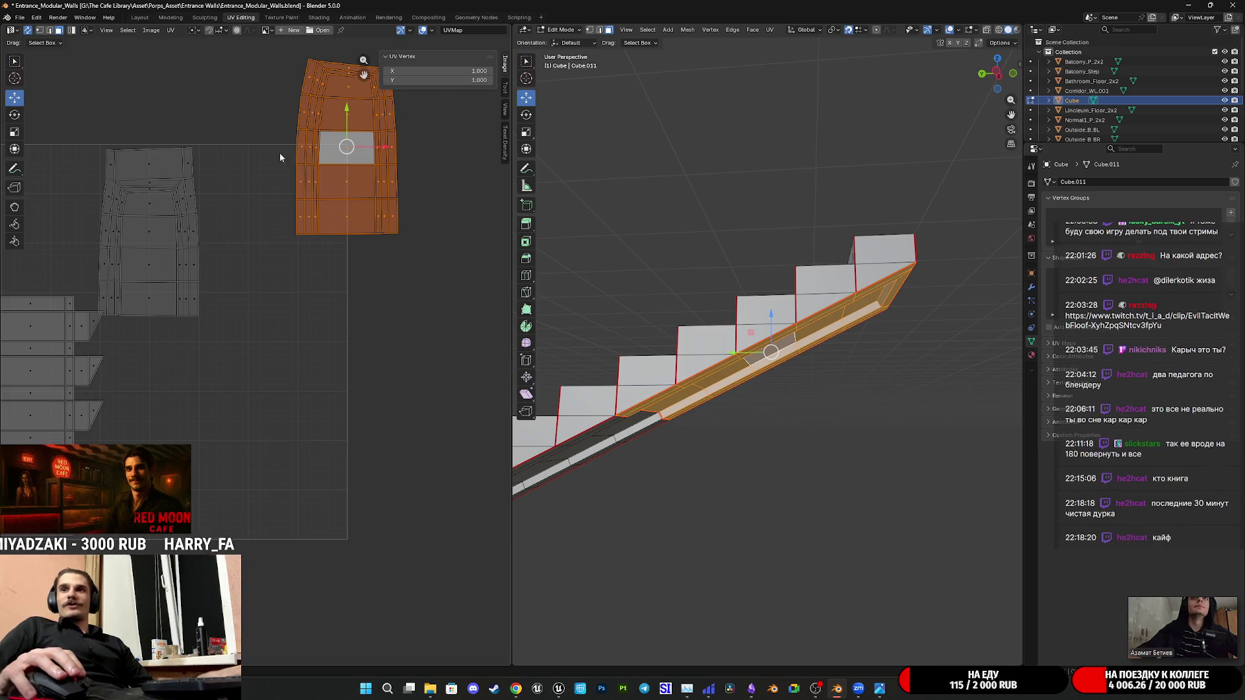
Place the left wall island at UV coordinates 1.000, 1.000
key(alt+a)
key(l)
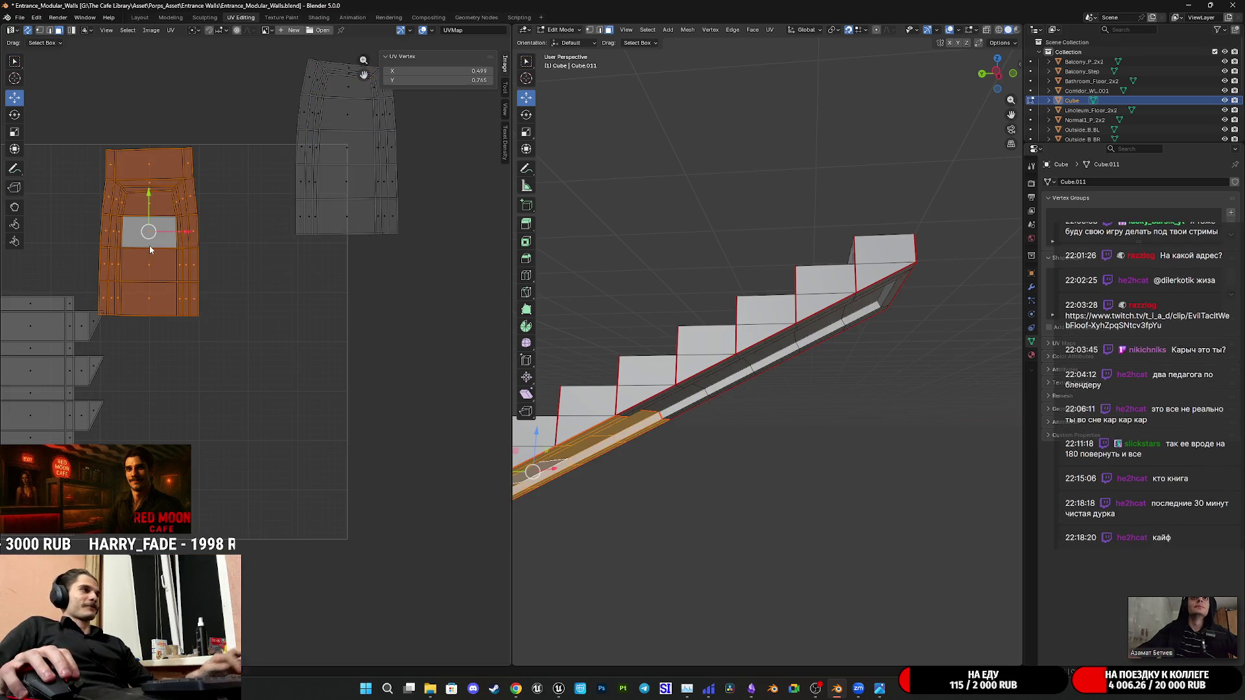
click(458, 72)
key(ctrl+v)
key(Return)
click(463, 81)
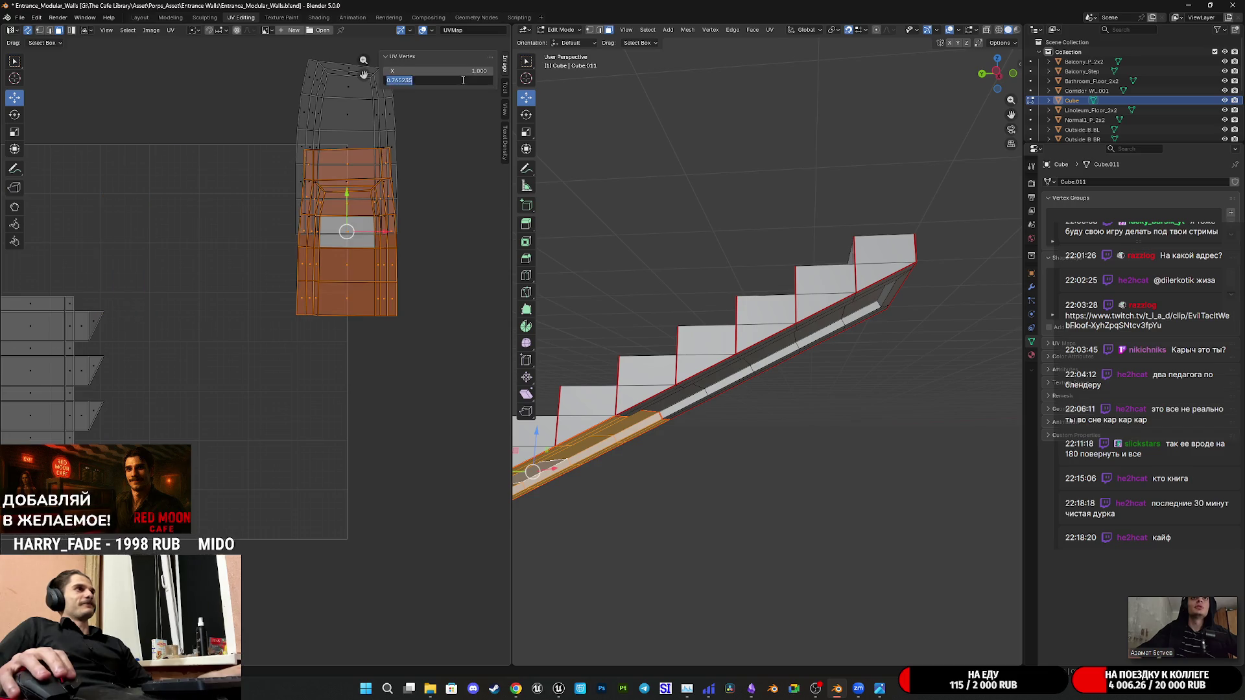
text(1.000)
key(Return)
Lower the island slightly so its Y reads 0.974
middle_drag(390, 192, 334, 340)
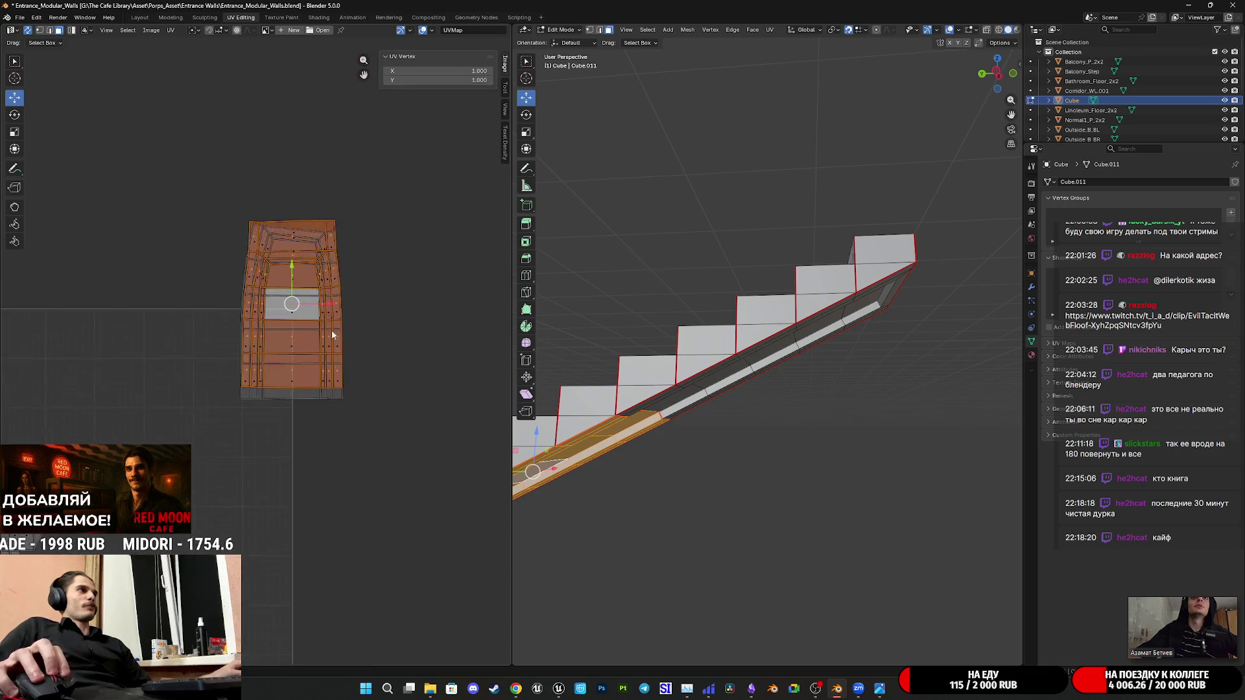
scroll(347, 273, up, 3)
scroll(311, 302, up, 2)
drag(328, 192, 328, 229)
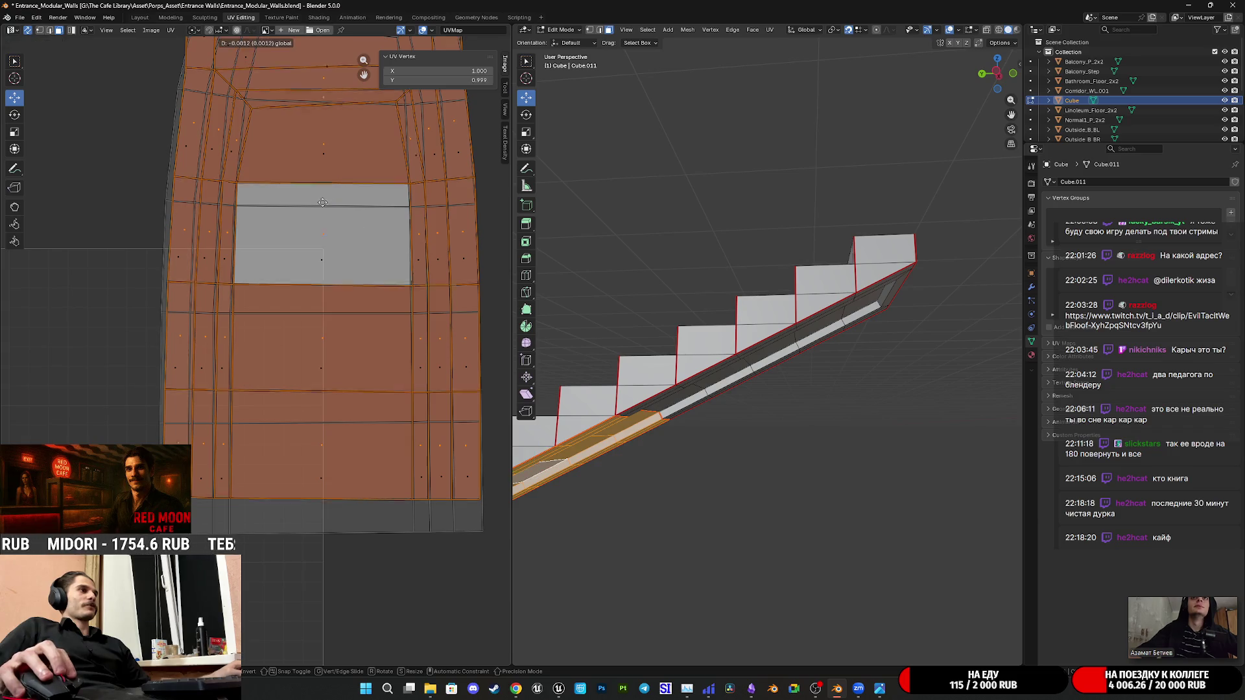
click(327, 228)
middle_drag(327, 231, 285, 333)
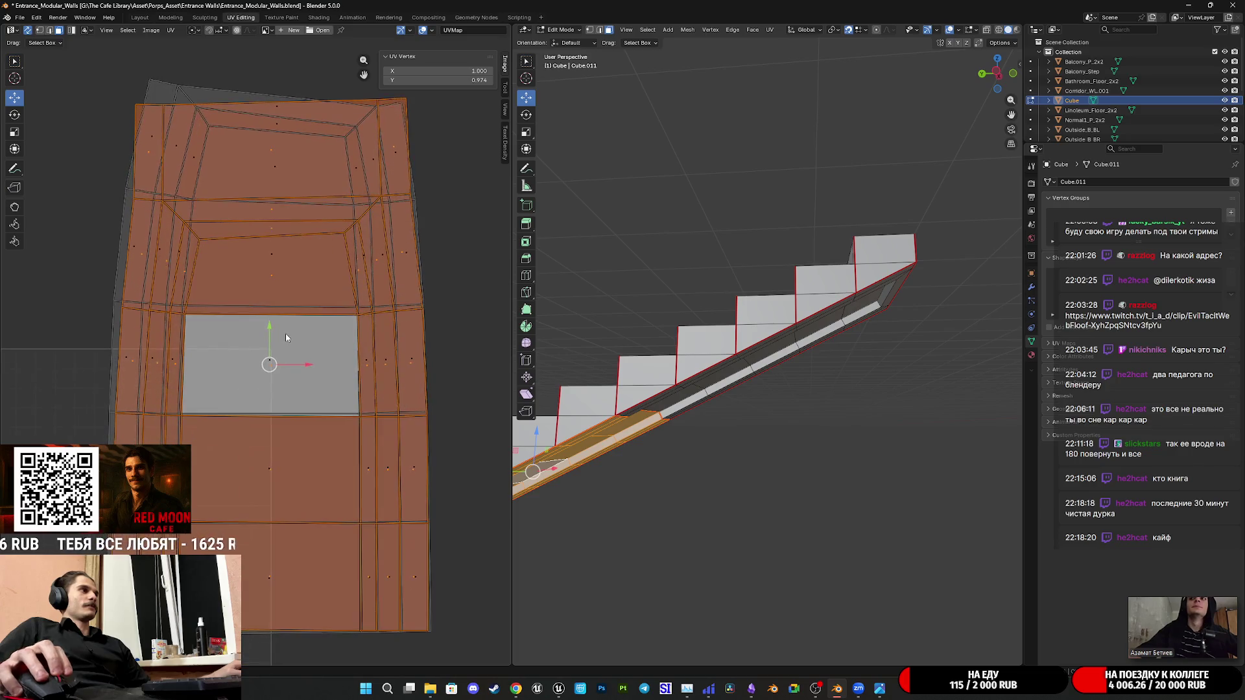
scroll(286, 333, down, 2)
scroll(301, 321, down, 1)
scroll(313, 314, down, 1)
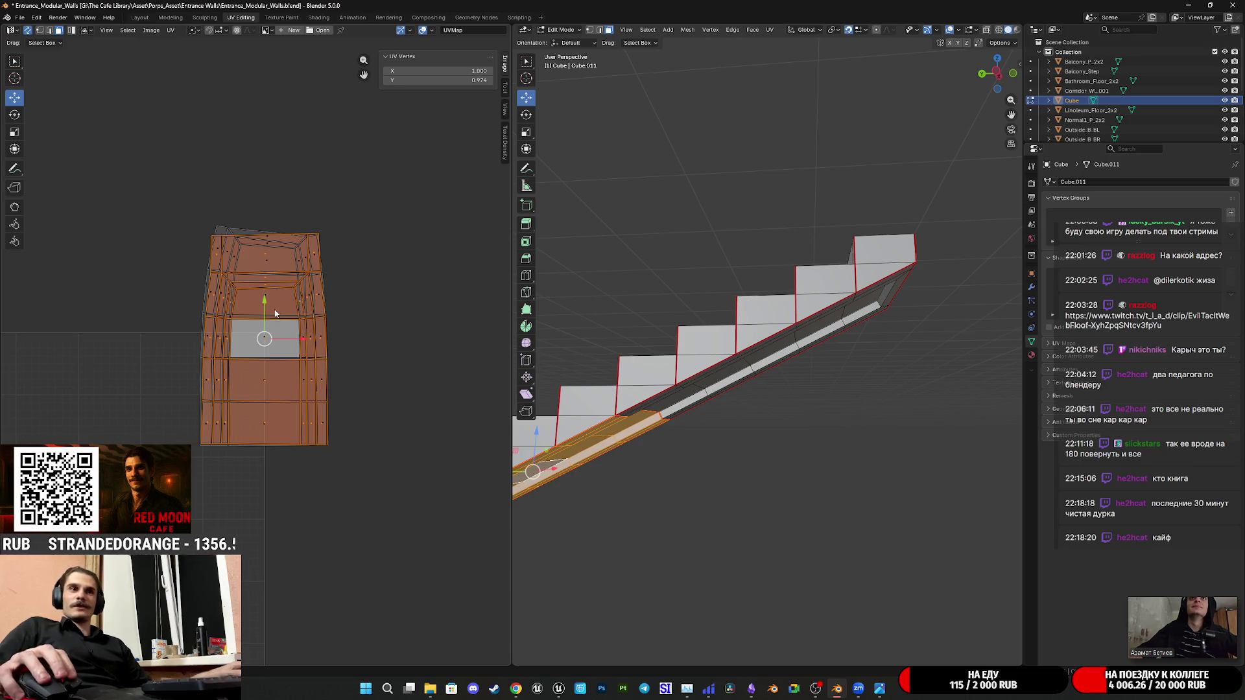
Move the tall wall UV island into the UV square beside the stair-strip islands
drag(360, 455, 159, 158)
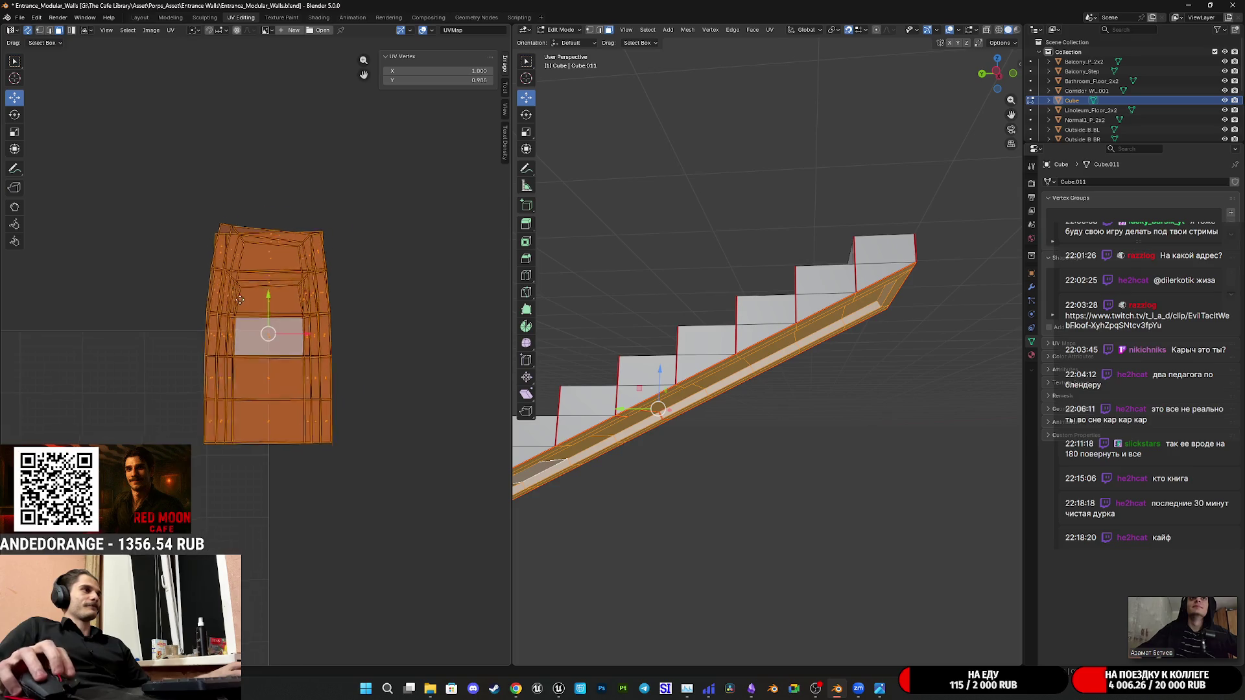
middle_drag(232, 305, 404, 112)
key(g)
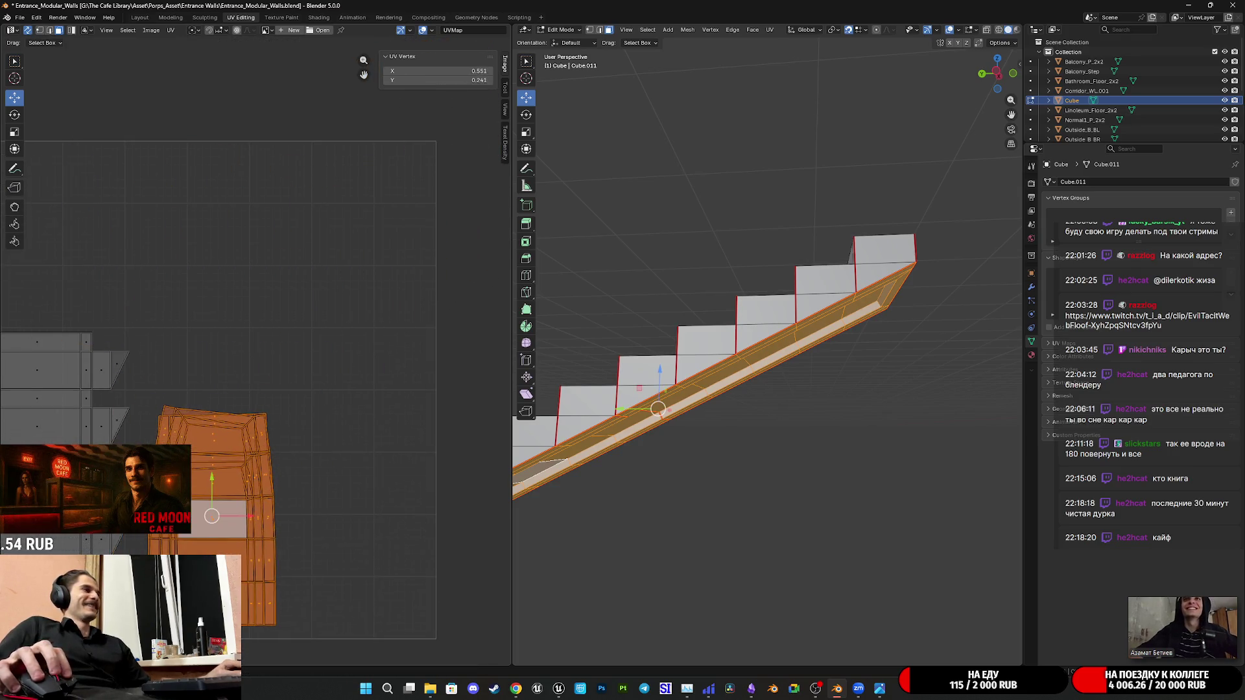
click(312, 450)
mouse_move(273, 428)
middle_down()
mouse_move(312, 449)
mouse_move(301, 453)
middle_up()
key(g)
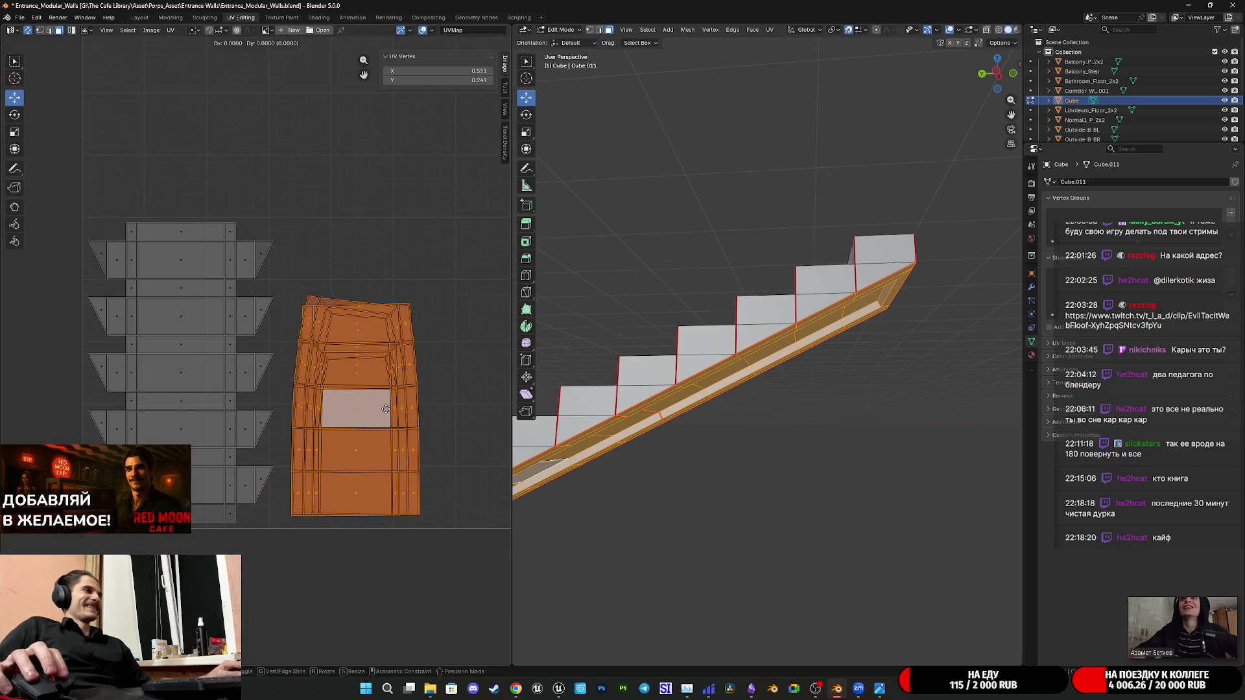
click(349, 422)
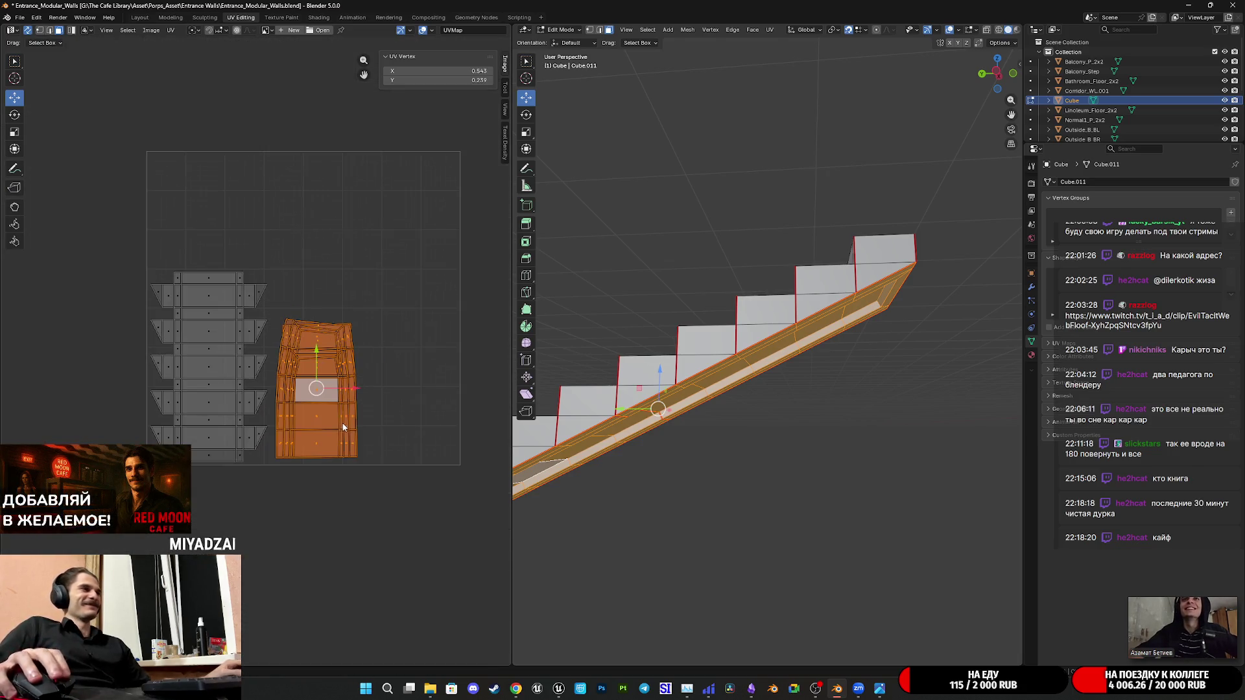
scroll(330, 434, down, 2)
Add the stair-strip islands to the selection alongside the wall island
drag(89, 174, 391, 509)
middle_drag(286, 325, 275, 331)
scroll(273, 332, up, 1)
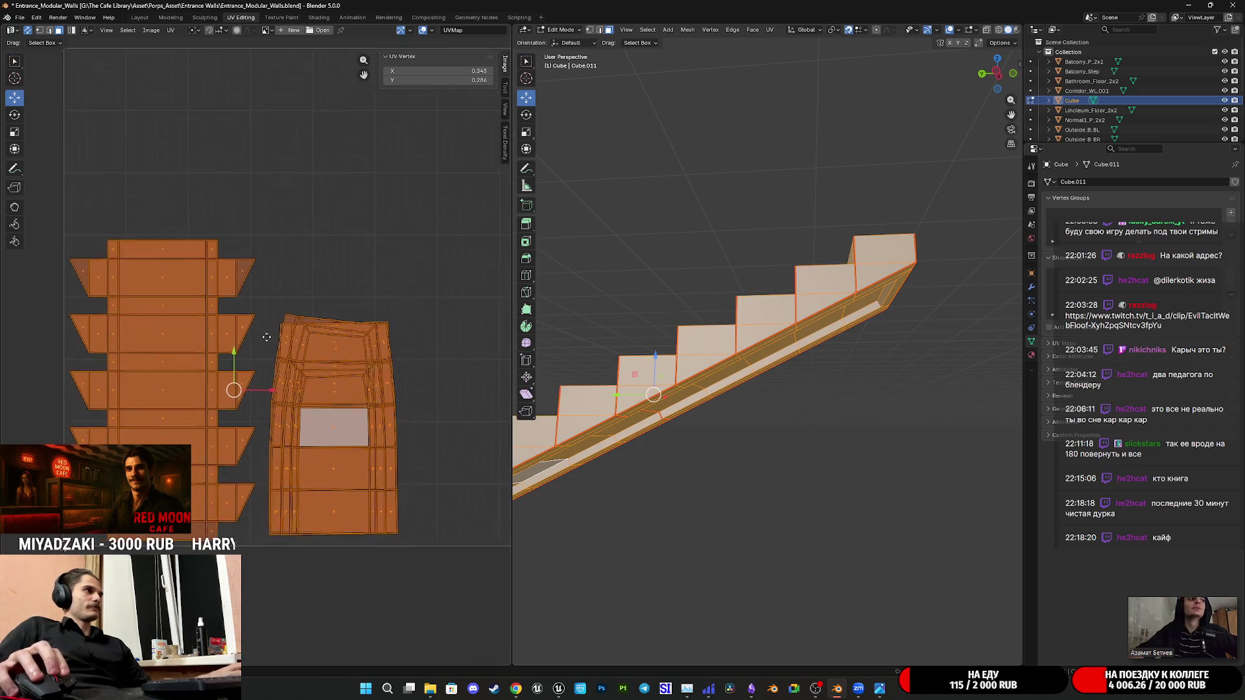
scroll(347, 335, up, 1)
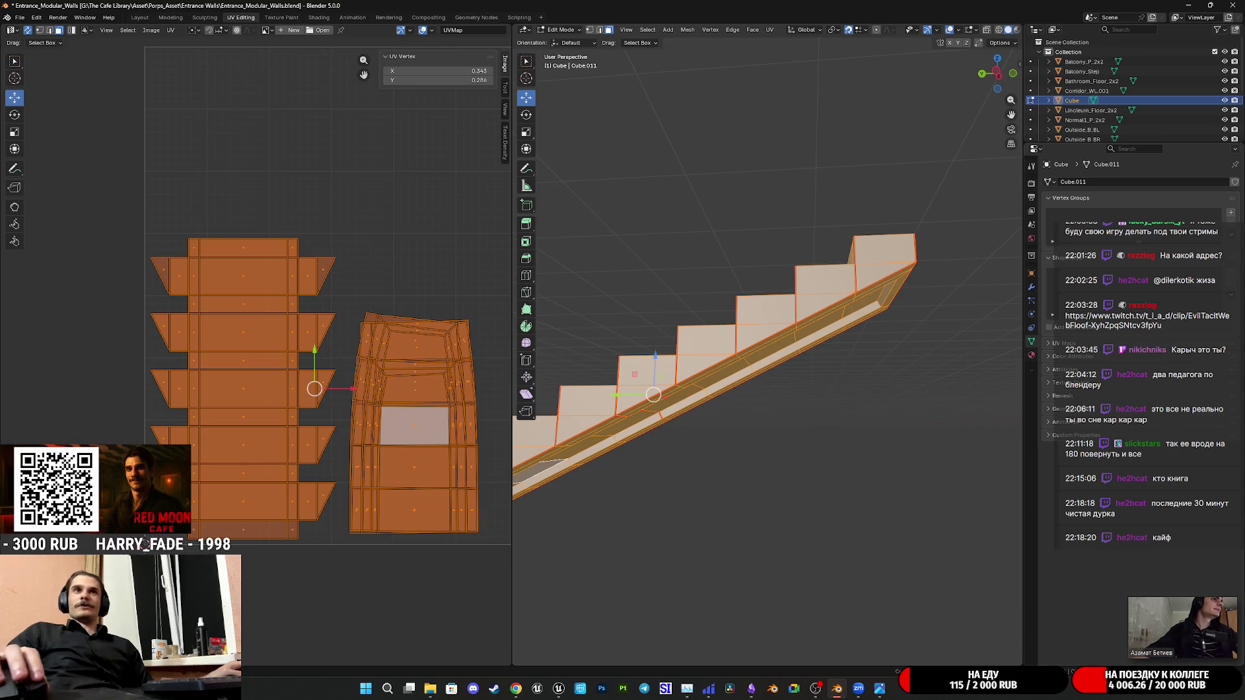
Save Entrance_Modular_Walls.blend and deselect all UVs and faces
middle_drag(837, 362, 812, 361)
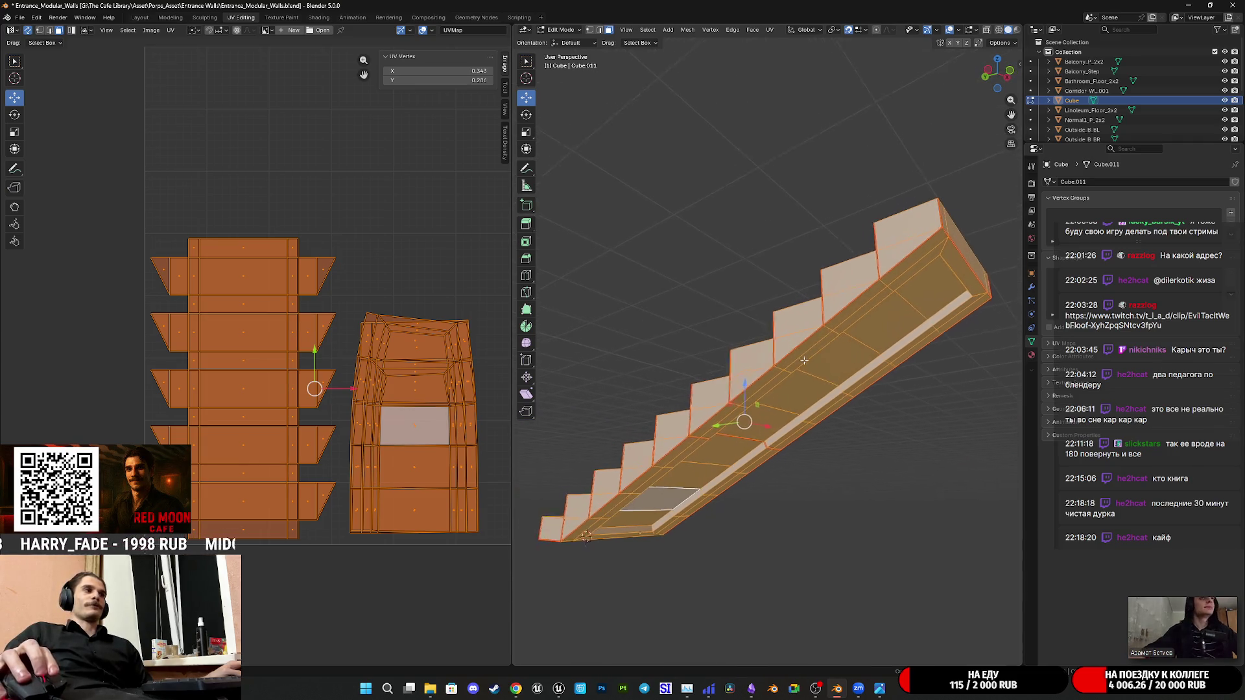
key(ctrl+s)
scroll(389, 384, down, 3)
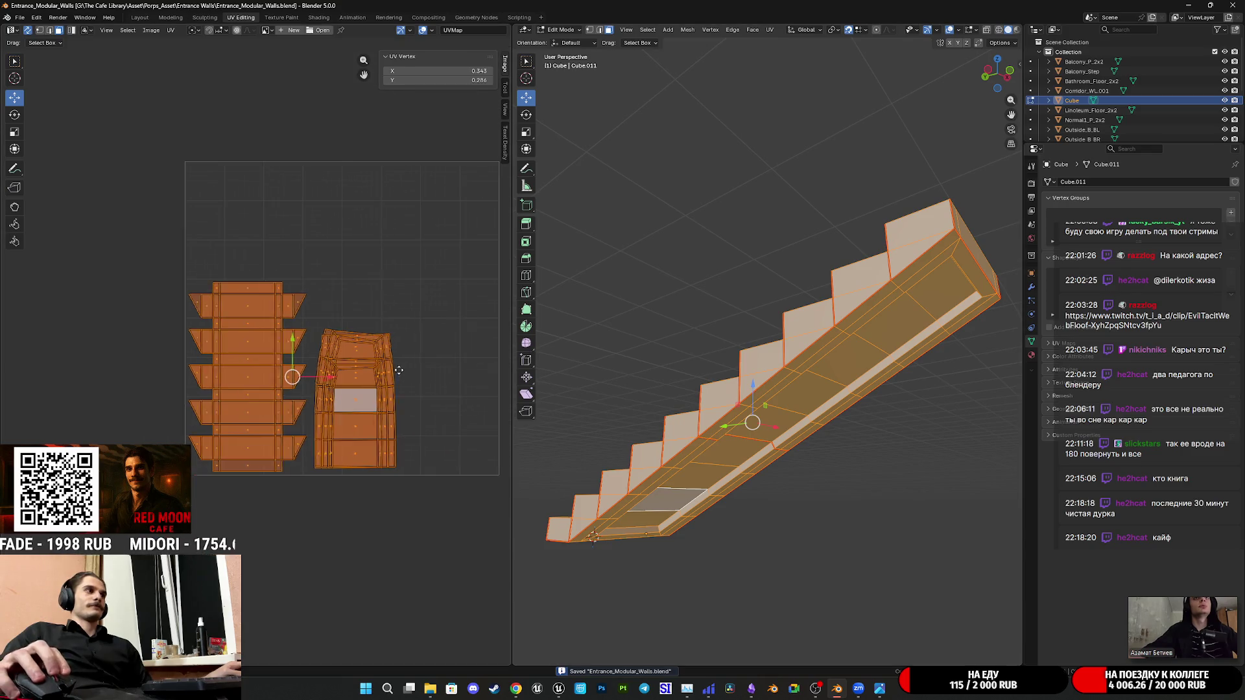
click(368, 393)
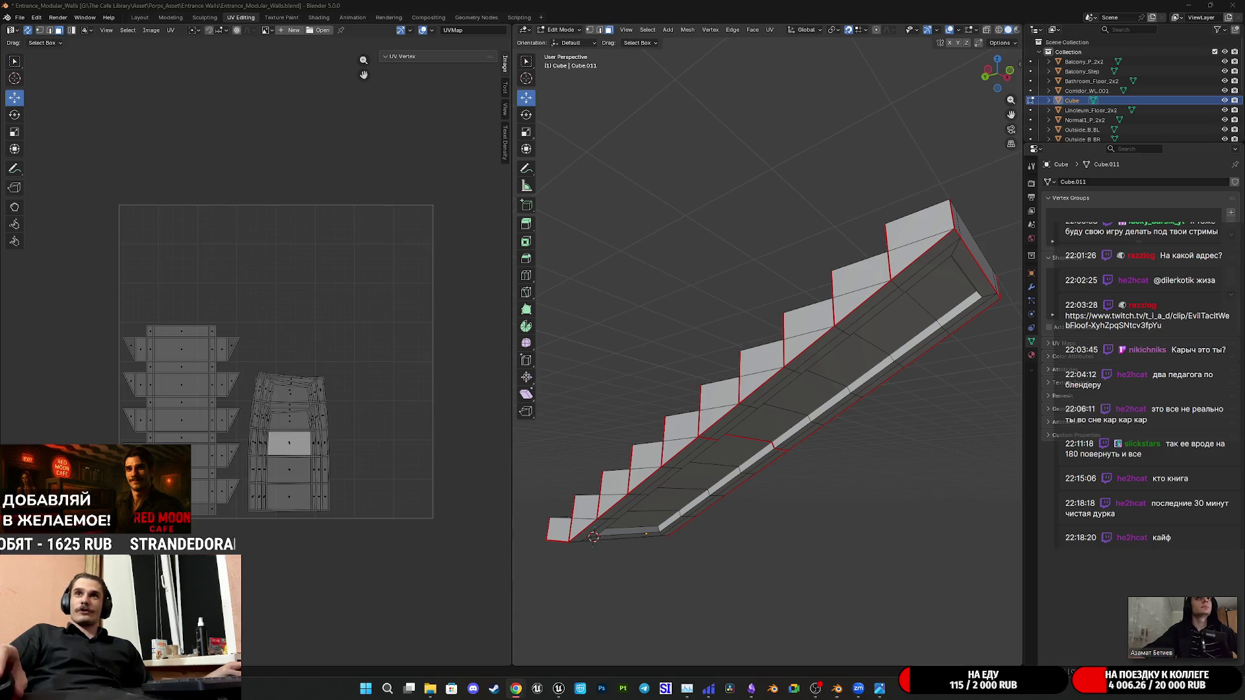
Bring the Ozon browser window up over Blender and move it toward the top-left
key(alt+Tab)
drag(1037, 351, 653, 209)
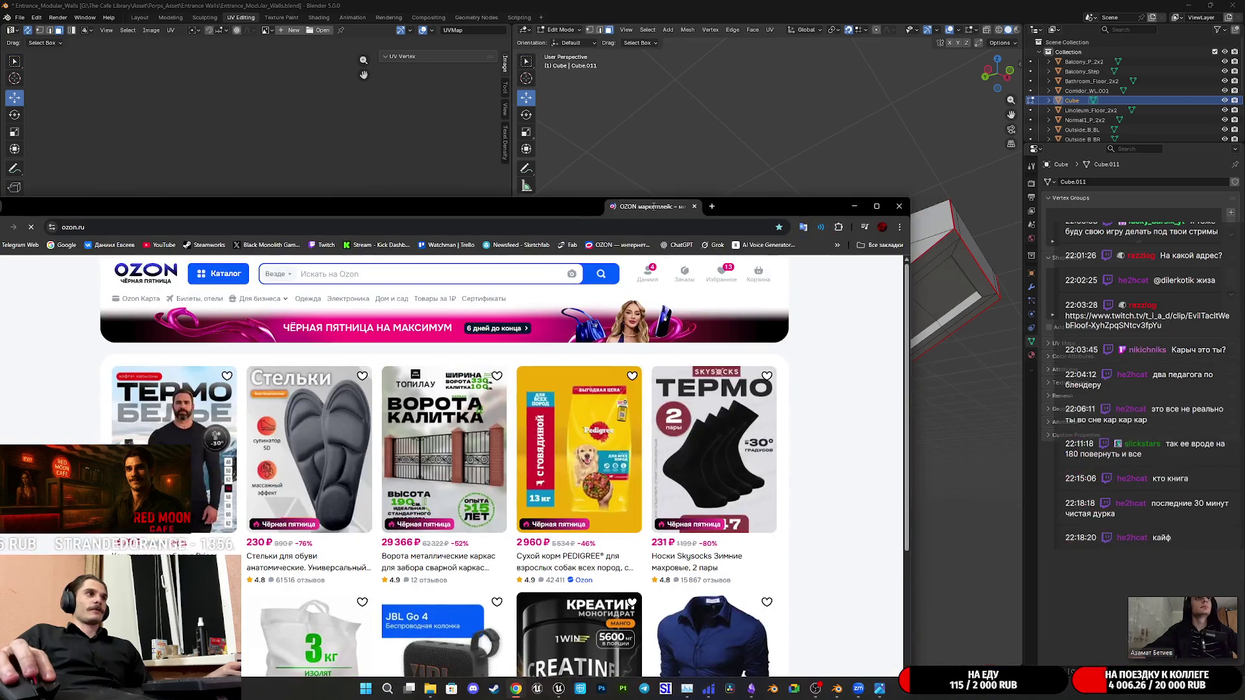
Maximize the browser and search Ozon for каркуша
double_click(653, 209)
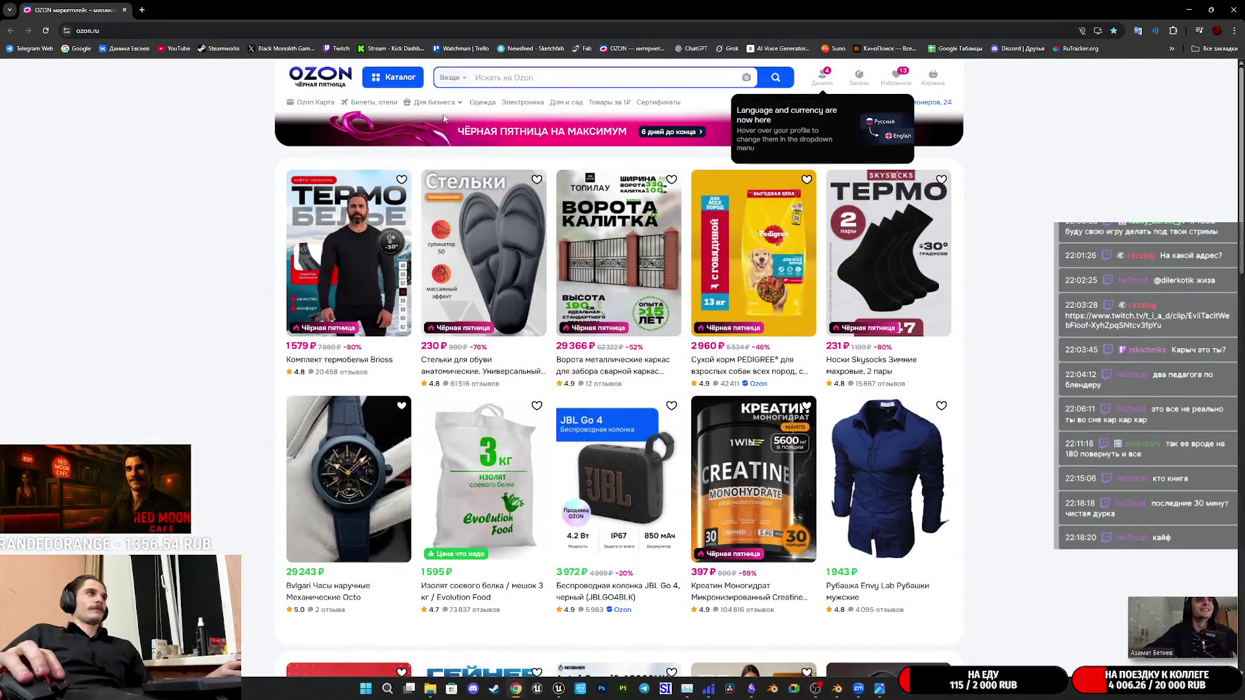
click(479, 76)
text(кар)
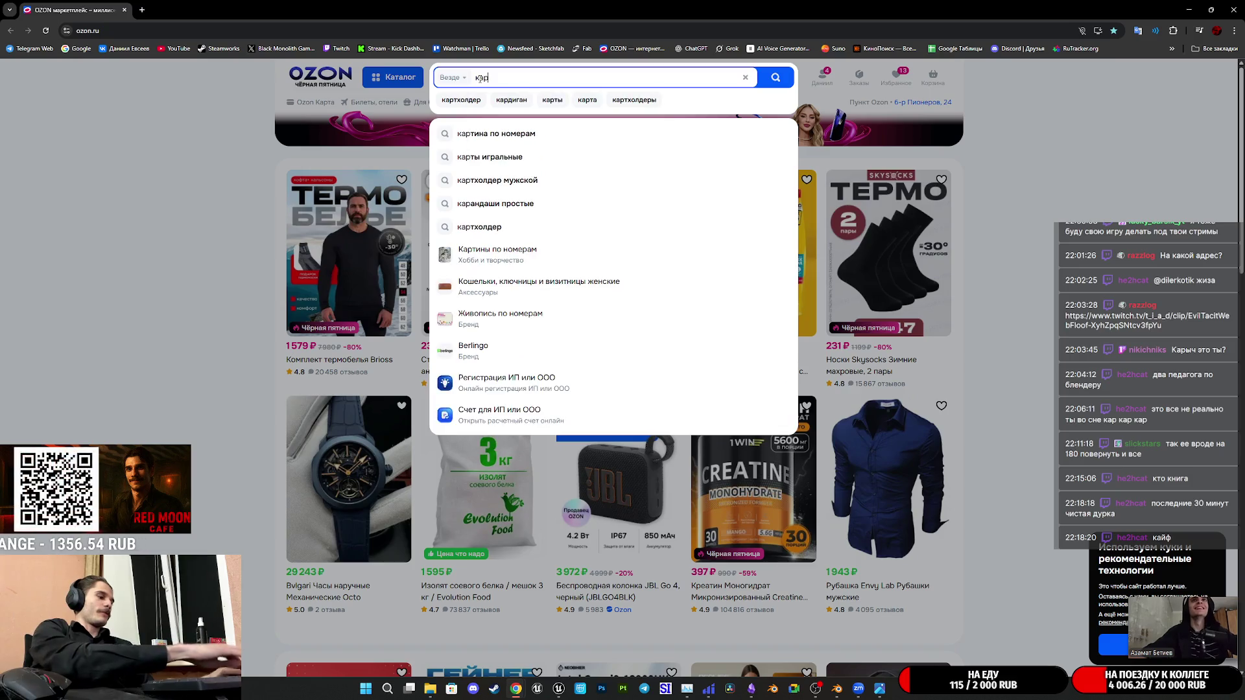
text(каша)
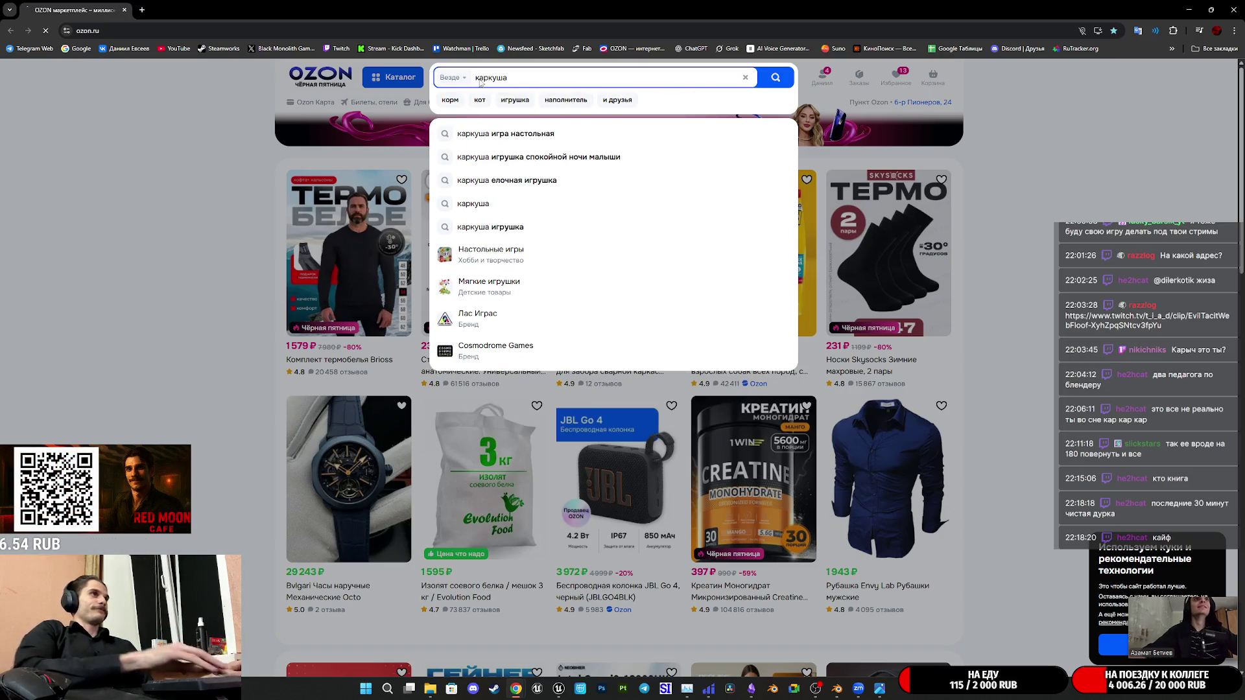
key(Return)
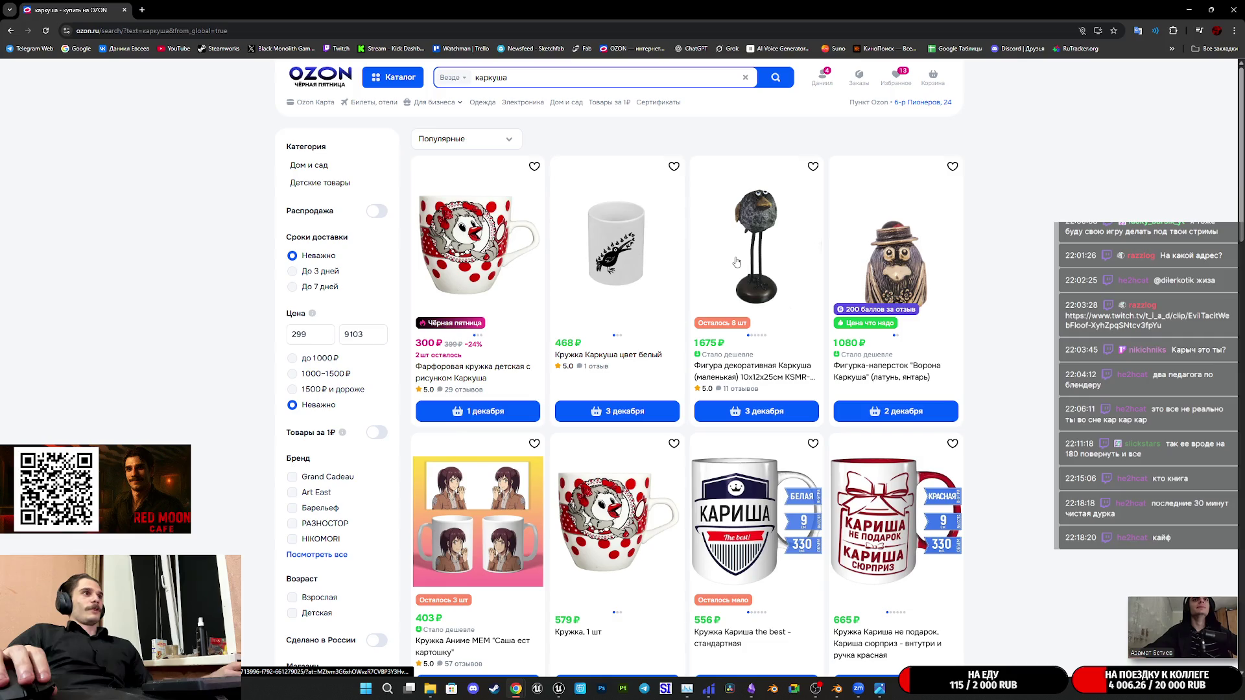
mouse_move(478, 241)
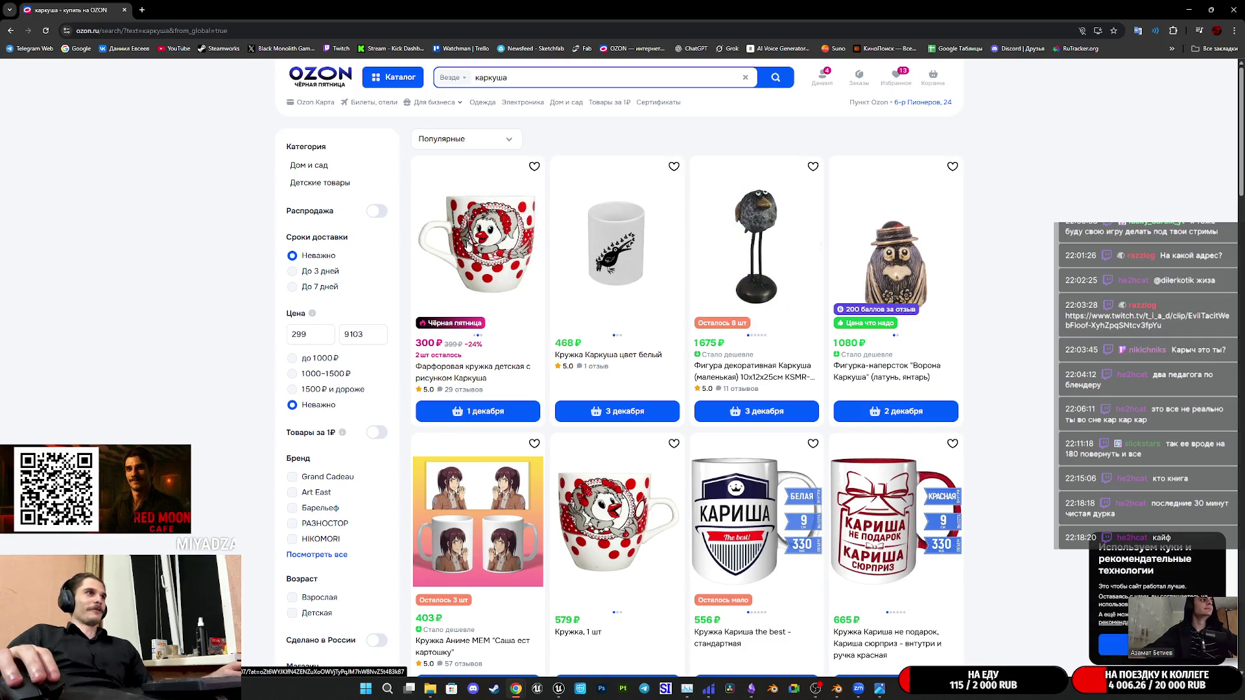
scroll(465, 245, down, 2)
scroll(464, 244, down, 2)
scroll(1043, 287, down, 1)
scroll(1043, 288, down, 2)
scroll(626, 304, up, 1)
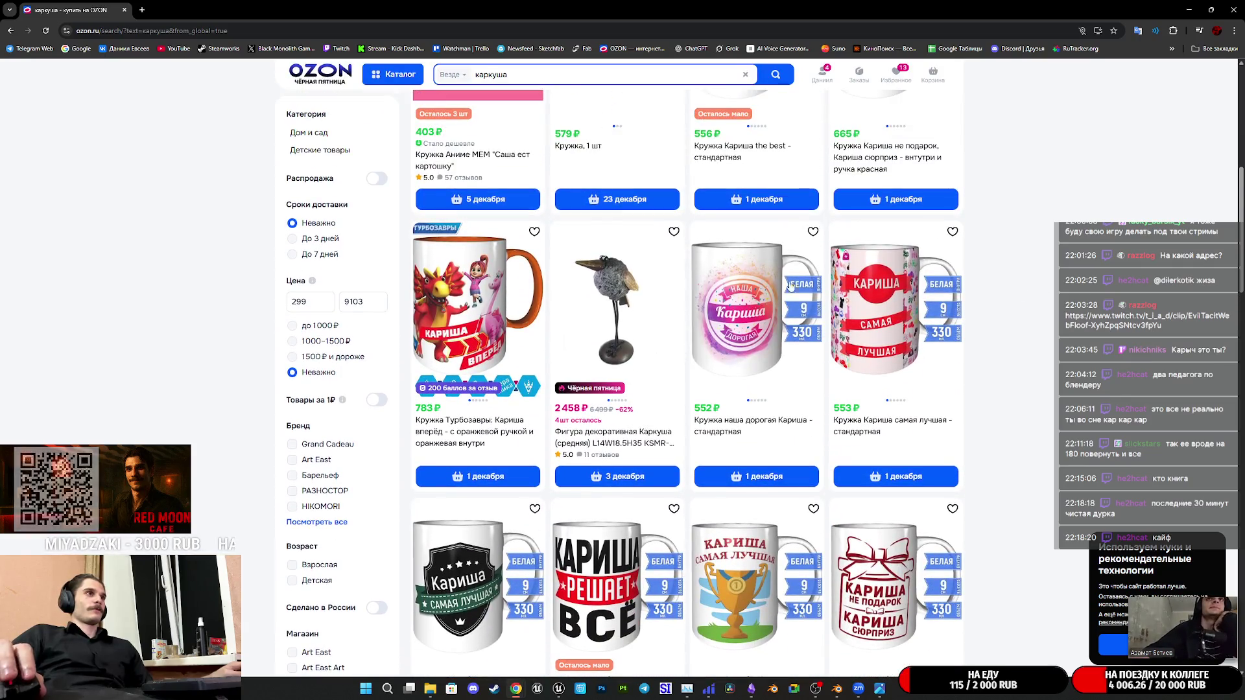
Open the decorative crow figurine in a background tab and switch to its page
middle_click(626, 304)
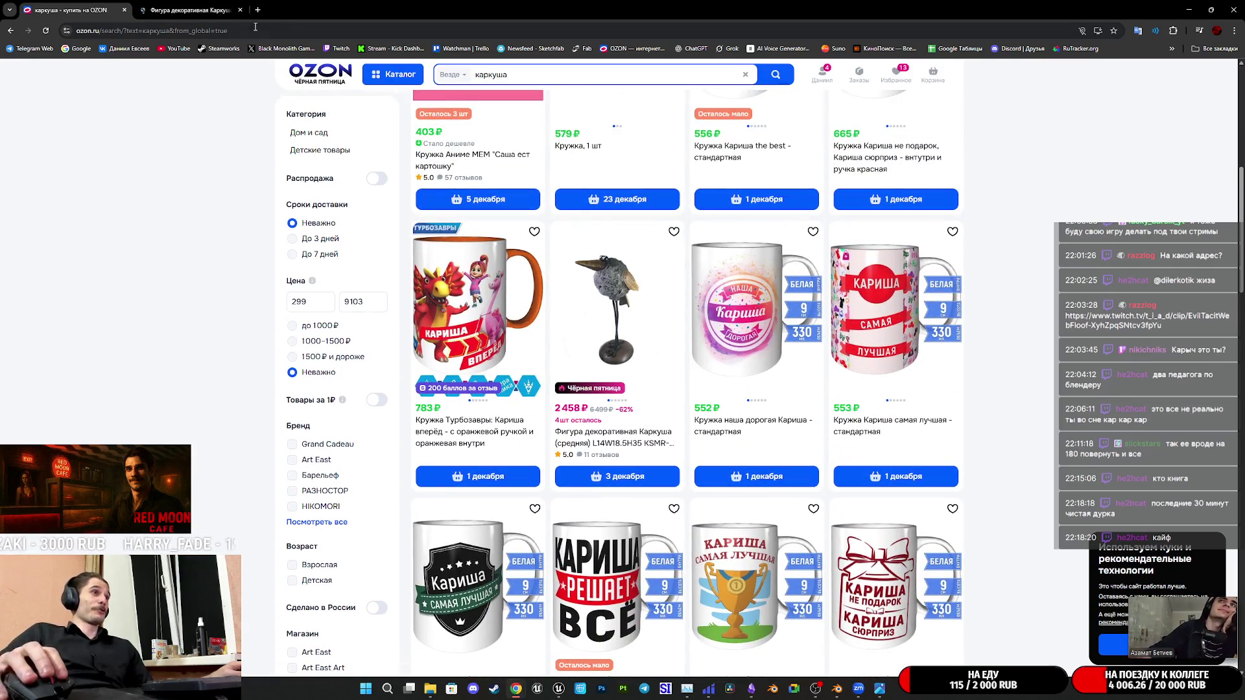
click(189, 9)
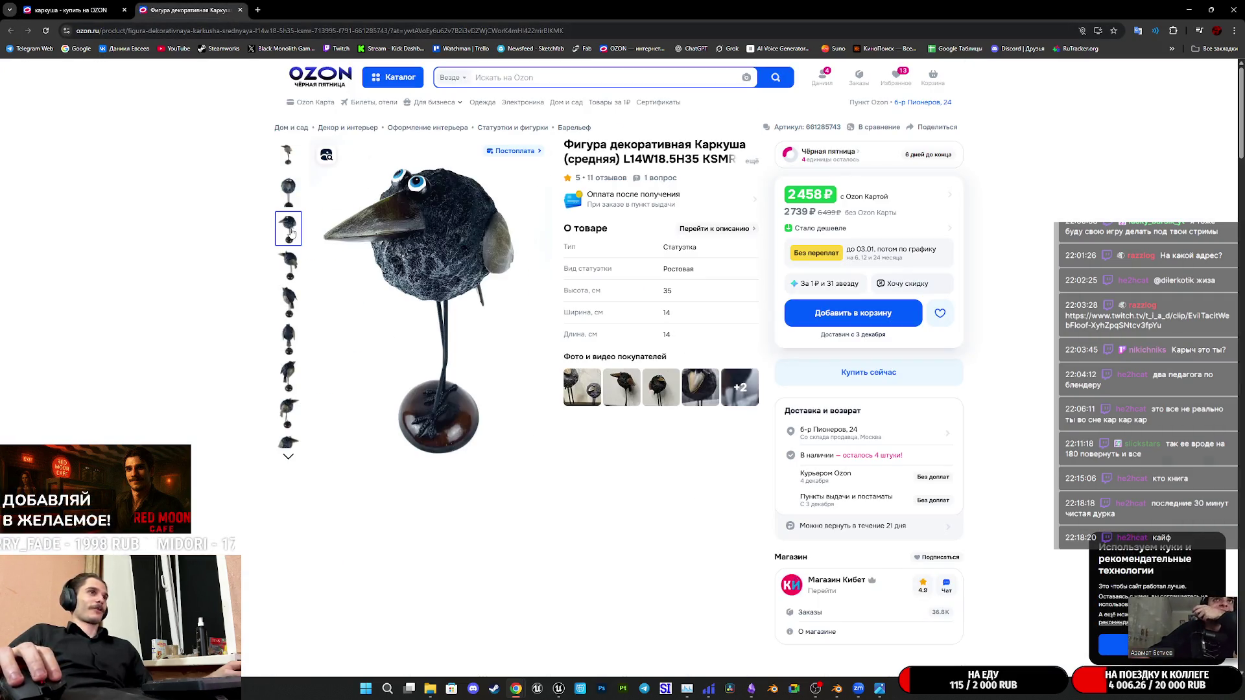
Browse the figurine's product photos back to the front view, then its customer review photos
click(288, 269)
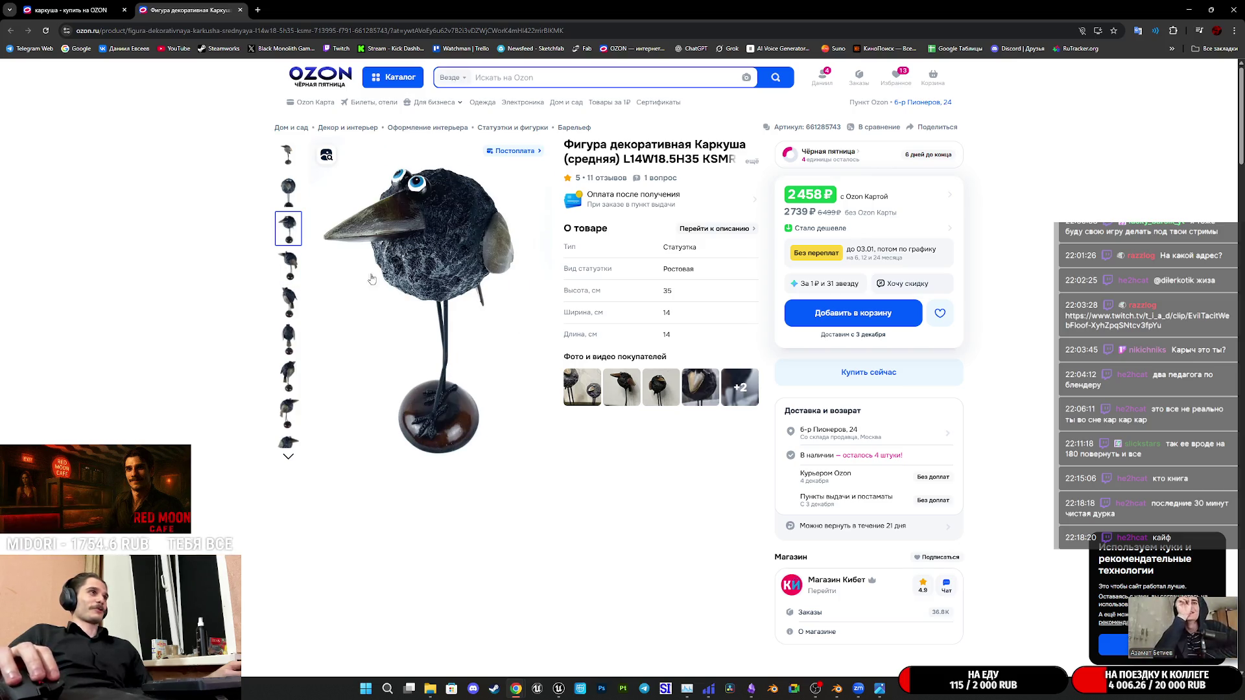
click(288, 377)
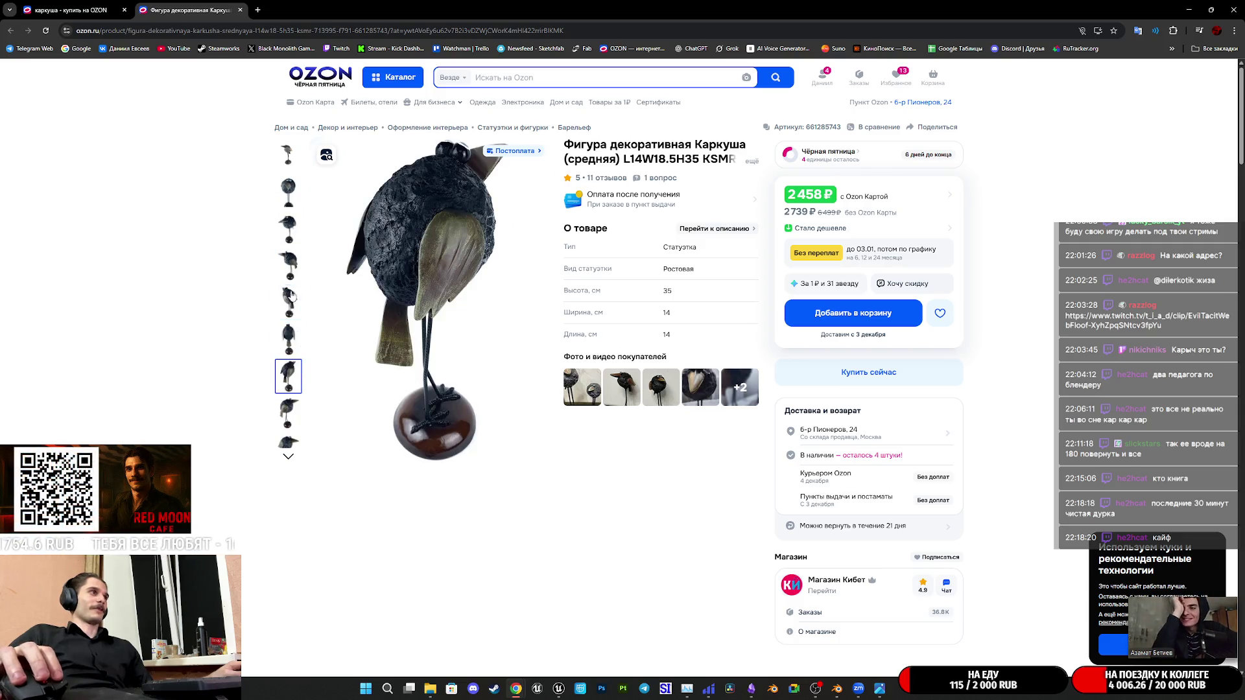
click(287, 442)
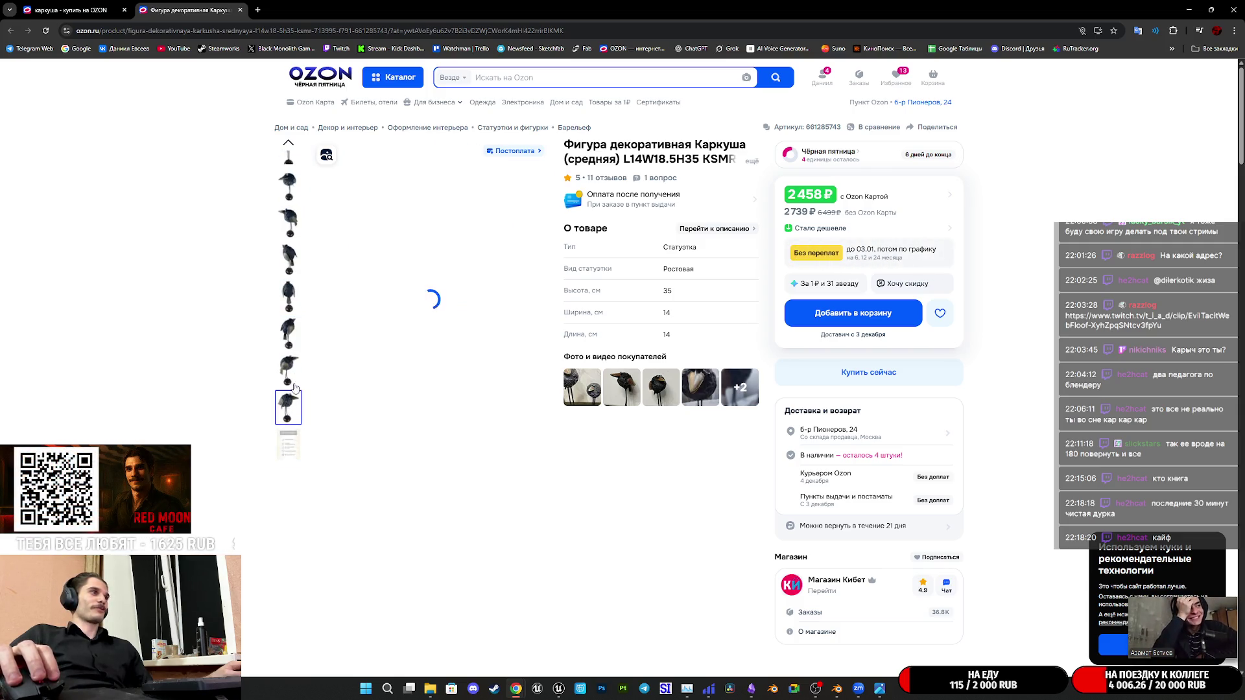
click(288, 233)
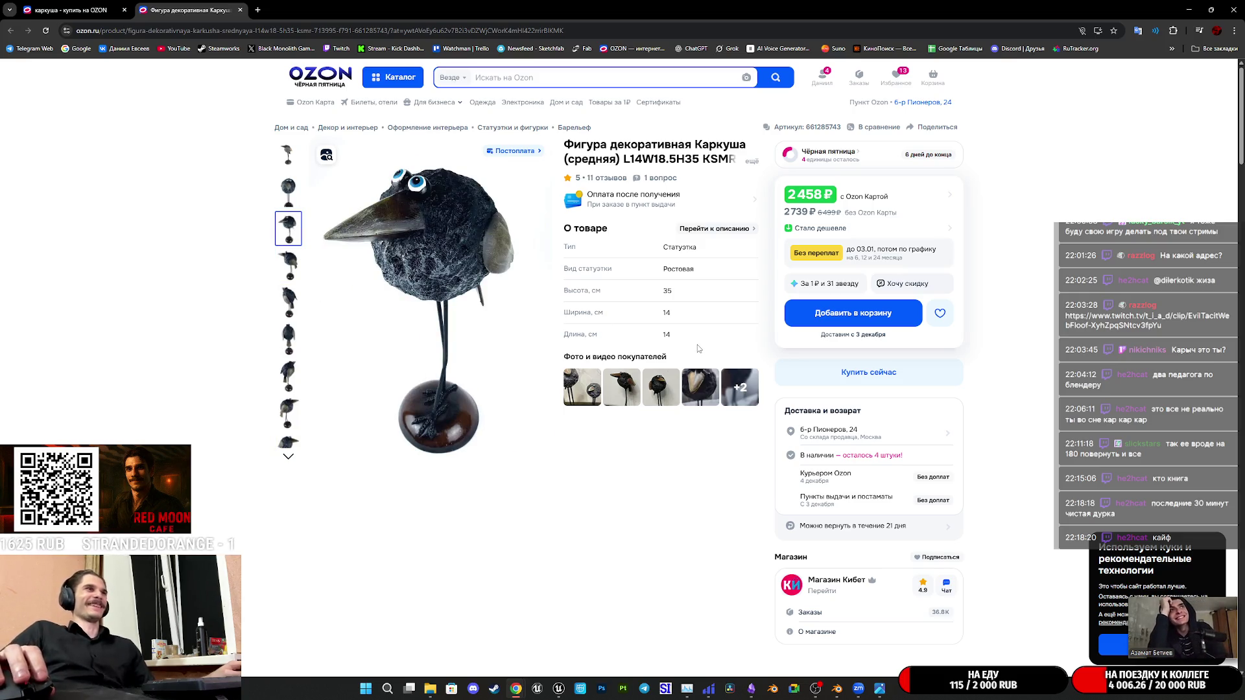
click(742, 391)
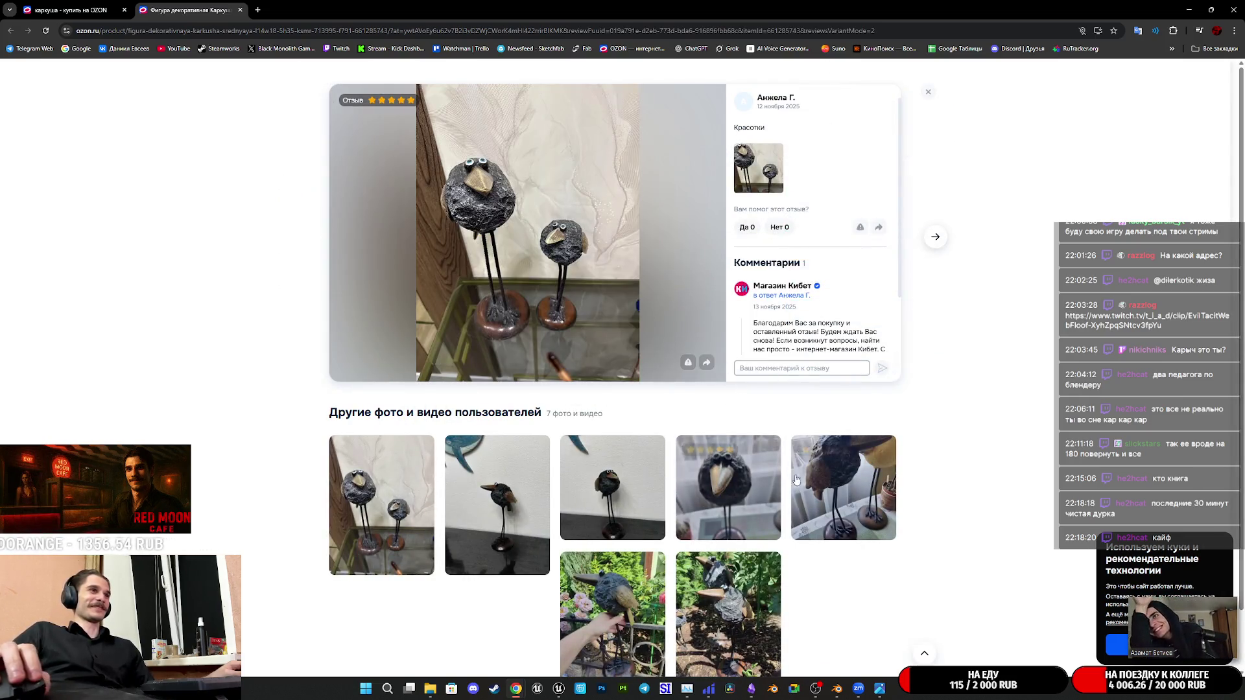
View more review photos including the two-birds shot, and highlight the review heading
click(734, 484)
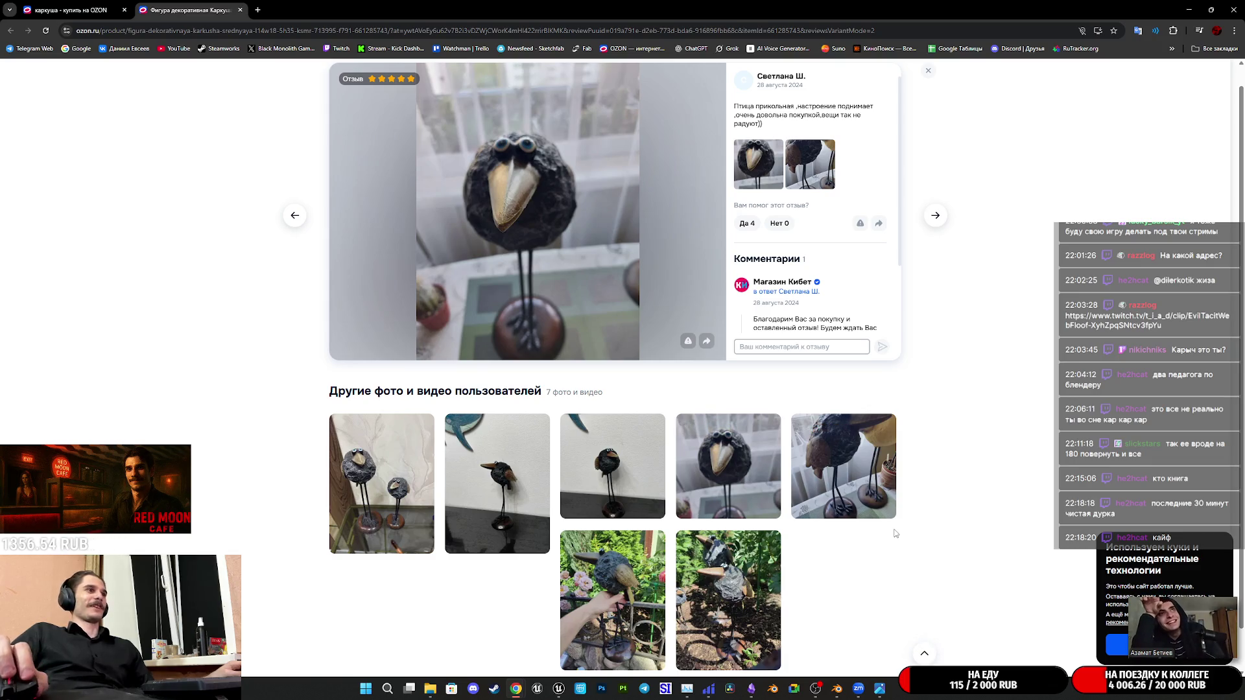
scroll(583, 496, up, 1)
click(382, 504)
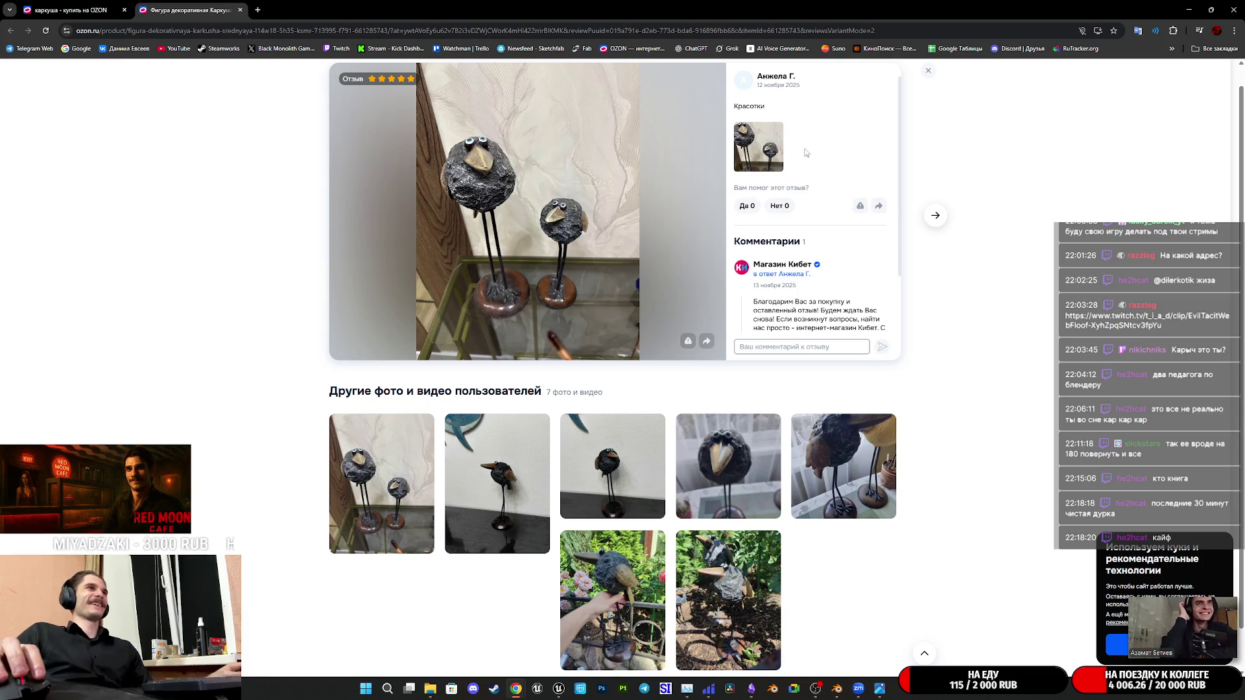
drag(816, 167, 754, 72)
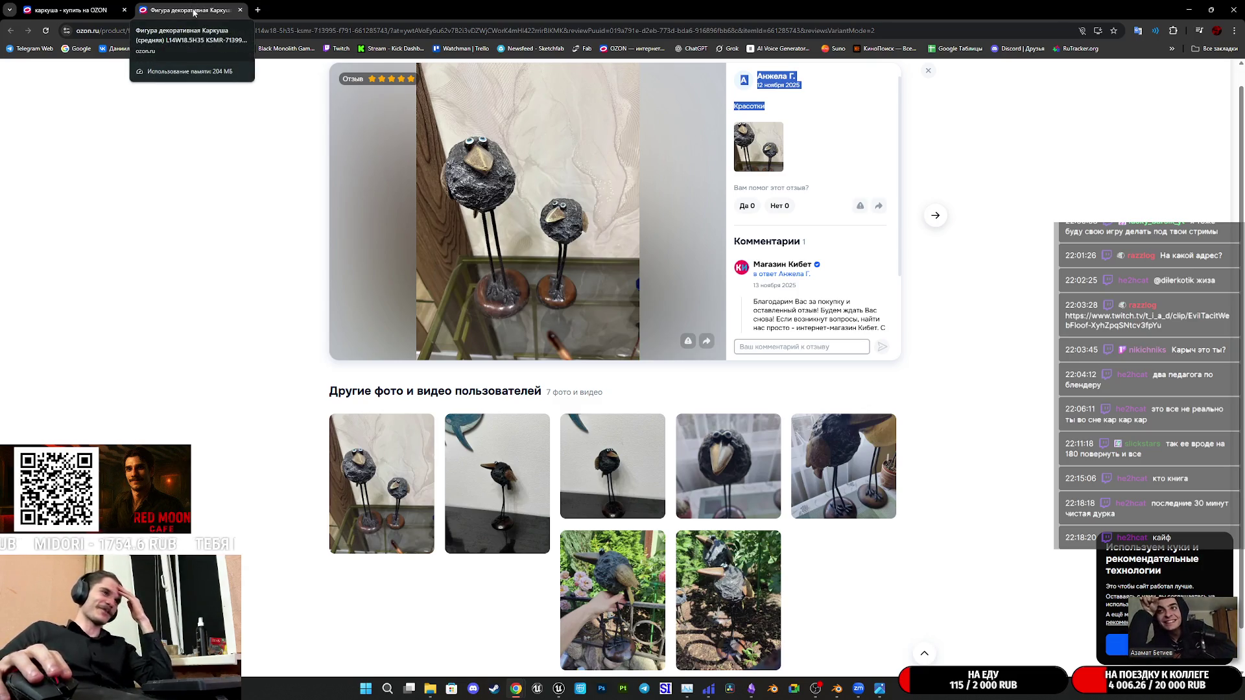
Show the second garden review photo, then return to the каркуша search results
click(614, 611)
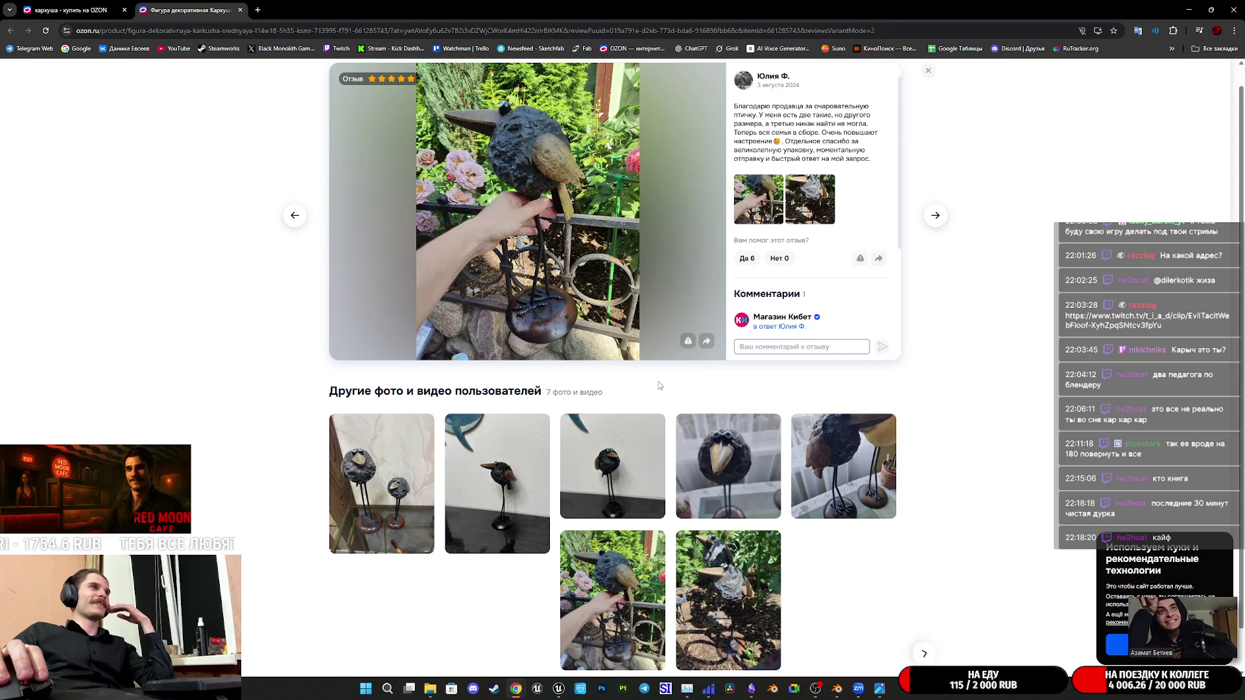
click(811, 207)
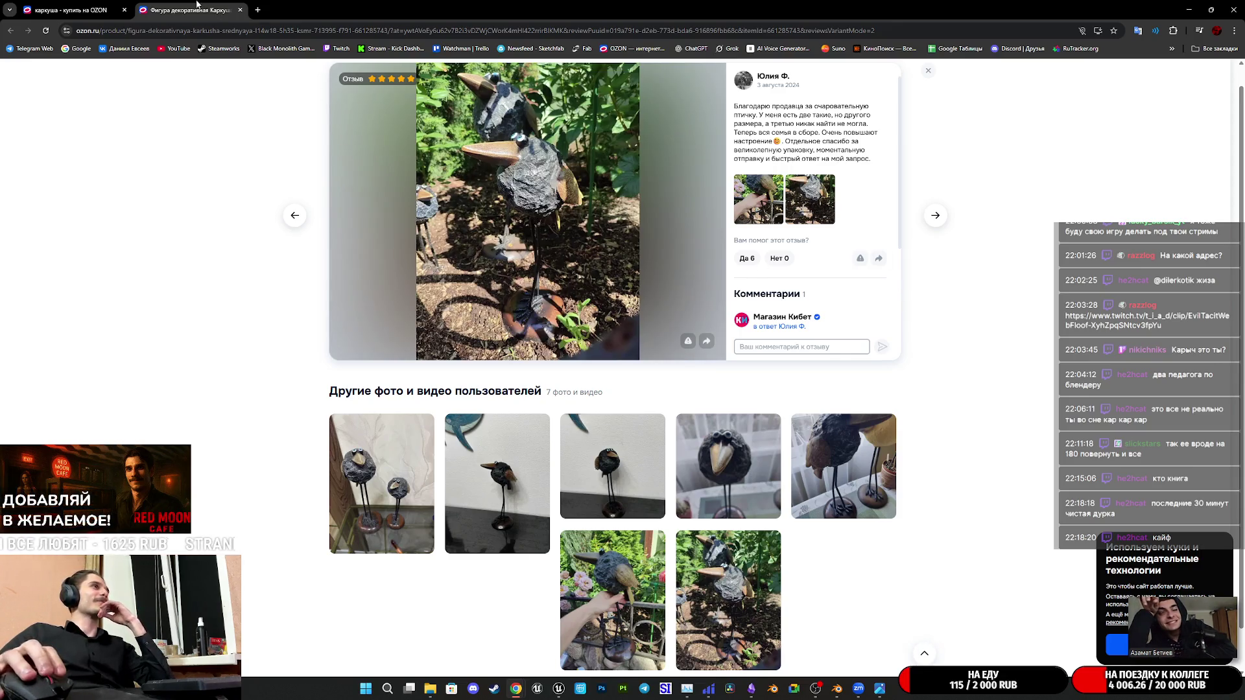
key(ctrl+shift+Tab)
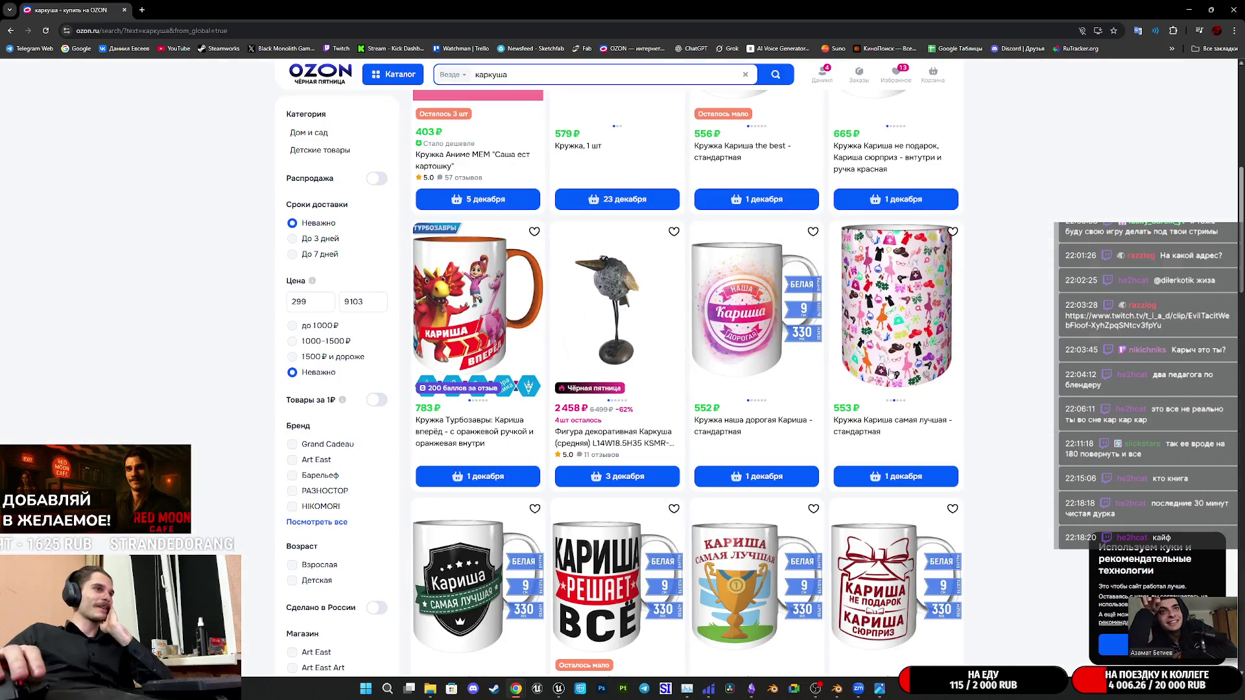
scroll(1013, 365, down, 2)
scroll(1013, 365, down, 3)
scroll(1013, 365, down, 2)
scroll(1013, 365, down, 1)
scroll(1017, 360, down, 2)
scroll(1021, 356, down, 2)
scroll(1034, 347, down, 2)
scroll(1034, 344, down, 3)
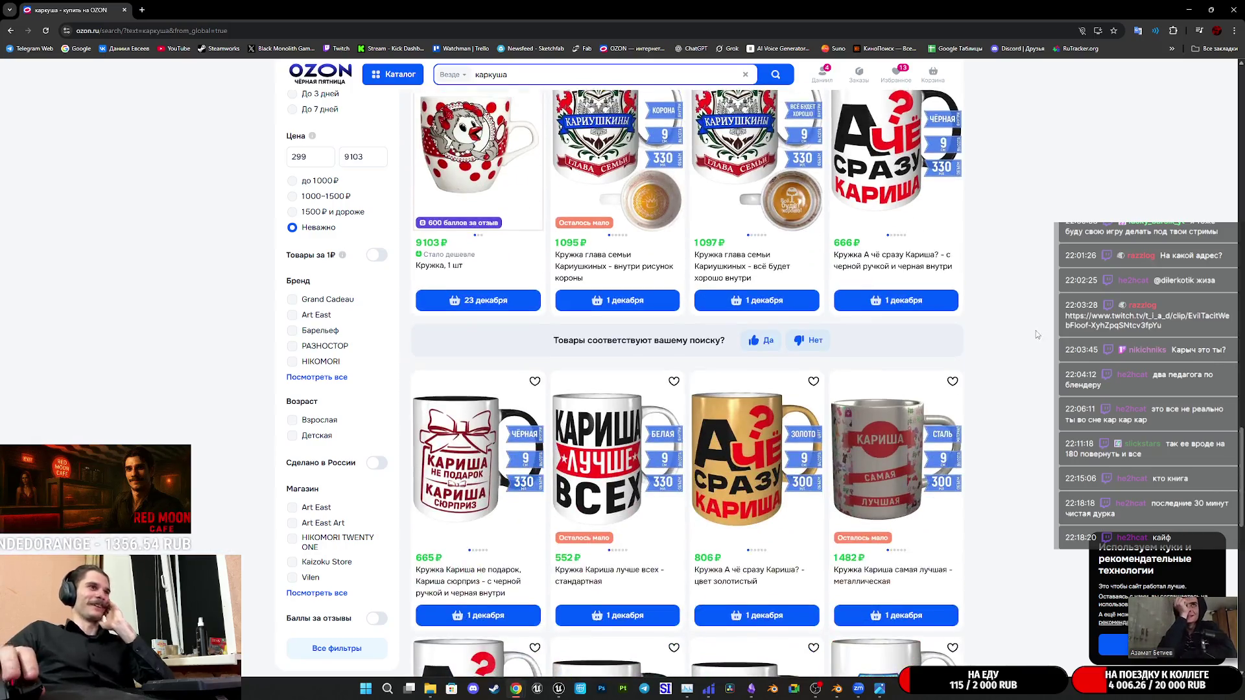
scroll(1036, 330, down, 1)
scroll(1029, 341, down, 2)
scroll(1021, 339, down, 3)
scroll(1019, 348, down, 3)
scroll(1018, 347, down, 1)
scroll(972, 354, down, 2)
scroll(974, 354, down, 1)
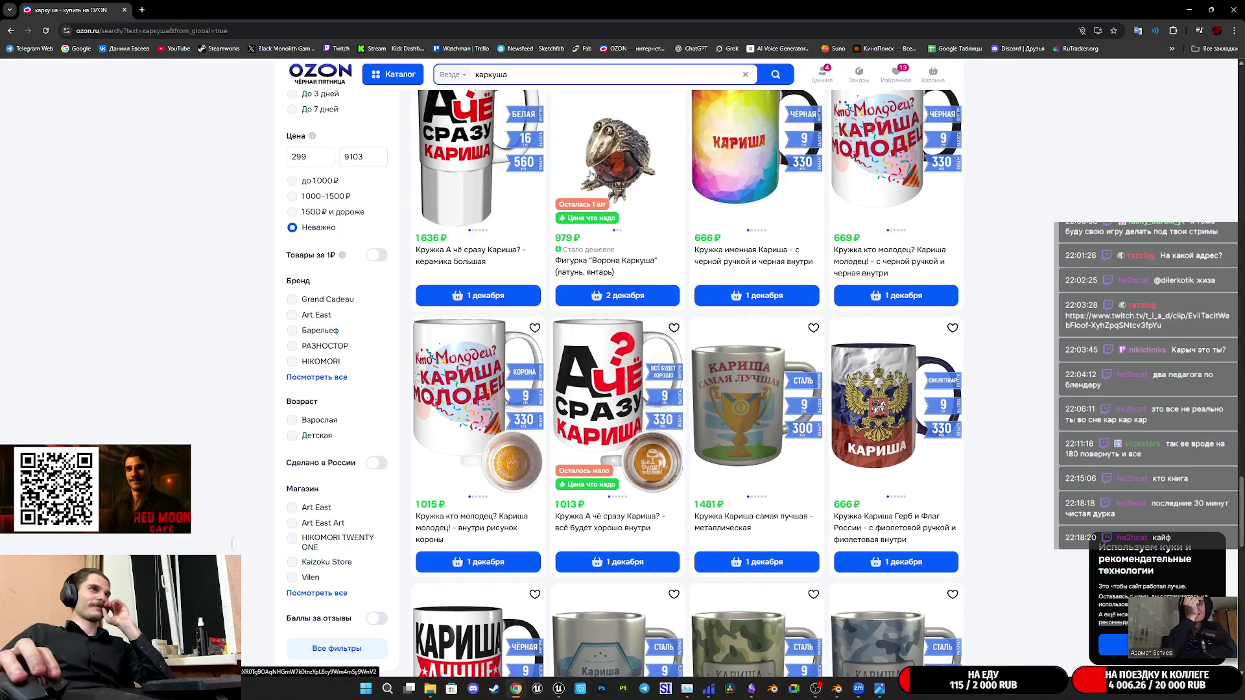
scroll(682, 389, up, 1)
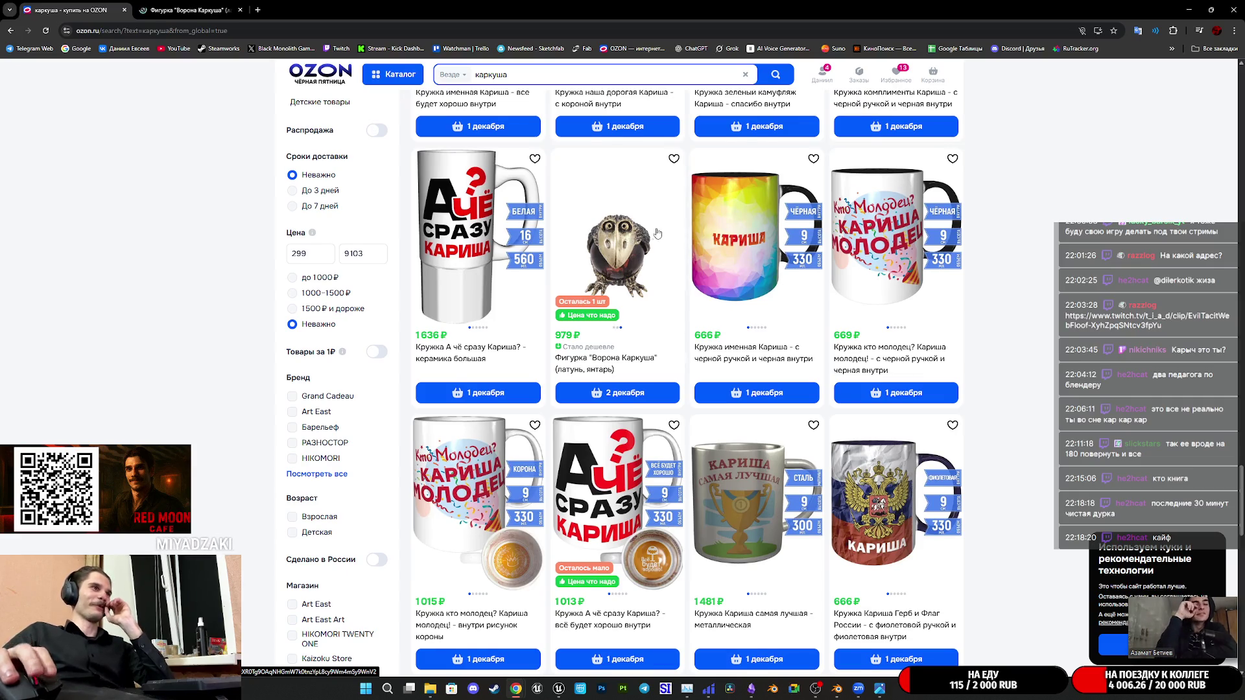
scroll(654, 234, down, 3)
scroll(671, 238, down, 3)
scroll(691, 244, down, 3)
scroll(707, 251, down, 3)
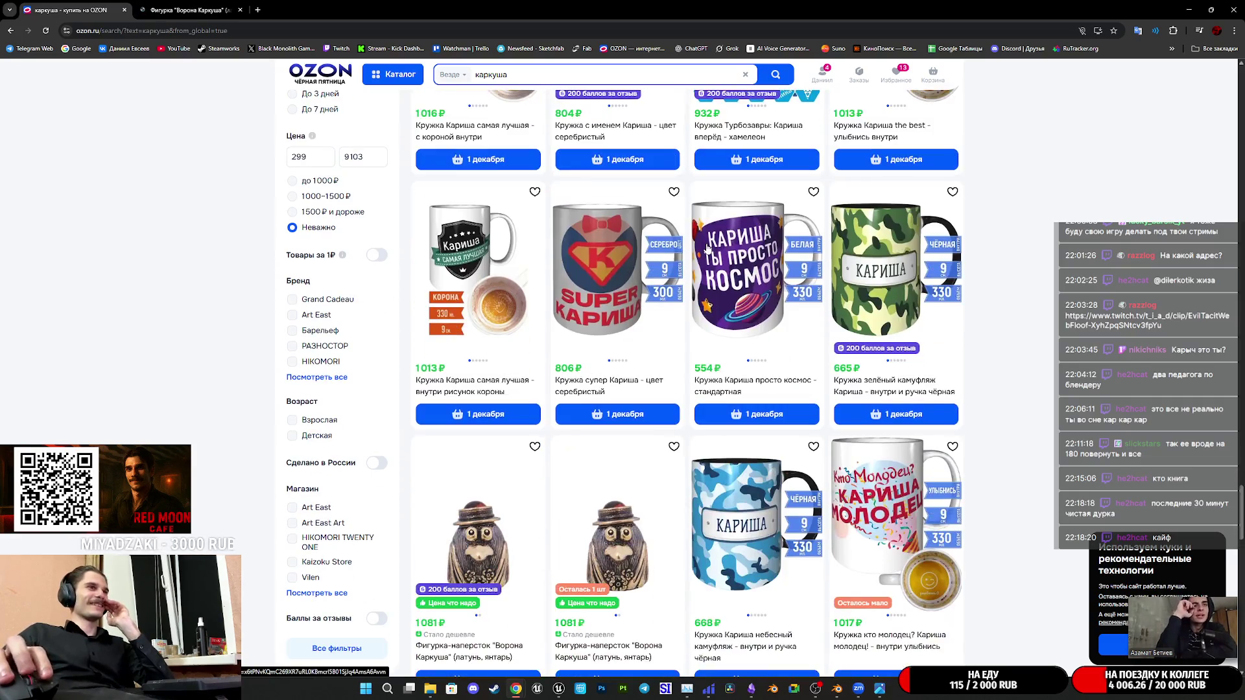
mouse_move(754, 268)
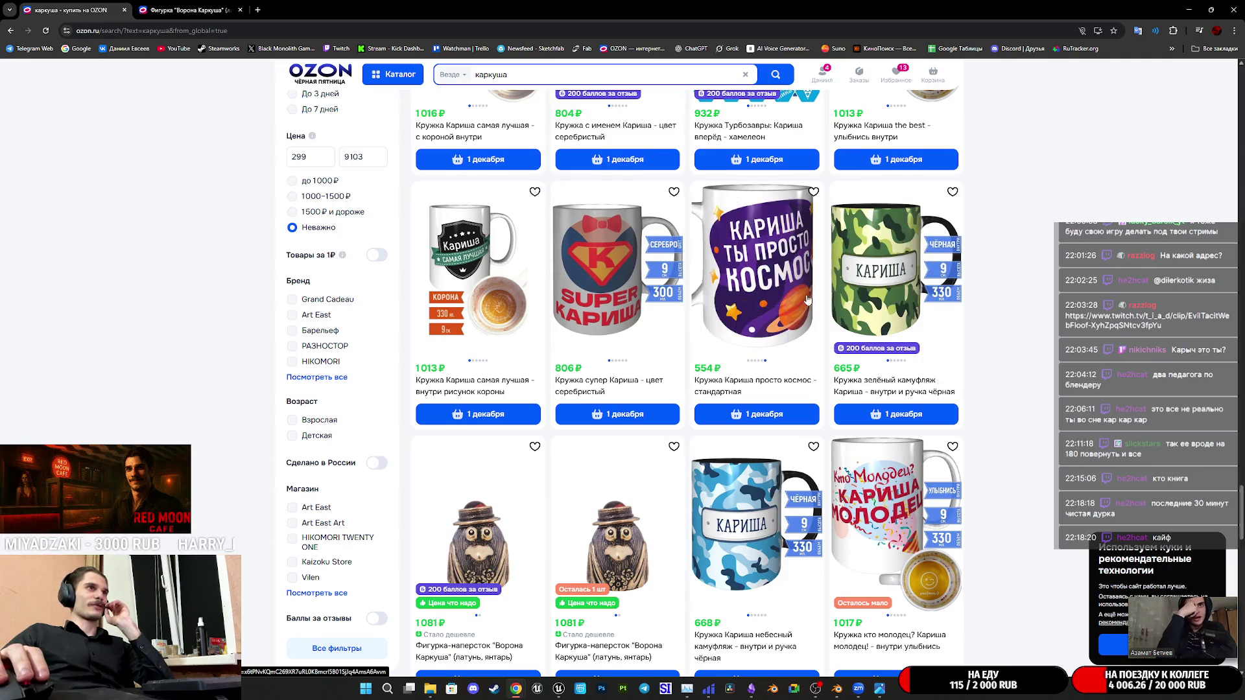
scroll(804, 295, down, 3)
scroll(818, 287, up, 2)
scroll(856, 271, down, 5)
scroll(862, 266, down, 4)
scroll(863, 271, down, 3)
scroll(861, 278, up, 2)
scroll(860, 277, down, 3)
scroll(739, 399, up, 3)
scroll(876, 409, down, 3)
scroll(1041, 384, down, 3)
scroll(1041, 386, down, 2)
scroll(1042, 386, down, 3)
scroll(1043, 380, down, 3)
scroll(1044, 376, down, 3)
scroll(1044, 374, down, 2)
scroll(1044, 372, down, 3)
scroll(1044, 373, down, 3)
scroll(1043, 372, down, 3)
scroll(1042, 371, up, 2)
scroll(1042, 371, down, 3)
scroll(1042, 371, down, 3)
scroll(1042, 371, down, 1)
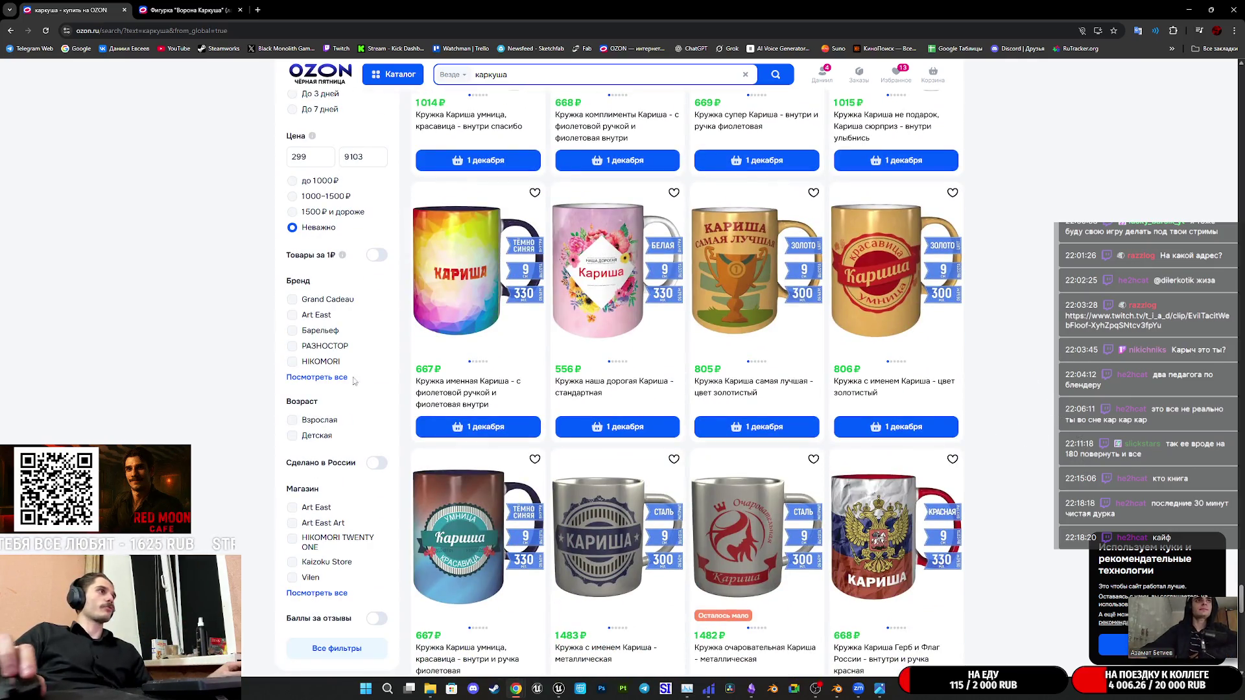
scroll(686, 380, down, 3)
scroll(686, 380, down, 4)
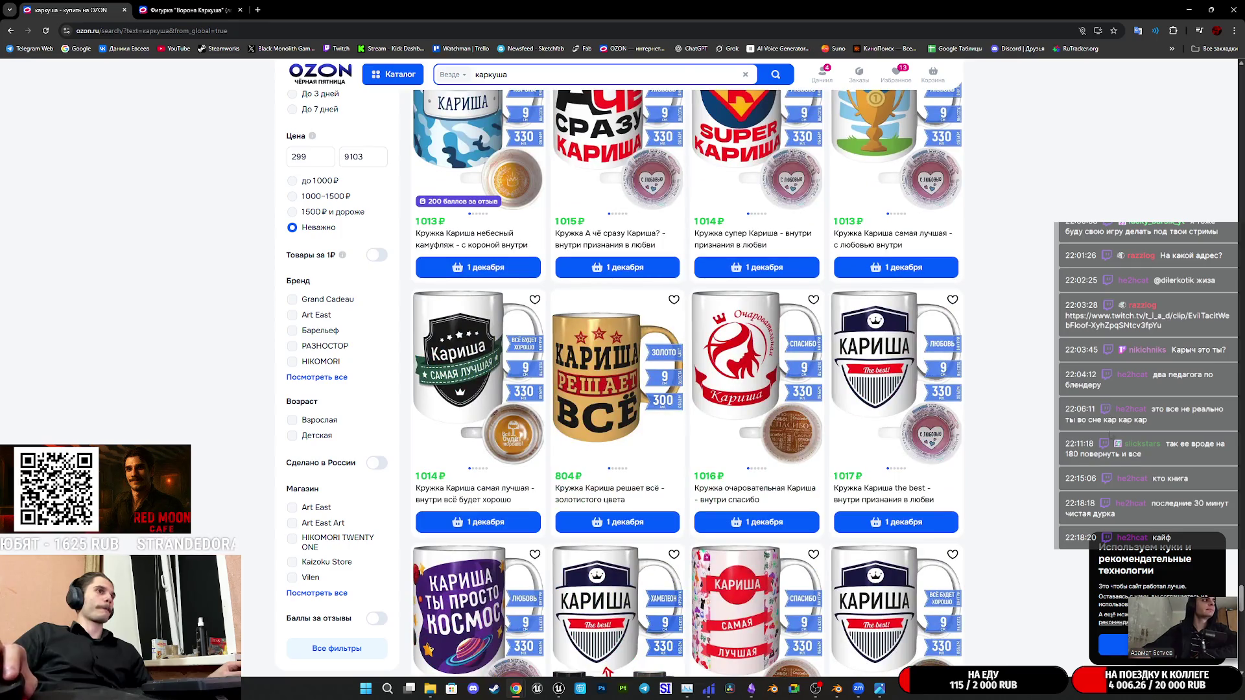
scroll(1008, 195, up, 3)
scroll(1008, 194, up, 15)
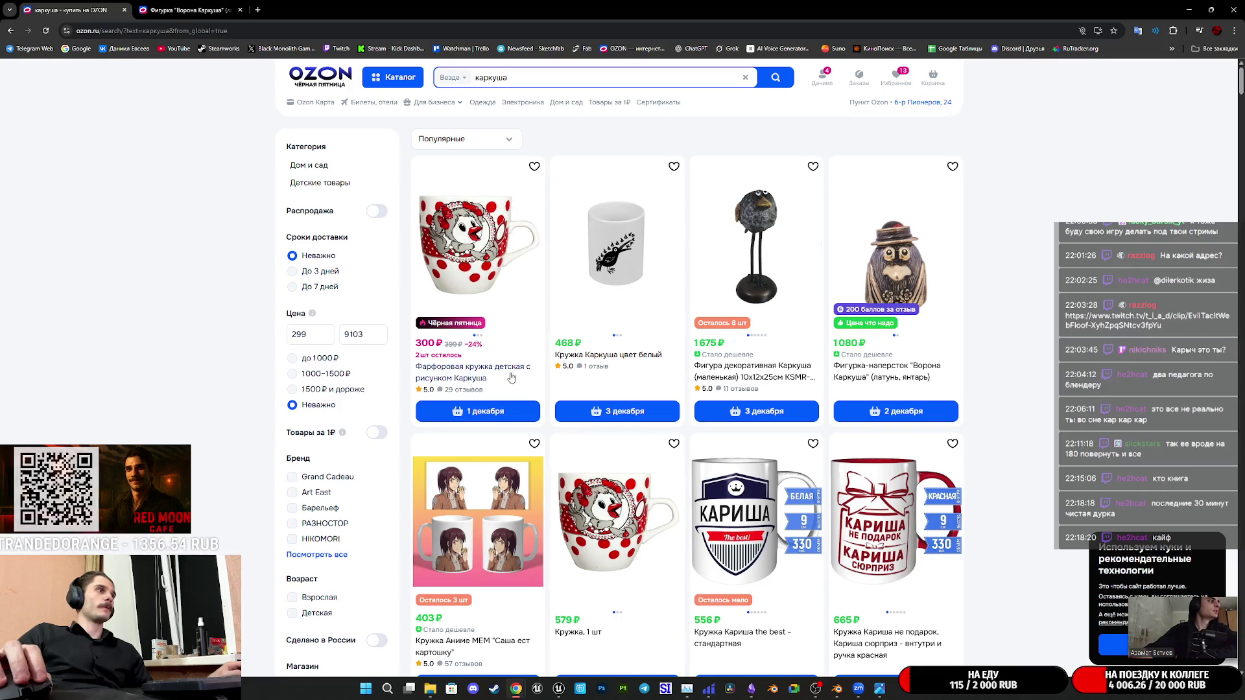
Change the Ozon search to the каркуша игрушка suggestion to list toys
click(537, 76)
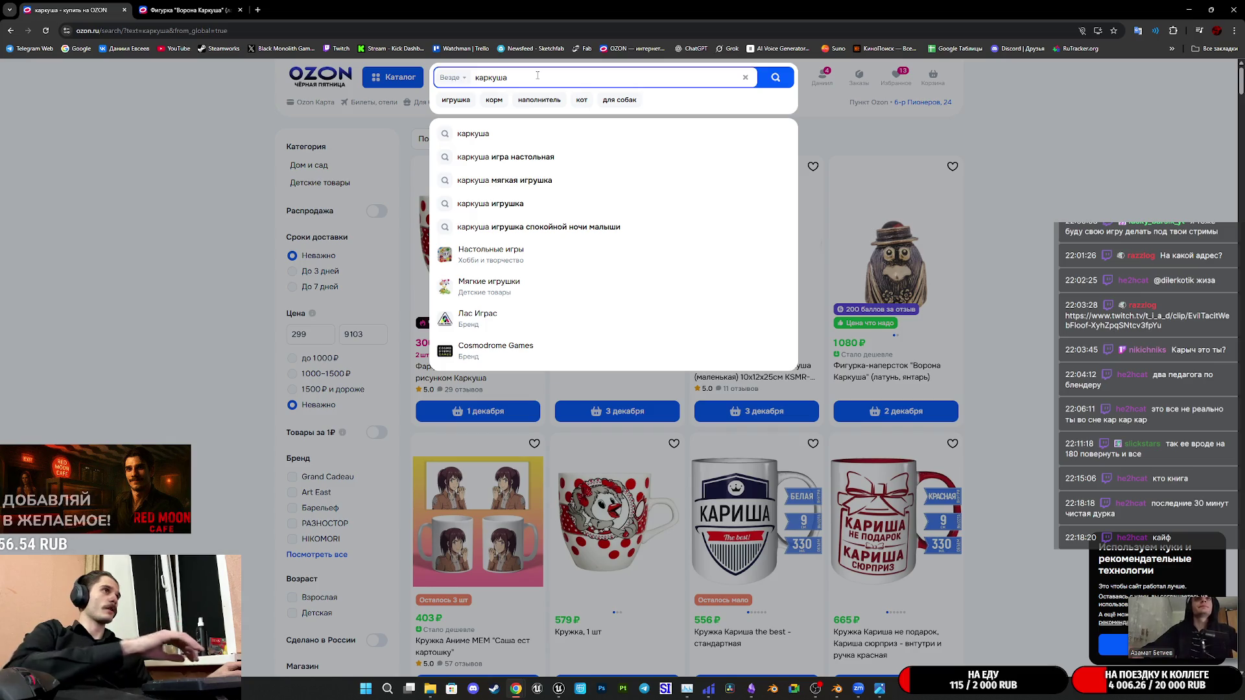
click(508, 209)
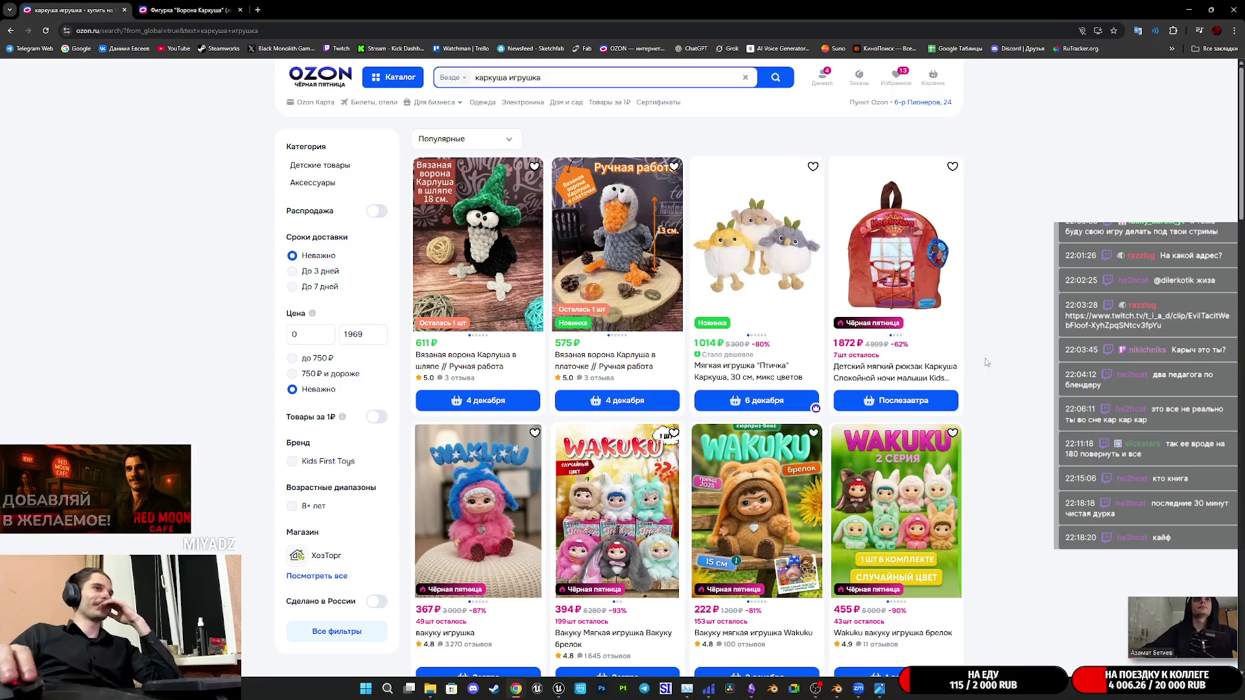
scroll(1080, 358, down, 3)
scroll(1093, 358, down, 3)
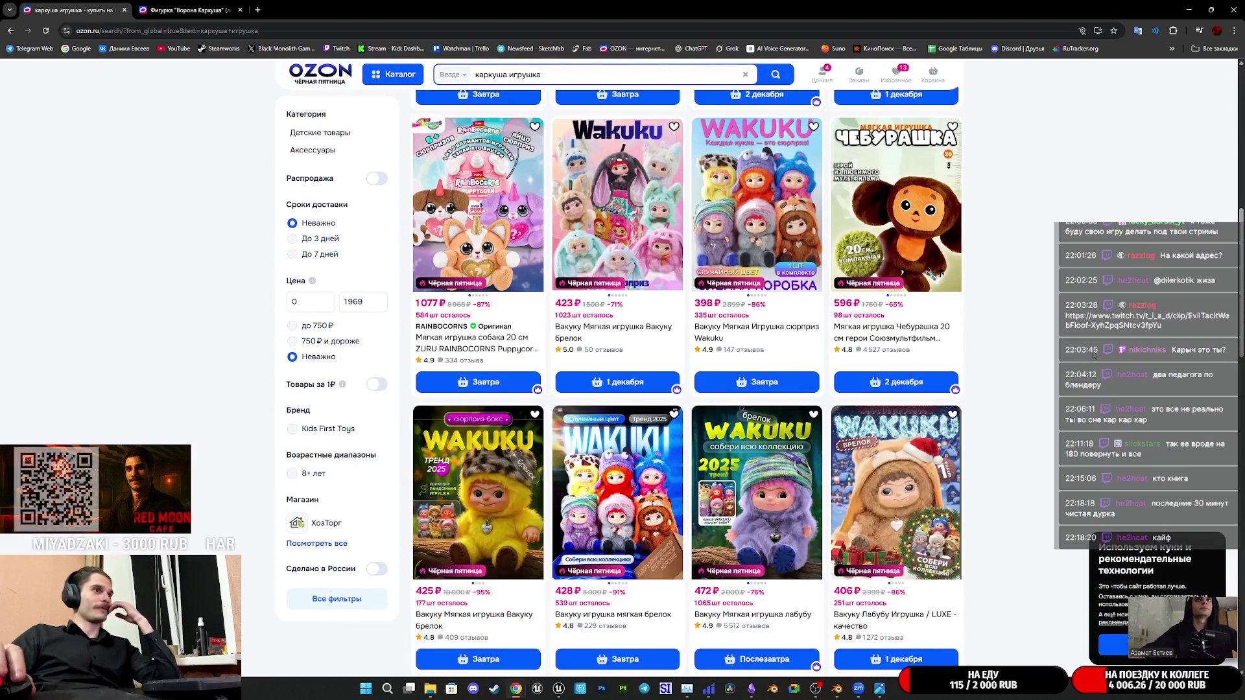
scroll(1094, 357, down, 2)
scroll(1096, 346, down, 3)
scroll(1096, 345, down, 2)
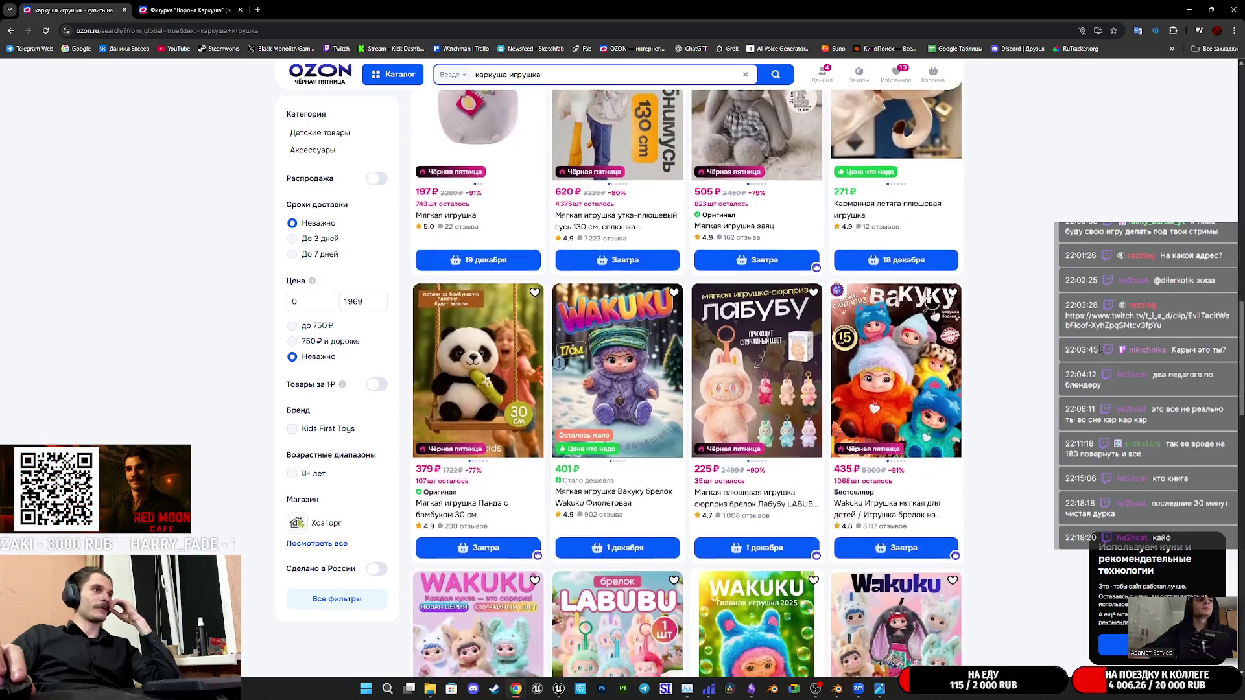
scroll(1095, 345, down, 3)
scroll(687, 381, down, 2)
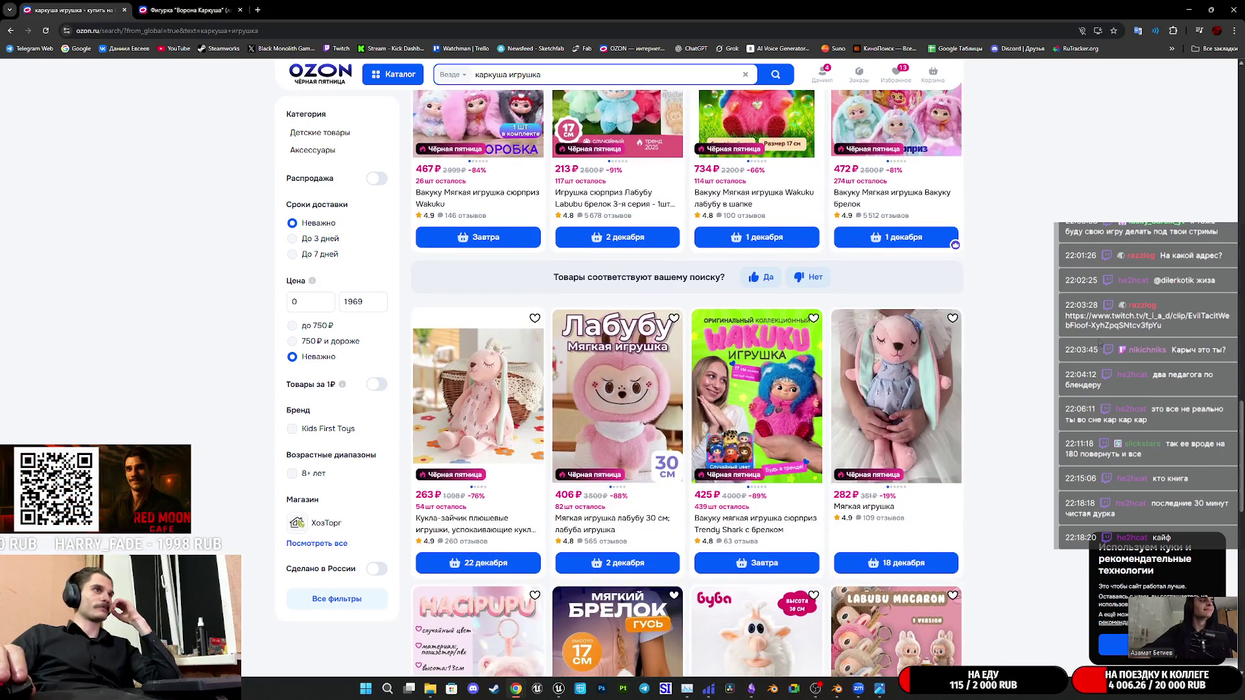
scroll(687, 380, down, 4)
scroll(687, 380, down, 3)
scroll(687, 380, down, 2)
scroll(687, 380, down, 1)
scroll(686, 381, down, 2)
scroll(687, 380, down, 3)
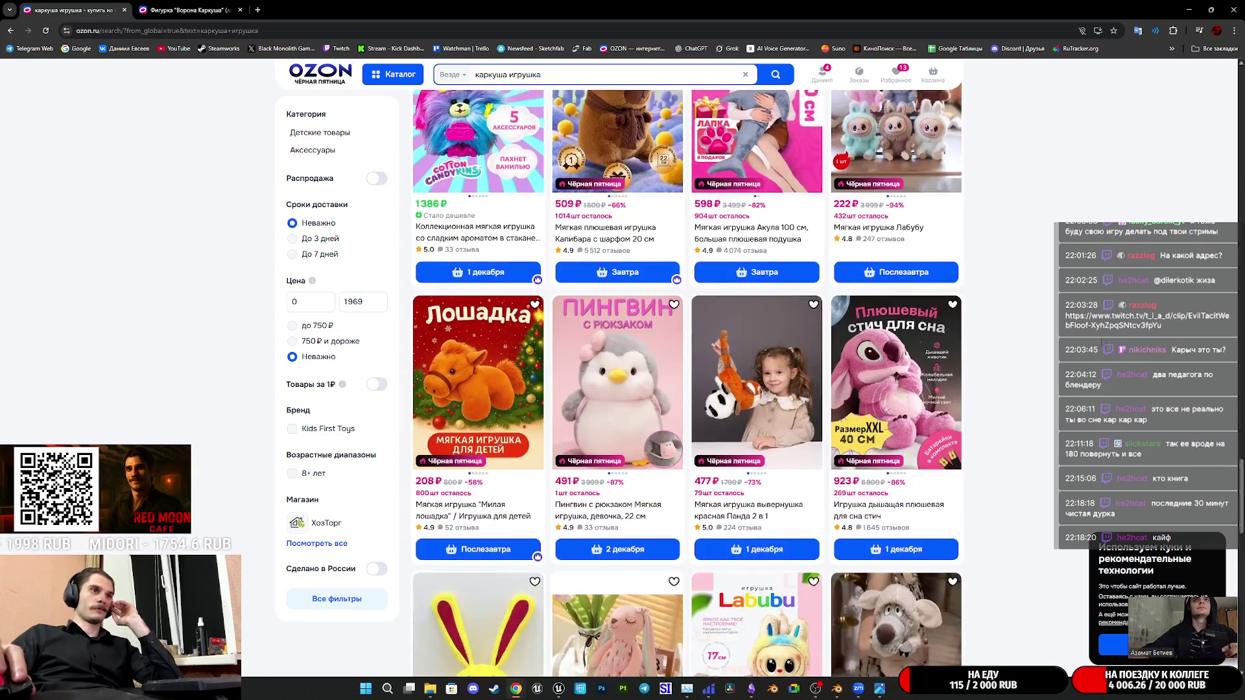
scroll(687, 380, down, 2)
scroll(687, 380, down, 3)
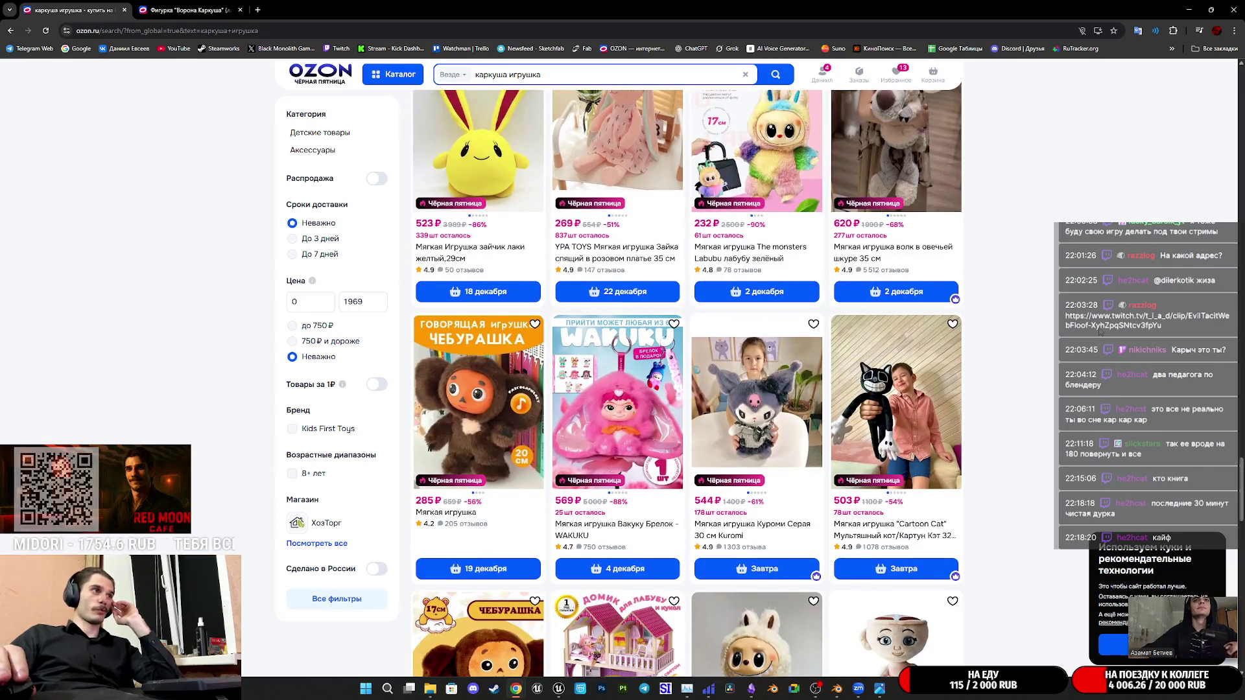
scroll(688, 381, down, 3)
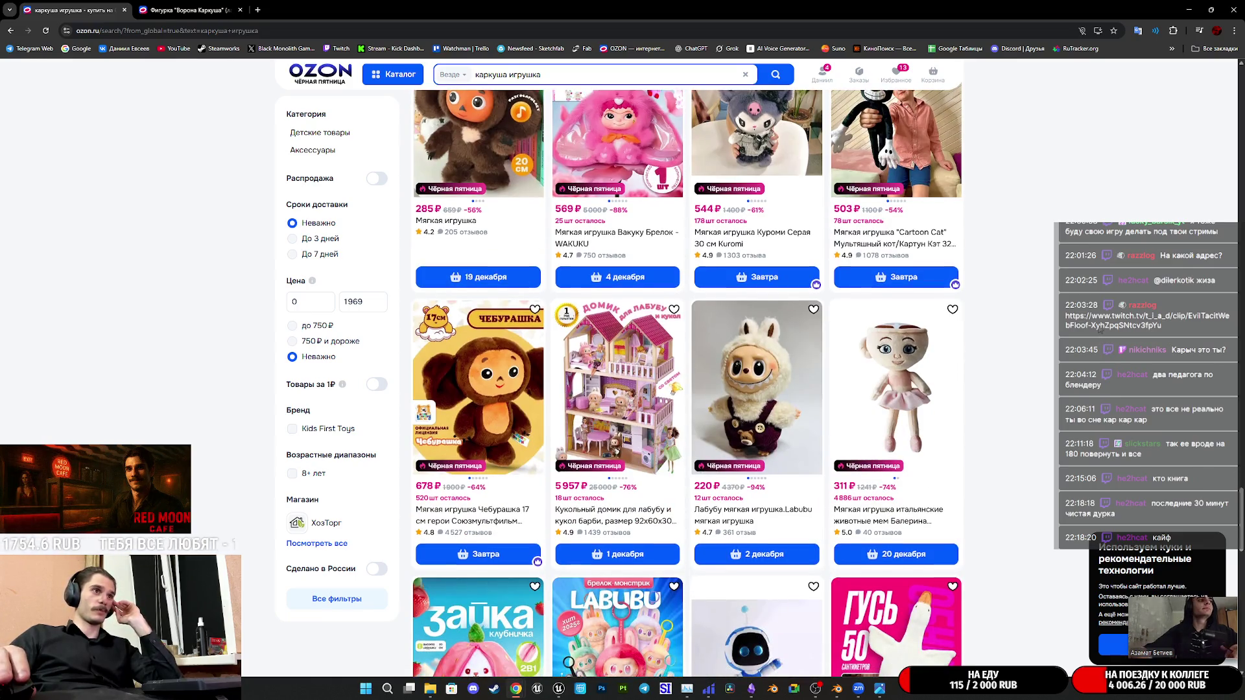
scroll(687, 380, down, 2)
scroll(687, 380, down, 2)
scroll(687, 381, down, 2)
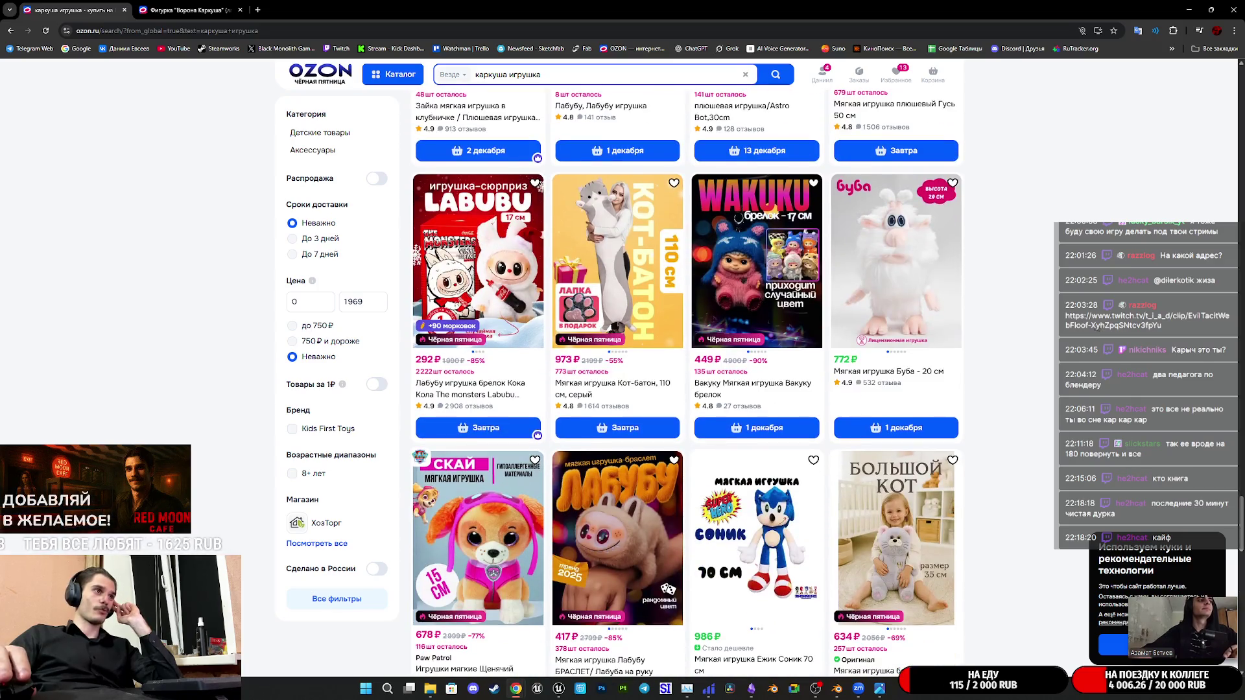
scroll(687, 380, down, 2)
scroll(686, 380, down, 1)
scroll(687, 381, down, 2)
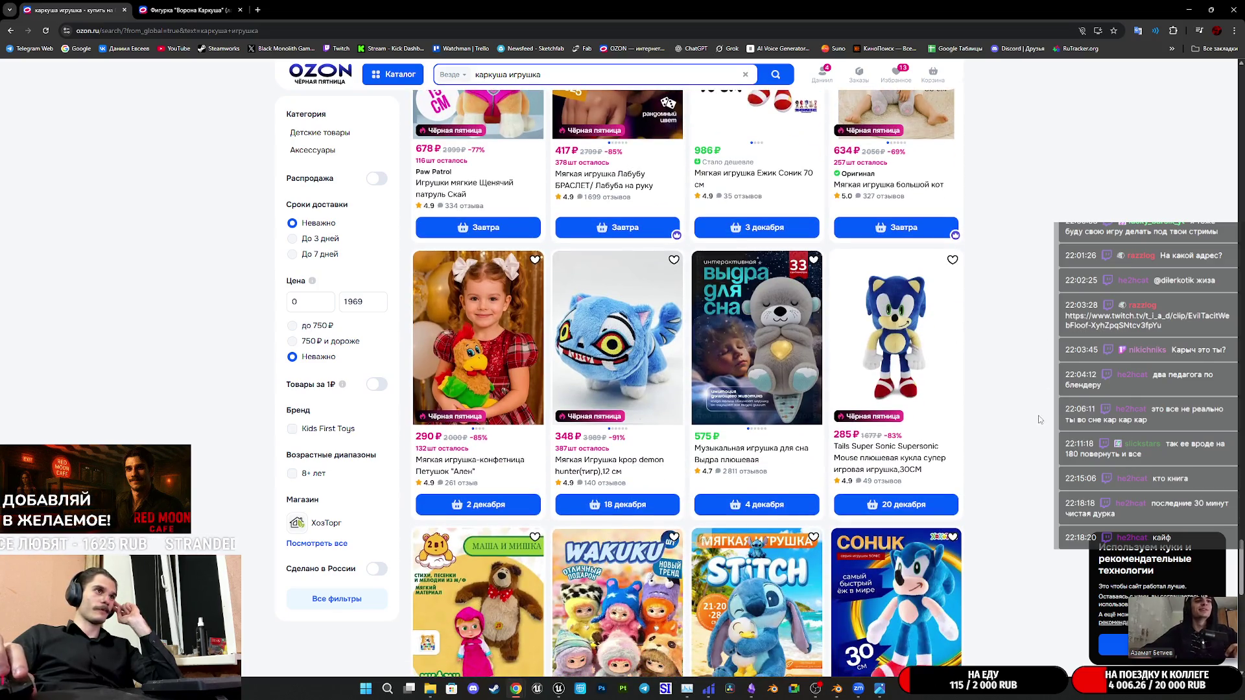
scroll(1039, 418, up, 5)
scroll(1039, 341, up, 10)
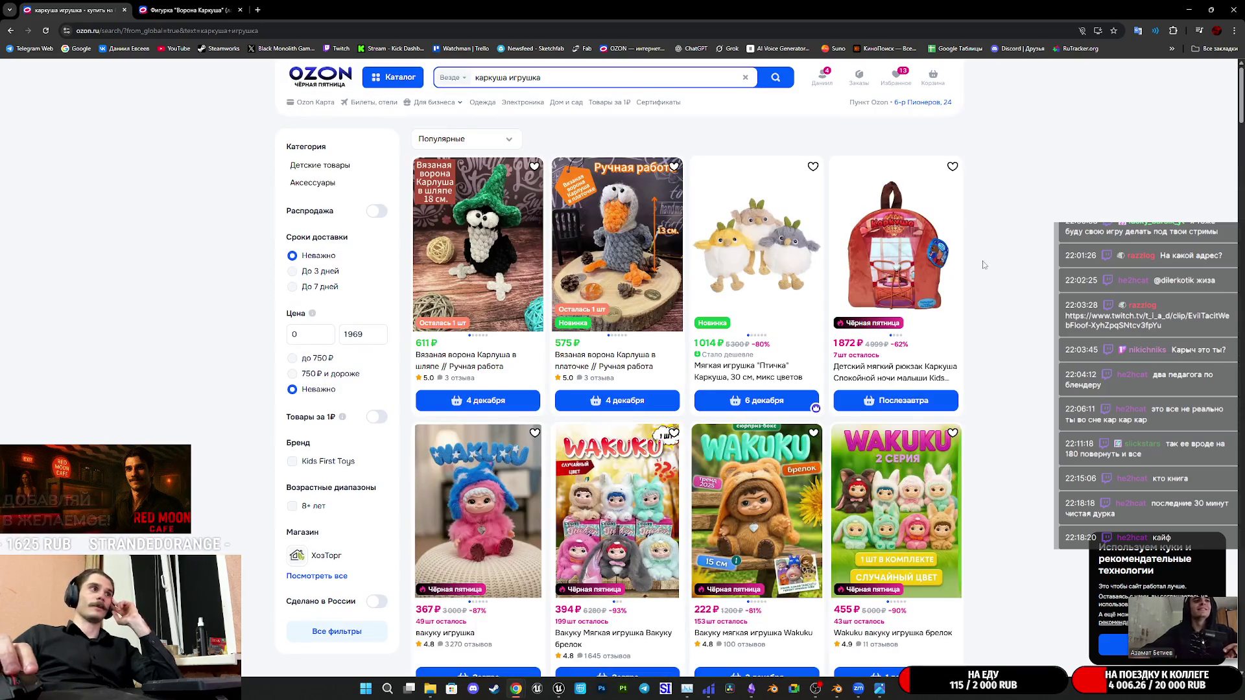
Look over the brass-and-amber crow figurine's front and side photos, then close its page
click(164, 8)
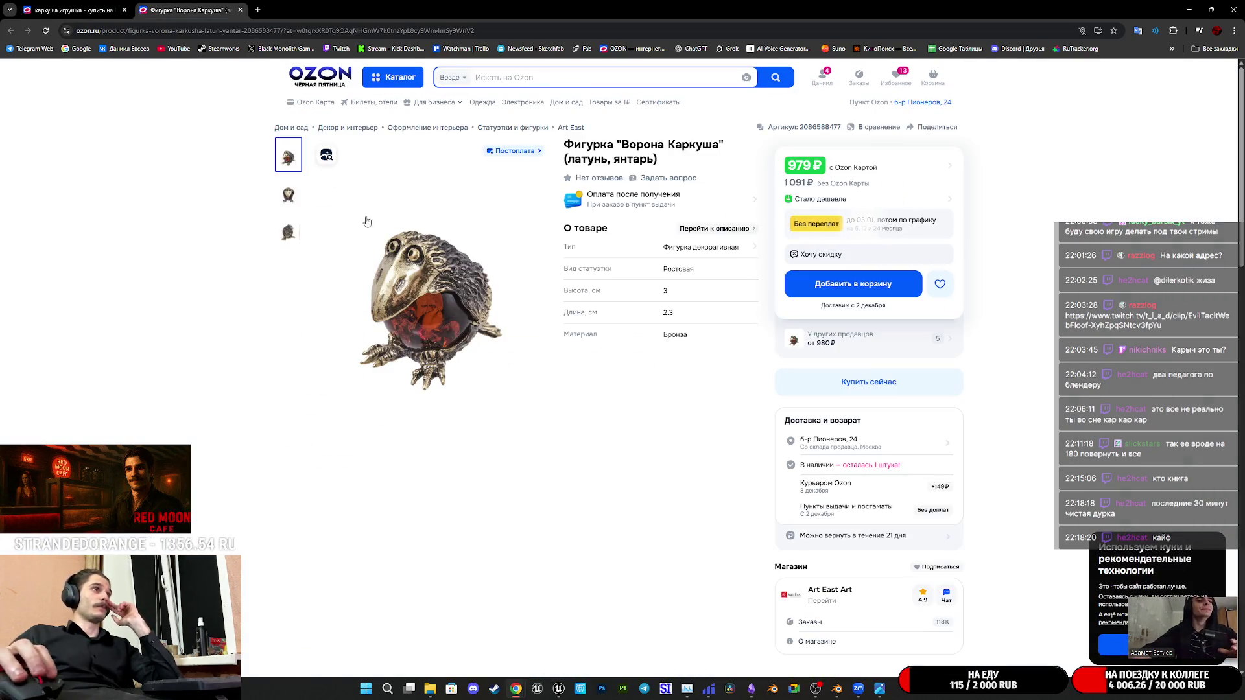
click(286, 197)
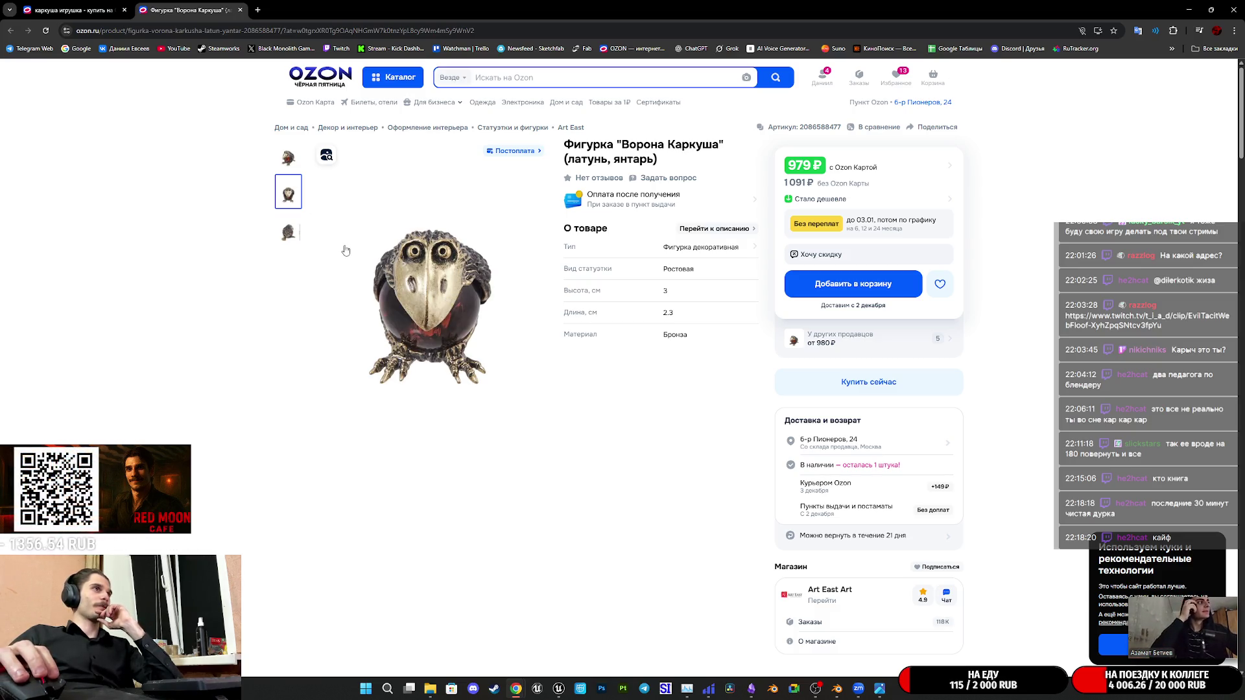
click(292, 227)
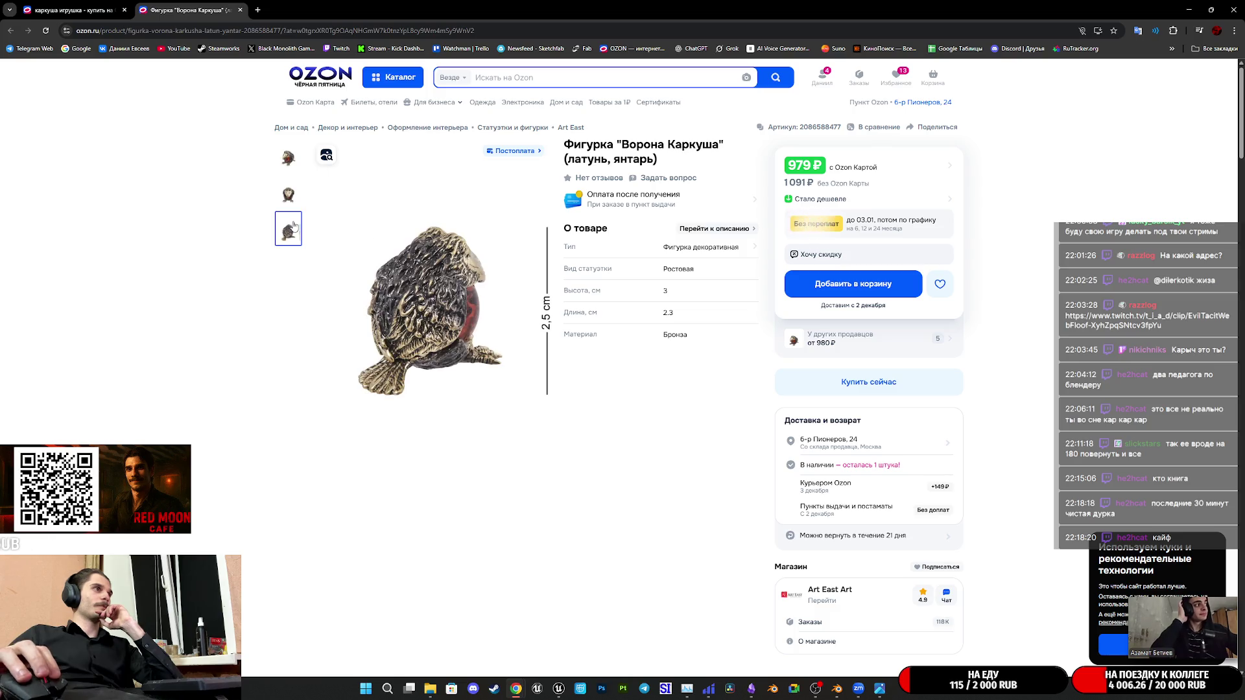
click(289, 203)
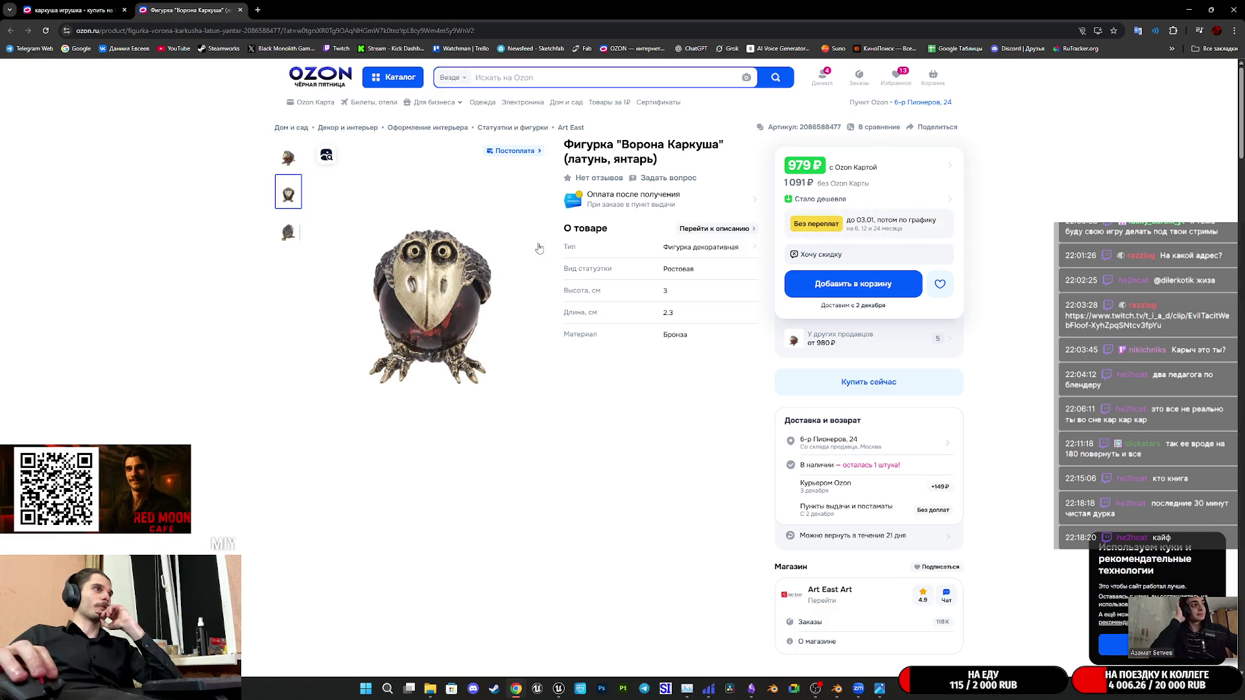
scroll(978, 457, down, 3)
scroll(984, 442, down, 5)
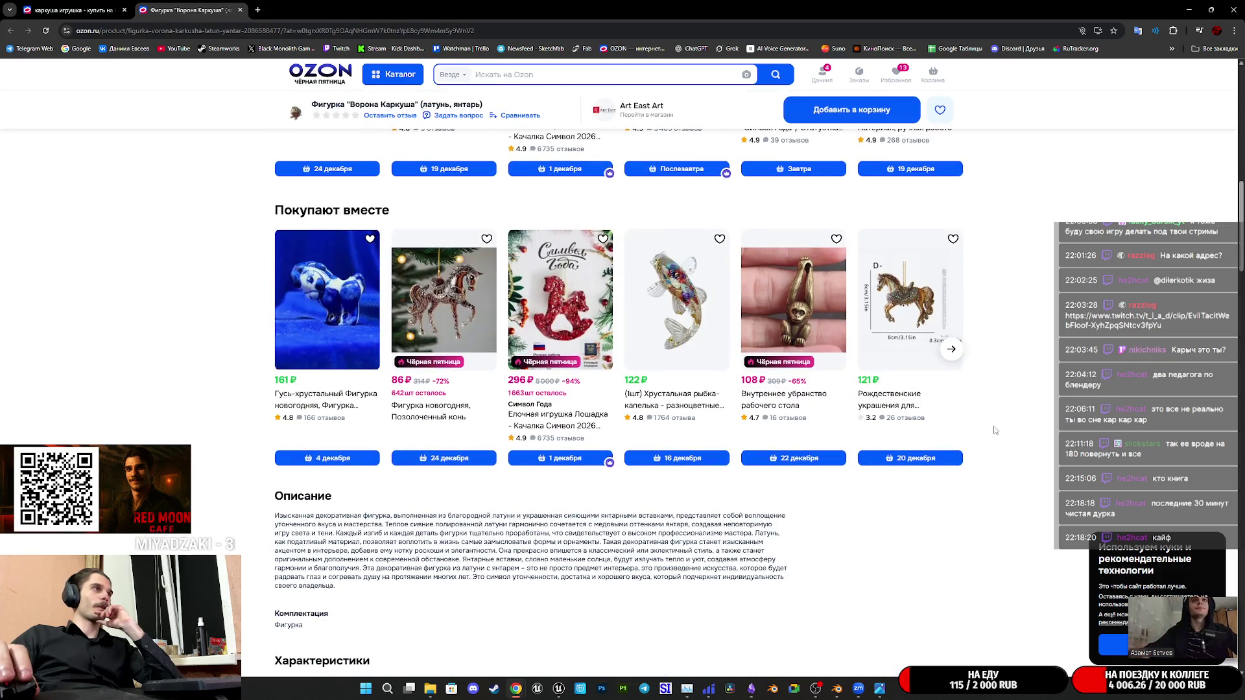
middle_click(198, 5)
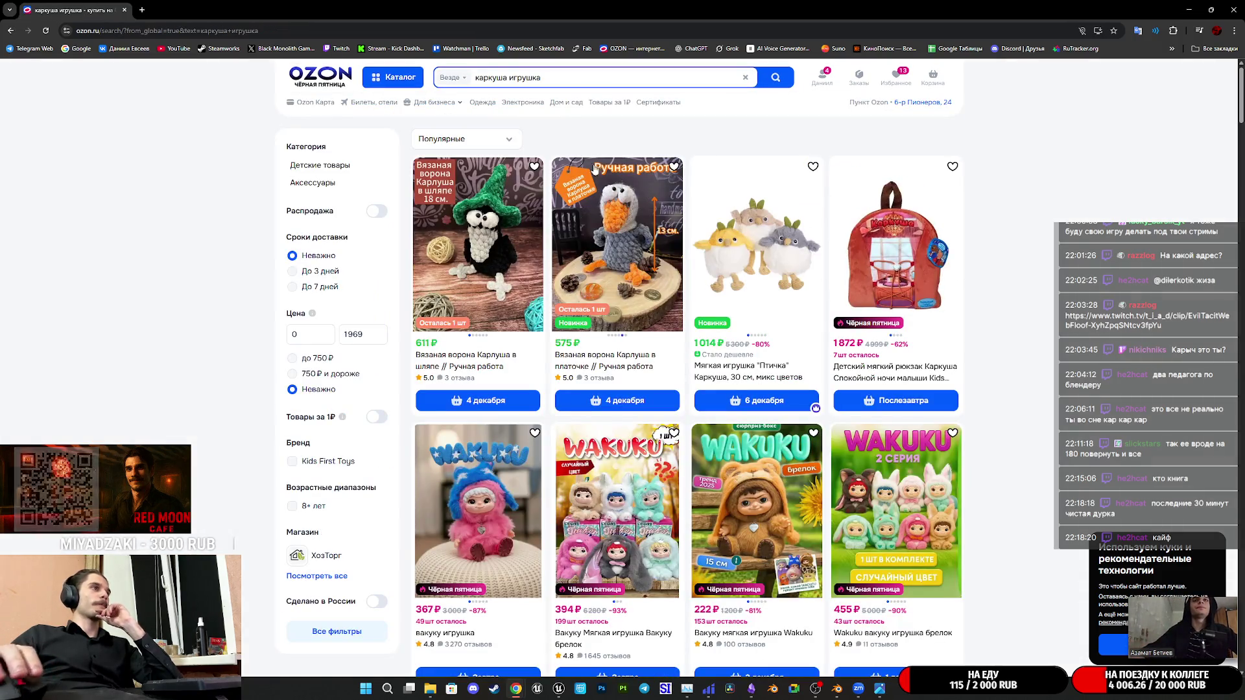
click(444, 78)
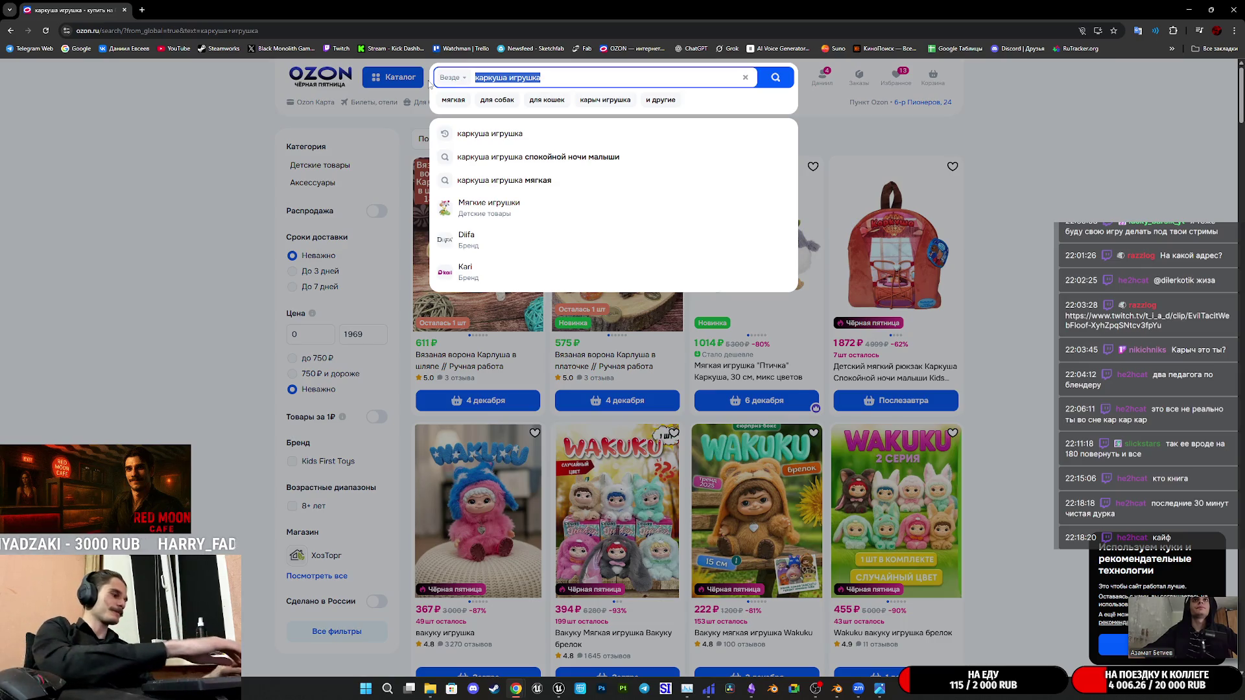
text(кар карыч)
key(Return)
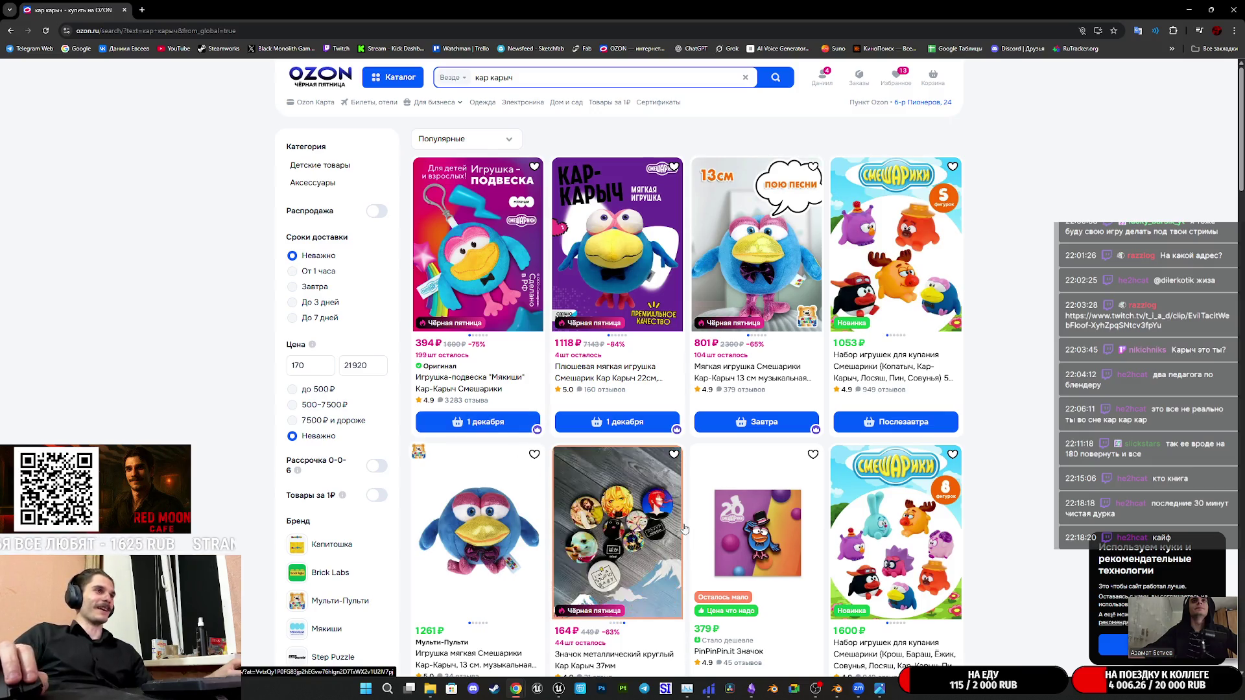
scroll(681, 530, down, 1)
scroll(681, 531, down, 1)
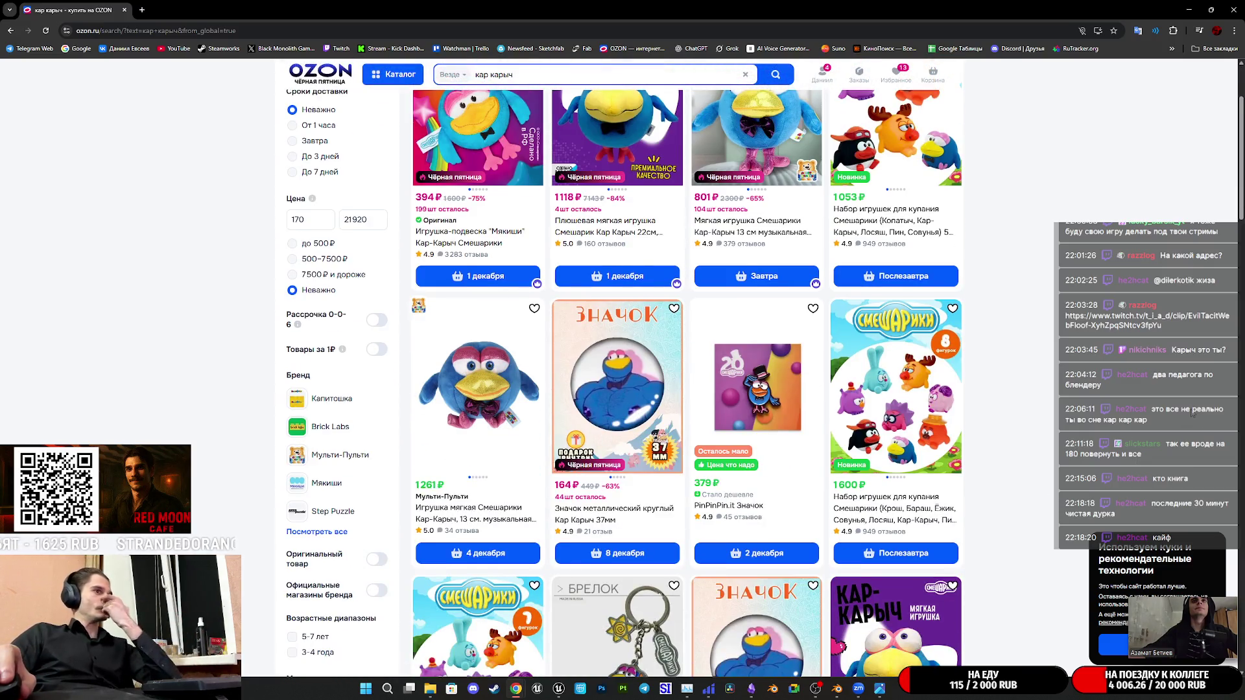
scroll(681, 390, down, 1)
scroll(681, 389, down, 1)
scroll(681, 389, down, 1)
scroll(681, 389, down, 1)
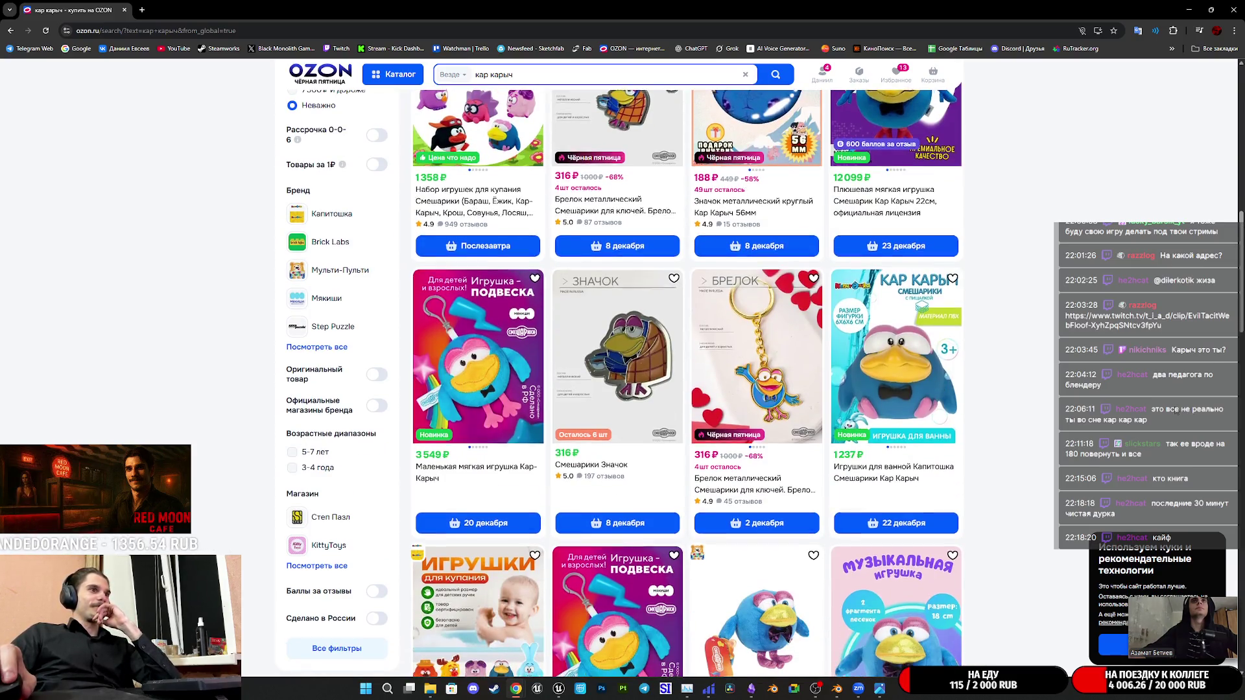
scroll(681, 389, down, 2)
scroll(681, 389, up, 1)
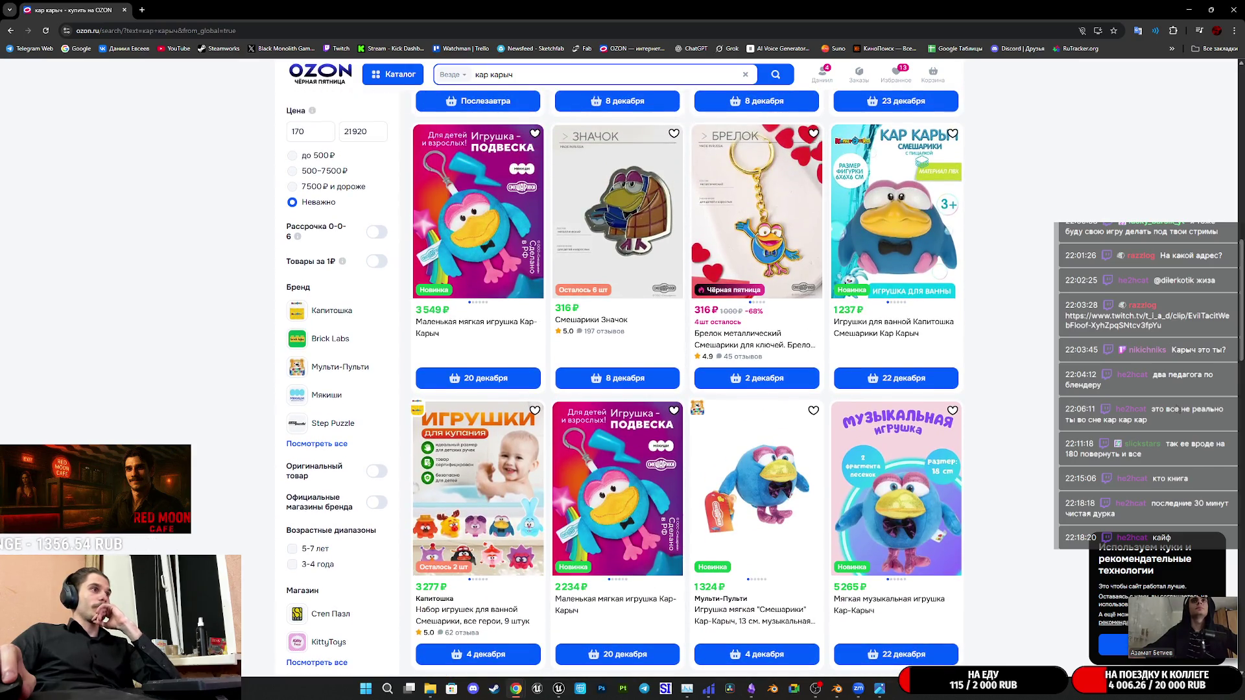
scroll(681, 389, up, 1)
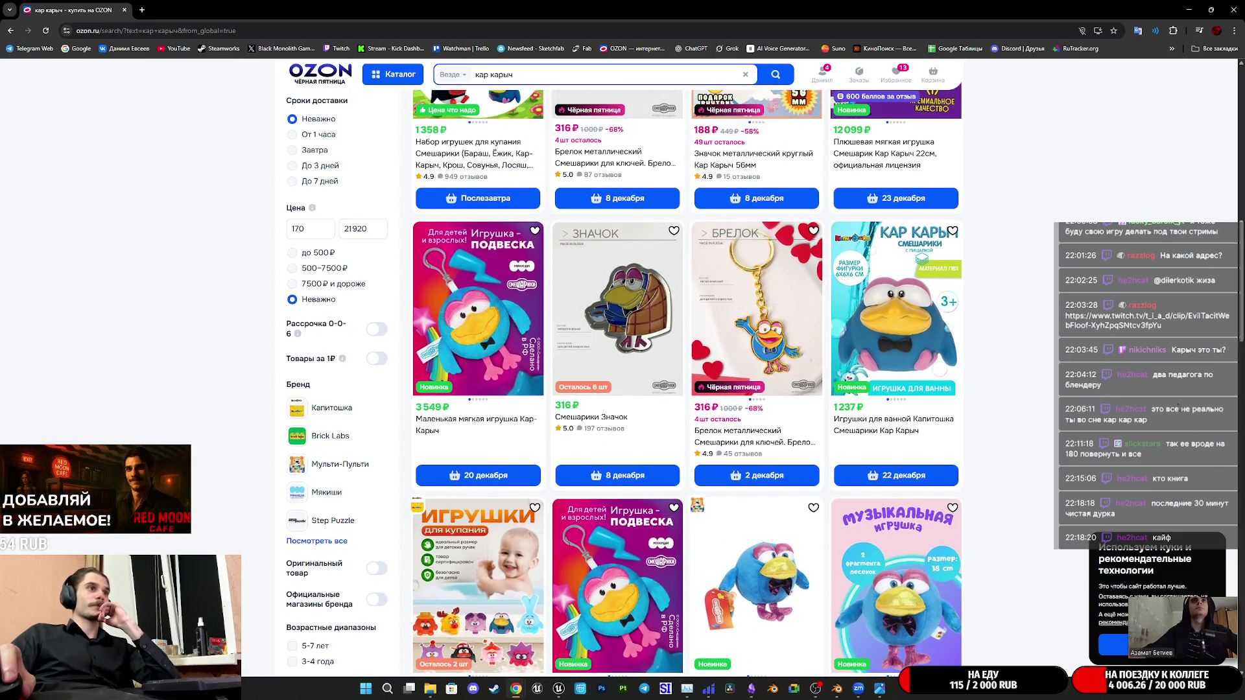
scroll(681, 389, down, 1)
scroll(681, 389, up, 3)
scroll(681, 390, up, 3)
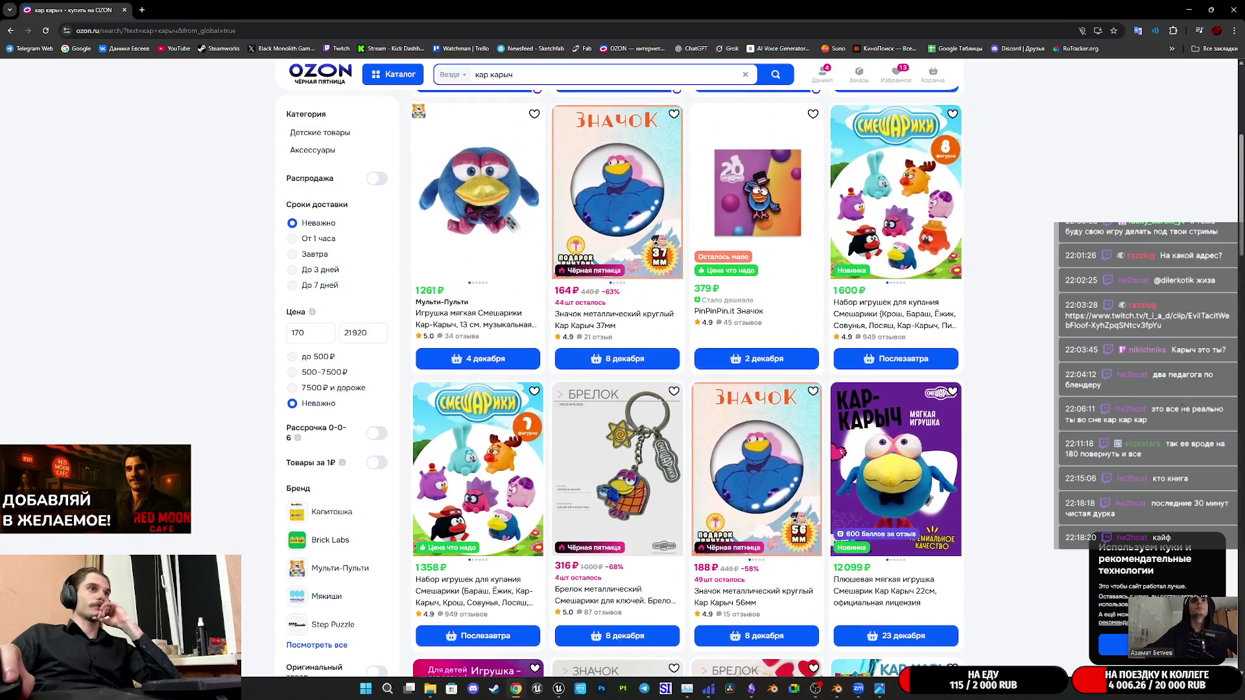
scroll(681, 389, up, 3)
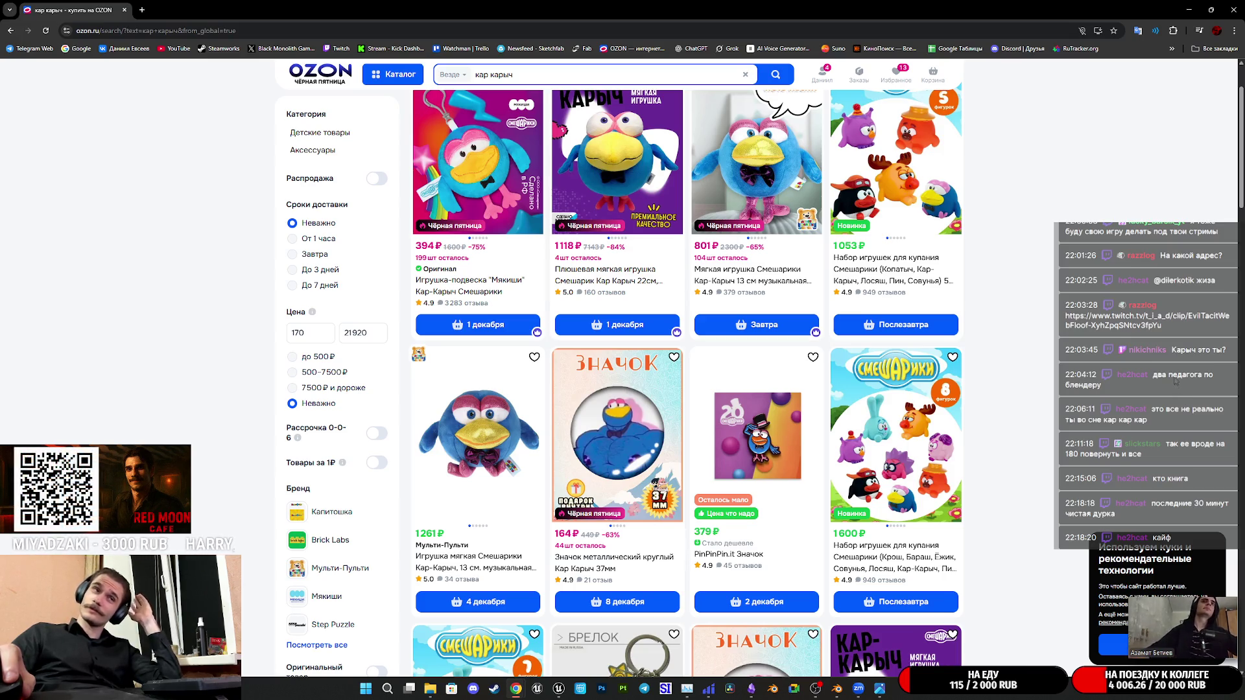
scroll(1159, 389, up, 2)
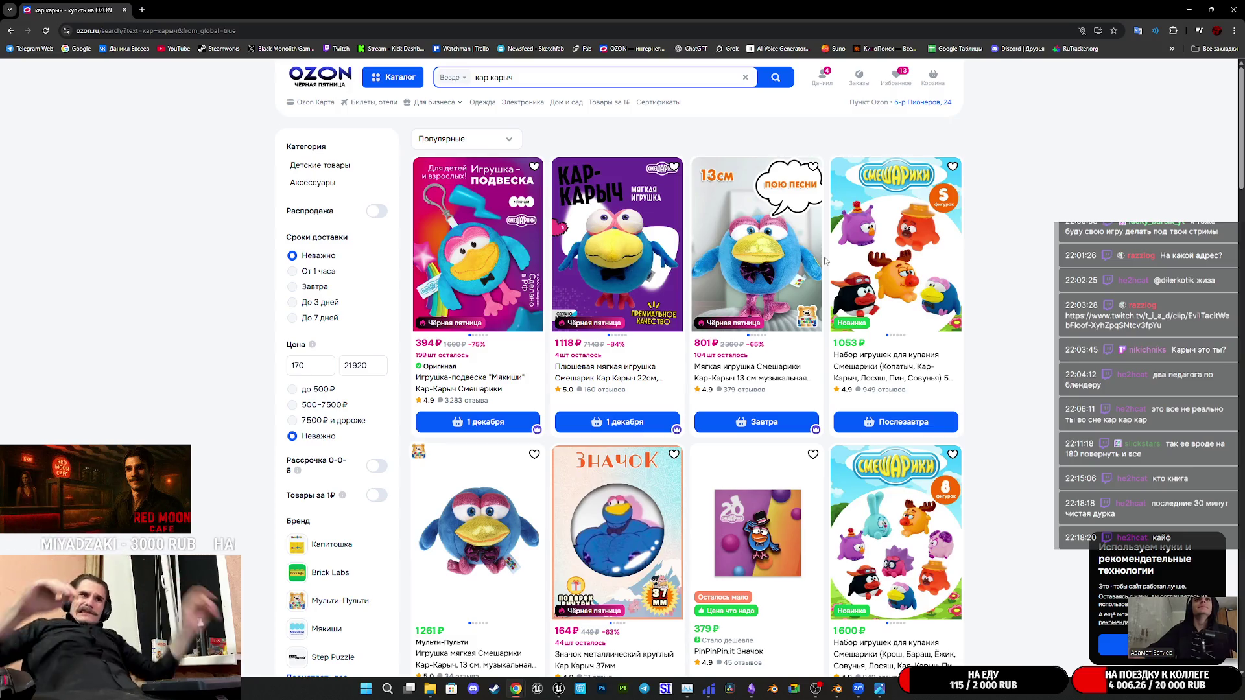
Return to Blender and orbit to see the staircase side-on and from underneath
mouse_move(773, 689)
click(559, 689)
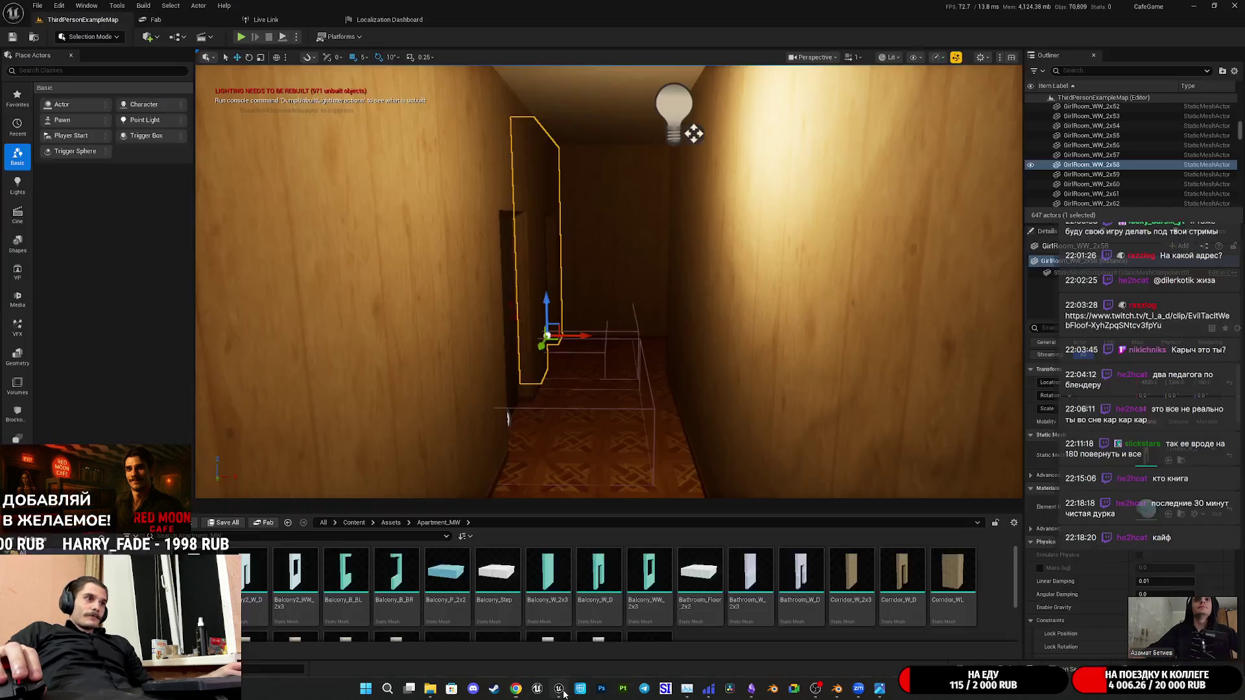
click(836, 689)
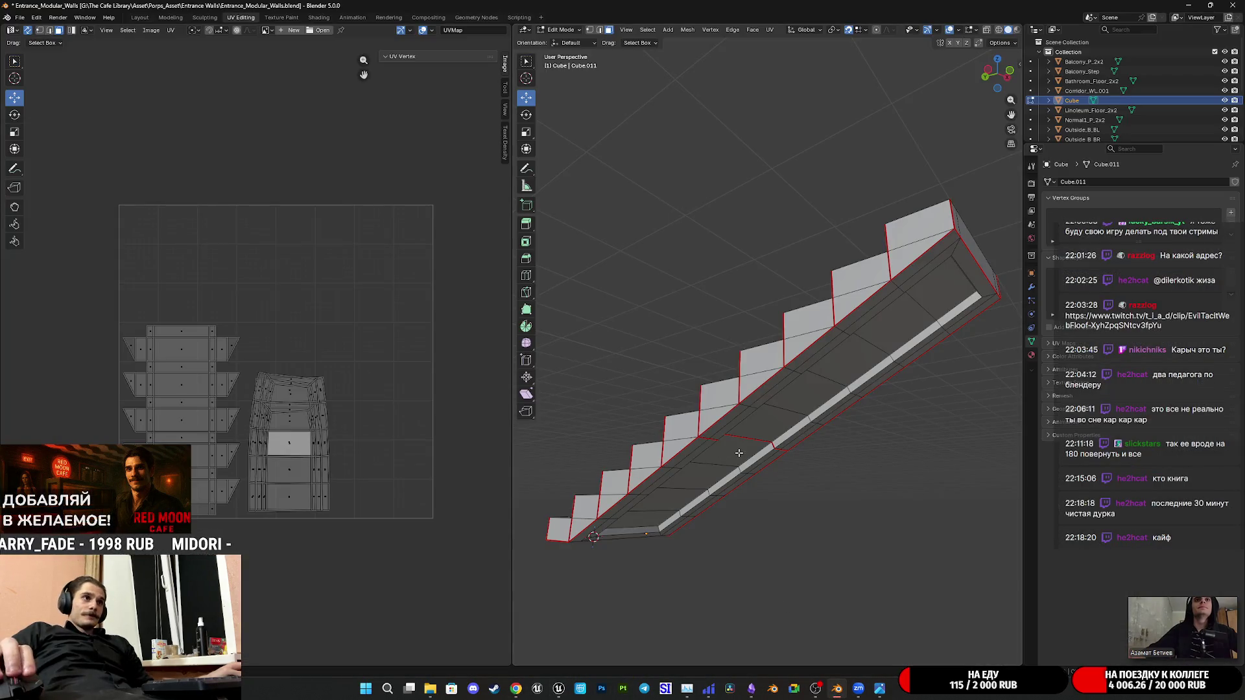
middle_drag(738, 452, 762, 484)
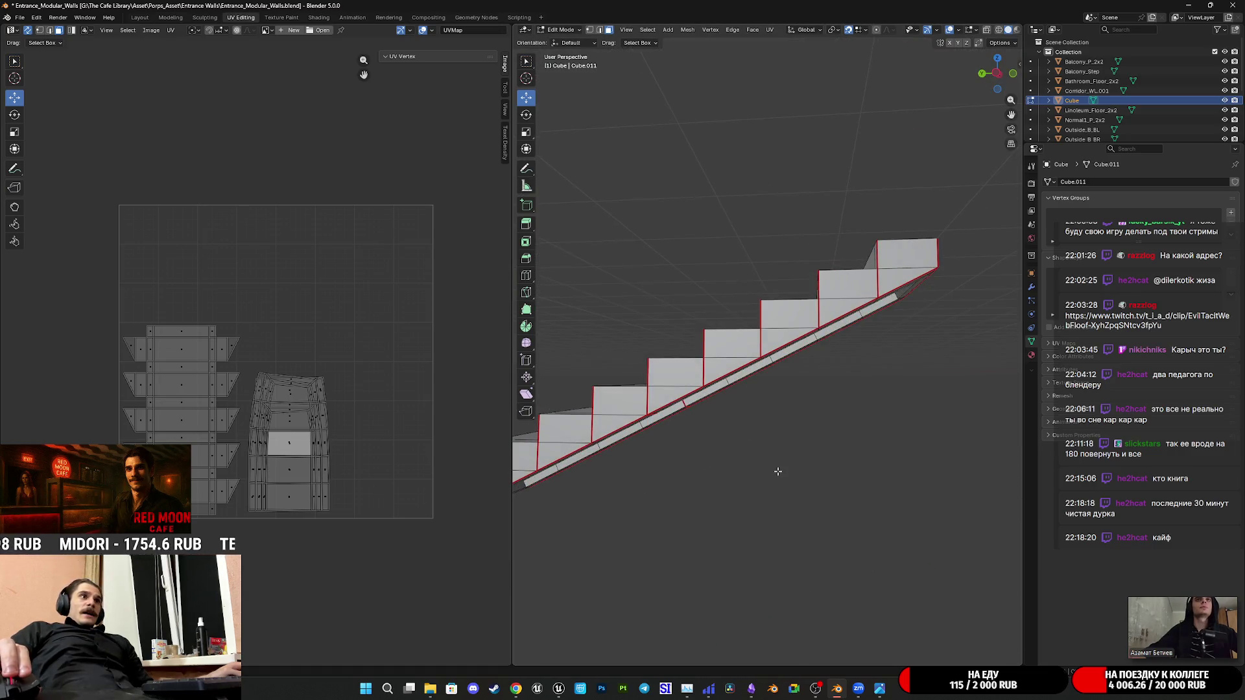
mouse_move(776, 469)
middle_down()
mouse_move(745, 466)
mouse_move(893, 443)
mouse_move(610, 548)
mouse_move(984, 601)
middle_up()
scroll(893, 442, up, 2)
scroll(918, 443, down, 3)
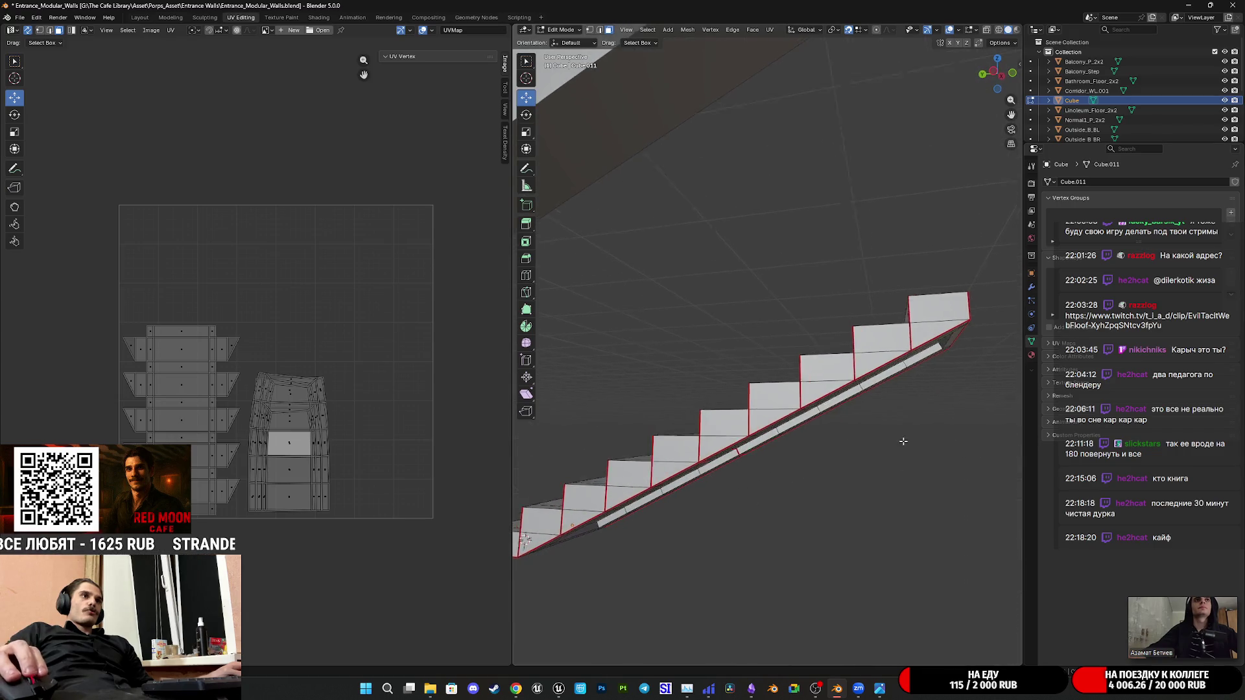
Inspect the stairs from below and close along the steps, then leave edit mode
mouse_move(905, 439)
middle_down()
mouse_move(822, 505)
mouse_move(846, 462)
middle_up()
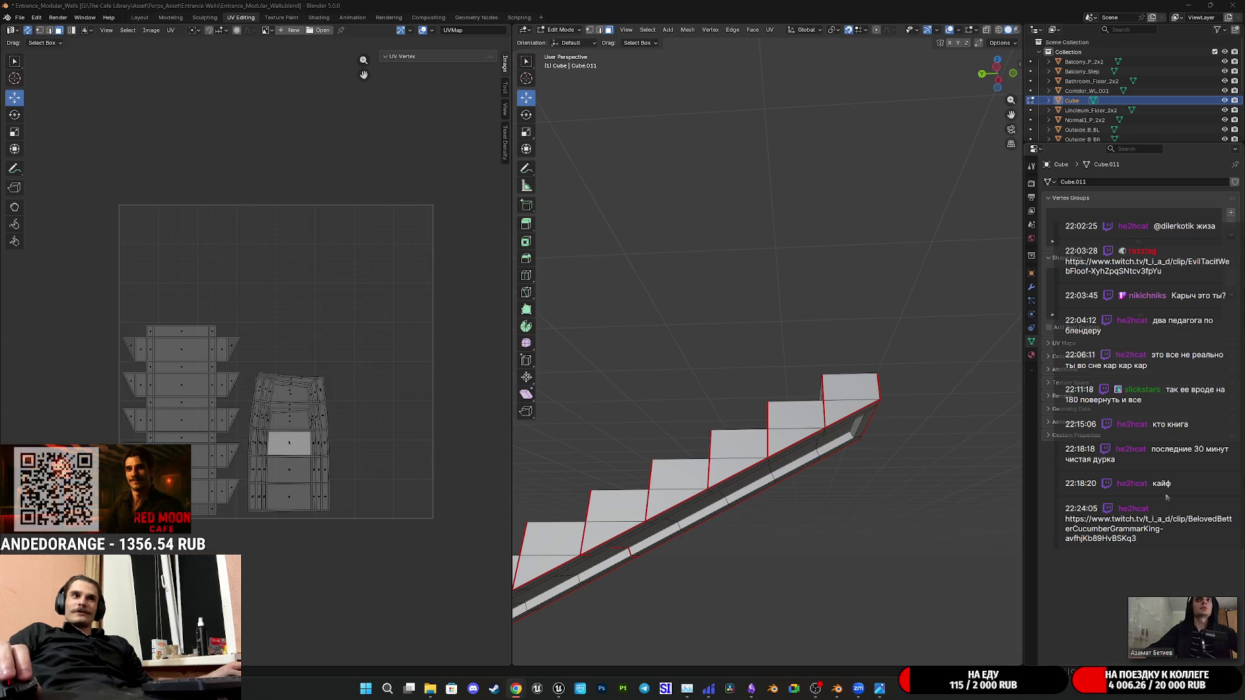
middle_drag(844, 470, 890, 484)
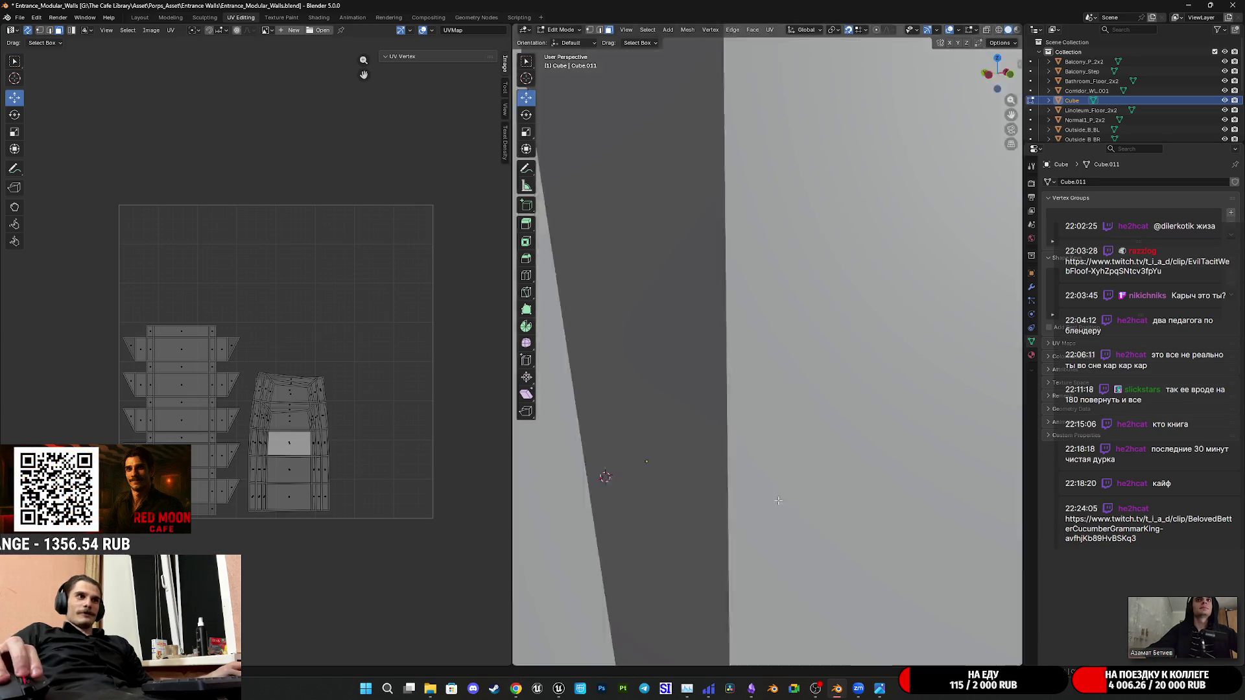
scroll(890, 485, up, 5)
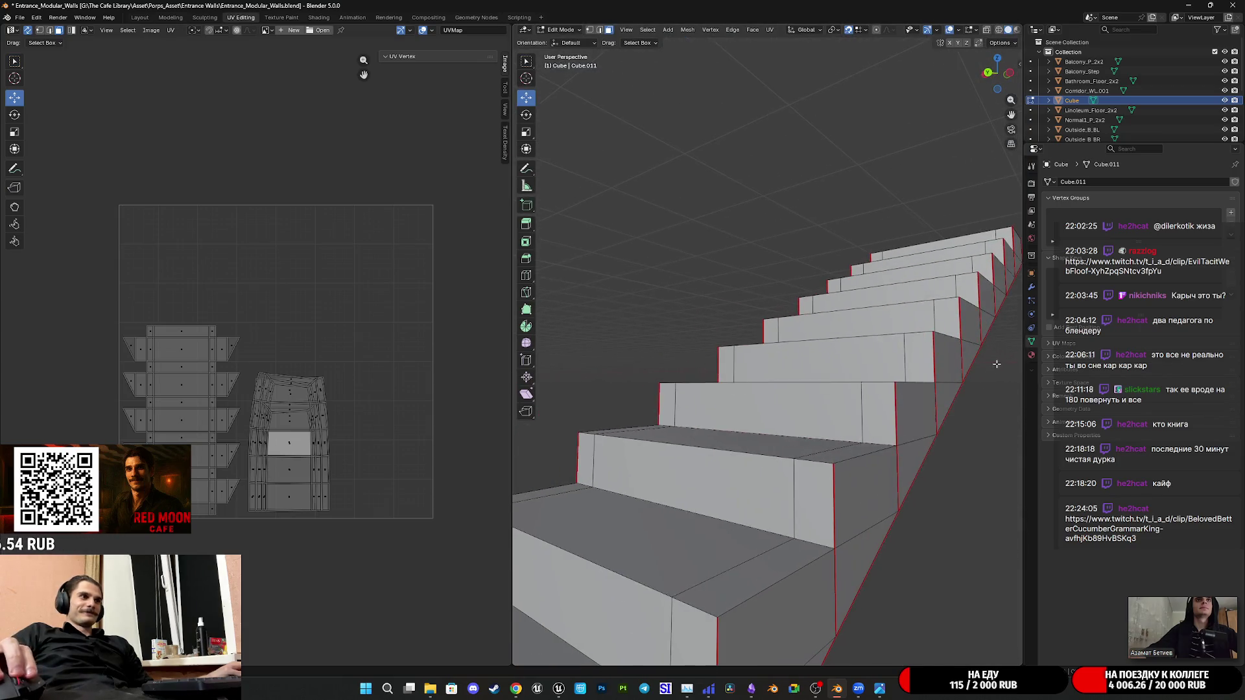
mouse_move(889, 485)
middle_down()
mouse_move(878, 387)
mouse_move(898, 392)
mouse_move(723, 429)
middle_up()
scroll(723, 429, up, 3)
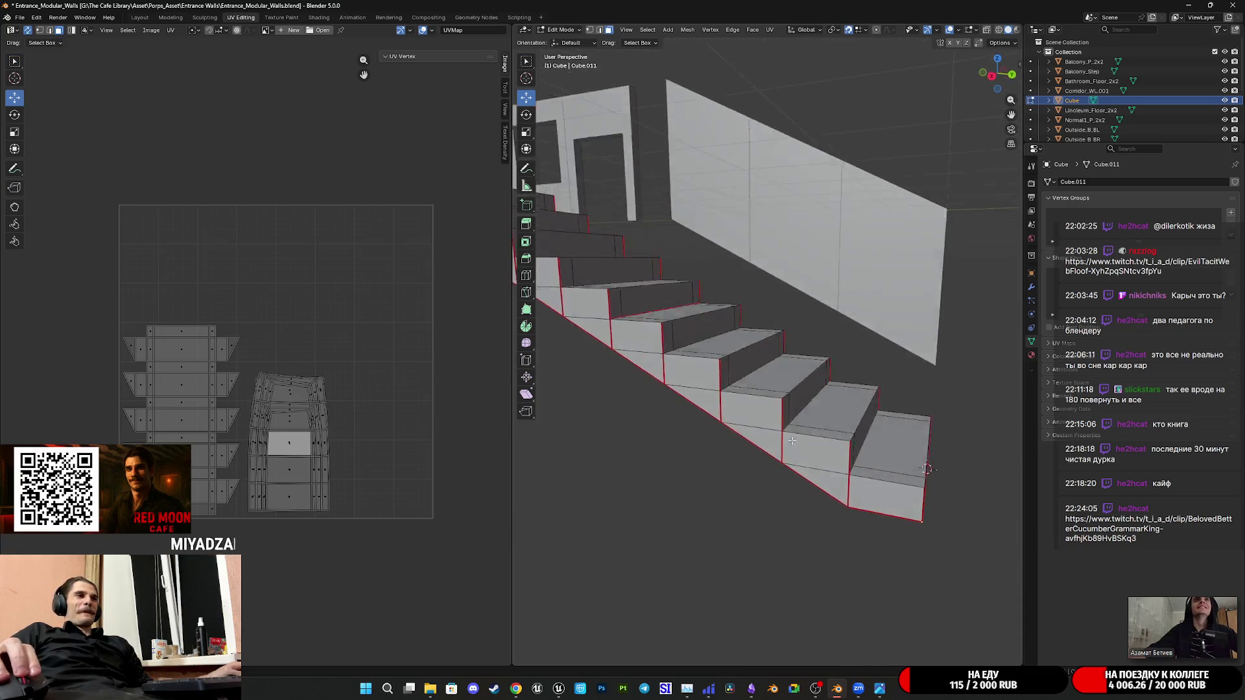
key(Tab)
Save the file and rename the Cube object to Ladder in the Outliner
mouse_move(779, 381)
middle_down()
mouse_move(731, 384)
mouse_move(751, 387)
middle_up()
key(ctrl+s)
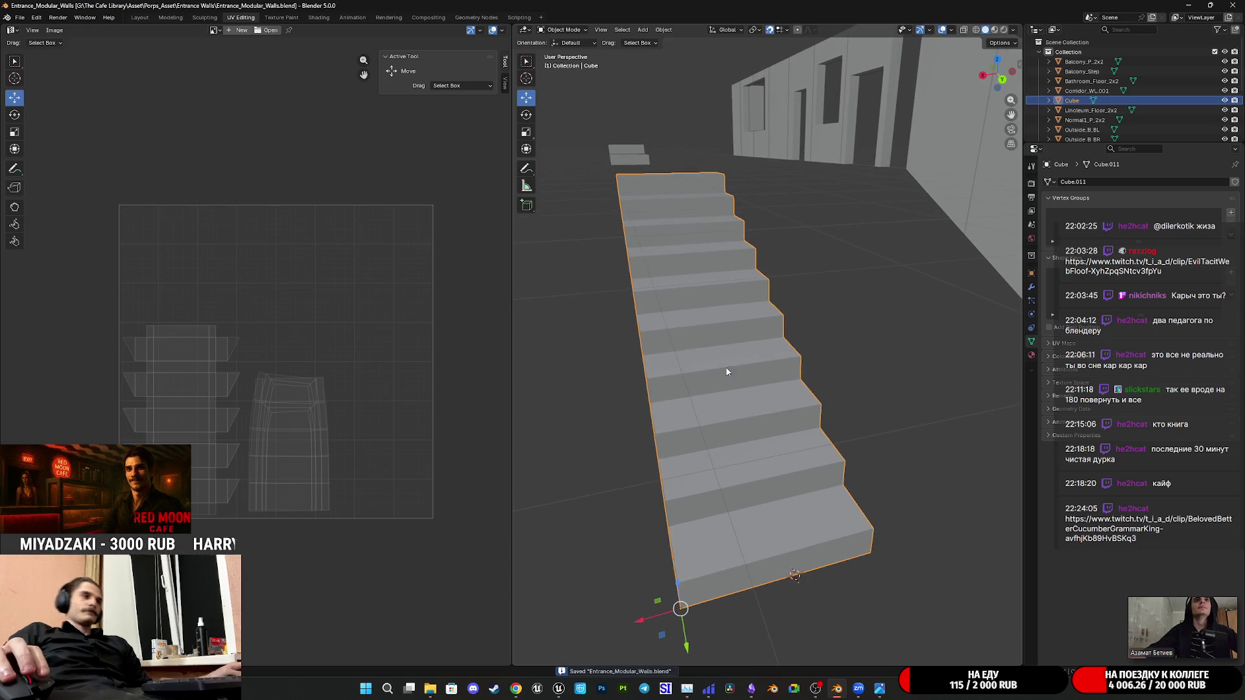
scroll(1096, 97, down, 1)
double_click(1097, 86)
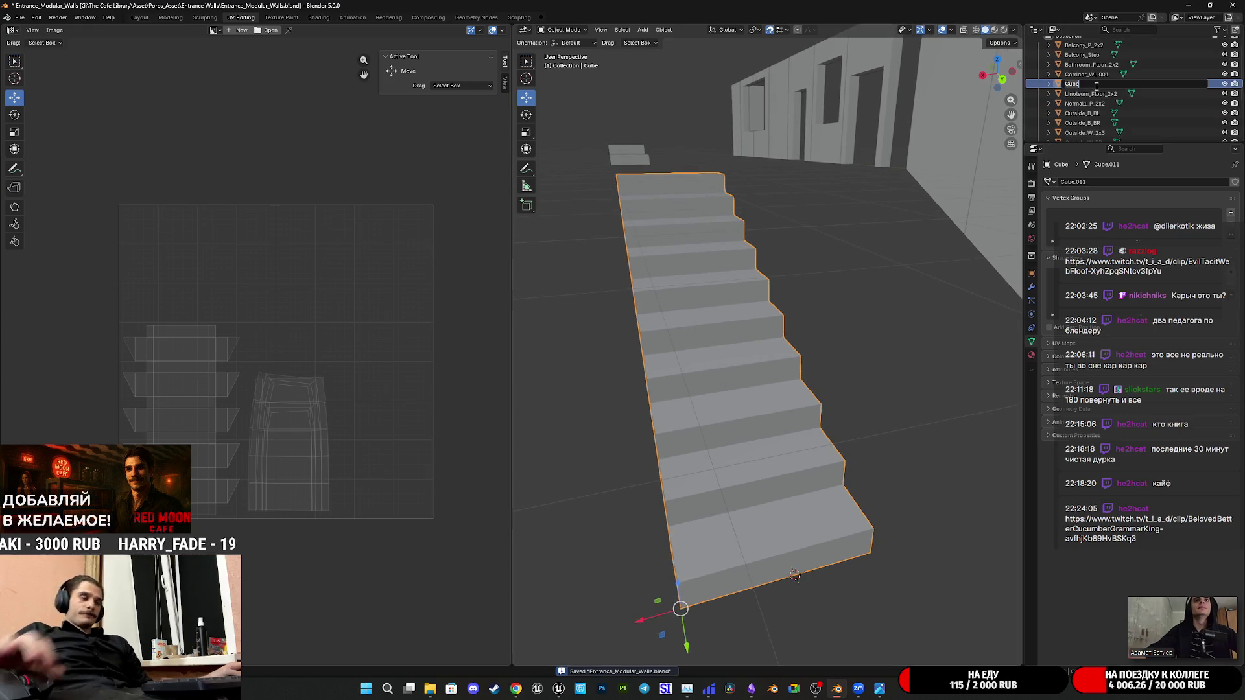
text(Ле)
key(BackSpace)
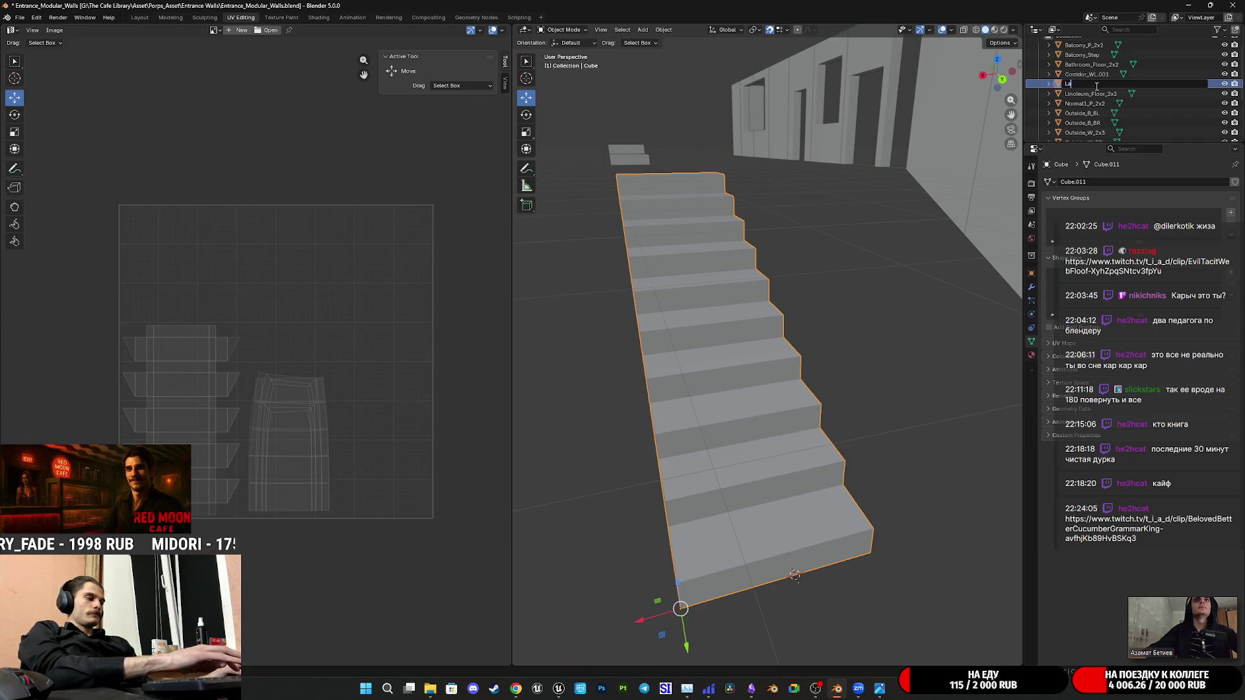
text(der)
key(Return)
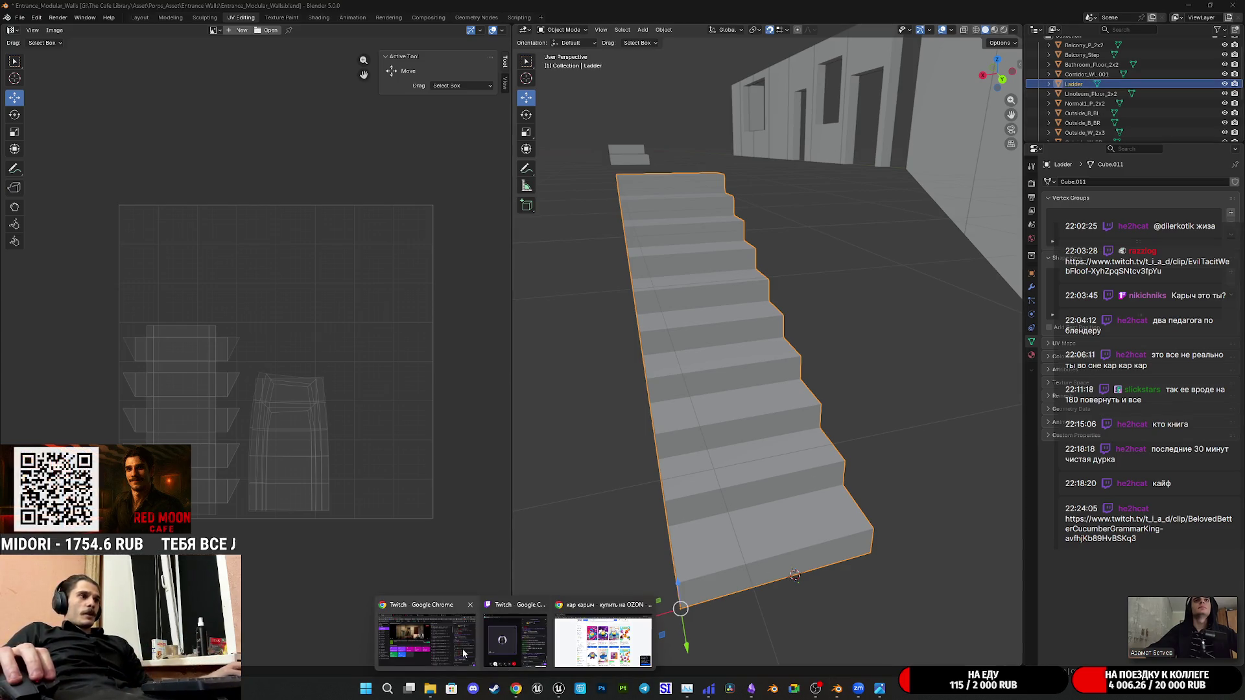
mouse_move(516, 689)
click(605, 632)
Search Ozon for нюша and open the chinchilla antistress toy listing
click(526, 78)
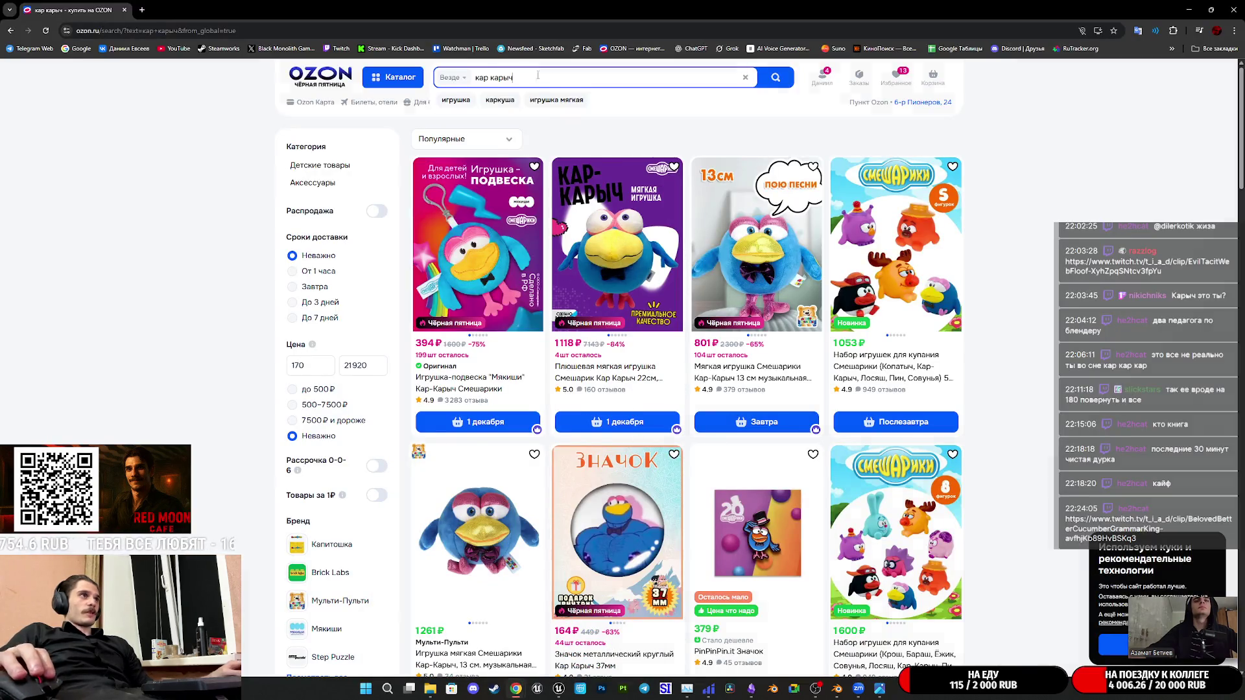
text(нюша)
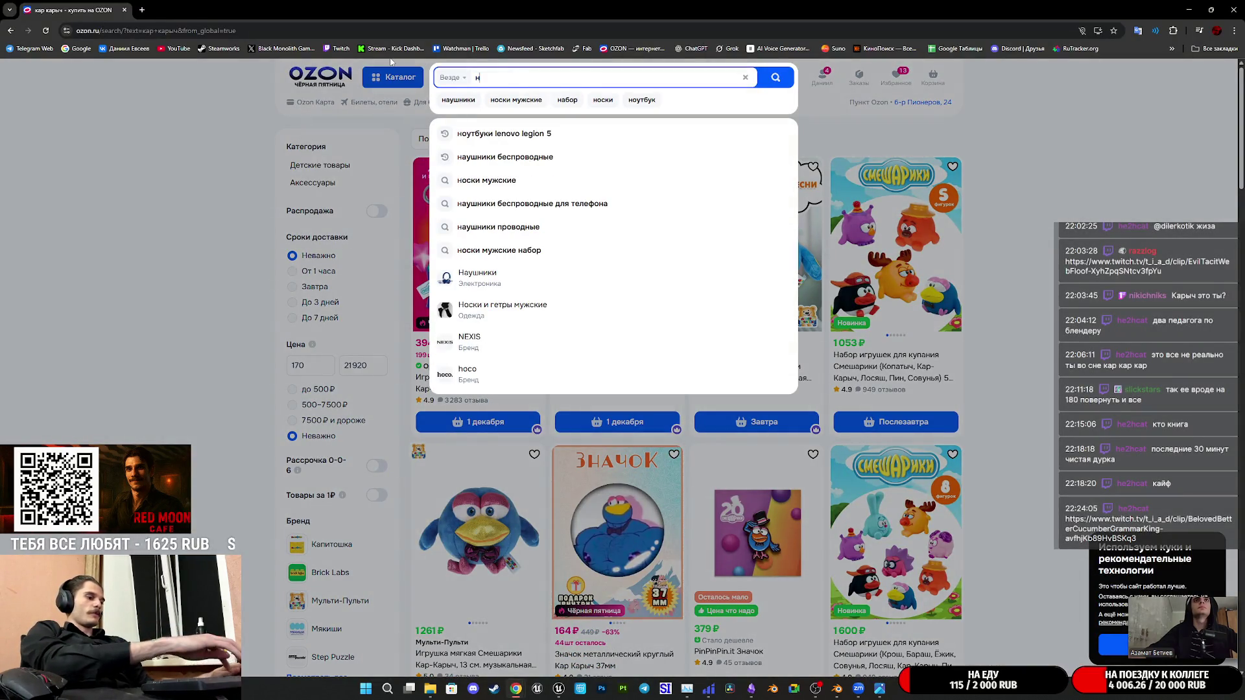
key(Return)
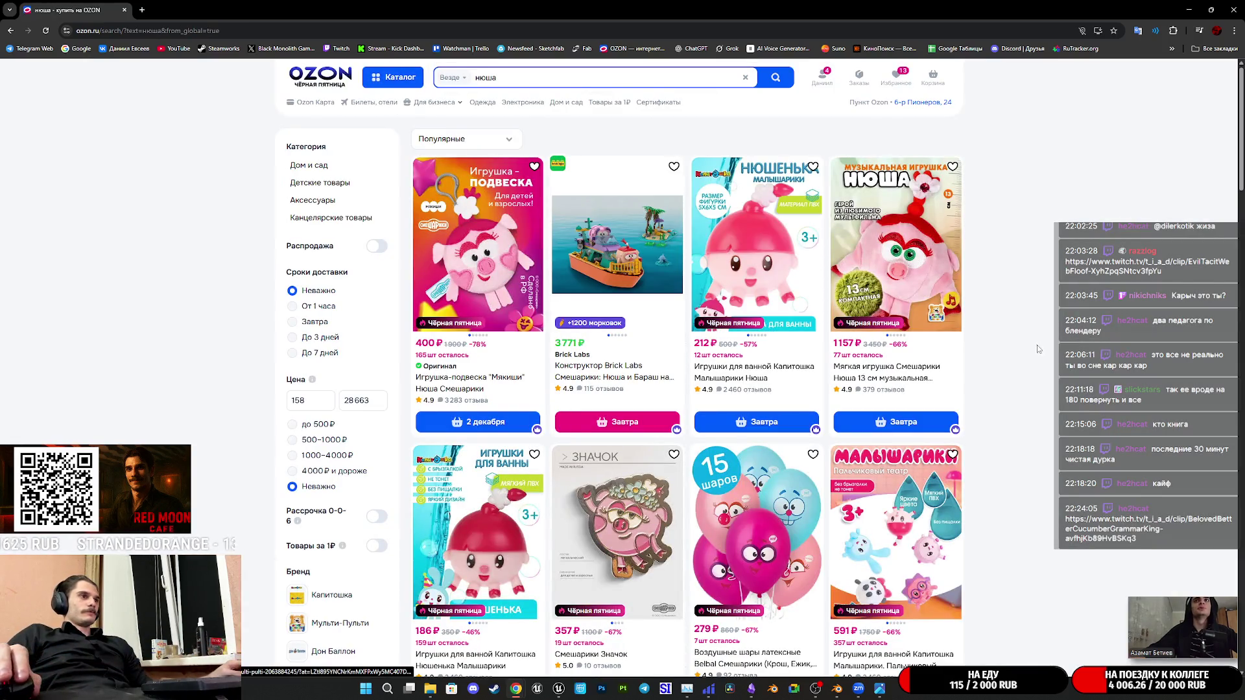
scroll(1043, 348, down, 3)
scroll(1043, 348, down, 2)
scroll(1043, 347, down, 2)
scroll(1041, 348, down, 2)
scroll(1042, 347, down, 3)
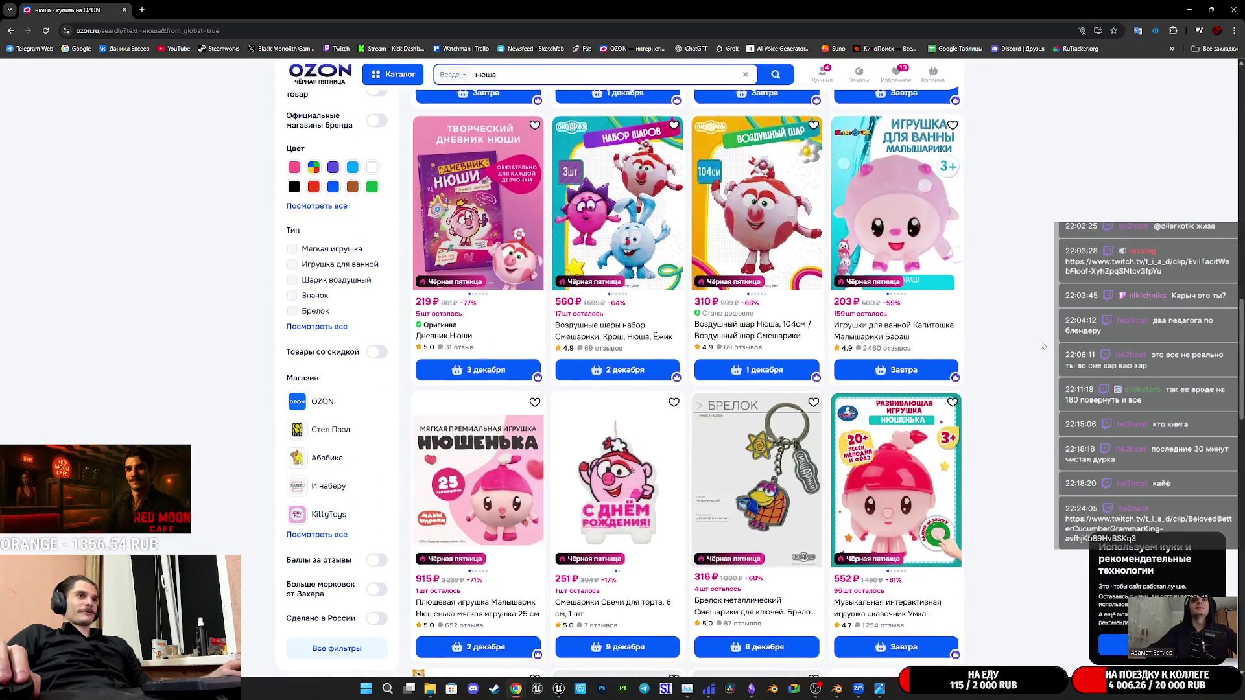
scroll(1042, 340, down, 3)
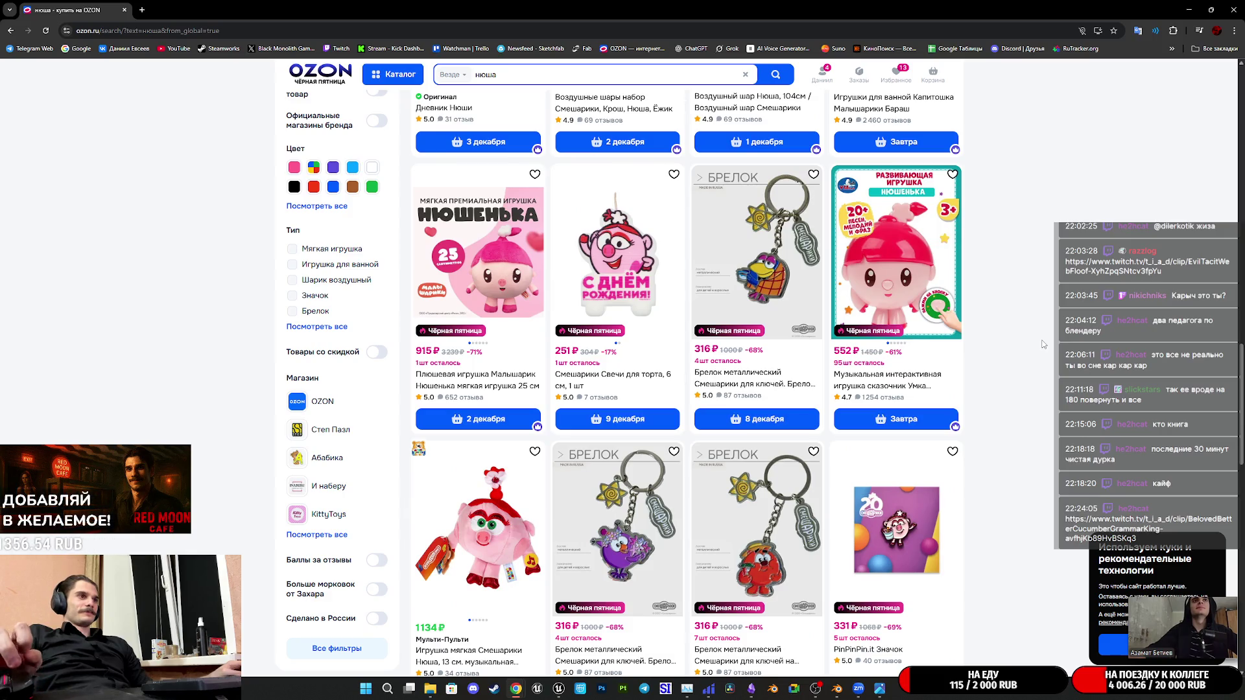
scroll(1044, 343, down, 2)
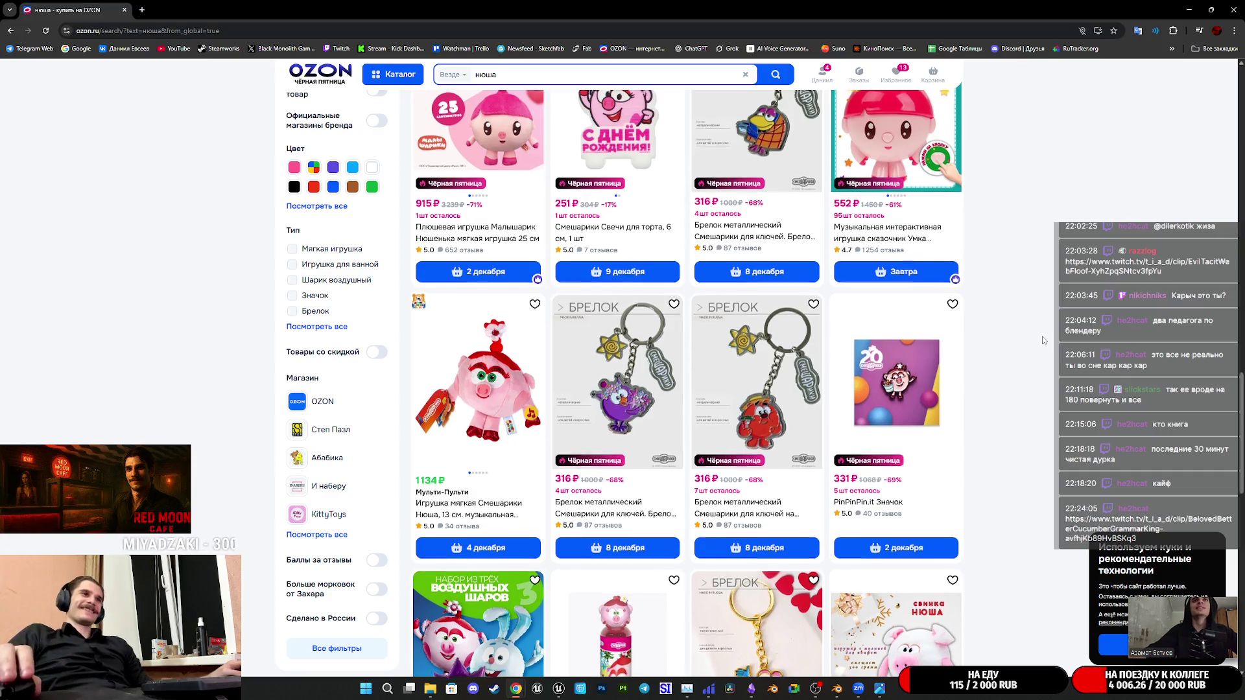
scroll(1047, 338, down, 3)
scroll(1051, 339, down, 2)
scroll(1052, 340, down, 2)
scroll(1053, 340, down, 1)
scroll(1052, 341, down, 3)
scroll(1052, 341, down, 3)
scroll(1053, 341, down, 2)
scroll(1053, 340, down, 3)
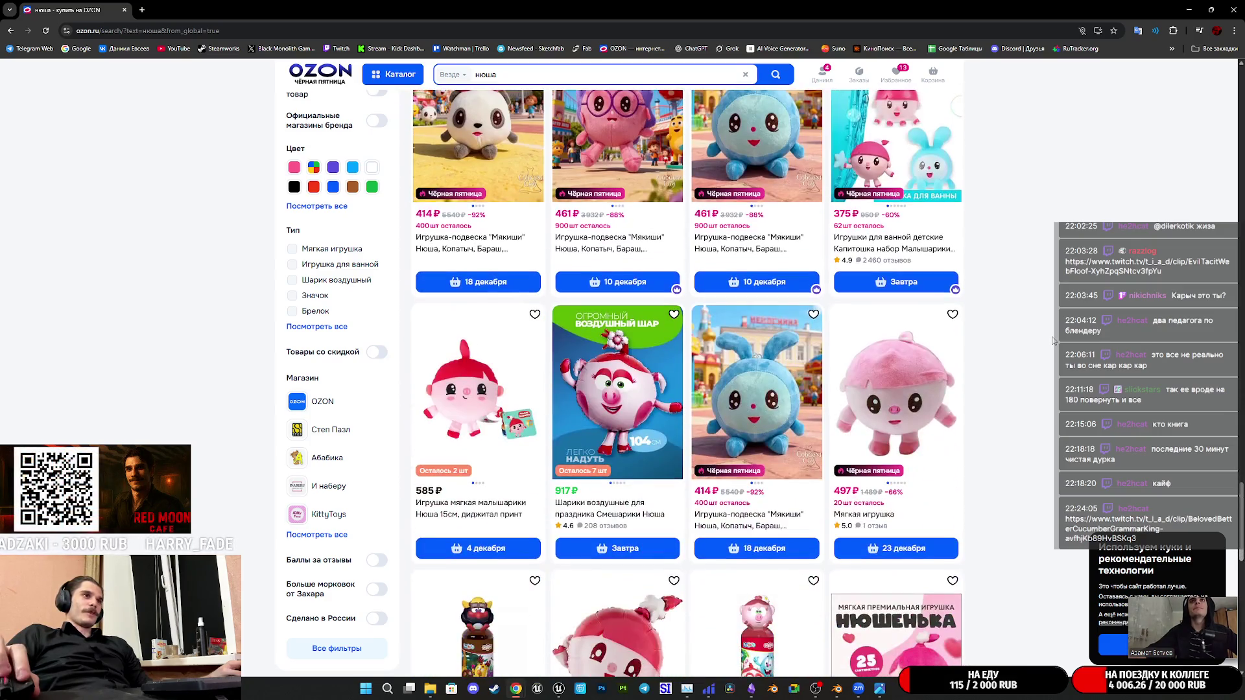
scroll(1028, 329, down, 2)
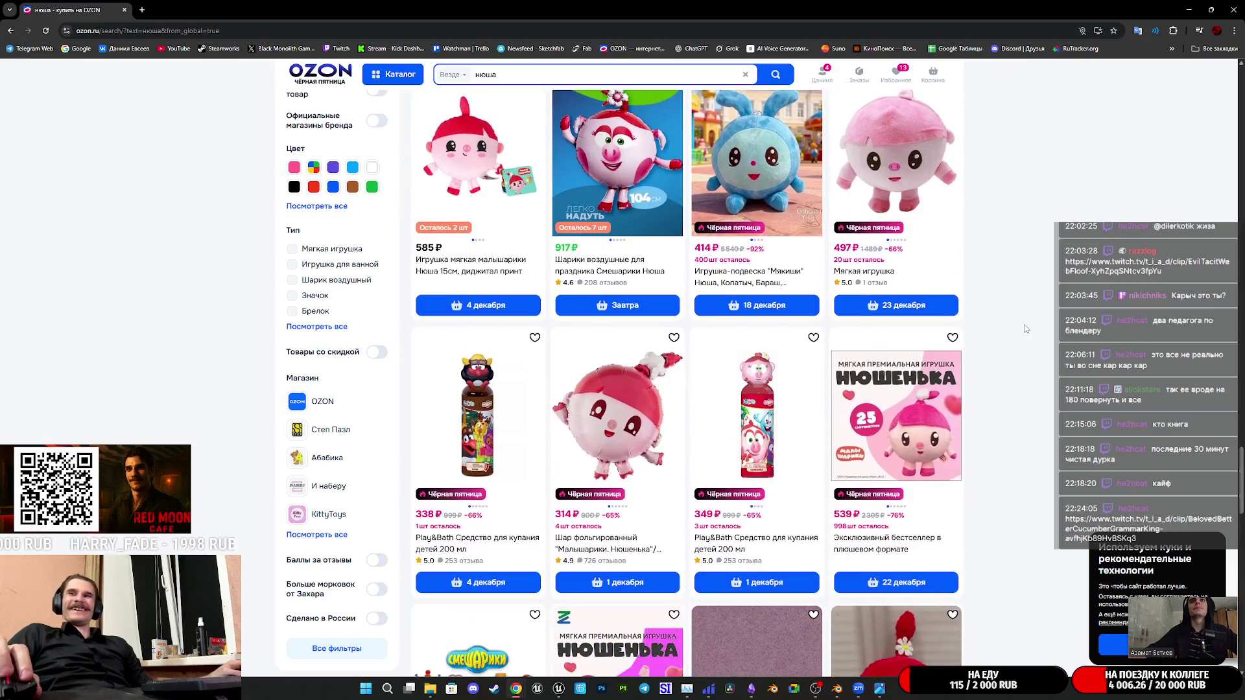
scroll(1021, 328, down, 3)
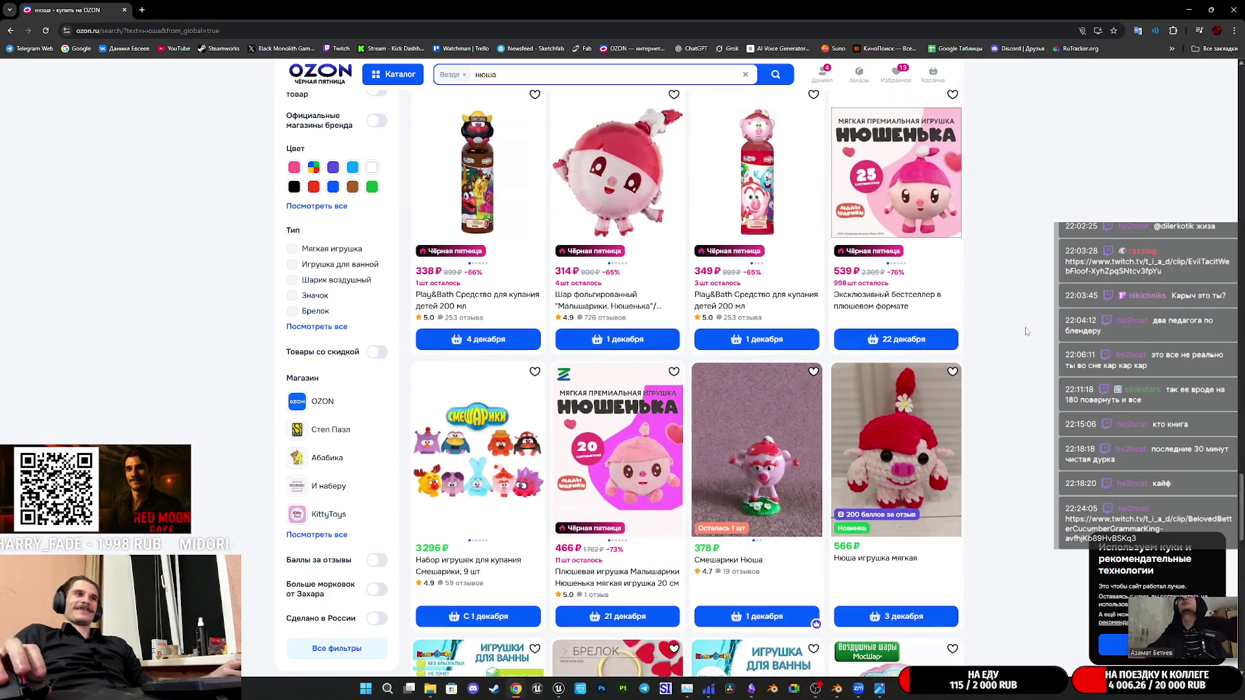
scroll(1026, 332, down, 2)
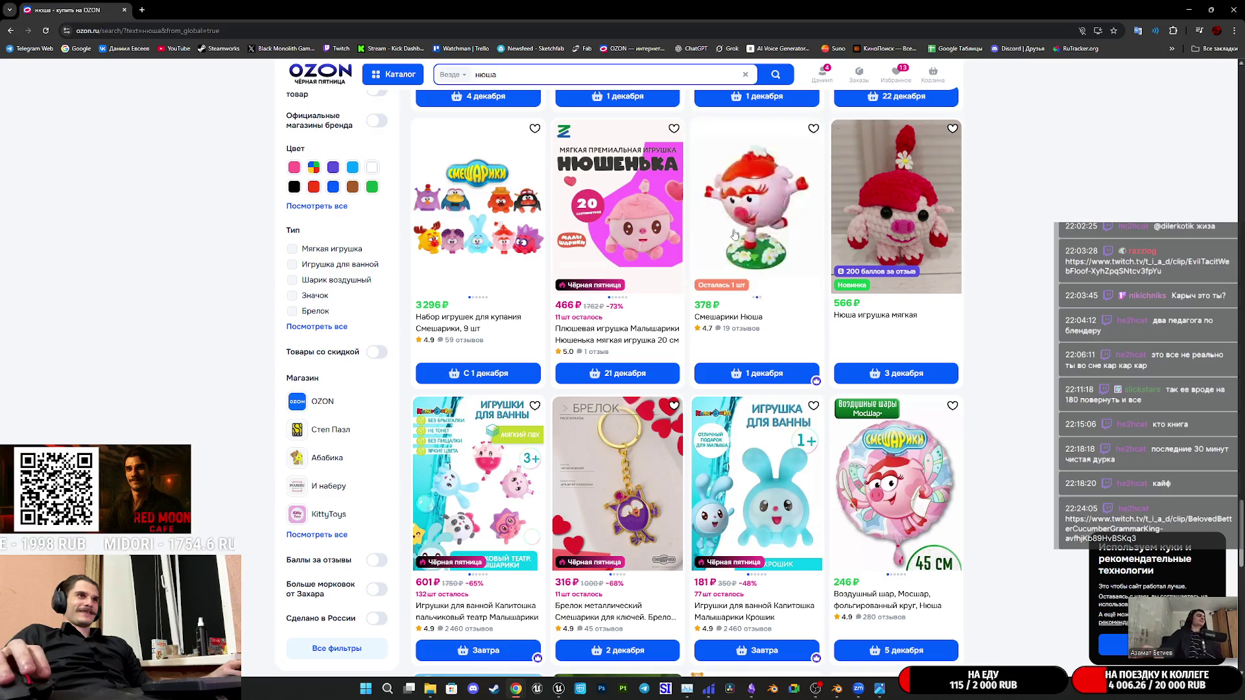
scroll(989, 297, up, 3)
scroll(988, 297, up, 3)
scroll(1002, 304, down, 5)
scroll(1012, 309, down, 4)
scroll(1015, 313, down, 4)
scroll(1013, 310, up, 2)
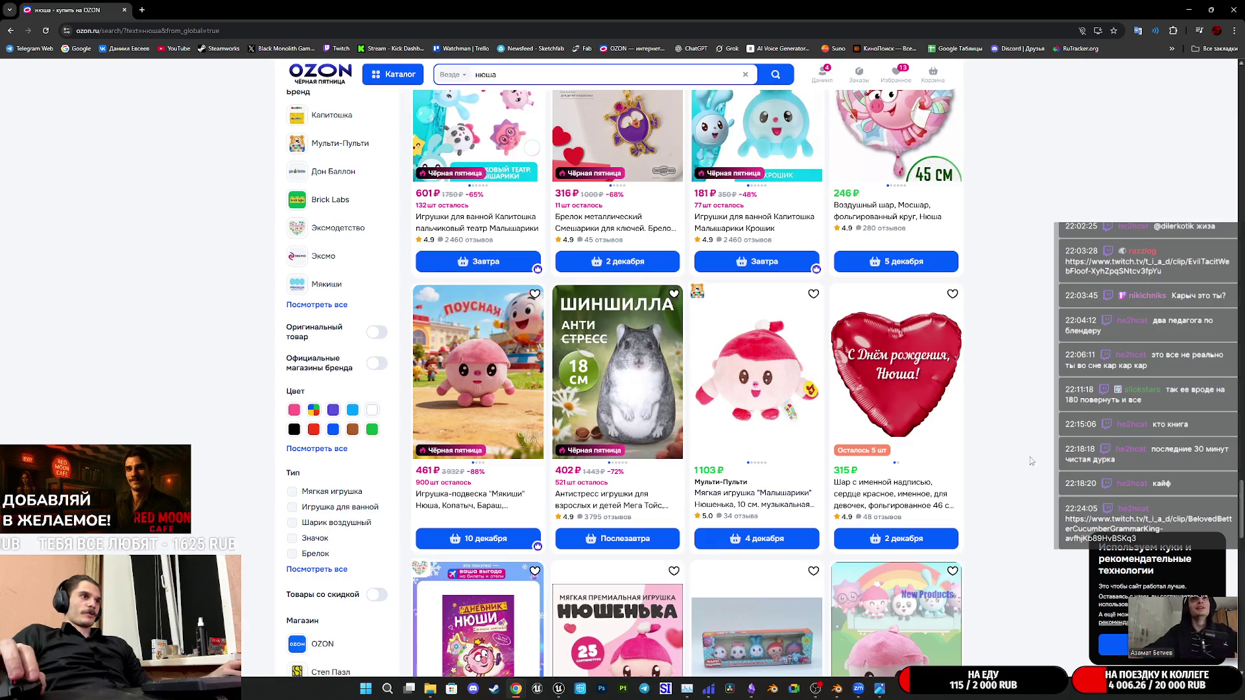
scroll(661, 418, up, 1)
click(662, 419)
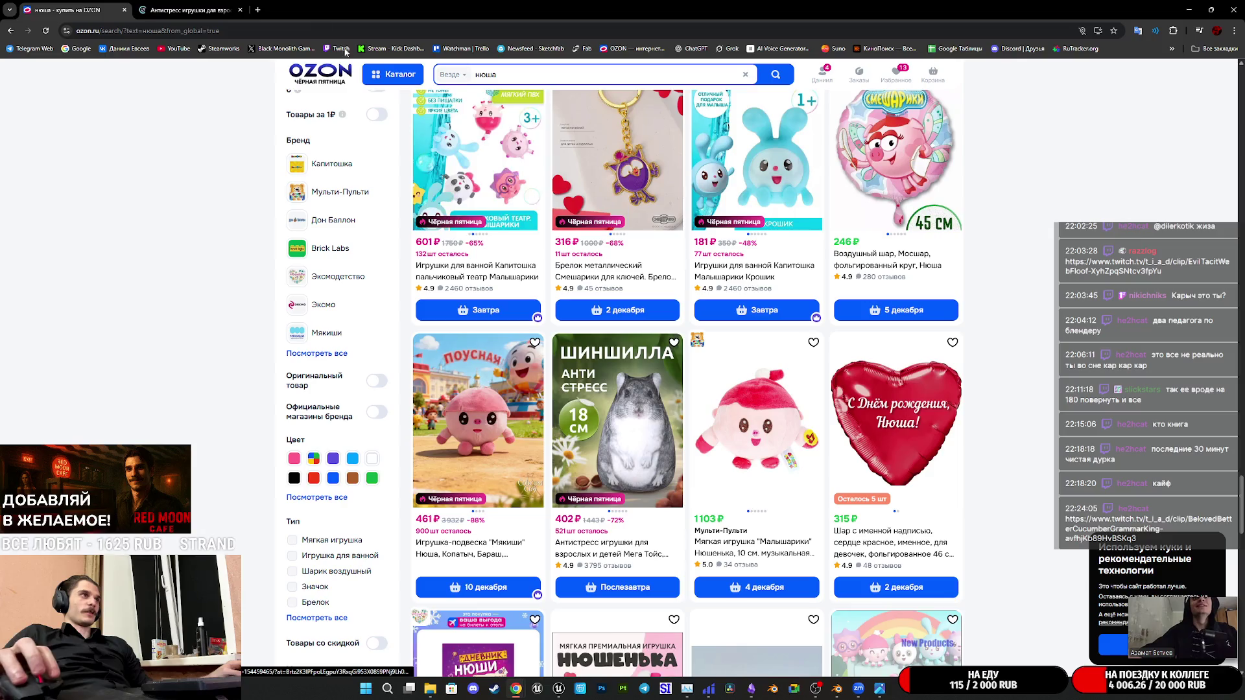
Browse the chinchilla antistress toy's product photos on its Ozon page
click(198, 9)
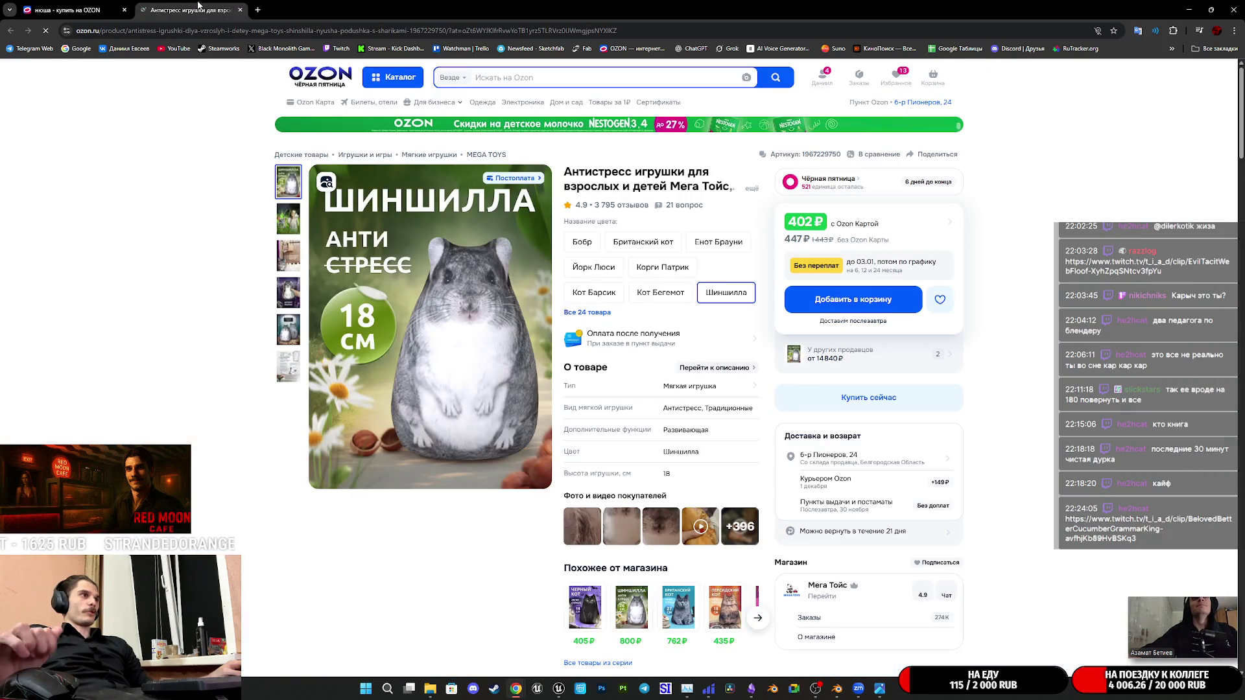
click(294, 220)
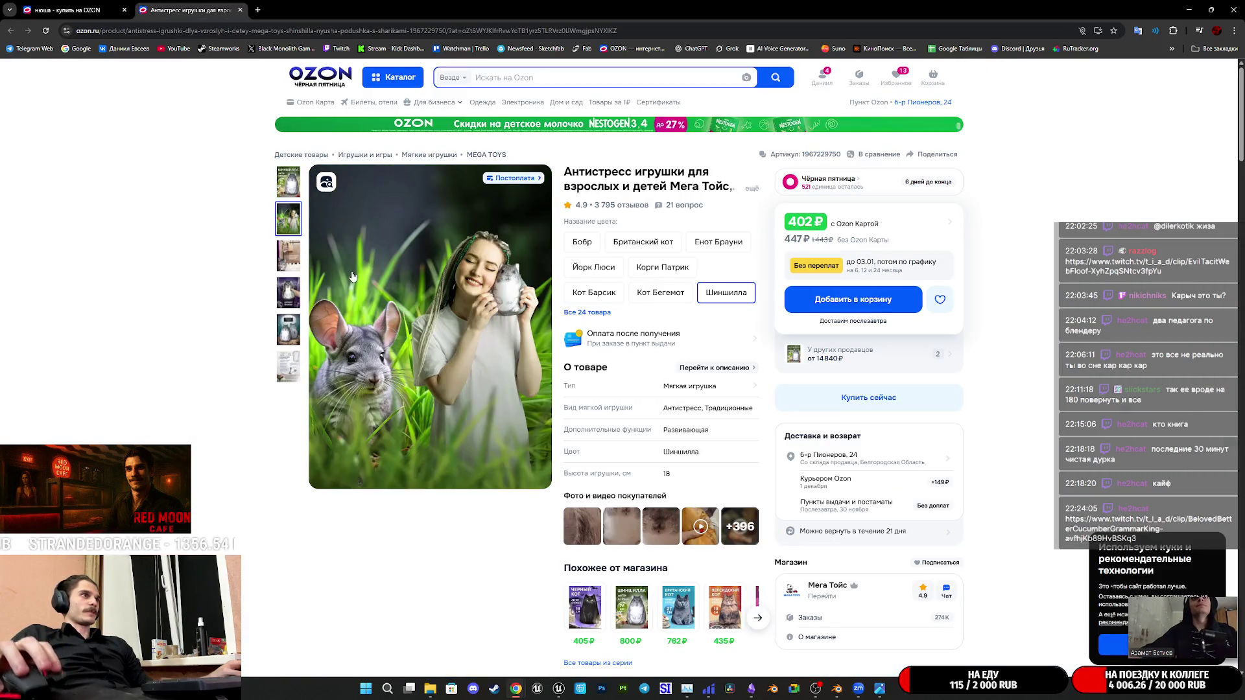
click(290, 296)
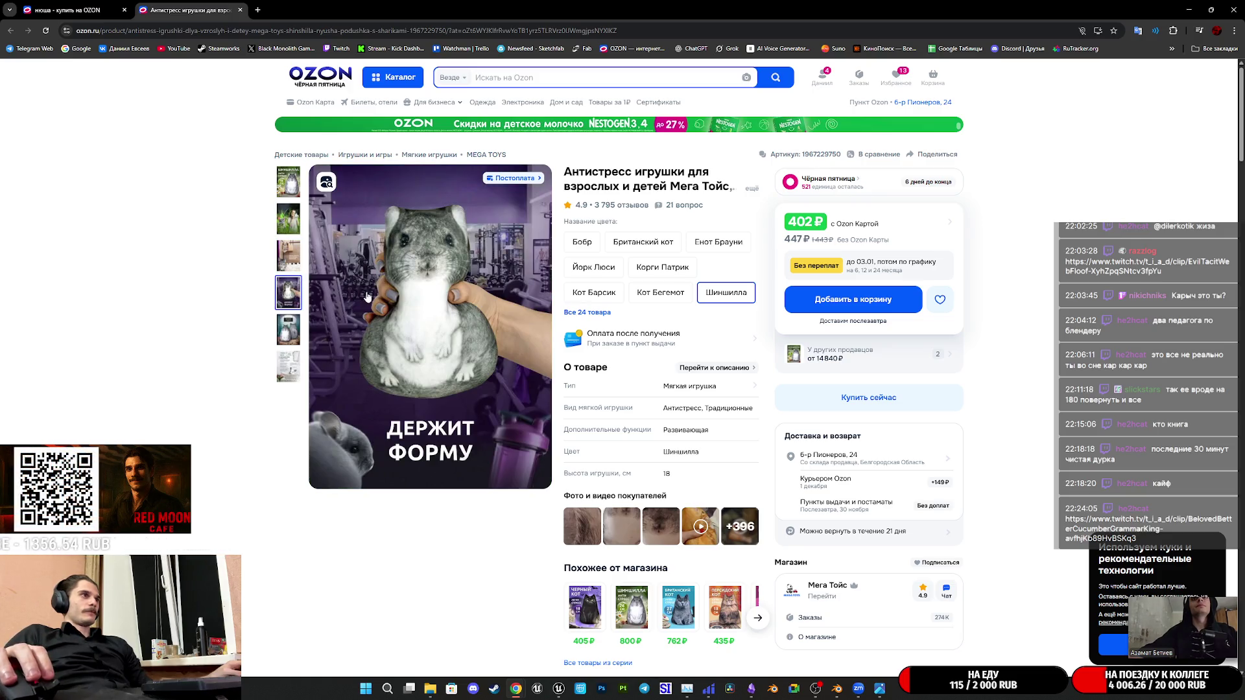
click(288, 264)
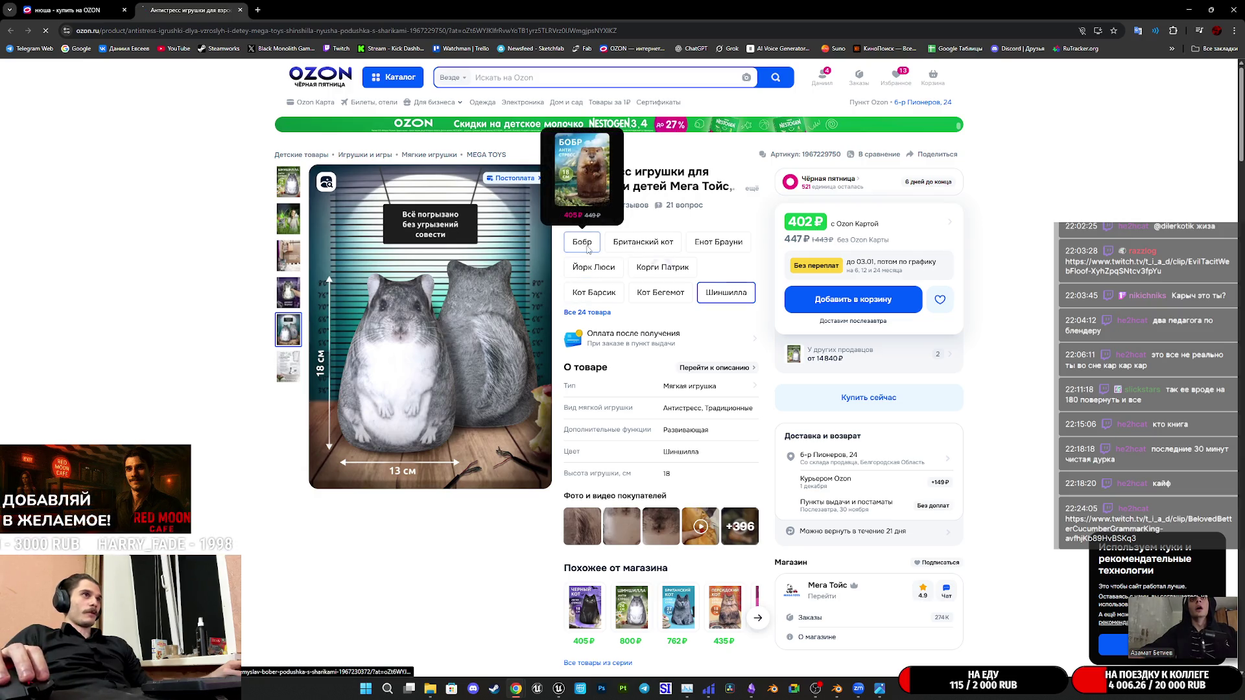
View the Бобр and Кот Бегемот variants, close the product tab and hide the browser
click(587, 247)
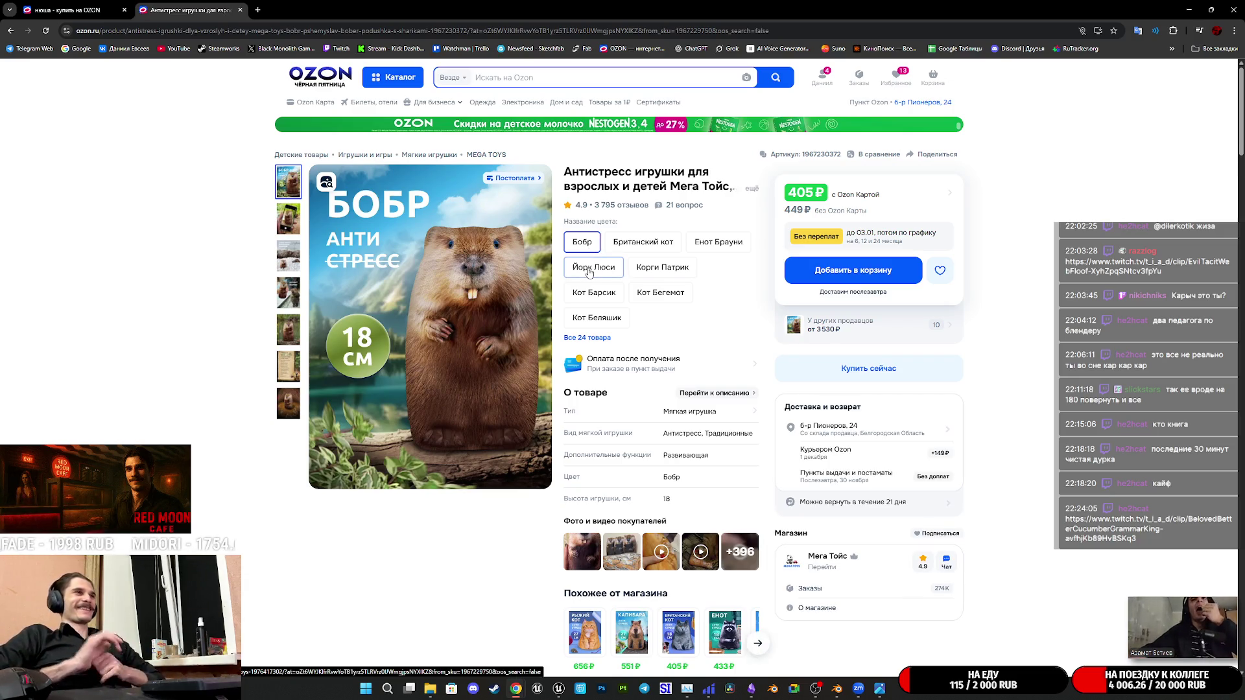
mouse_move(596, 302)
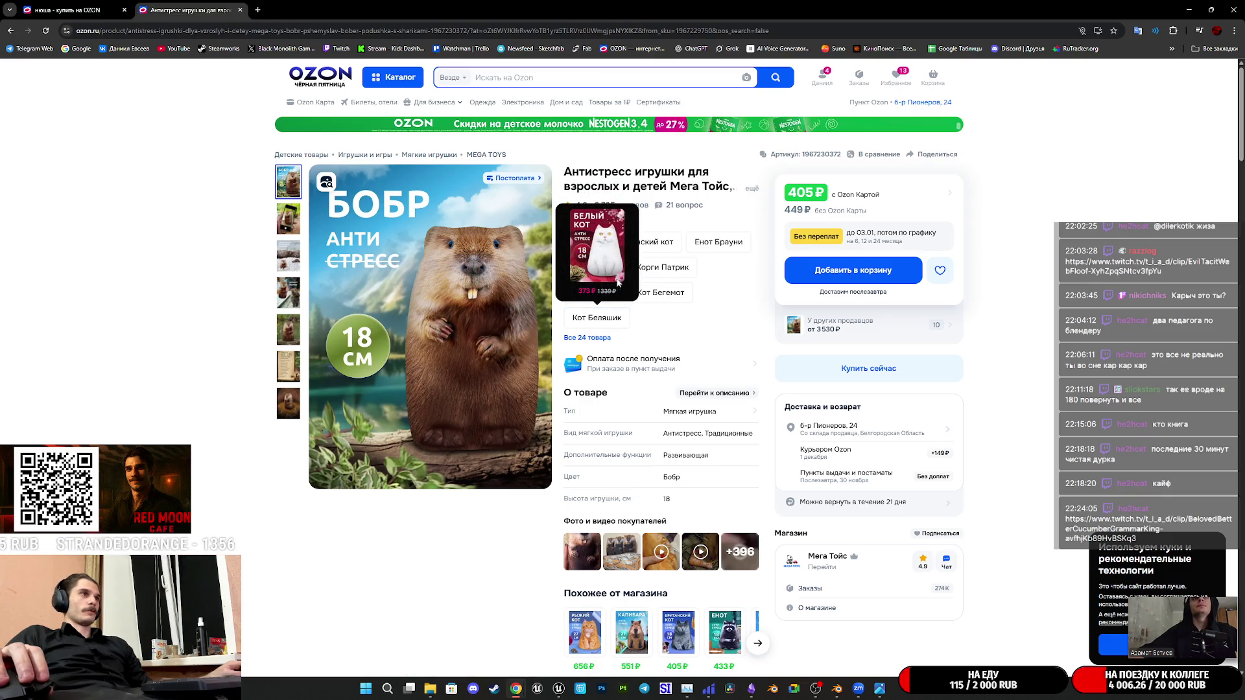
click(669, 295)
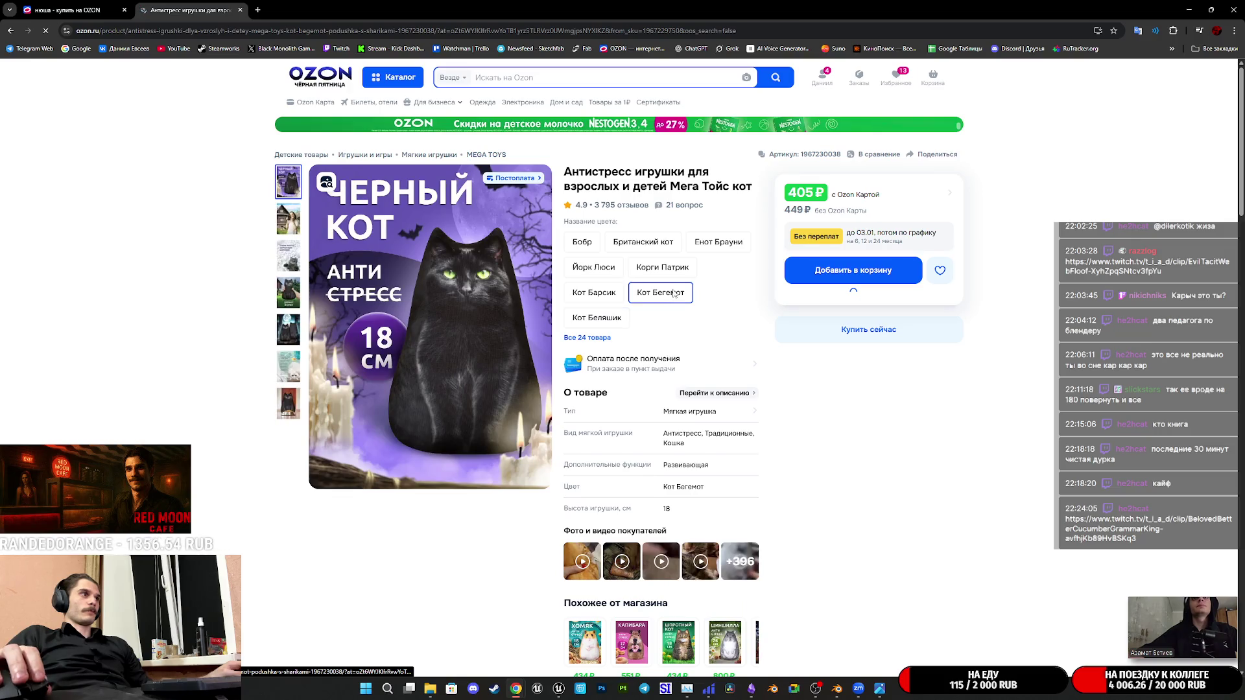
scroll(740, 332, down, 1)
scroll(759, 345, down, 2)
scroll(778, 354, down, 2)
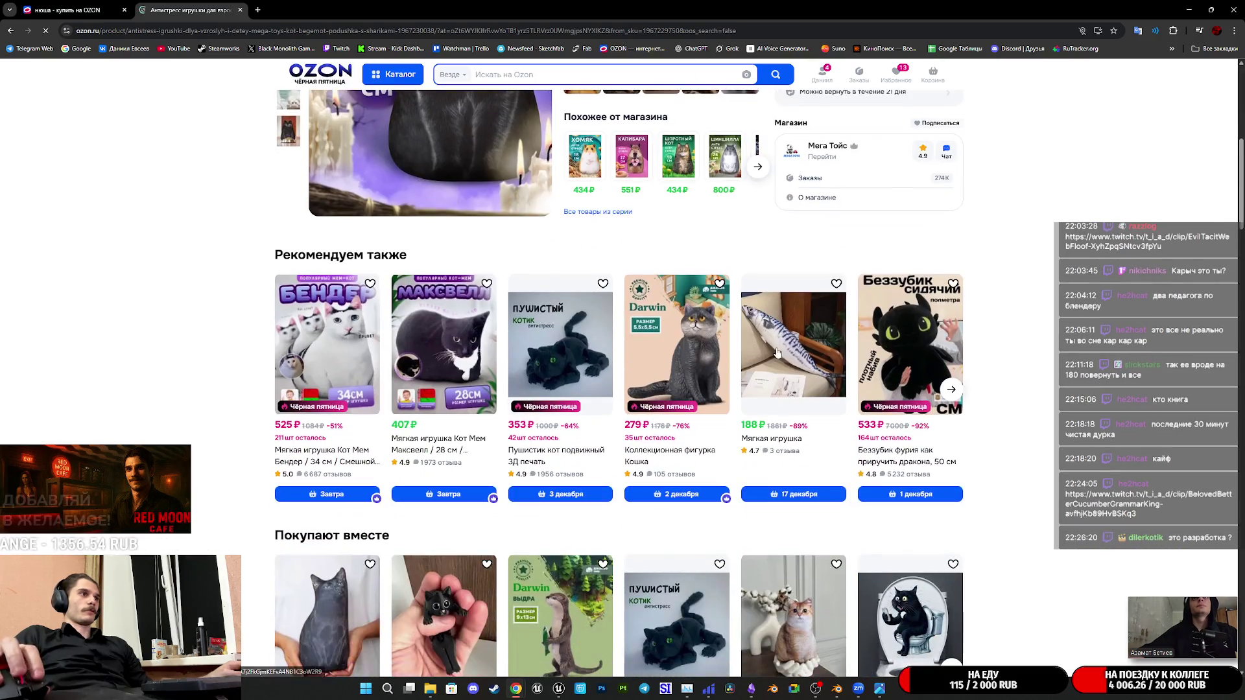
scroll(998, 393, down, 3)
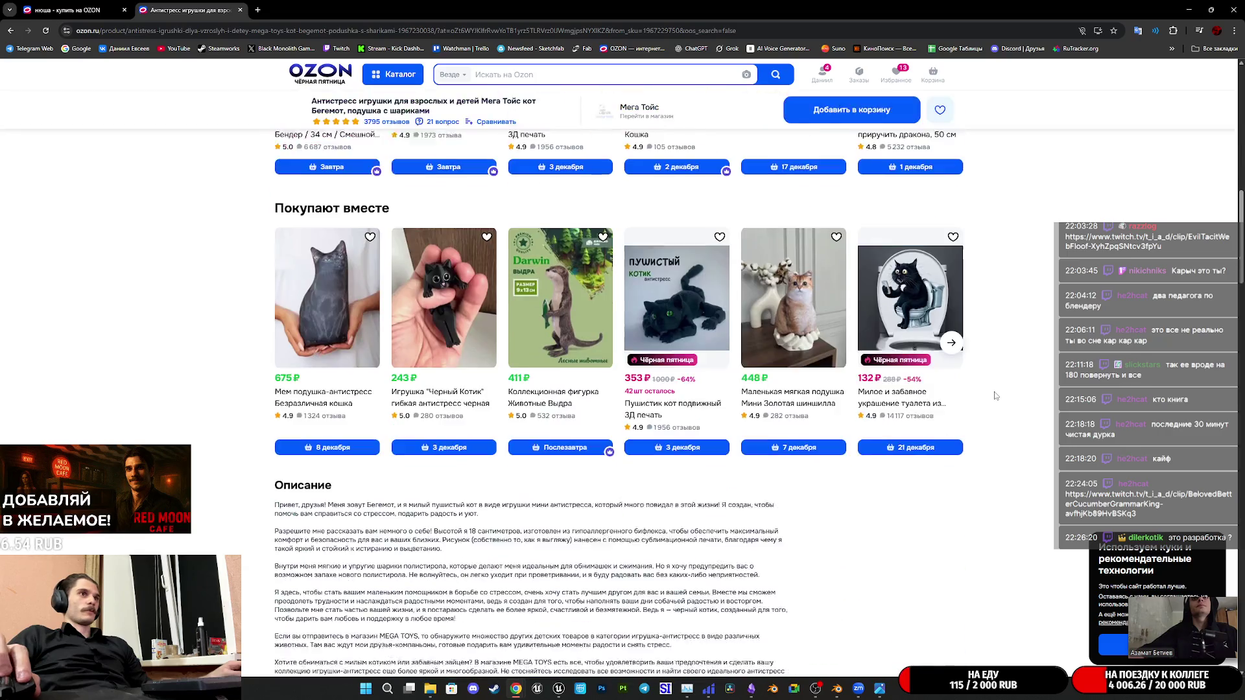
scroll(973, 384, up, 1)
scroll(974, 383, up, 2)
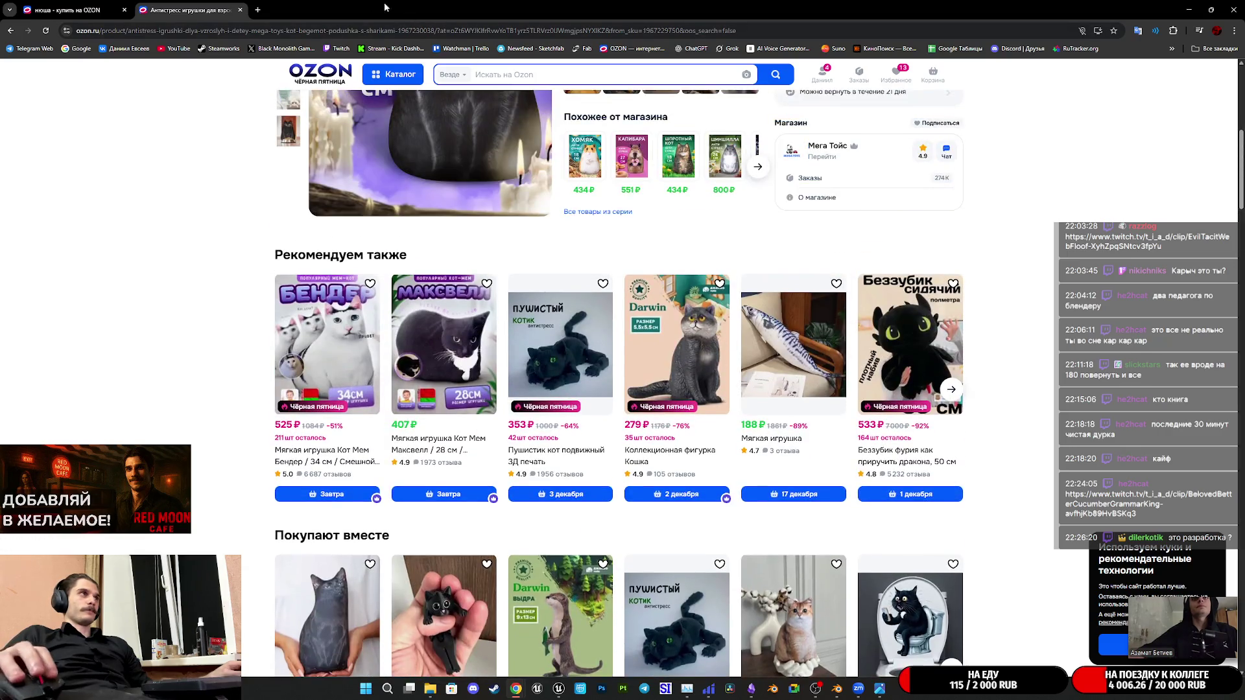
middle_click(182, 4)
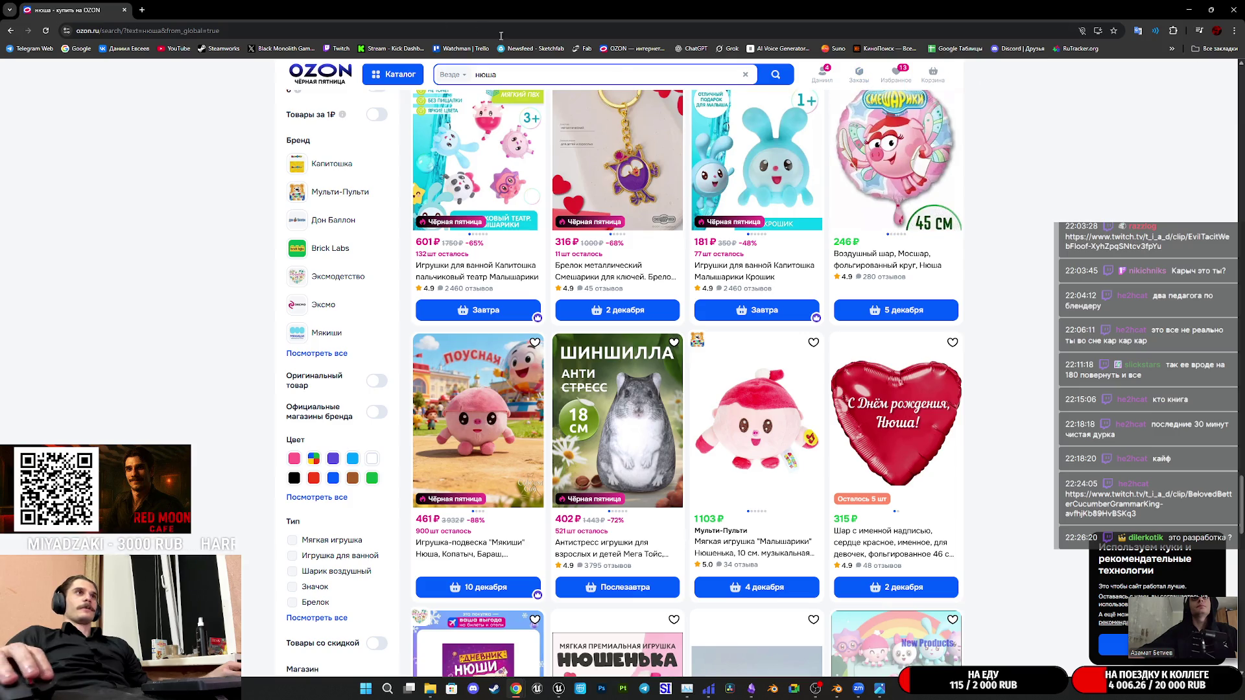
click(1192, 8)
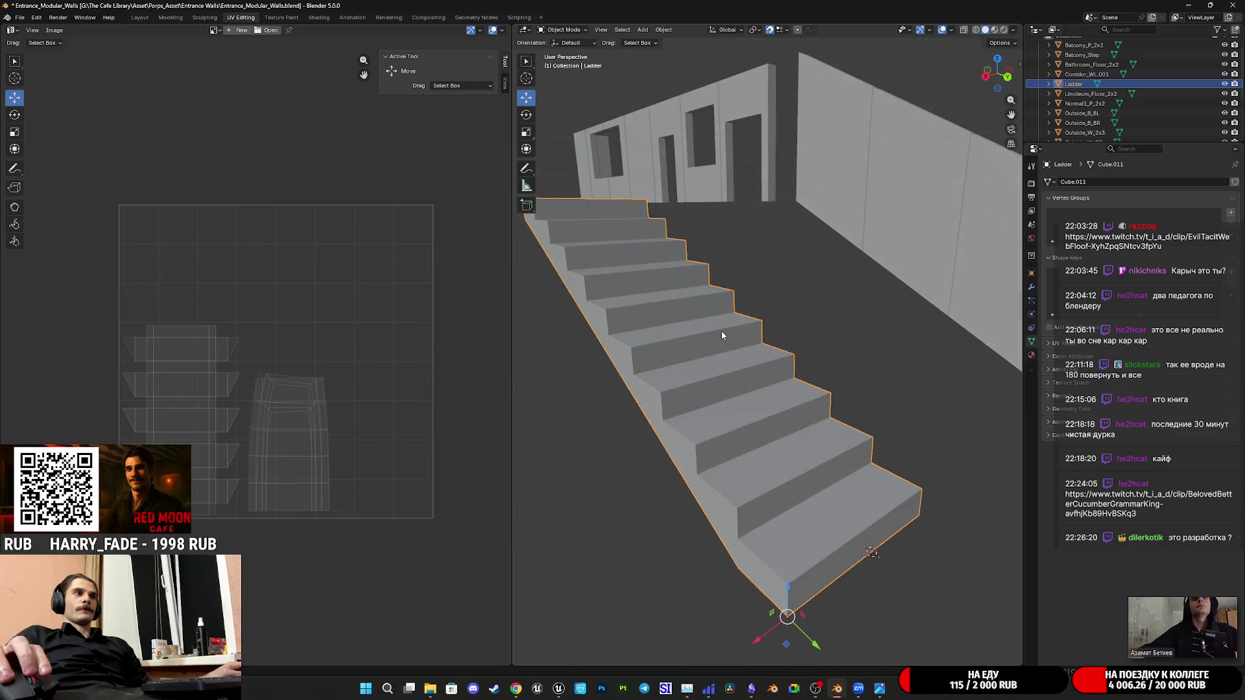
Inspect the staircase from several angles and save Entrance_Modular_Walls.blend
middle_drag(753, 342, 782, 413)
scroll(782, 412, up, 3)
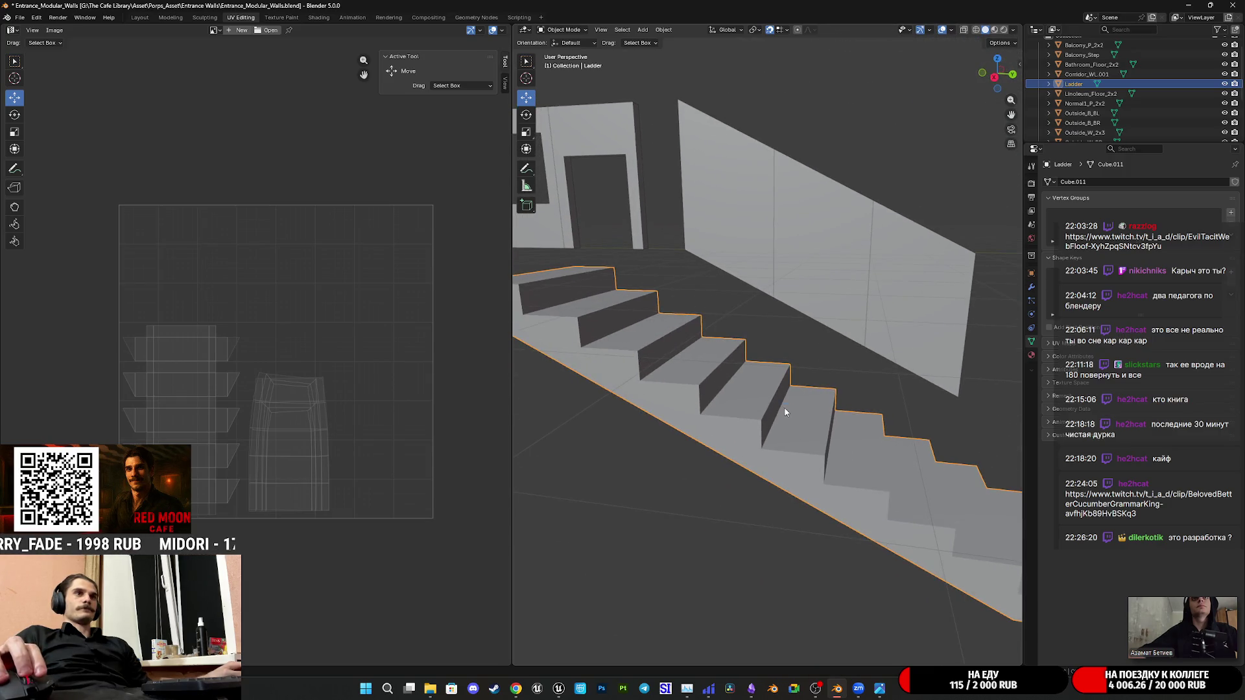
key(ctrl+s)
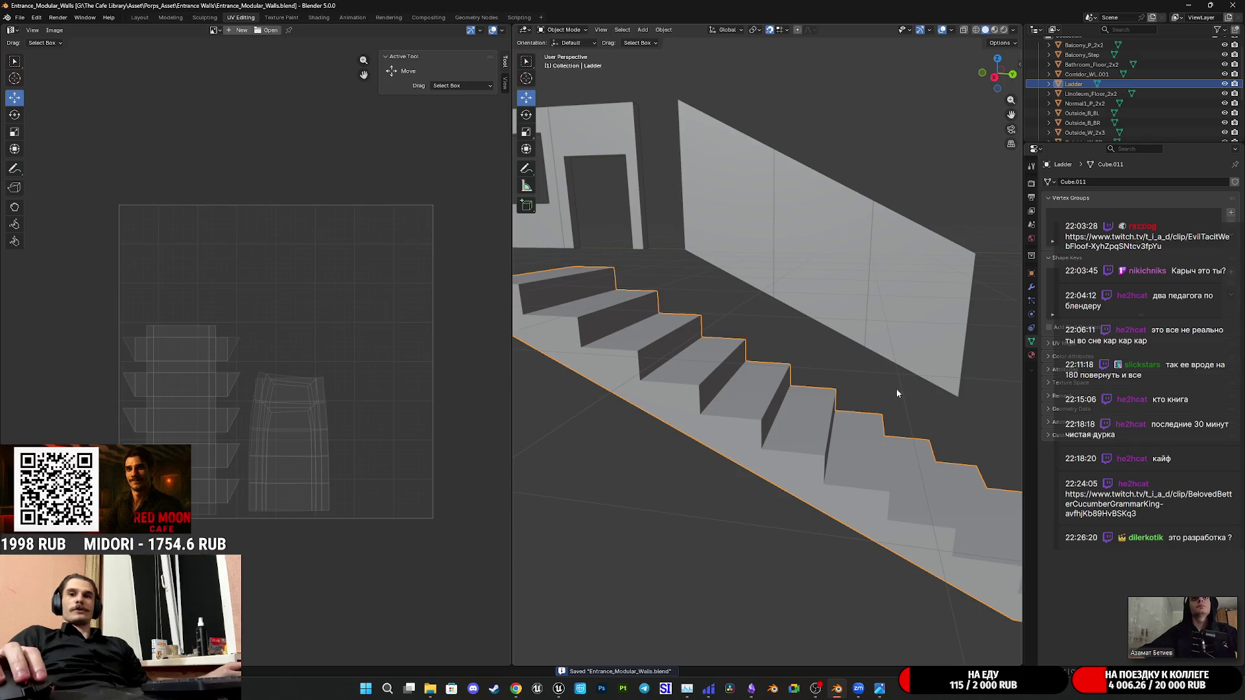
mouse_move(894, 388)
middle_down()
mouse_move(745, 398)
mouse_move(737, 346)
mouse_move(819, 325)
mouse_move(802, 335)
middle_up()
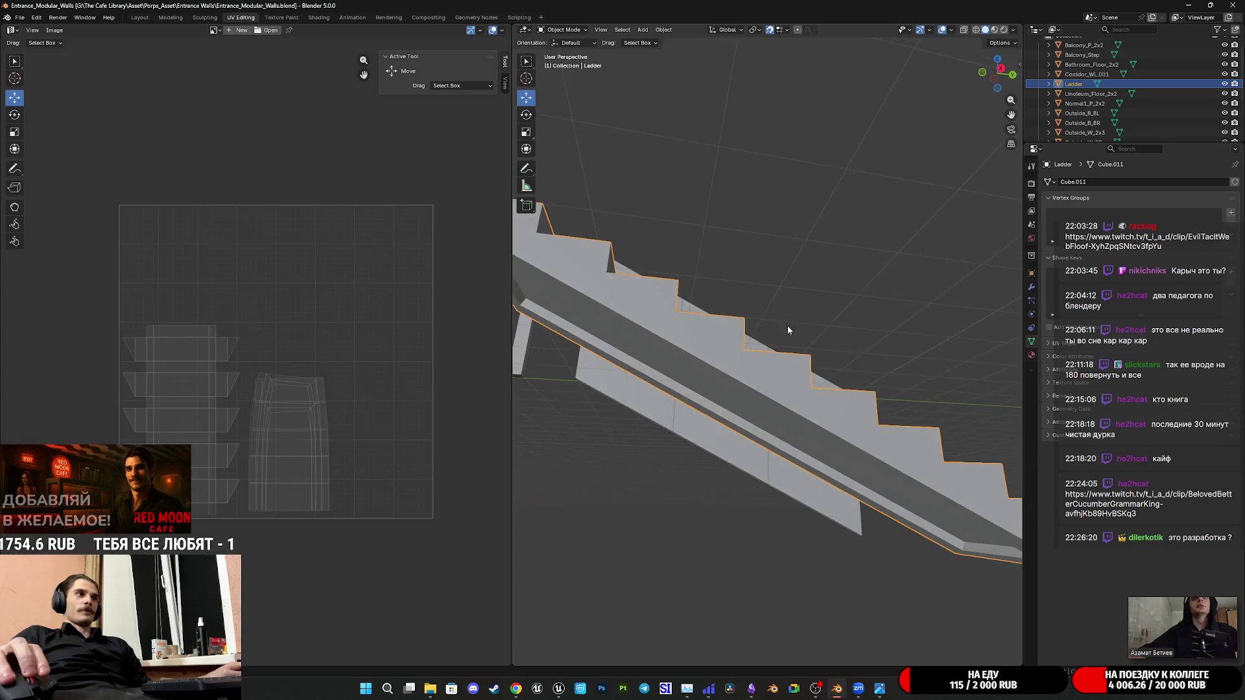
scroll(802, 334, up, 3)
scroll(655, 403, up, 3)
scroll(655, 403, up, 2)
scroll(869, 452, up, 3)
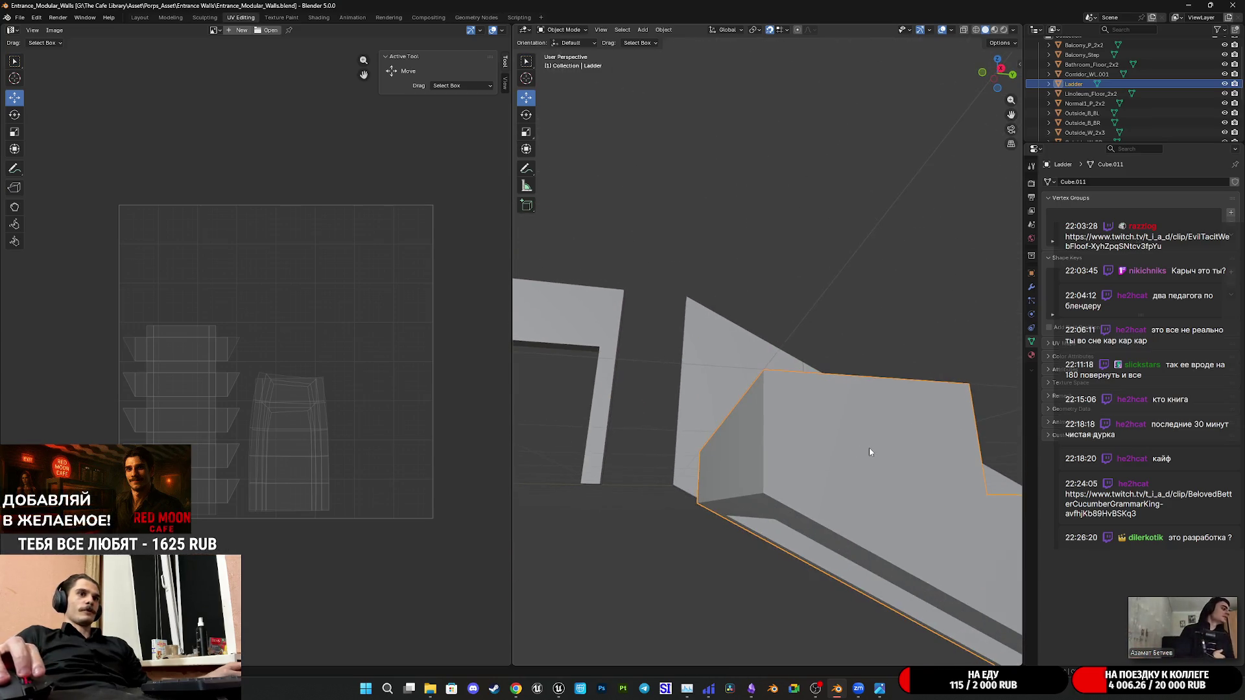
key(ctrl+s)
scroll(893, 492, down, 3)
mouse_move(894, 491)
middle_down()
mouse_move(659, 394)
mouse_move(587, 401)
mouse_move(567, 464)
mouse_move(659, 448)
mouse_move(797, 336)
mouse_move(813, 410)
mouse_move(834, 420)
mouse_move(814, 422)
mouse_move(843, 401)
middle_up()
scroll(659, 394, up, 2)
scroll(658, 448, down, 2)
Inspect the stair-side wall panels, then delete the Outside_W_LadderUP.002 piece
click(843, 399)
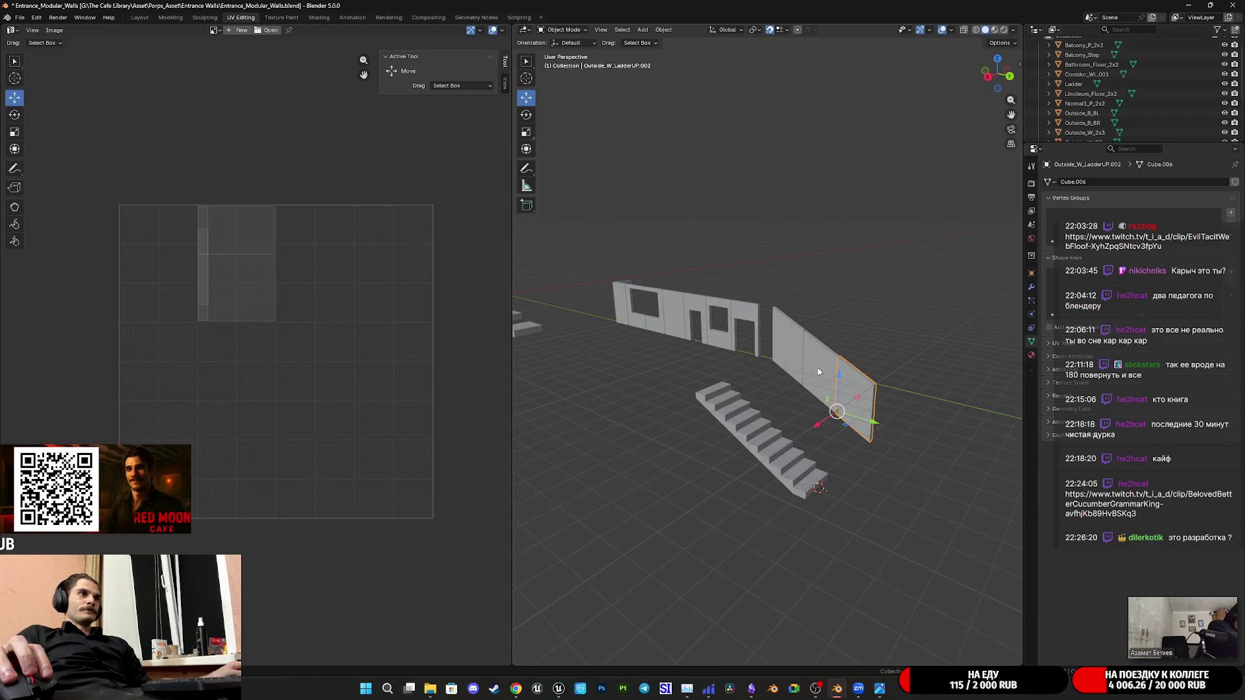
click(821, 371)
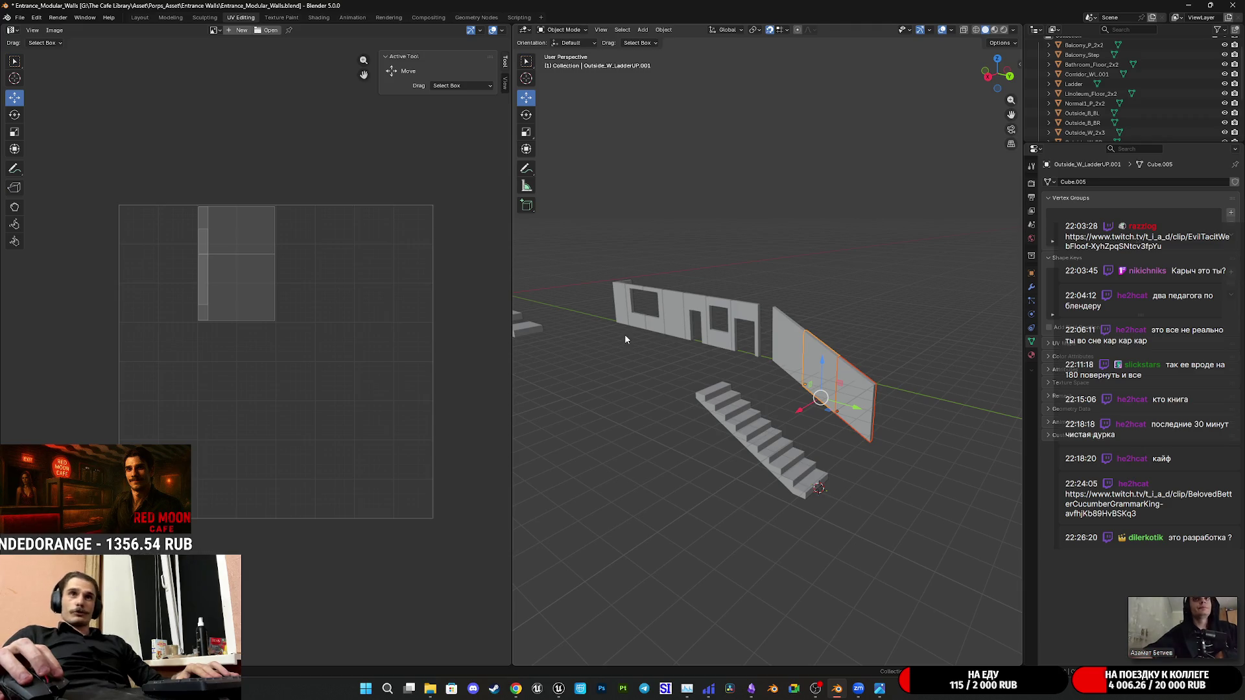
scroll(796, 353, up, 1)
scroll(803, 374, up, 1)
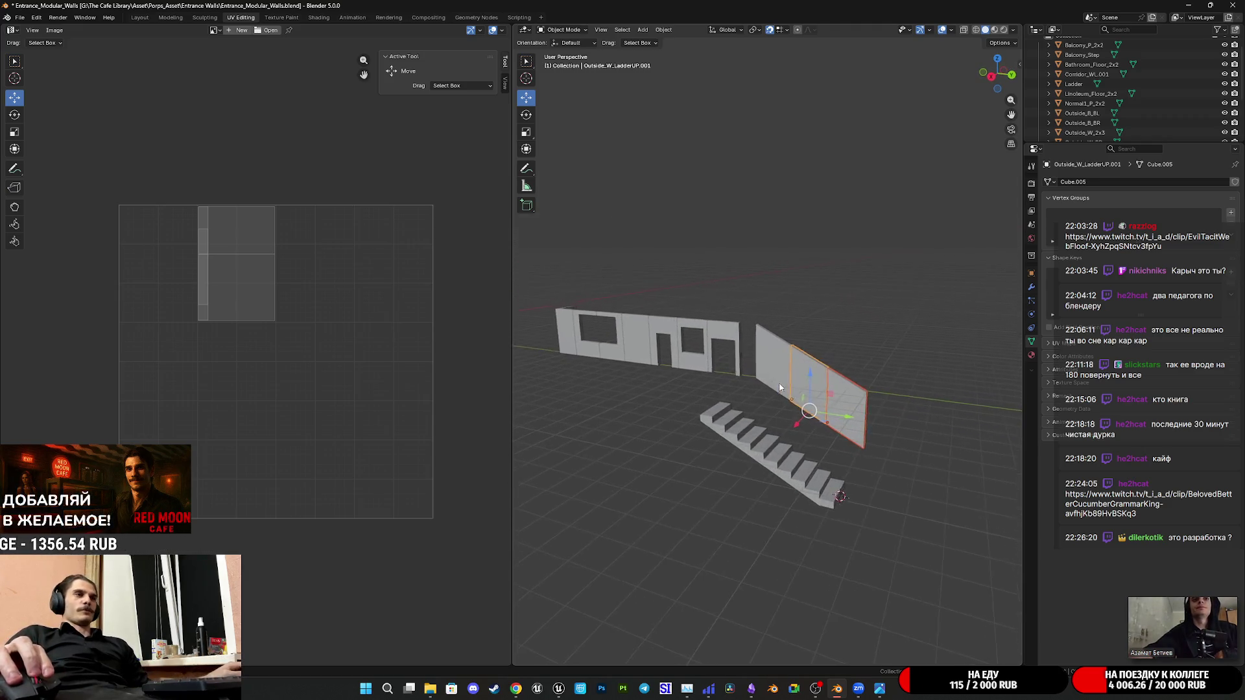
scroll(811, 395, up, 3)
click(916, 435)
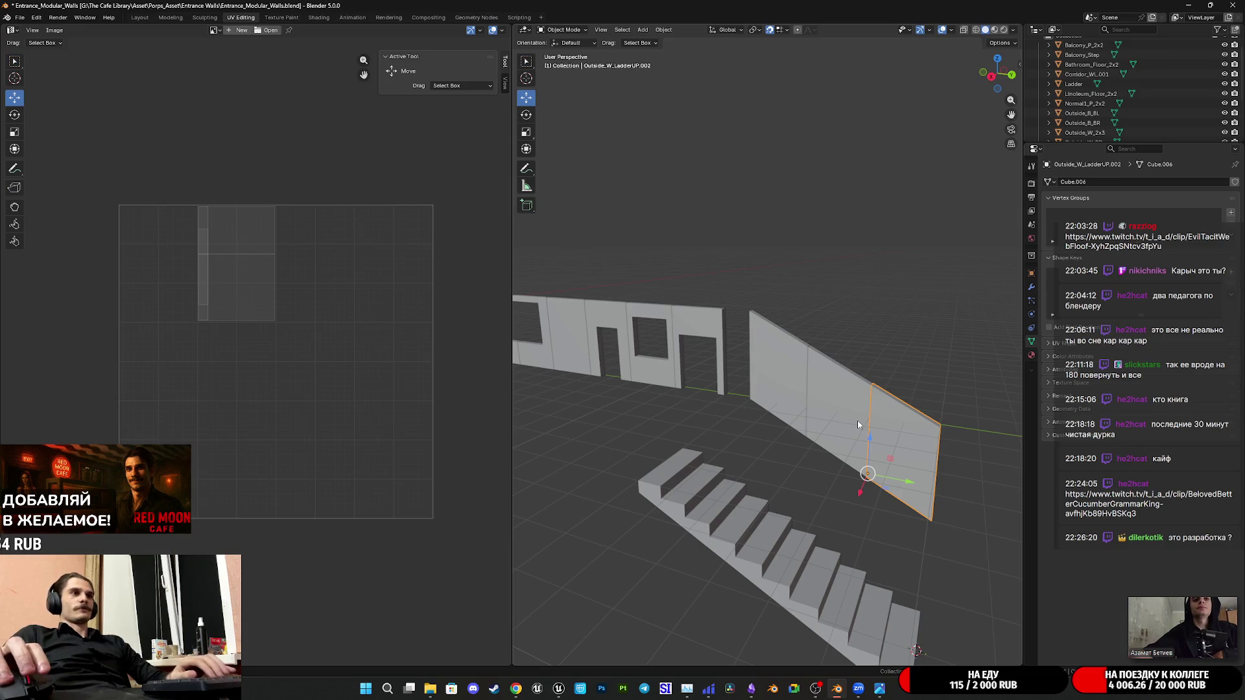
key(Delete)
click(838, 399)
key(Delete)
scroll(846, 355, down, 1)
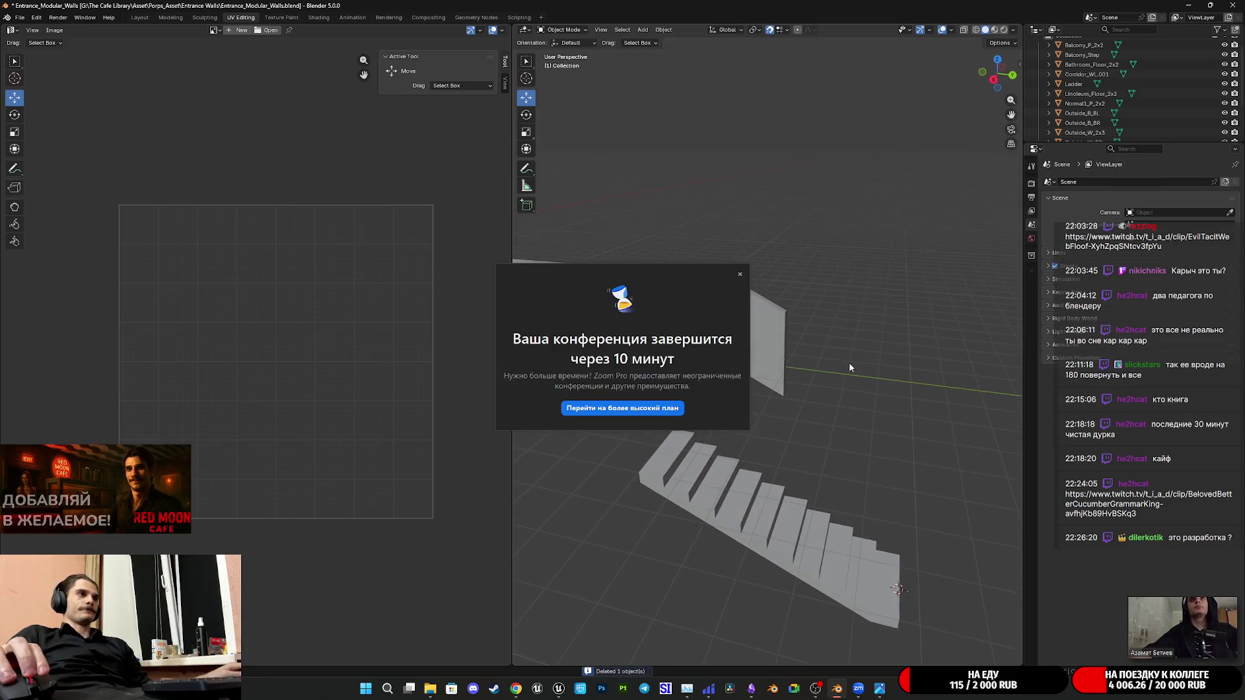
Dismiss the Zoom notice, select all to compare UVs, deselect everything and save
click(740, 275)
scroll(703, 387, up, 2)
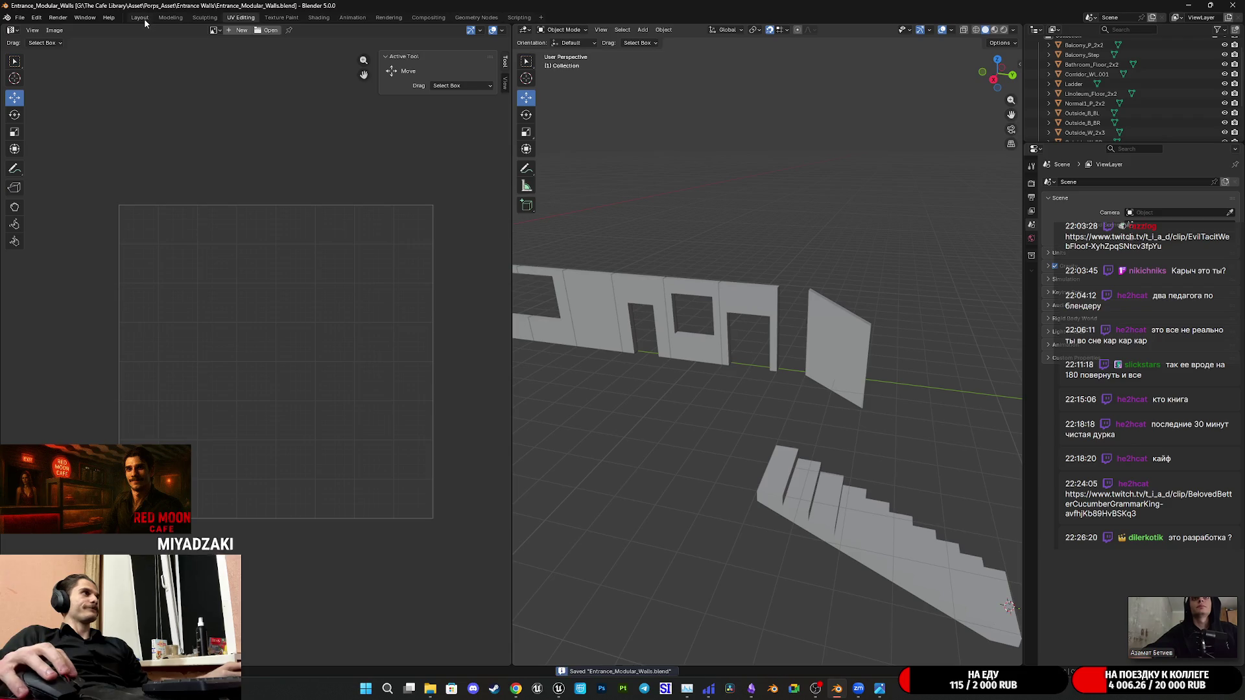
scroll(734, 417, down, 2)
mouse_move(728, 417)
middle_down()
mouse_move(677, 408)
mouse_move(895, 459)
mouse_move(982, 465)
mouse_move(987, 444)
mouse_move(759, 419)
mouse_move(785, 428)
middle_up()
key(a)
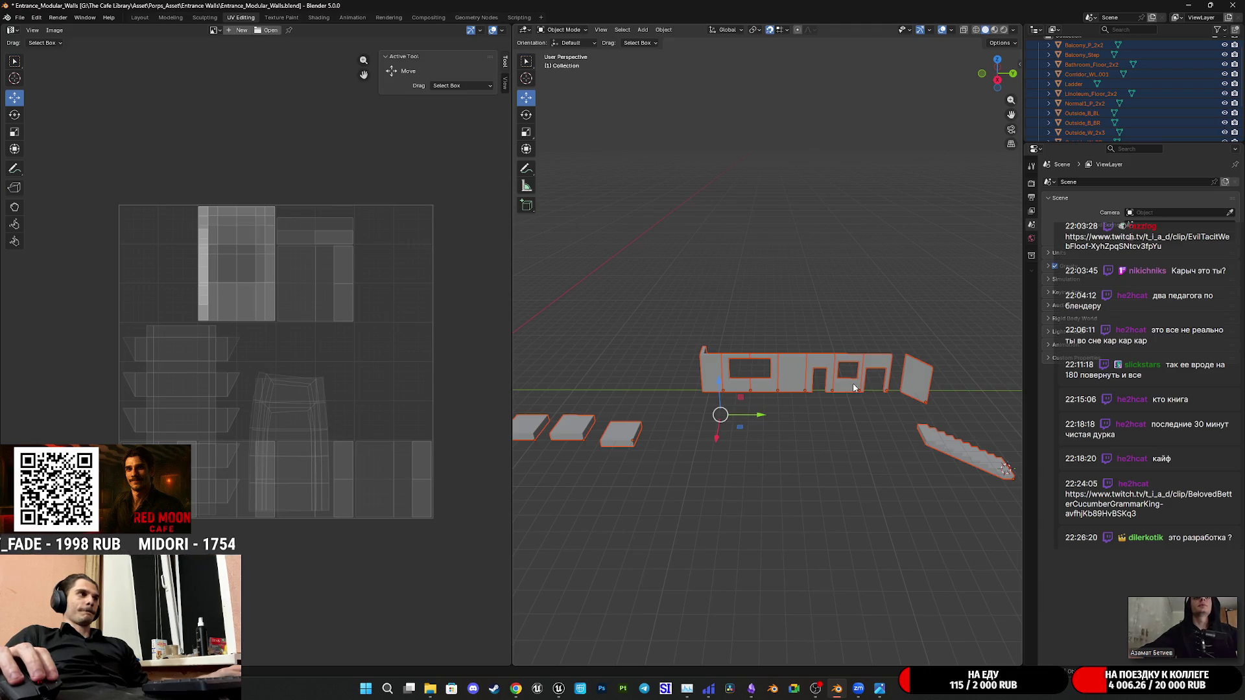
scroll(762, 492, up, 2)
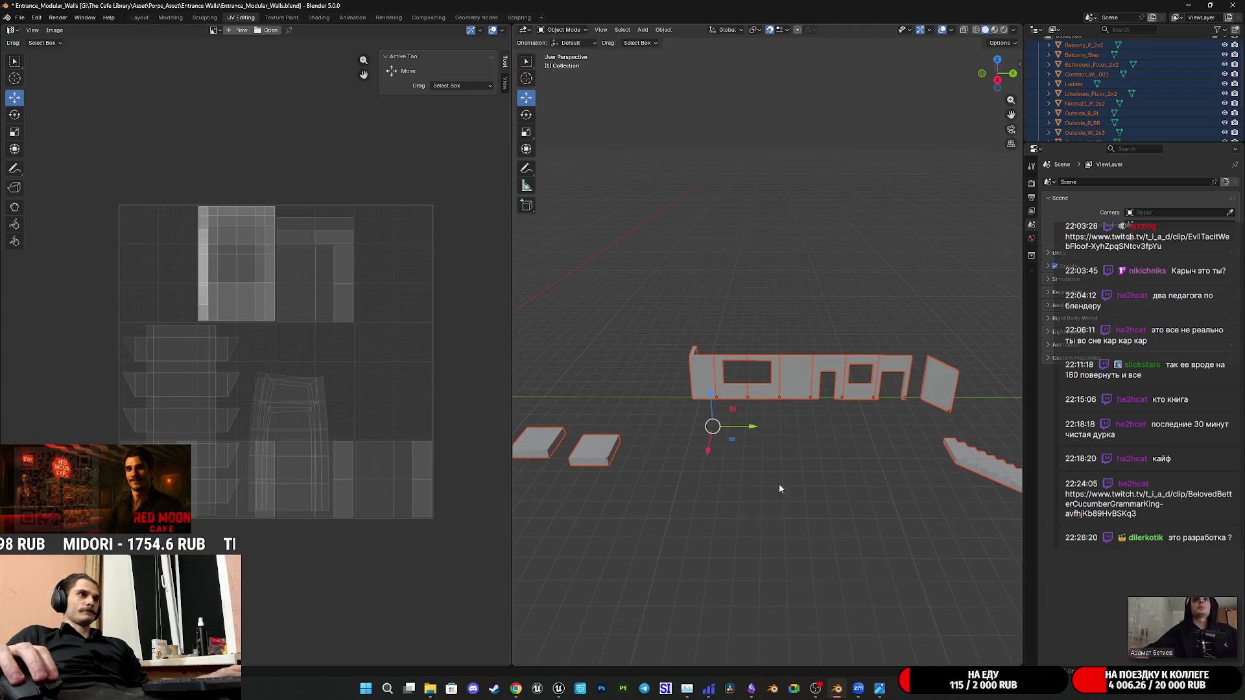
click(845, 469)
middle_drag(869, 429, 805, 398)
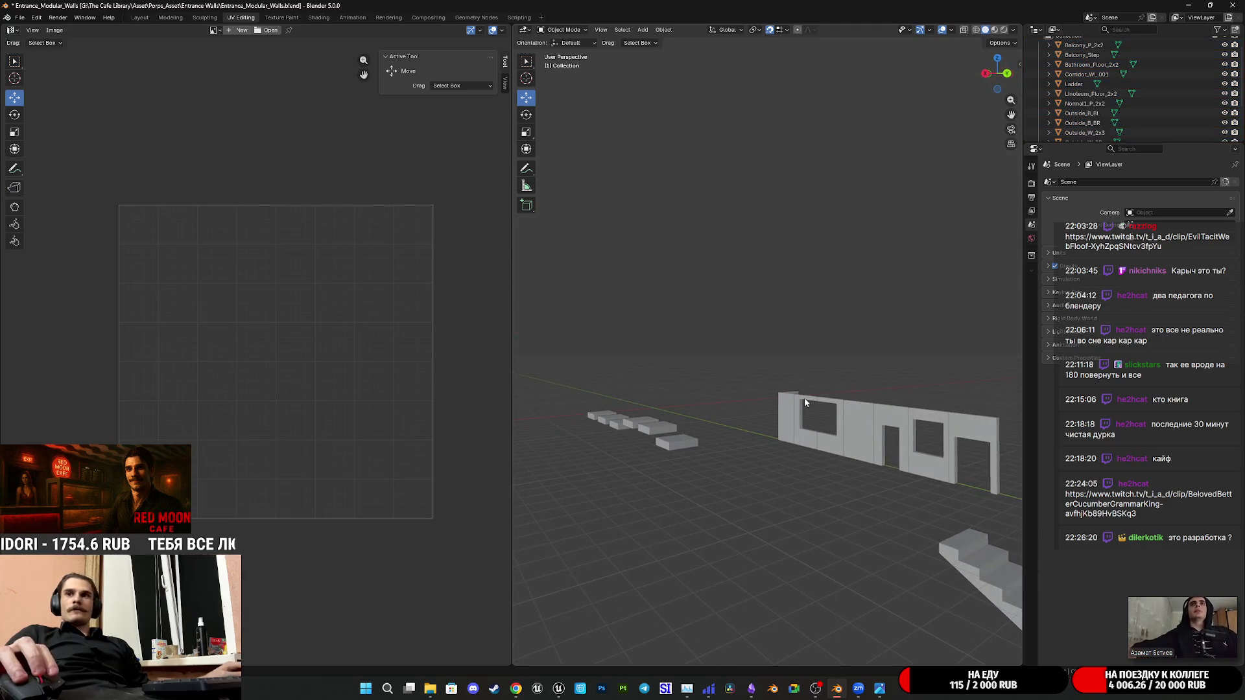
key(ctrl+s)
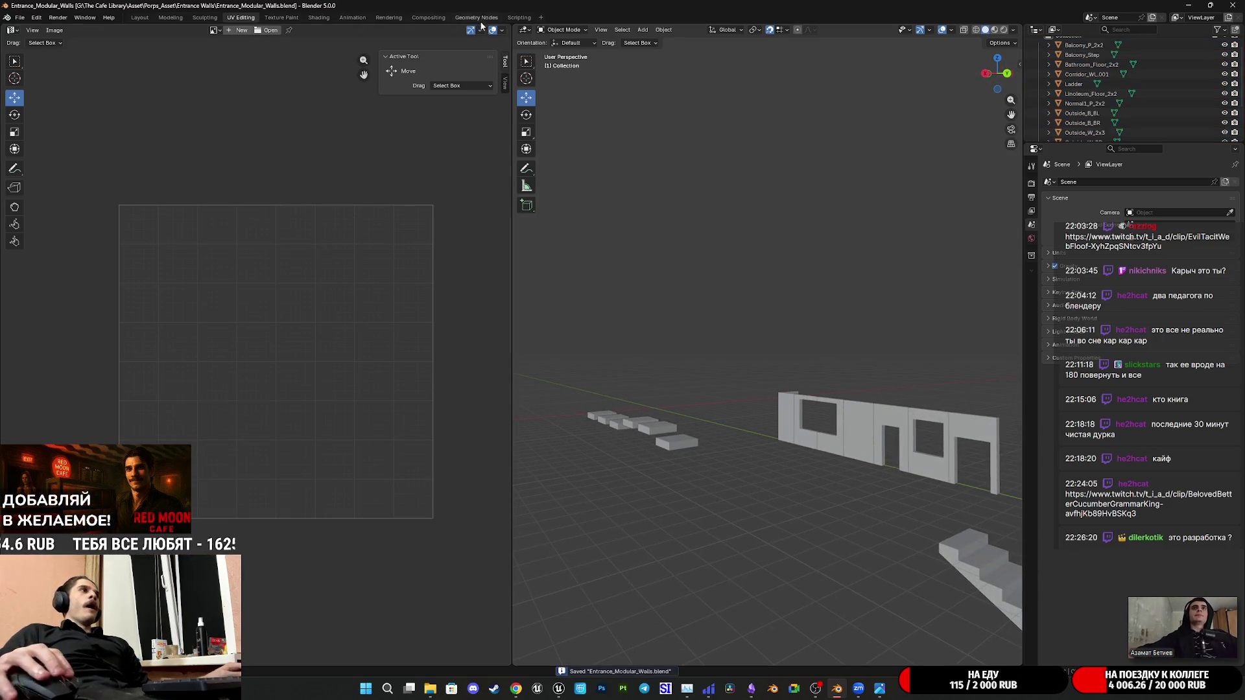
Switch to the Layout workspace and slide the Ladder along X to 2 m against the wall
click(146, 21)
mouse_move(532, 185)
middle_down()
mouse_move(448, 305)
mouse_move(459, 380)
mouse_move(501, 314)
mouse_move(502, 281)
mouse_move(390, 398)
middle_up()
click(459, 380)
drag(390, 394, 516, 396)
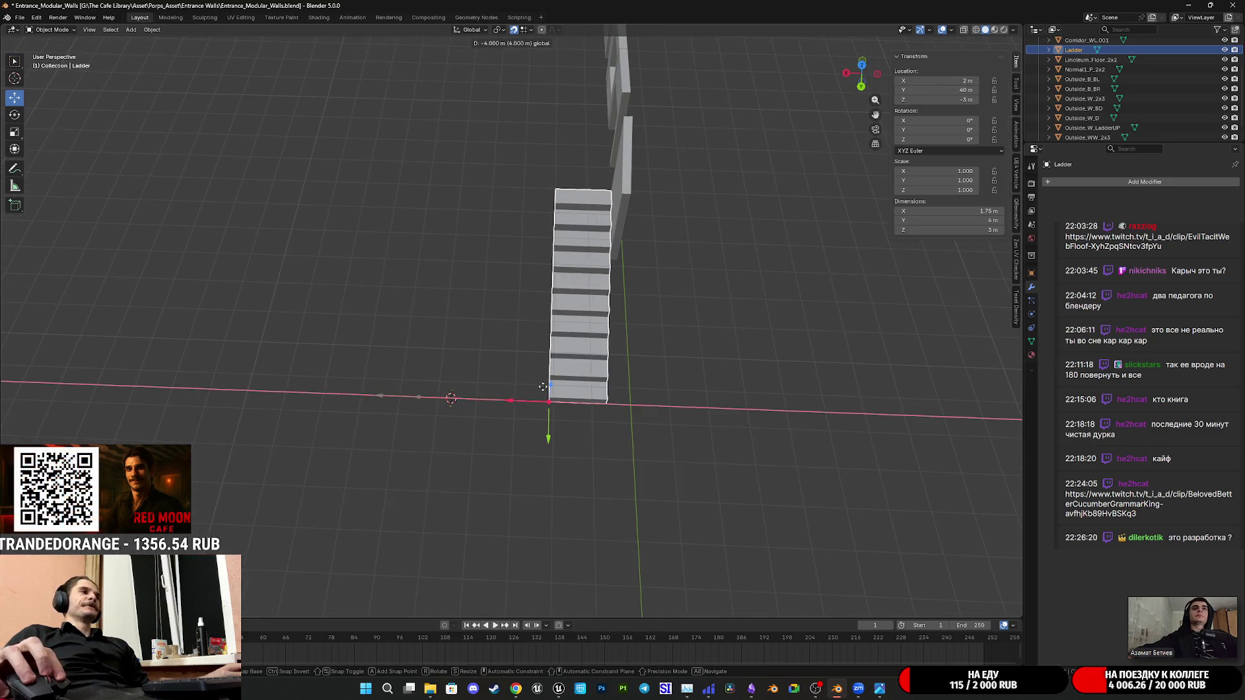
scroll(745, 312, up, 3)
Check the staircase position from side and front views and save the file
mouse_move(724, 265)
middle_down()
mouse_move(762, 208)
mouse_move(711, 270)
mouse_move(707, 362)
mouse_move(828, 255)
middle_up()
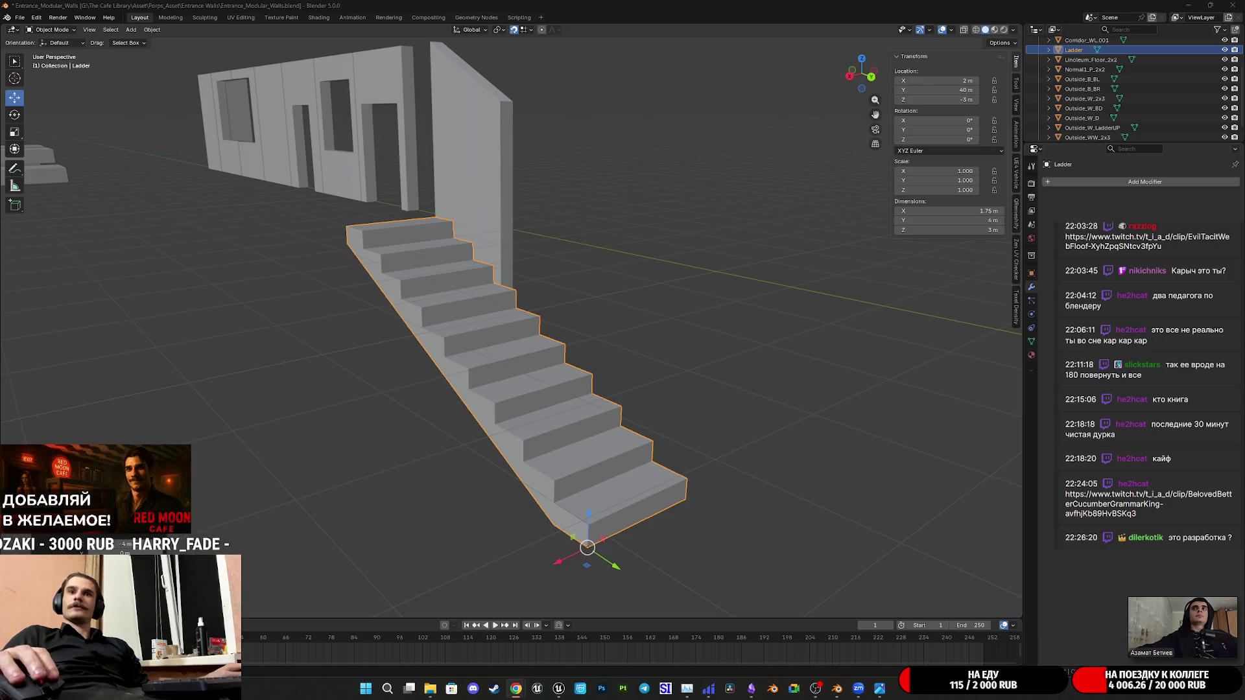
mouse_move(577, 303)
middle_down()
mouse_move(475, 297)
mouse_move(812, 364)
mouse_move(815, 346)
middle_up()
key(ctrl+s)
scroll(816, 347, down, 4)
scroll(743, 336, down, 2)
mouse_move(713, 335)
middle_down()
mouse_move(679, 315)
mouse_move(776, 340)
mouse_move(648, 347)
mouse_move(450, 320)
mouse_move(643, 351)
mouse_move(719, 348)
middle_up()
key(ctrl+s)
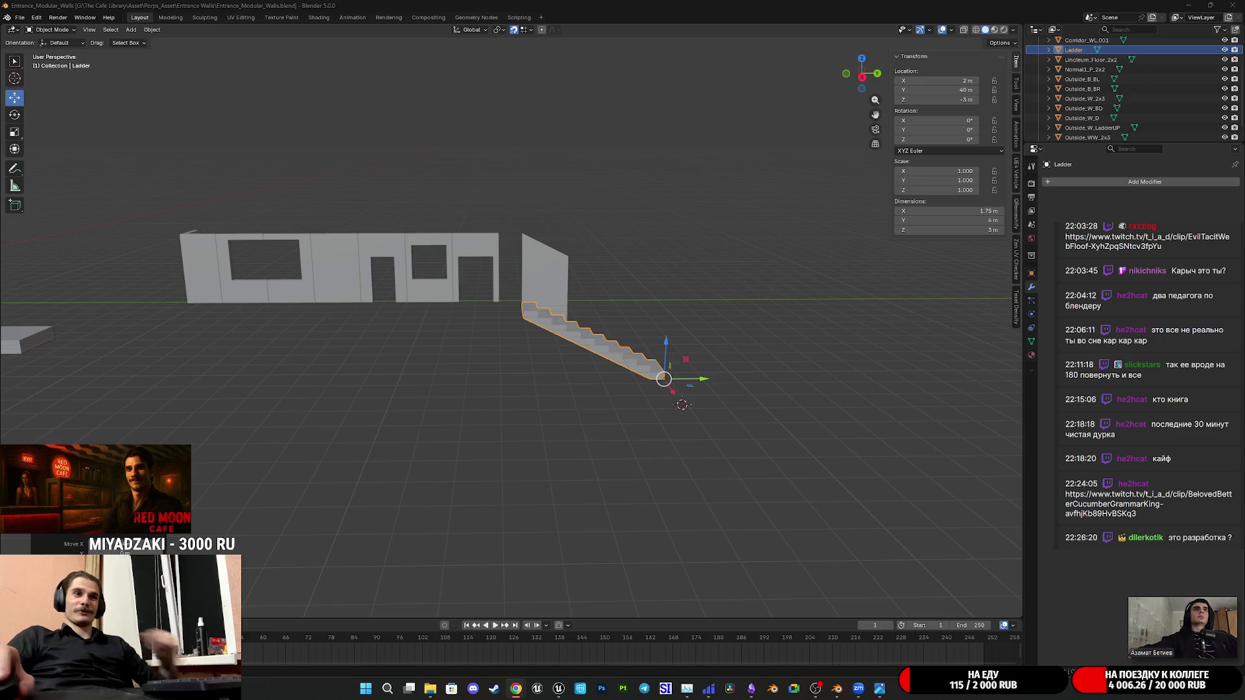
scroll(743, 379, up, 3)
mouse_move(845, 384)
middle_down()
mouse_move(760, 374)
mouse_move(765, 406)
mouse_move(494, 431)
mouse_move(601, 439)
mouse_move(647, 390)
middle_up()
key(ctrl+s)
mouse_move(572, 380)
middle_down()
mouse_move(570, 418)
mouse_move(690, 417)
mouse_move(483, 380)
mouse_move(641, 416)
mouse_move(705, 394)
mouse_move(697, 409)
mouse_move(575, 413)
mouse_move(570, 352)
mouse_move(656, 360)
mouse_move(671, 345)
mouse_move(607, 393)
mouse_move(605, 369)
mouse_move(561, 386)
middle_up()
scroll(575, 412, up, 4)
scroll(575, 414, down, 3)
scroll(607, 414, down, 2)
scroll(608, 389, up, 5)
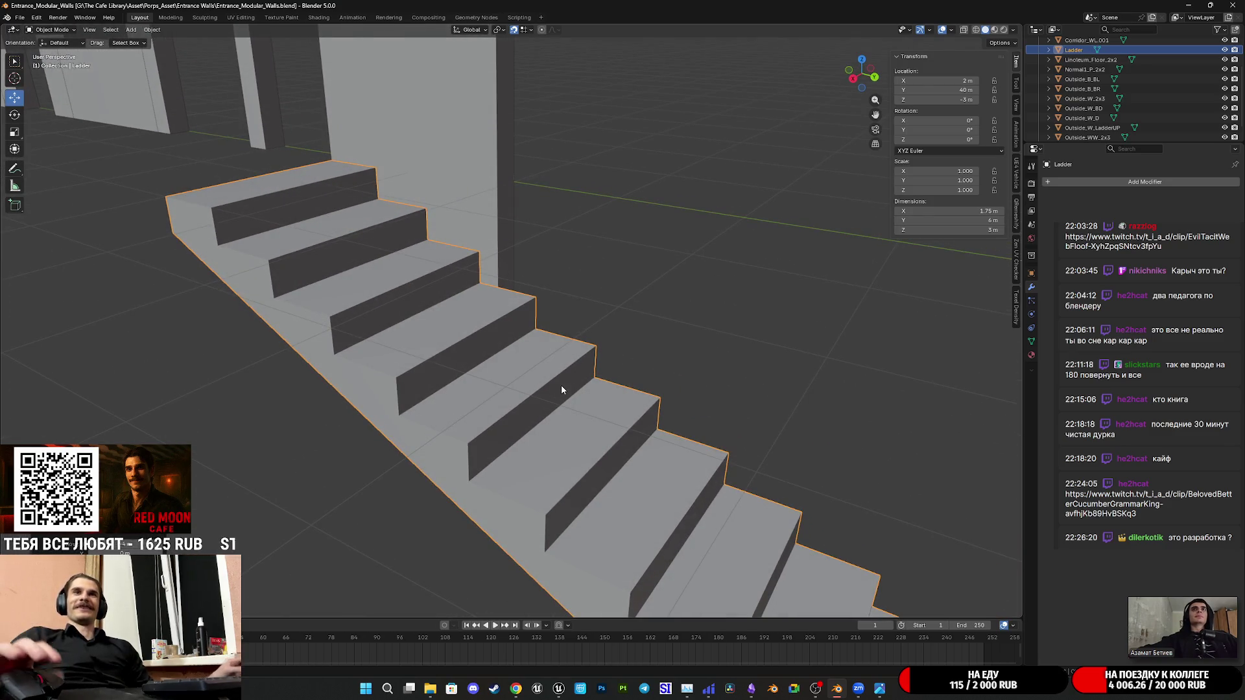
scroll(594, 392, down, 4)
mouse_move(593, 391)
middle_down()
mouse_move(632, 419)
mouse_move(706, 415)
mouse_move(612, 435)
mouse_move(729, 449)
mouse_move(653, 418)
mouse_move(695, 417)
middle_up()
scroll(632, 419, up, 4)
scroll(663, 424, down, 4)
key(ctrl+s)
scroll(682, 433, down, 3)
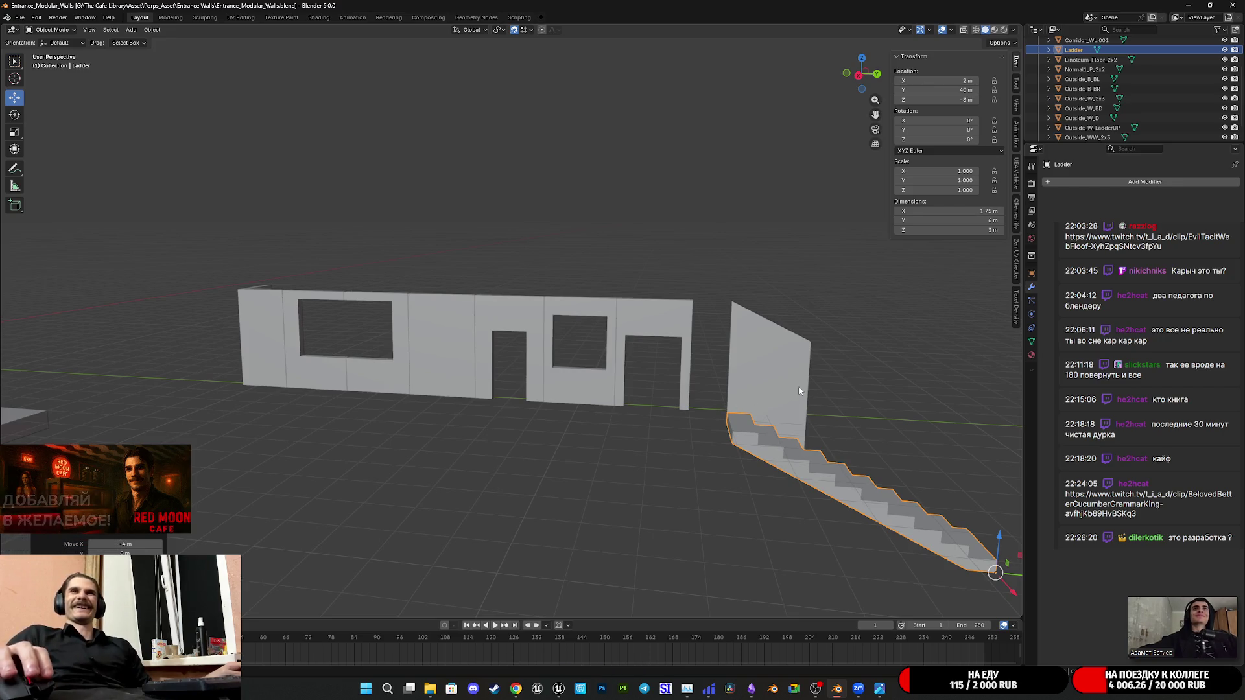
mouse_move(856, 388)
middle_down()
mouse_move(578, 312)
mouse_move(789, 293)
mouse_move(1004, 342)
mouse_move(8, 348)
middle_up()
scroll(458, 421, up, 3)
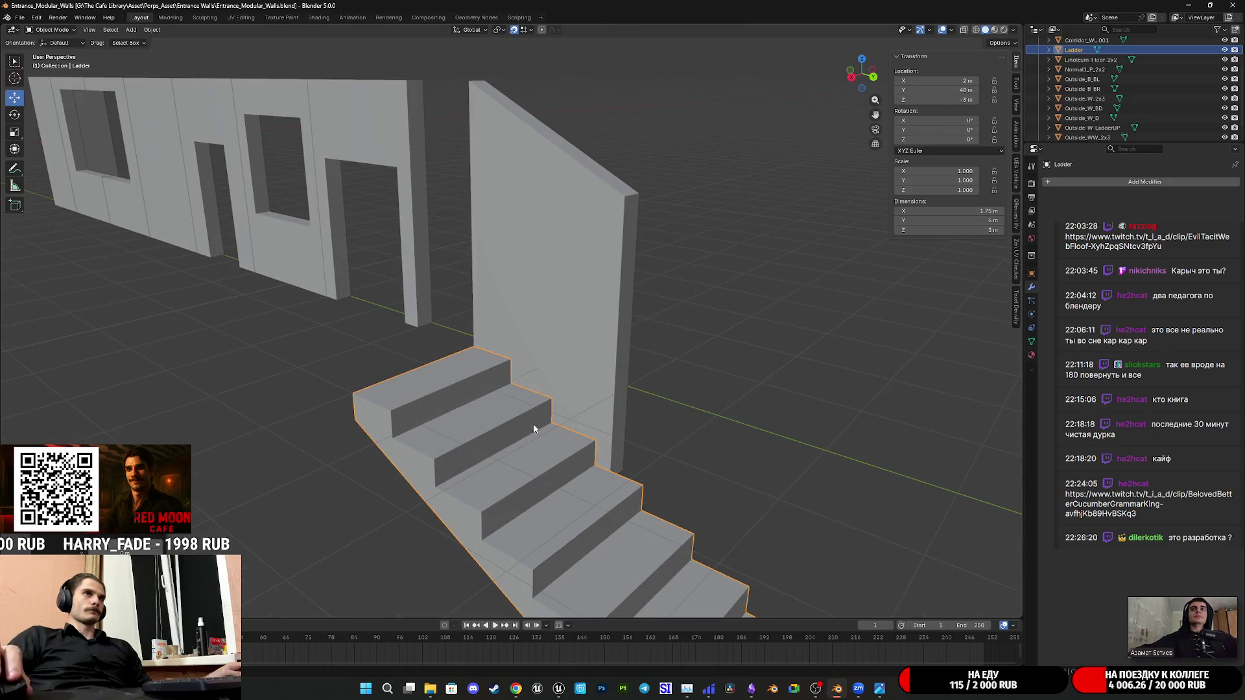
scroll(527, 424, down, 2)
key(ctrl+s)
mouse_move(590, 438)
middle_down()
mouse_move(695, 467)
mouse_move(800, 432)
middle_up()
click(805, 439)
mouse_move(713, 421)
middle_down()
mouse_move(443, 431)
mouse_move(513, 465)
mouse_move(591, 476)
mouse_move(847, 486)
mouse_move(629, 528)
middle_up()
click(504, 432)
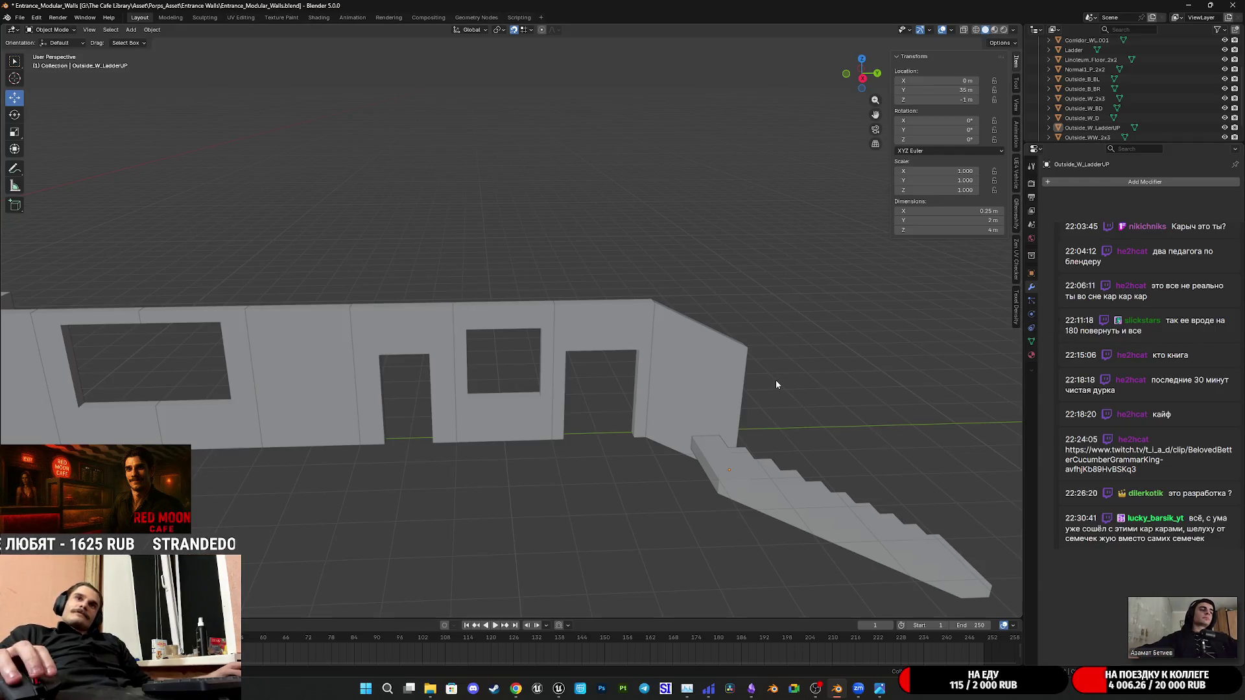
mouse_move(765, 379)
middle_down()
mouse_move(694, 377)
mouse_move(751, 422)
mouse_move(696, 315)
mouse_move(724, 326)
mouse_move(637, 334)
mouse_move(745, 356)
mouse_move(687, 367)
mouse_move(775, 363)
mouse_move(552, 347)
mouse_move(523, 432)
mouse_move(612, 437)
mouse_move(862, 556)
mouse_move(787, 497)
mouse_move(758, 517)
mouse_move(778, 500)
middle_up()
key(ctrl+s)
click(522, 431)
scroll(578, 453, up, 2)
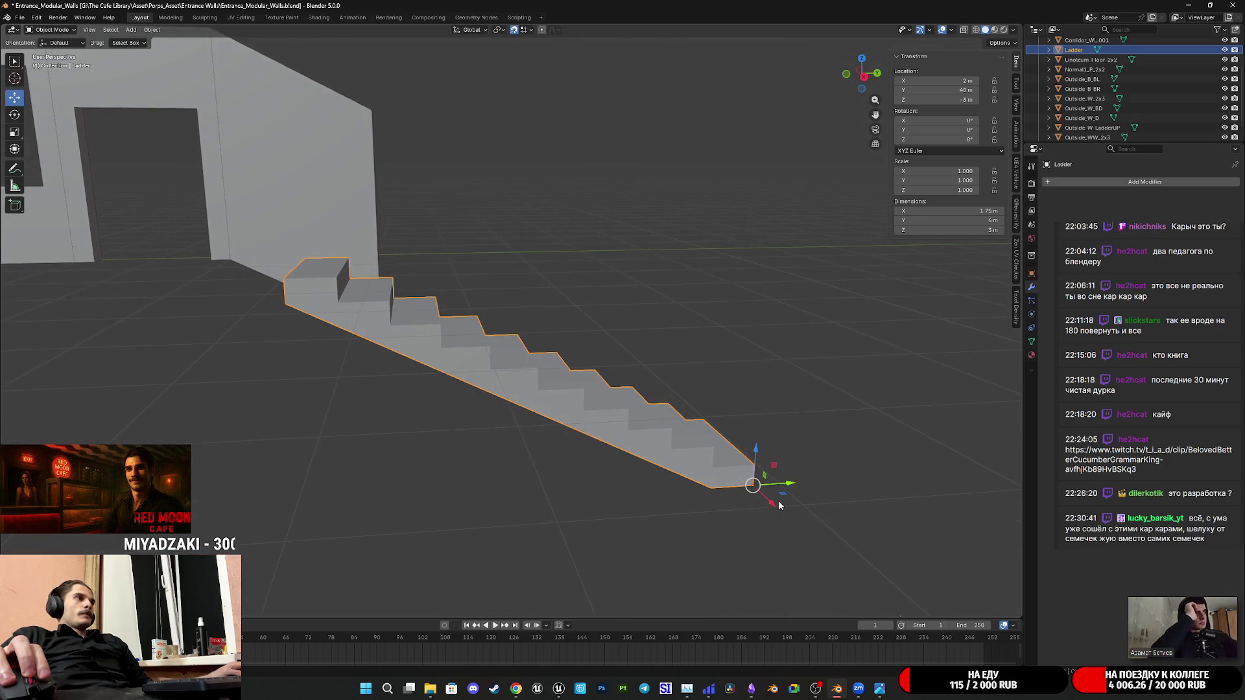
middle_drag(778, 500, 746, 511)
middle_drag(754, 517, 838, 174)
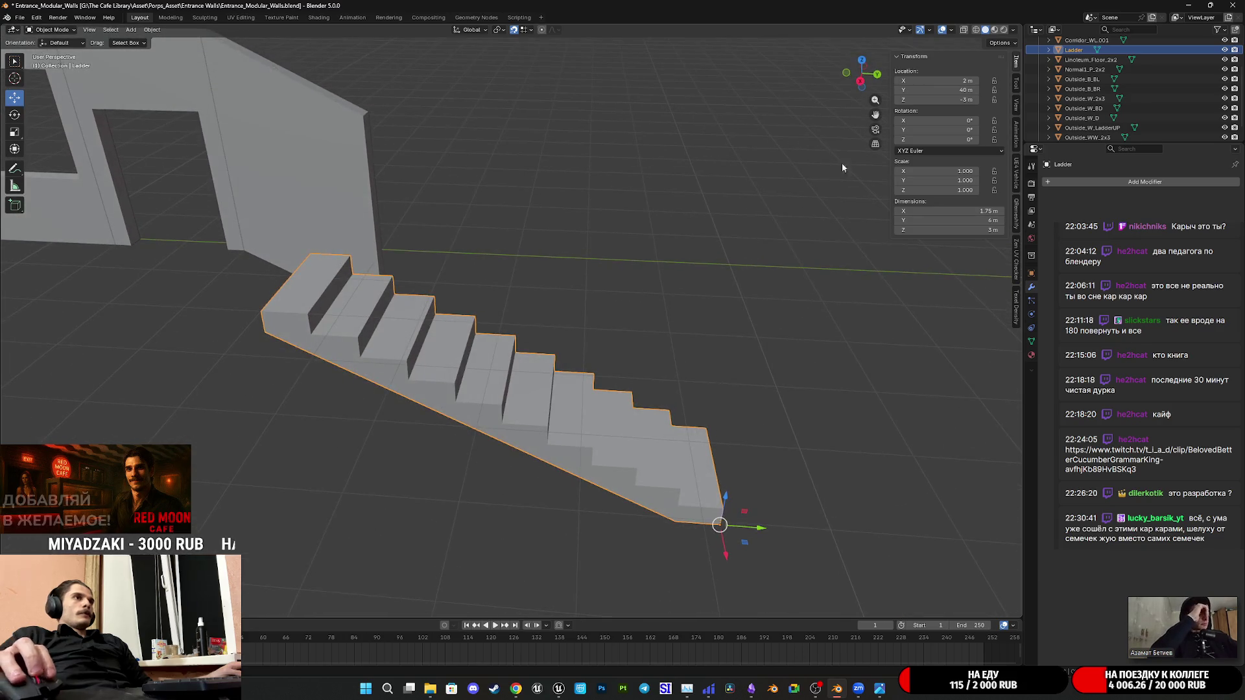
click(852, 94)
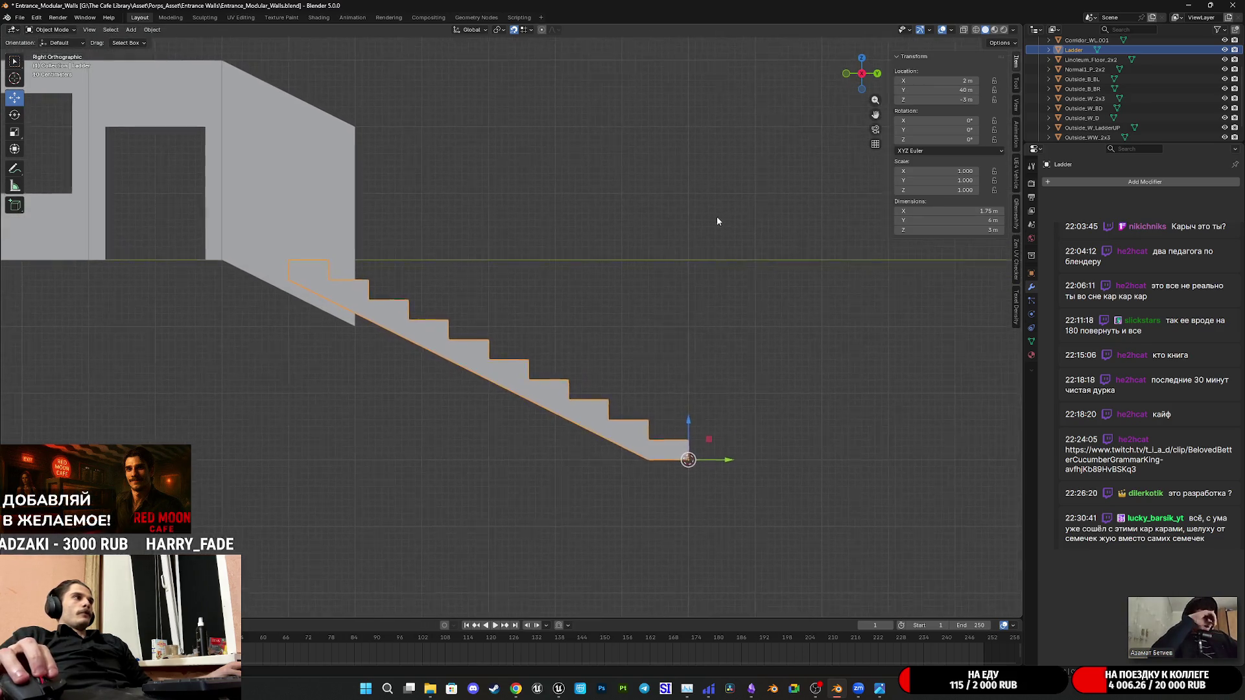
shift+middle_drag(720, 215, 749, 236)
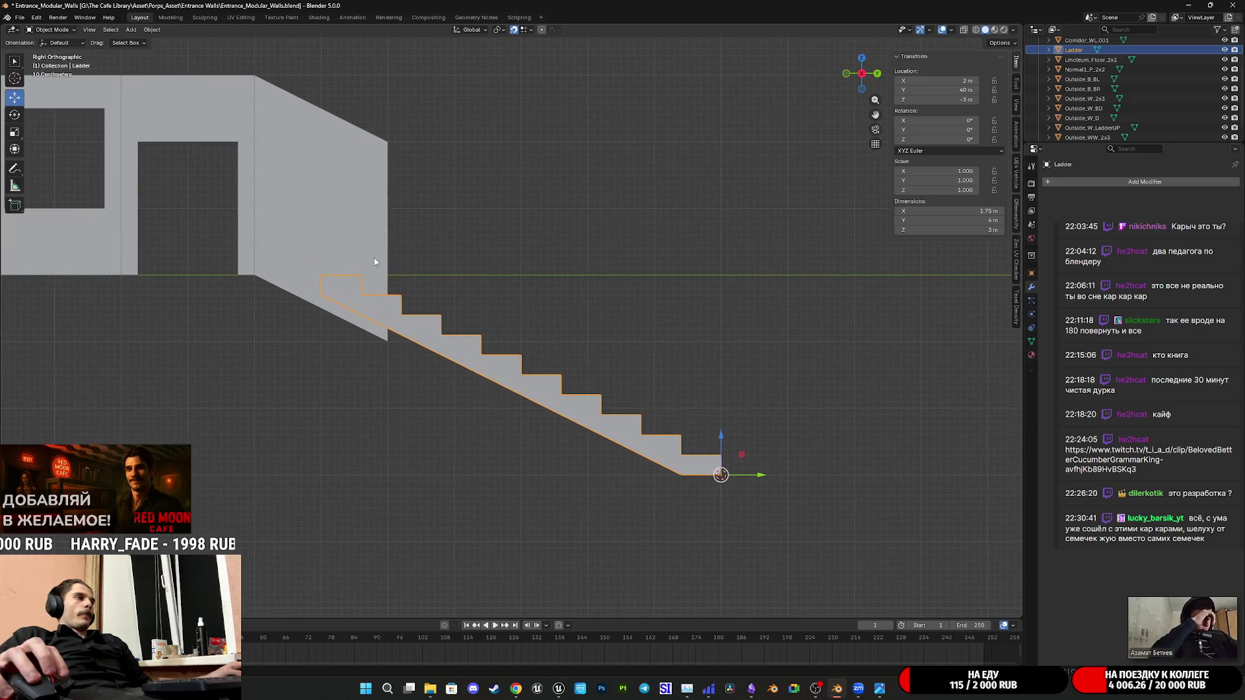
mouse_move(374, 258)
middle_down()
mouse_move(314, 230)
mouse_move(591, 320)
mouse_move(616, 273)
mouse_move(633, 356)
mouse_move(715, 360)
mouse_move(741, 325)
middle_up()
Save the file, then slide the Ladder 1 m along Y to 39 m
key(ctrl+s)
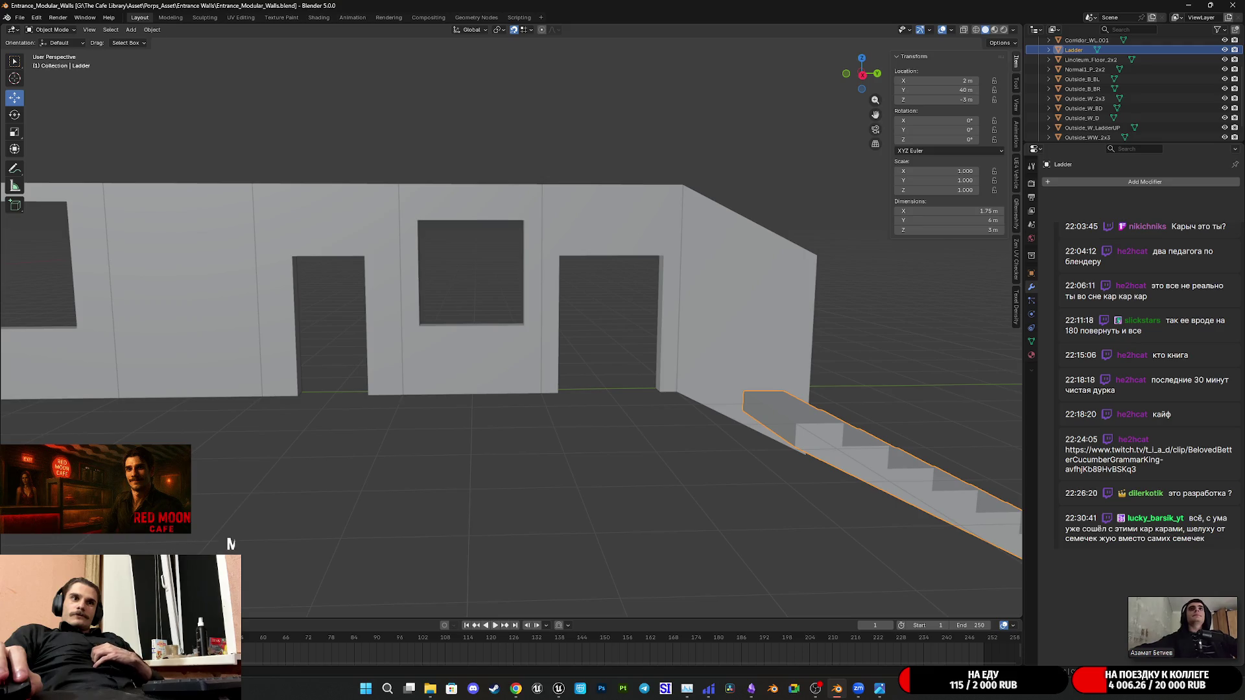
scroll(796, 381, down, 2)
scroll(803, 375, down, 2)
mouse_move(807, 380)
middle_down()
mouse_move(760, 386)
mouse_move(757, 338)
mouse_move(644, 358)
mouse_move(660, 397)
mouse_move(733, 443)
mouse_move(696, 431)
mouse_move(845, 437)
mouse_move(687, 423)
mouse_move(649, 392)
mouse_move(606, 420)
mouse_move(714, 477)
middle_up()
key(ctrl+s)
mouse_move(753, 484)
mouse_down()
mouse_move(671, 489)
mouse_move(681, 487)
mouse_up()
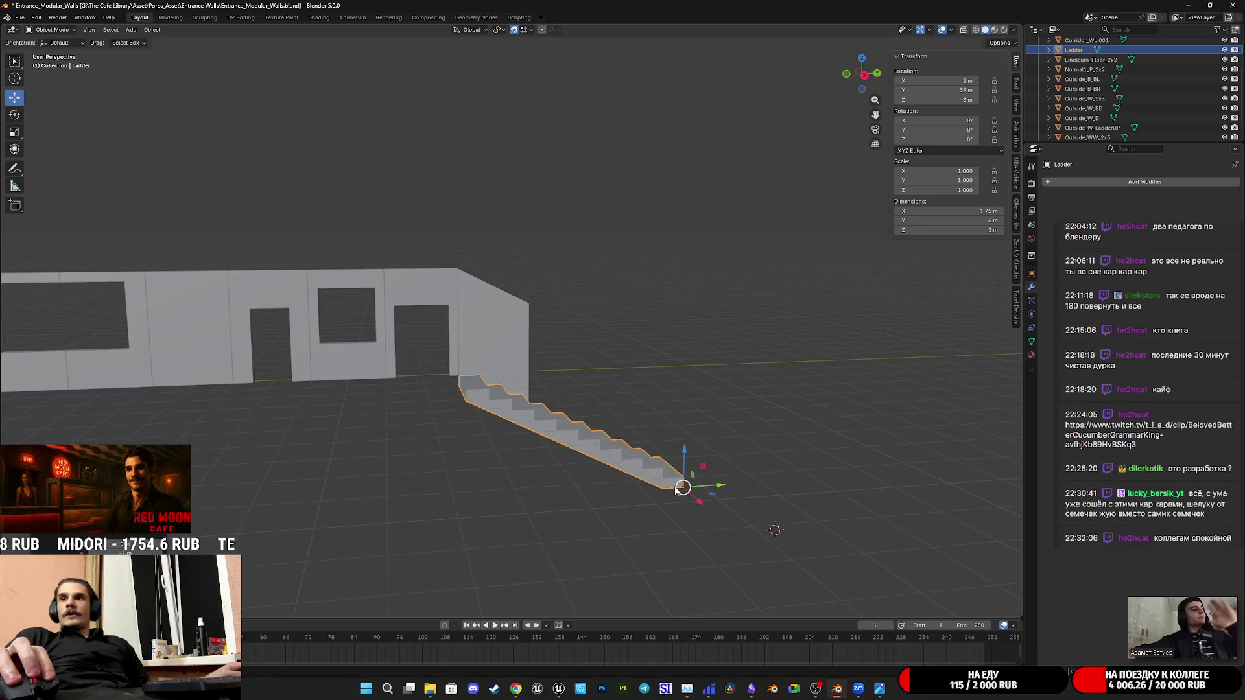
Orbit to frame the whole wall and staircase and check the Ladder's placement
mouse_move(459, 432)
middle_down()
mouse_move(682, 425)
mouse_move(595, 420)
middle_up()
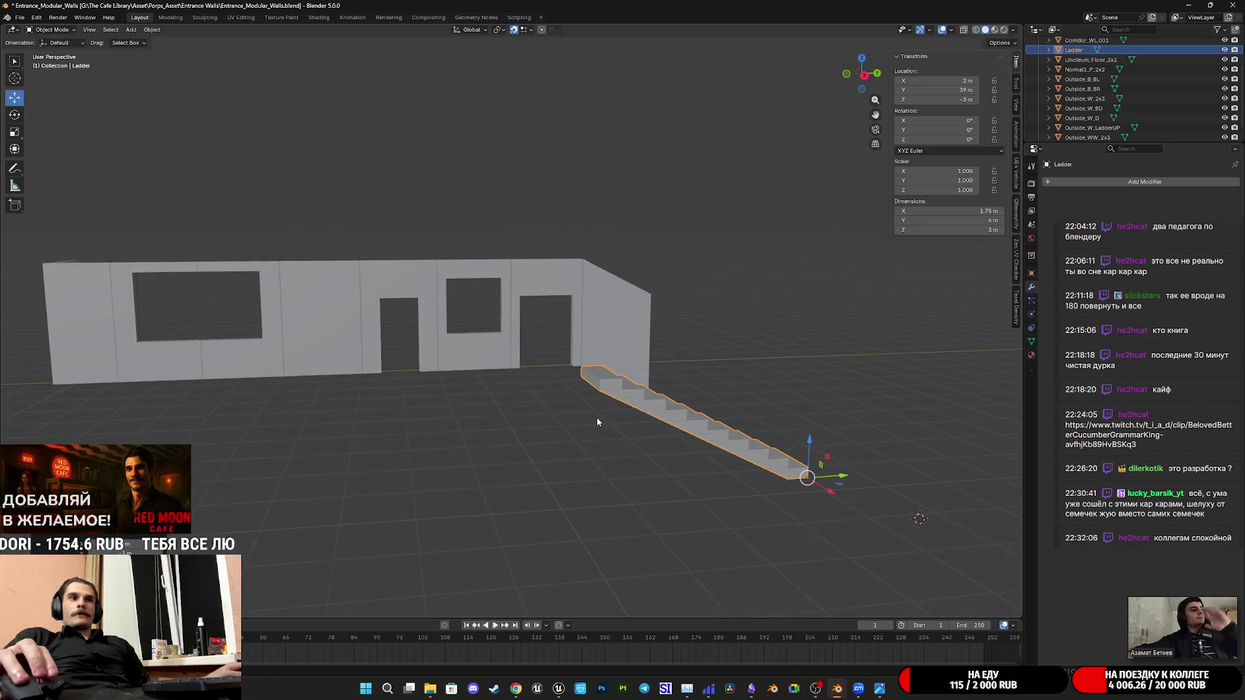
scroll(597, 418, up, 2)
scroll(613, 419, up, 2)
scroll(624, 419, down, 2)
scroll(581, 420, up, 3)
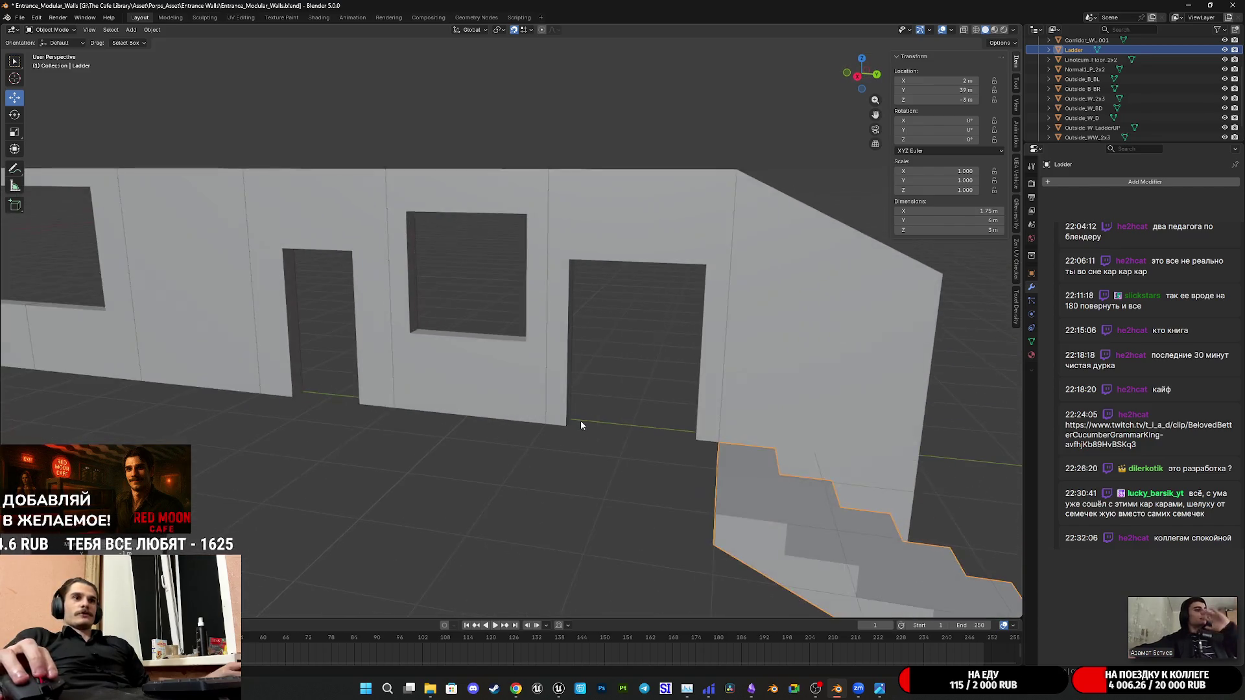
scroll(468, 403, up, 2)
scroll(488, 419, up, 2)
scroll(489, 420, up, 3)
scroll(478, 430, down, 2)
mouse_move(496, 428)
shift+middle_down()
mouse_move(528, 361)
mouse_move(506, 368)
mouse_move(561, 356)
mouse_move(520, 376)
shift+middle_up()
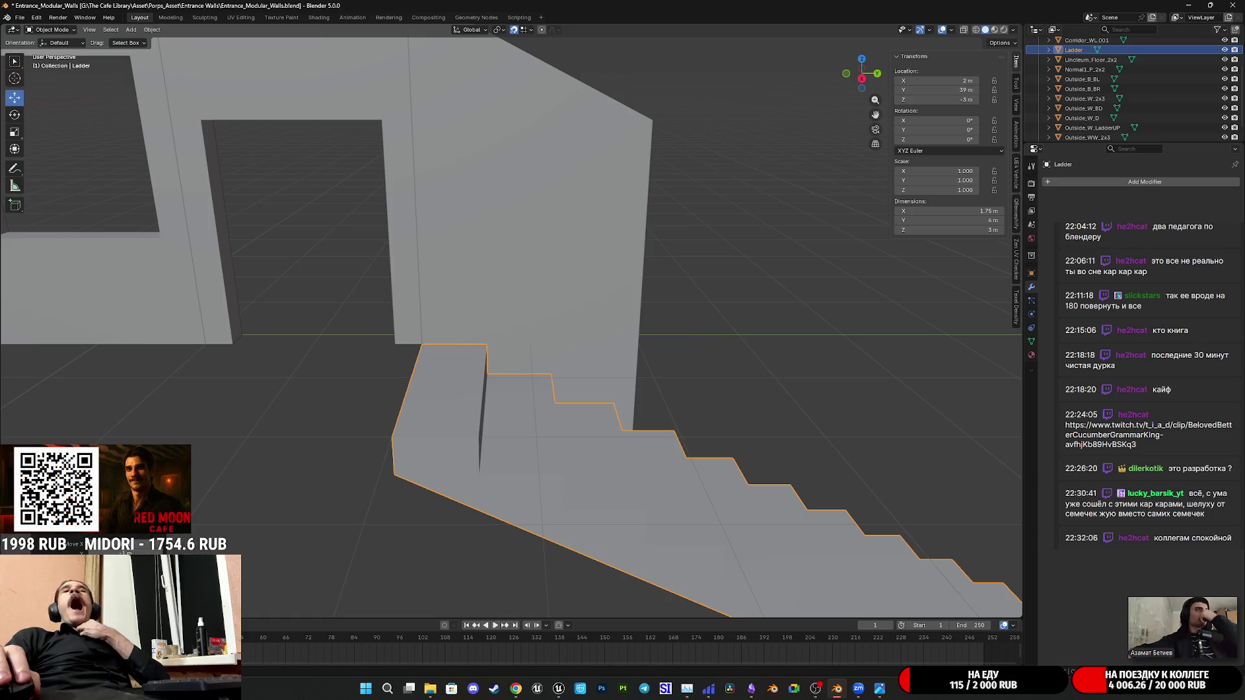
scroll(763, 299, down, 5)
mouse_move(763, 299)
middle_down()
mouse_move(689, 343)
mouse_move(686, 309)
mouse_move(776, 387)
mouse_move(705, 361)
mouse_move(674, 321)
mouse_move(821, 445)
mouse_move(545, 356)
mouse_move(740, 394)
middle_up()
Save the file and dismiss the video call popups
key(ctrl+s)
key(ctrl+s)
mouse_move(813, 404)
middle_down()
mouse_move(426, 346)
mouse_move(450, 352)
middle_up()
scroll(465, 342, down, 3)
scroll(467, 346, down, 2)
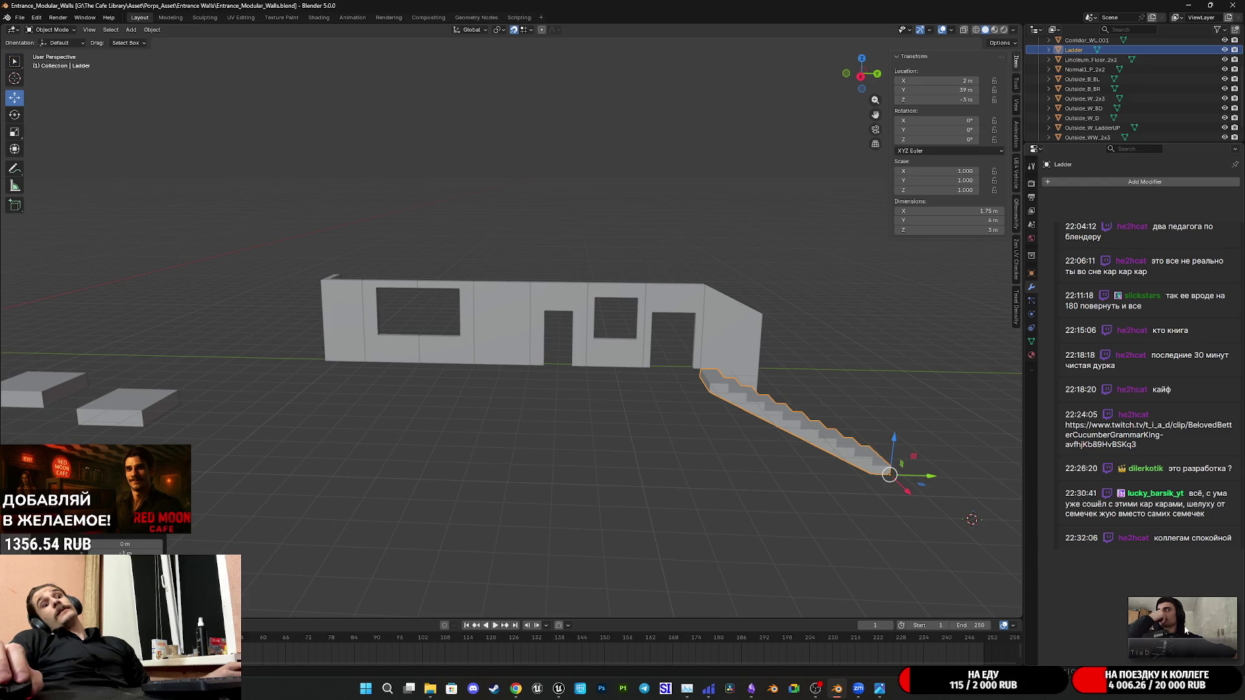
mouse_move(1182, 628)
click(1227, 651)
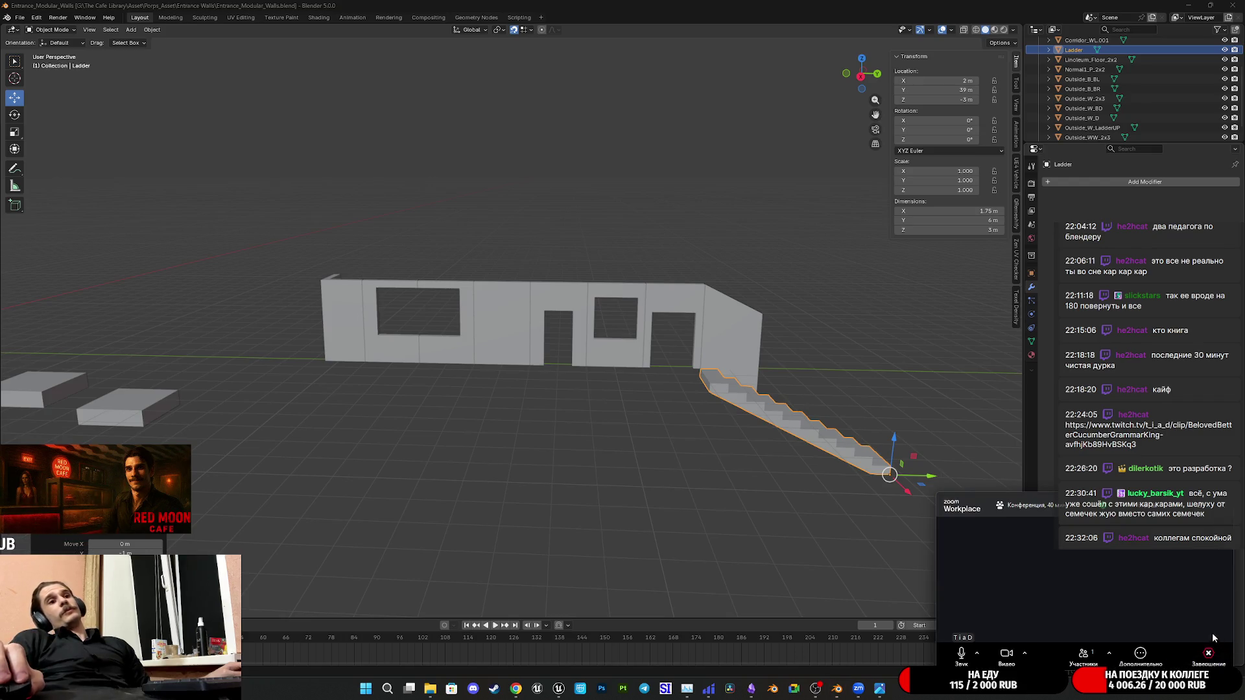
click(1167, 612)
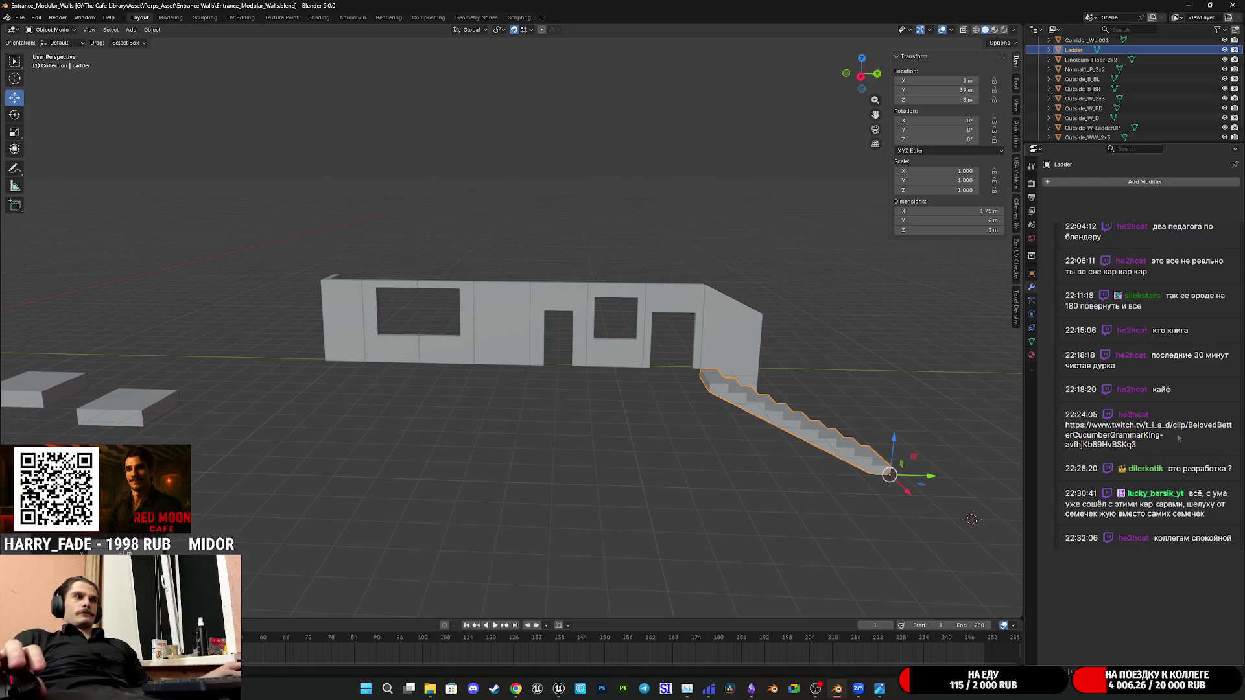
middle_drag(837, 387, 802, 373)
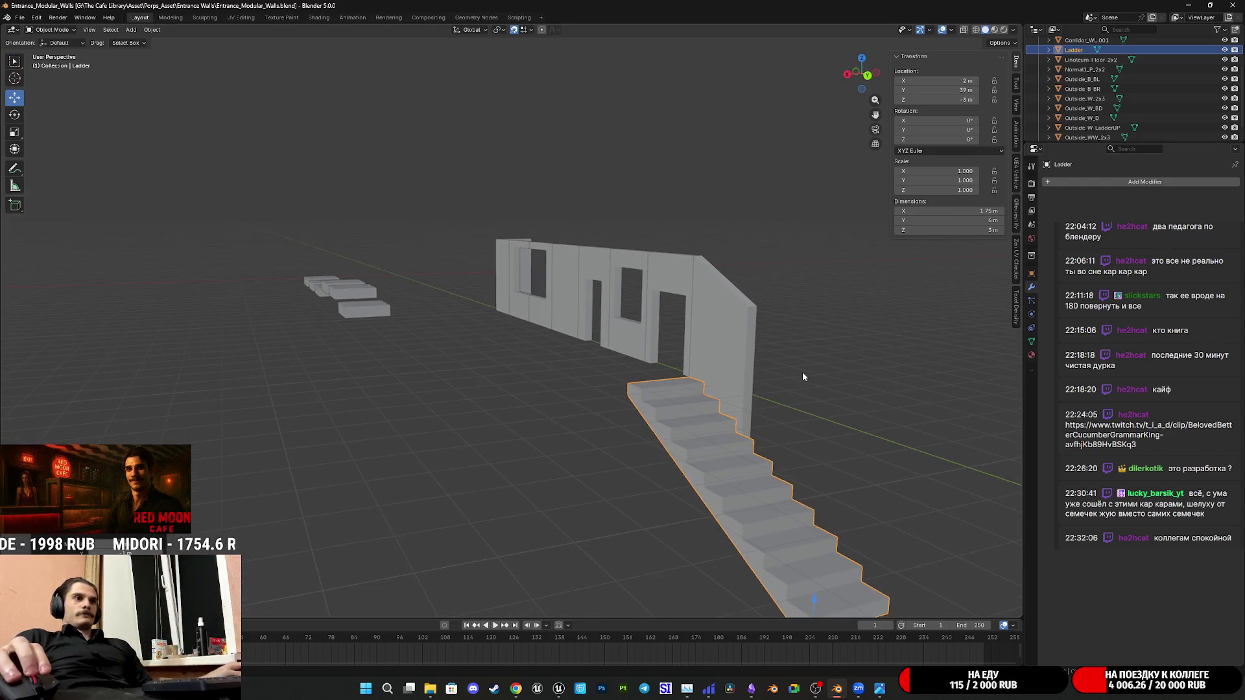
key(ctrl+s)
mouse_move(670, 387)
middle_down()
mouse_move(742, 394)
mouse_move(672, 416)
mouse_move(706, 390)
middle_up()
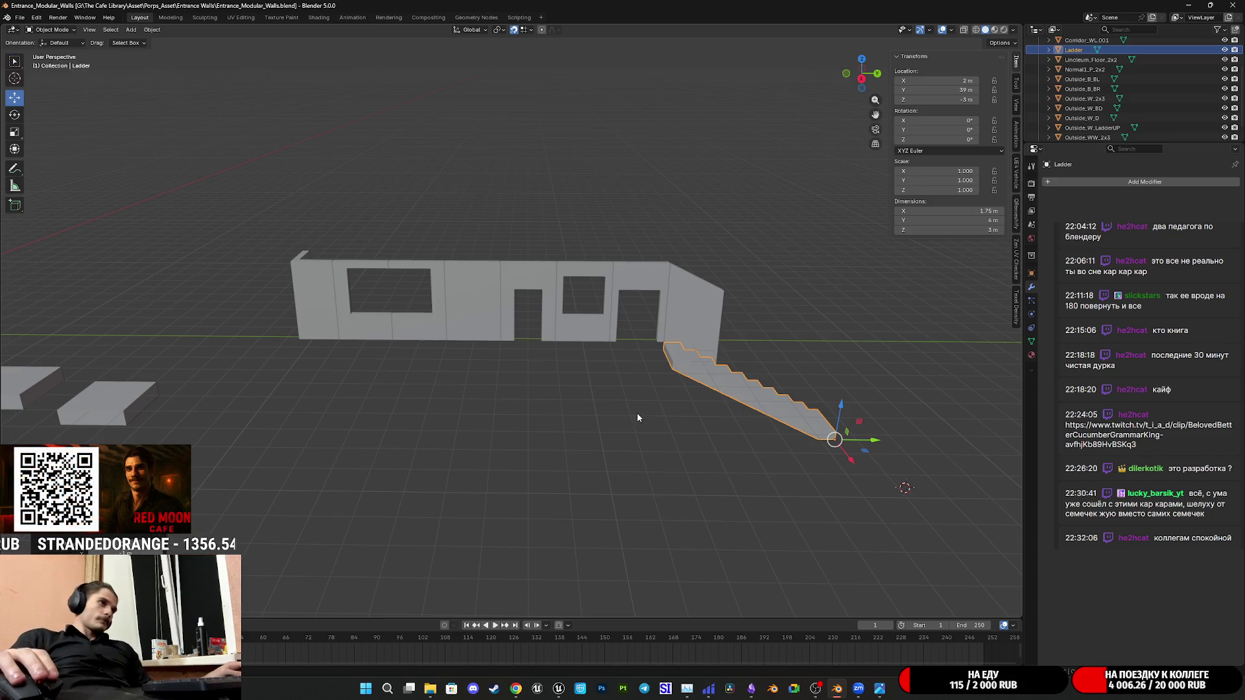
scroll(653, 358, down, 4)
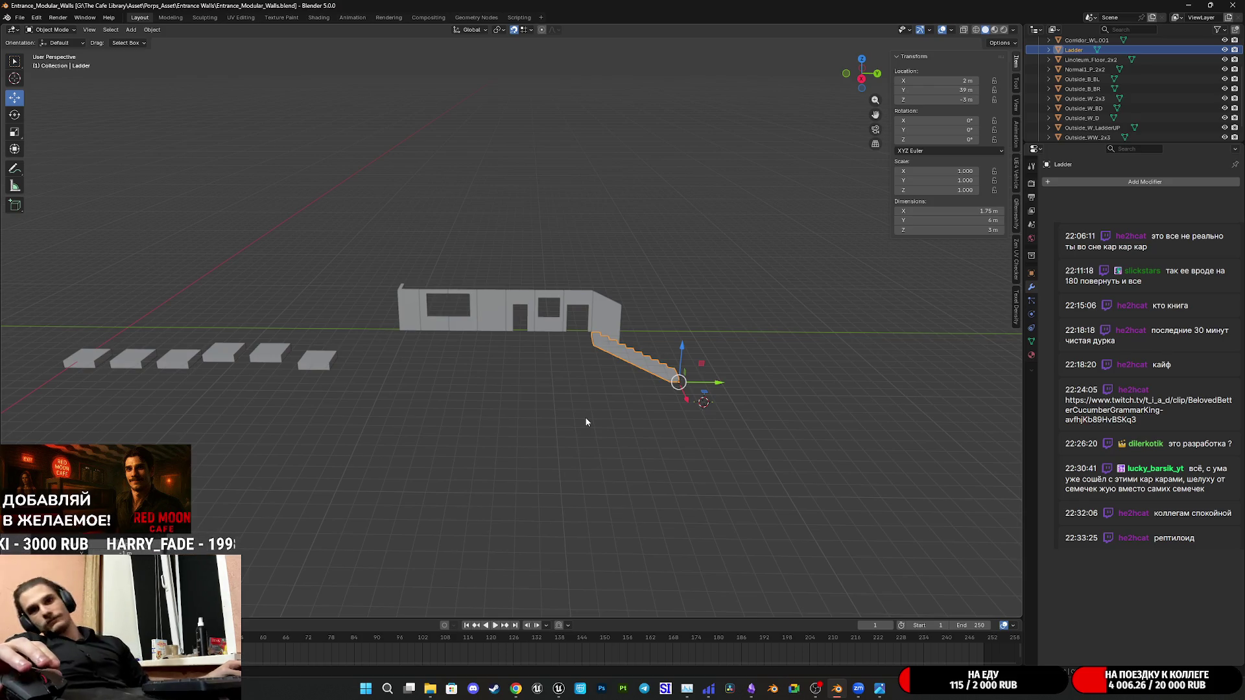
scroll(705, 406, up, 2)
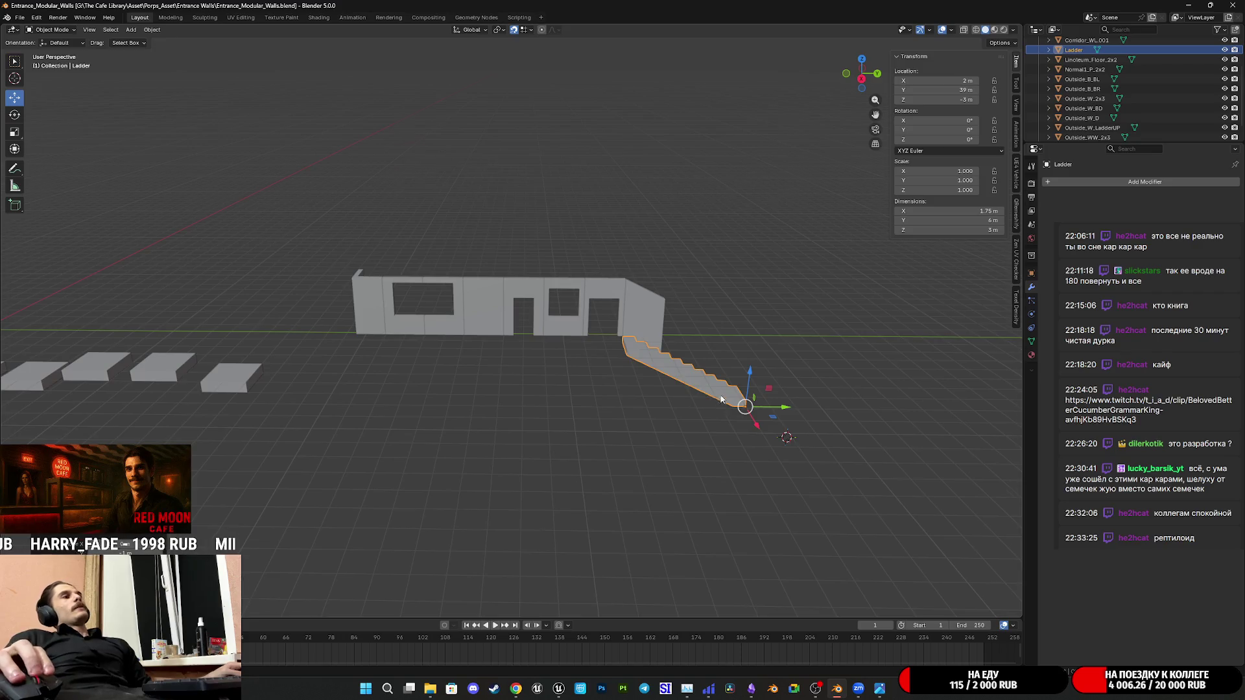
Check the ladder against the wall, save the file and switch to the Obsidian notes
middle_drag(721, 400, 678, 369)
scroll(602, 340, up, 3)
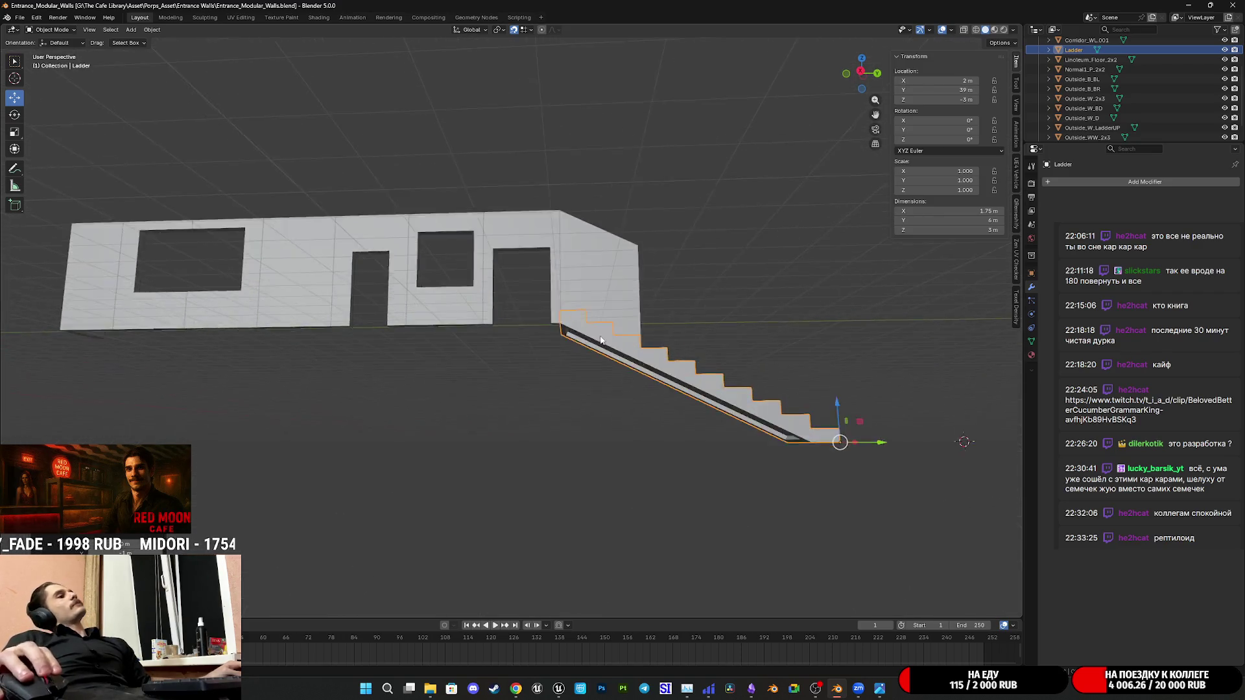
middle_drag(601, 339, 674, 354)
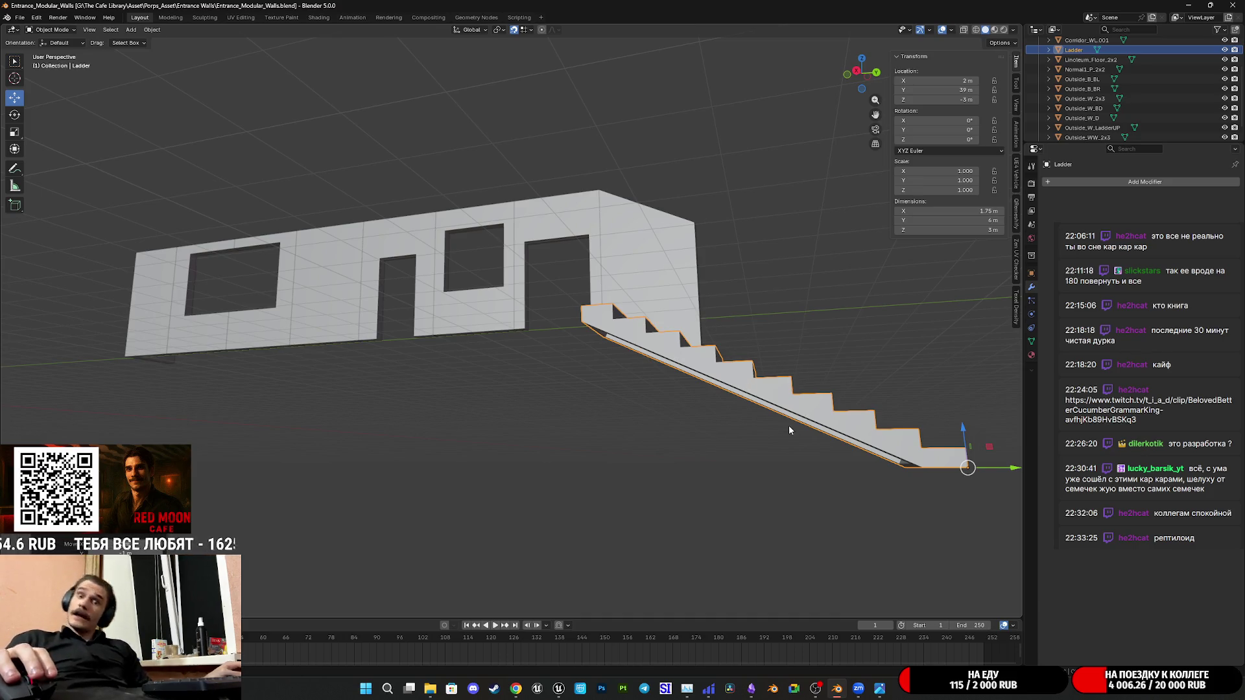
middle_drag(831, 439, 671, 435)
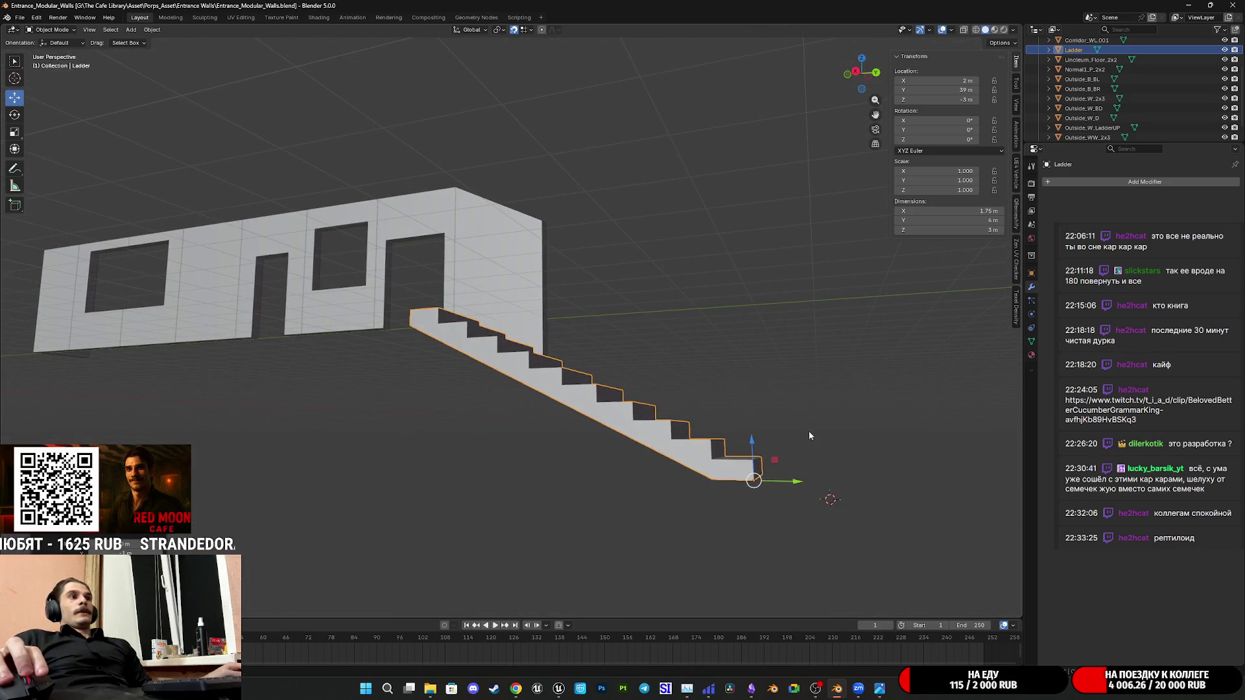
key(ctrl+s)
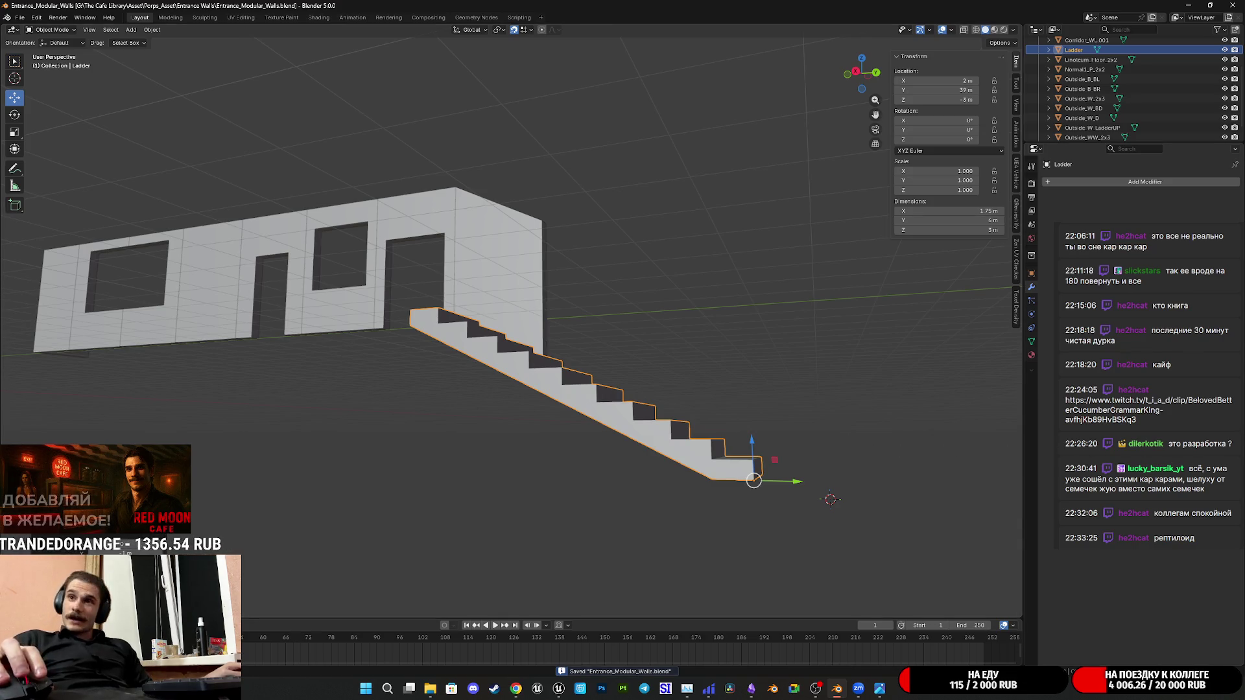
scroll(976, 393, down, 3)
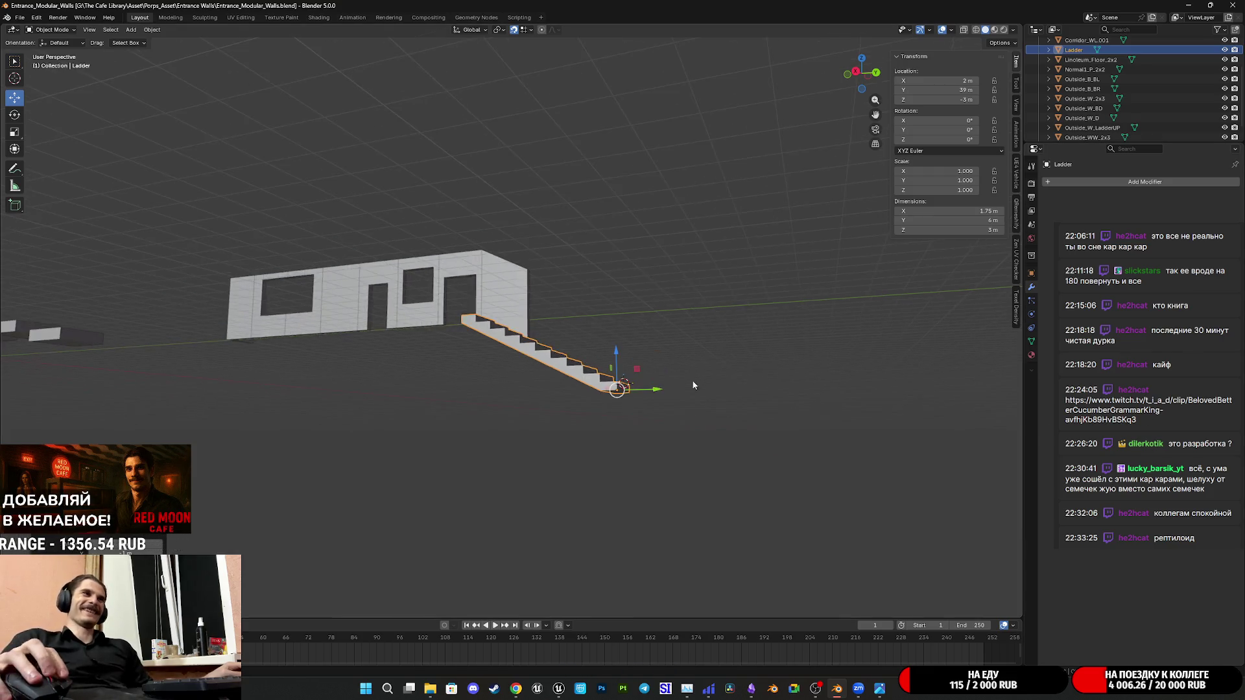
middle_drag(976, 393, 714, 448)
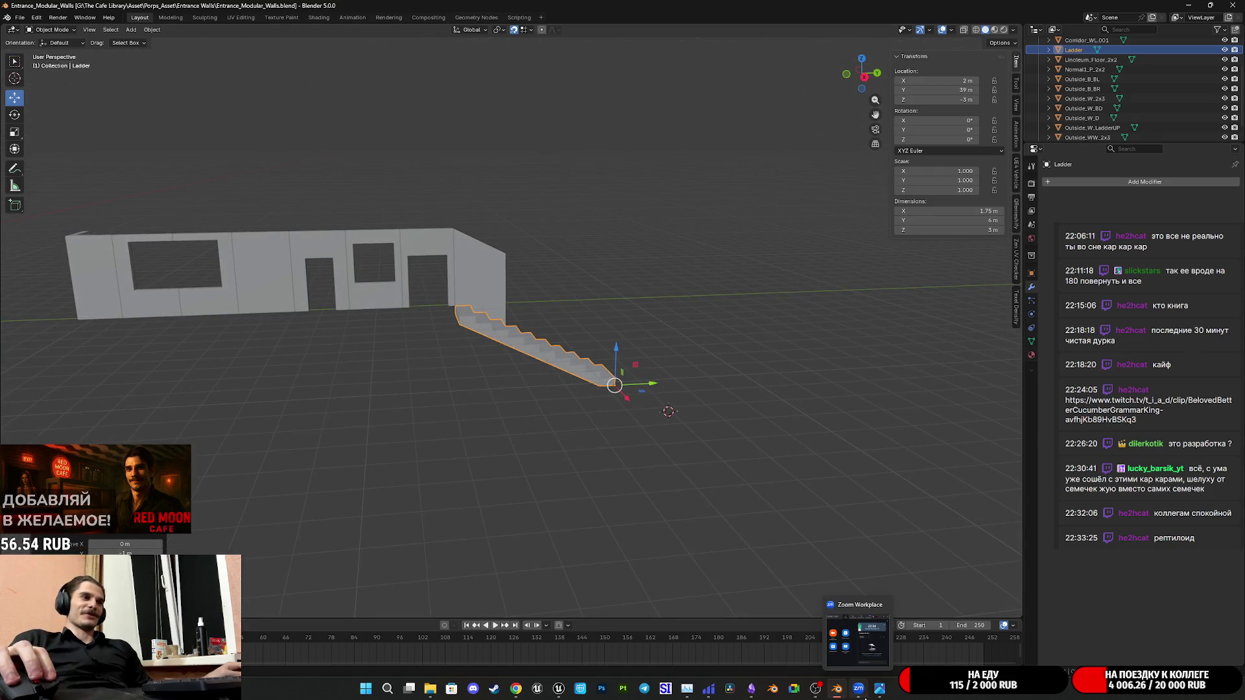
click(762, 691)
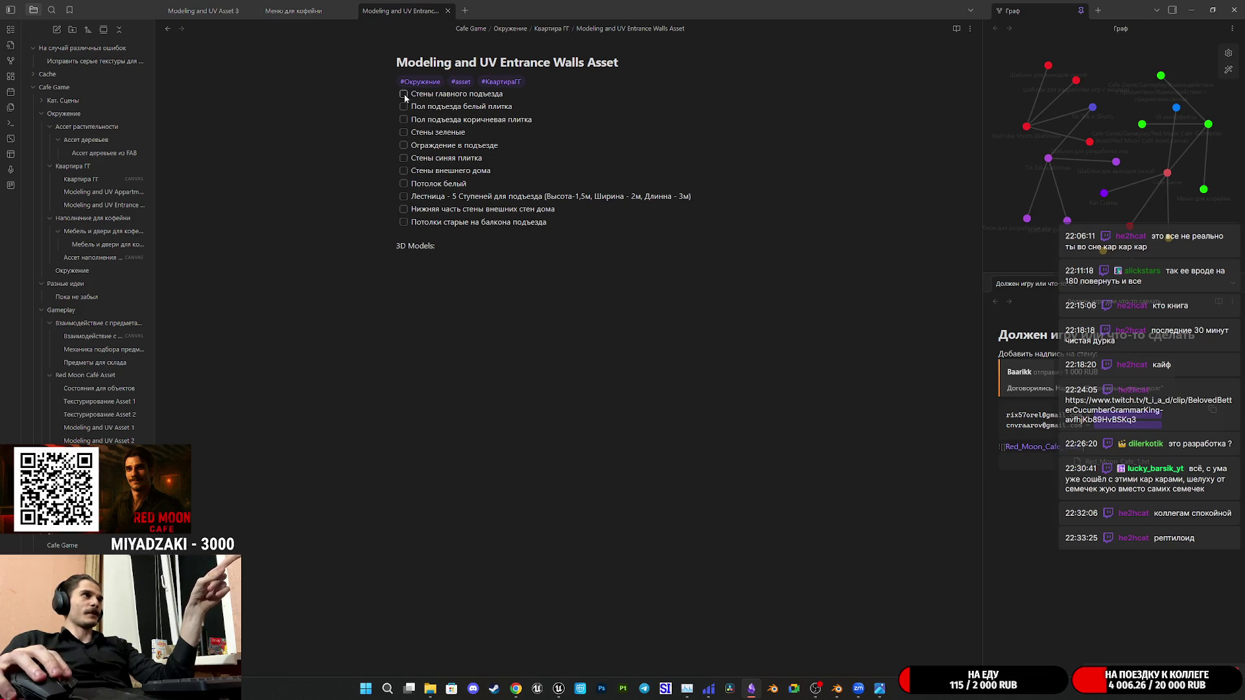
Tick the main entrance walls and staircase tasks, view IMG_0947.JPG, and return to Blender
click(403, 95)
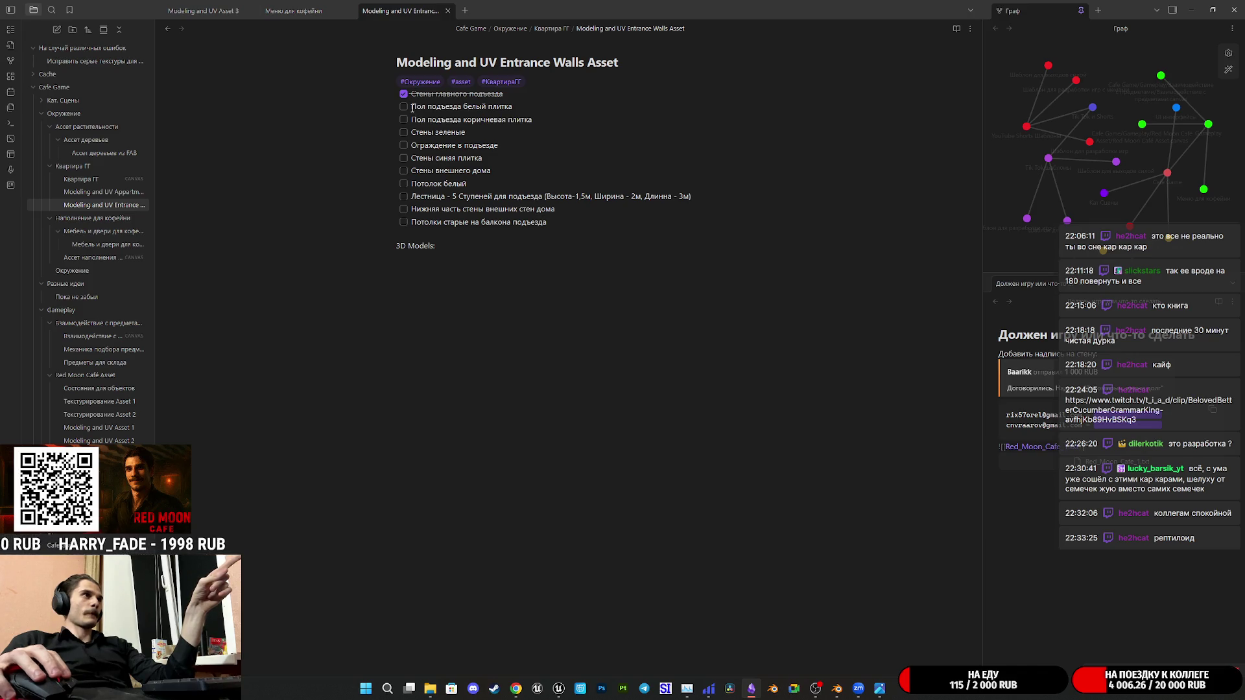
click(404, 196)
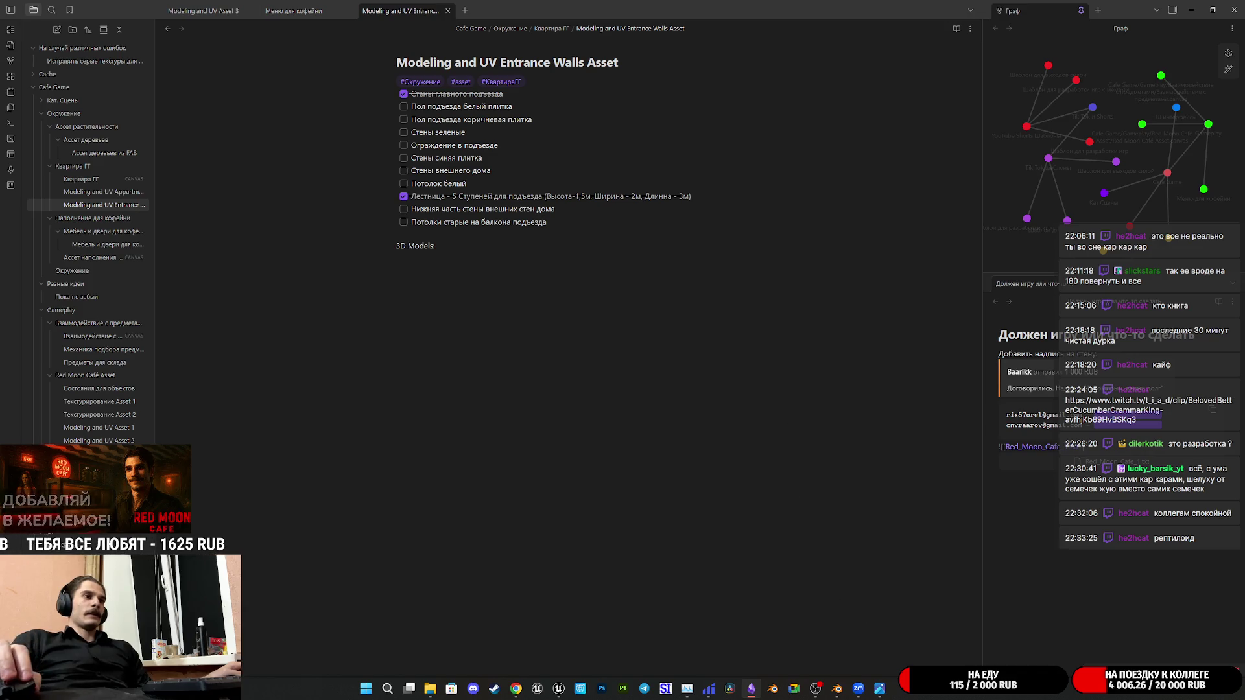
click(880, 638)
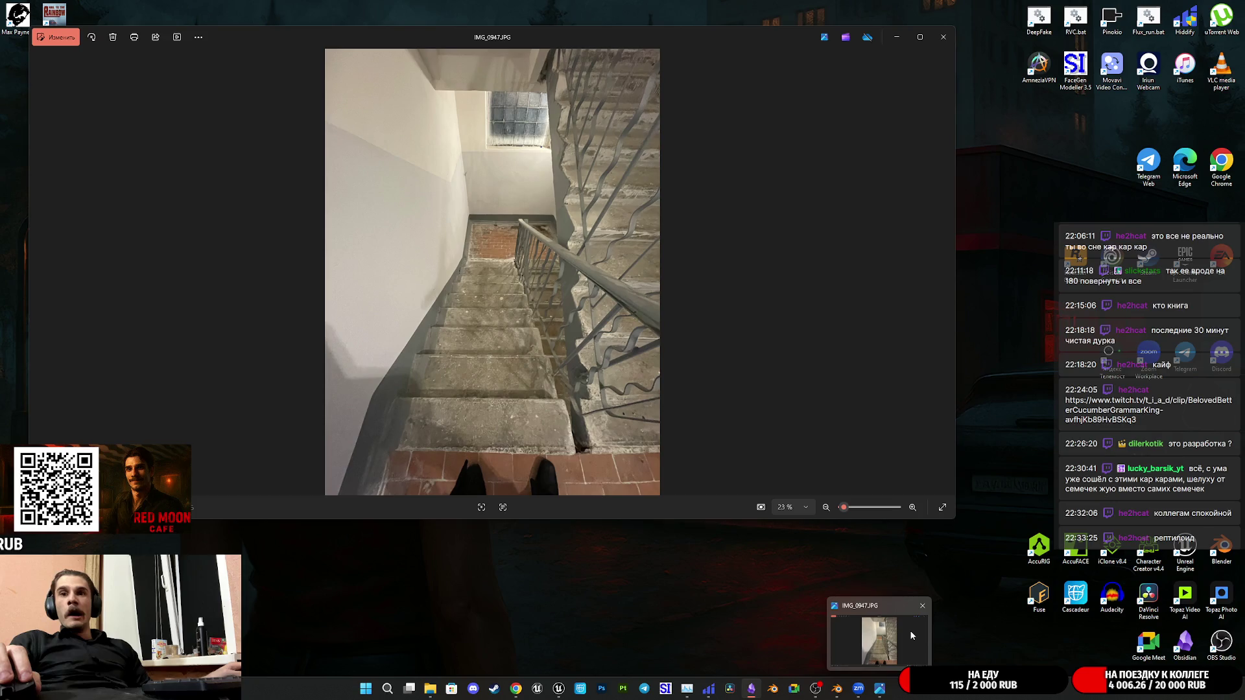
click(911, 631)
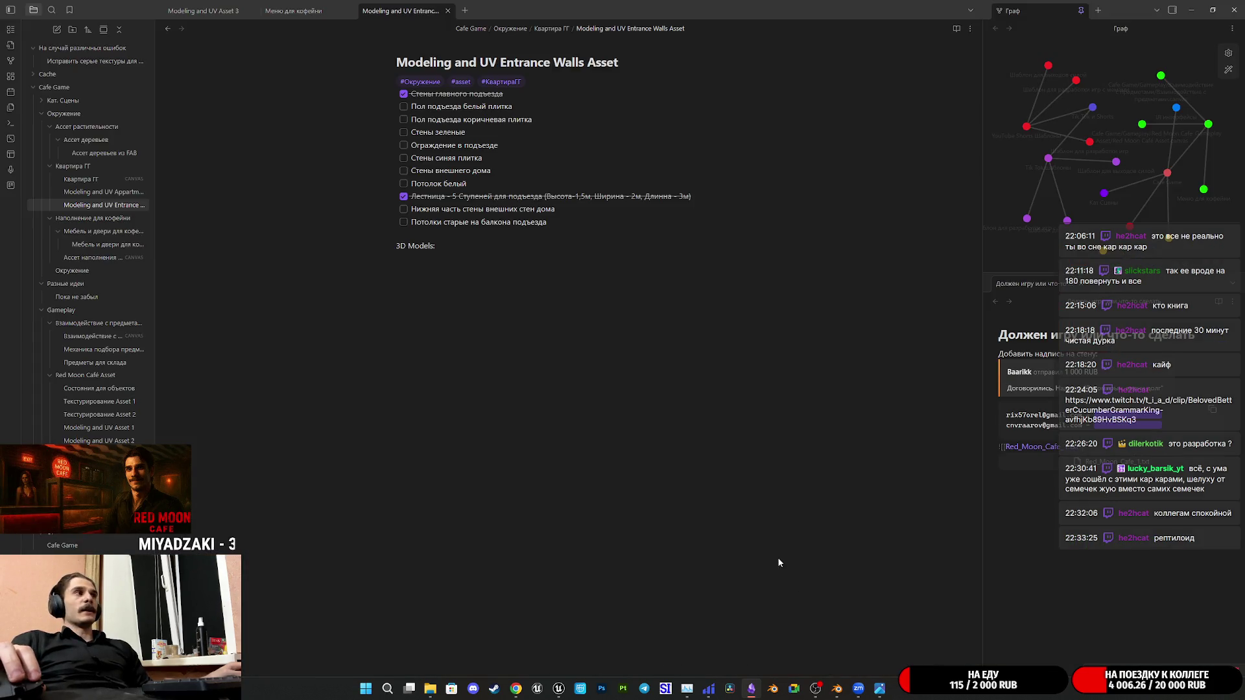
mouse_move(837, 688)
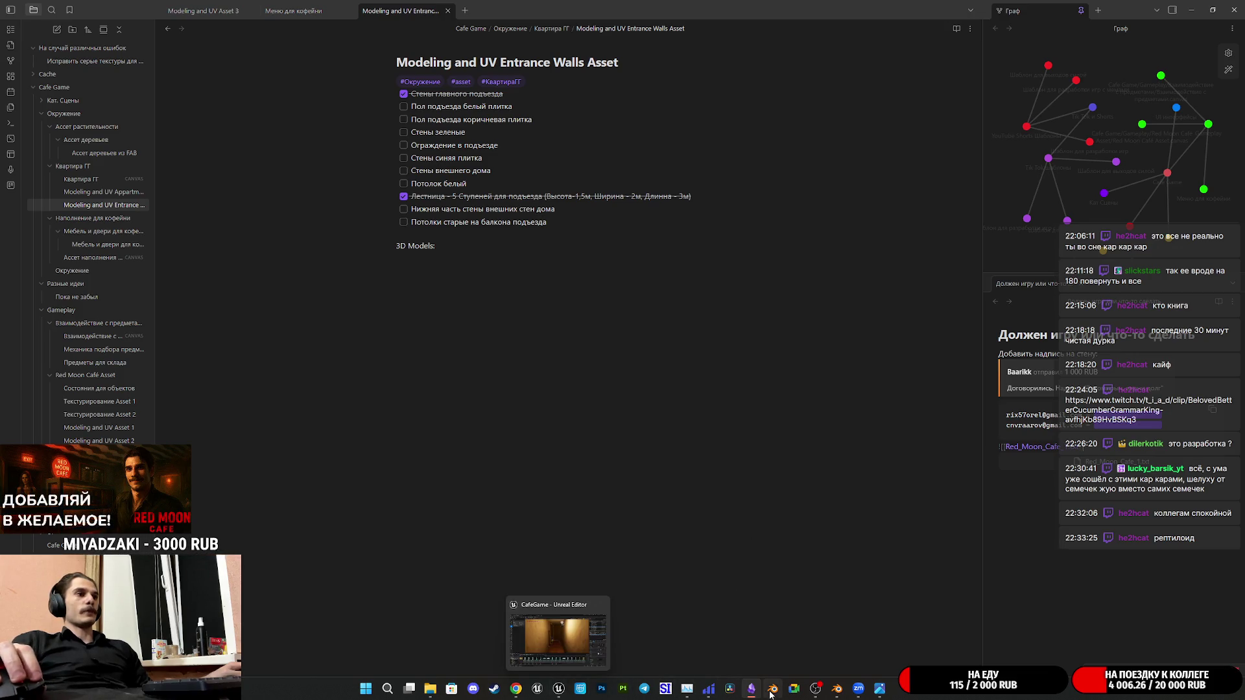
click(838, 689)
scroll(501, 377, up, 5)
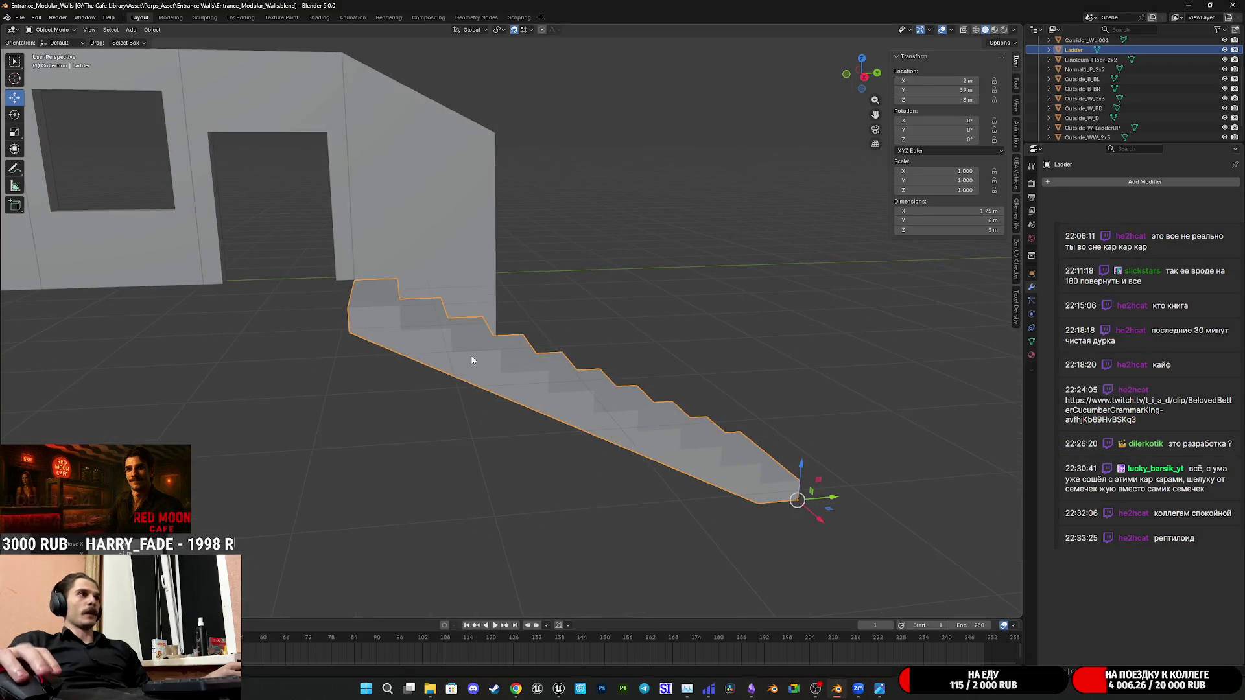
scroll(545, 350, up, 2)
Edit the Outside_W_LadderUP wall's mesh and select its diagonal edge
click(567, 347)
key(Tab)
scroll(598, 321, down, 1)
scroll(598, 322, up, 3)
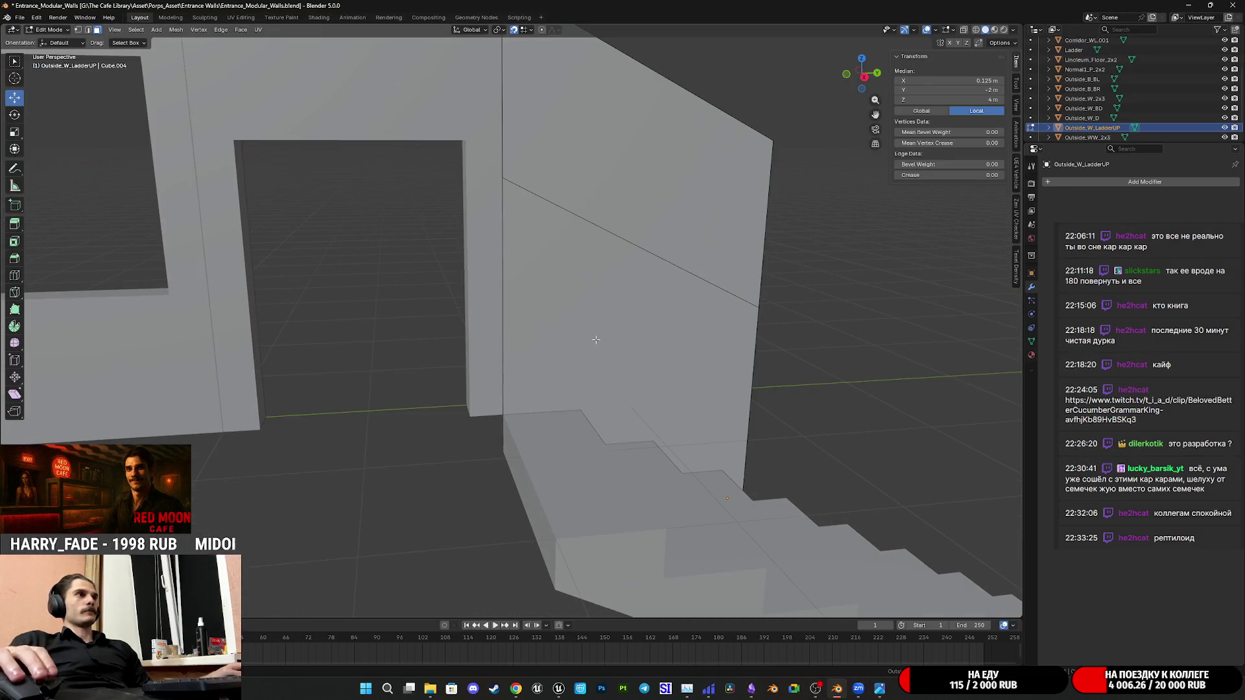
scroll(622, 339, down, 3)
middle_drag(623, 340, 595, 242)
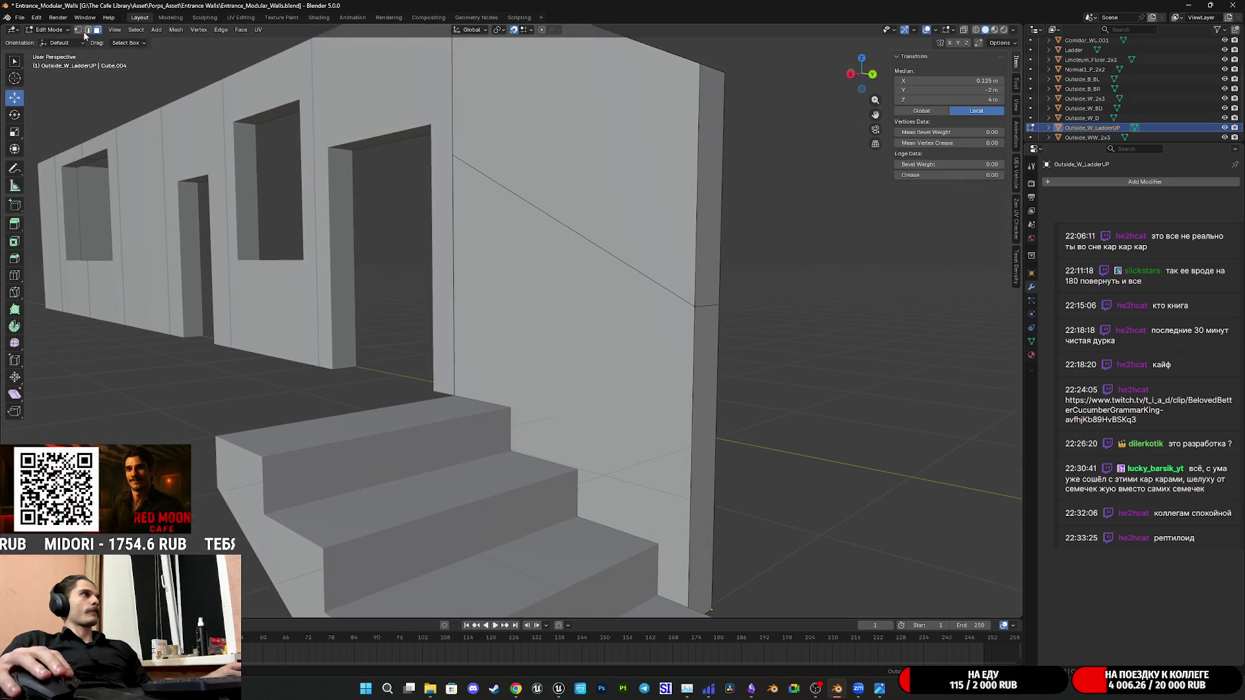
click(572, 231)
middle_drag(614, 292, 605, 298)
Add an edge loop across the wall with Ctrl+R, kept in place without sliding
key(ctrl+r)
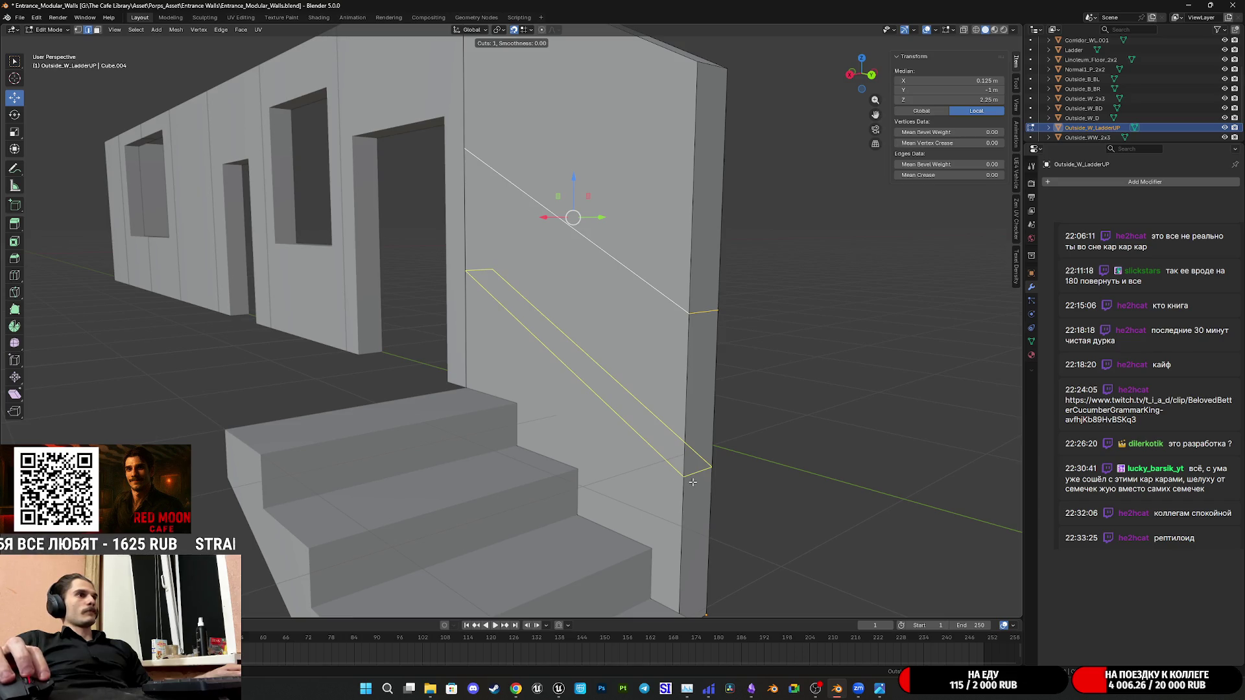
click(692, 481)
right_click(692, 480)
mouse_move(692, 481)
middle_down()
mouse_move(731, 358)
mouse_move(720, 314)
middle_up()
scroll(746, 361, up, 2)
middle_drag(745, 361, 798, 362)
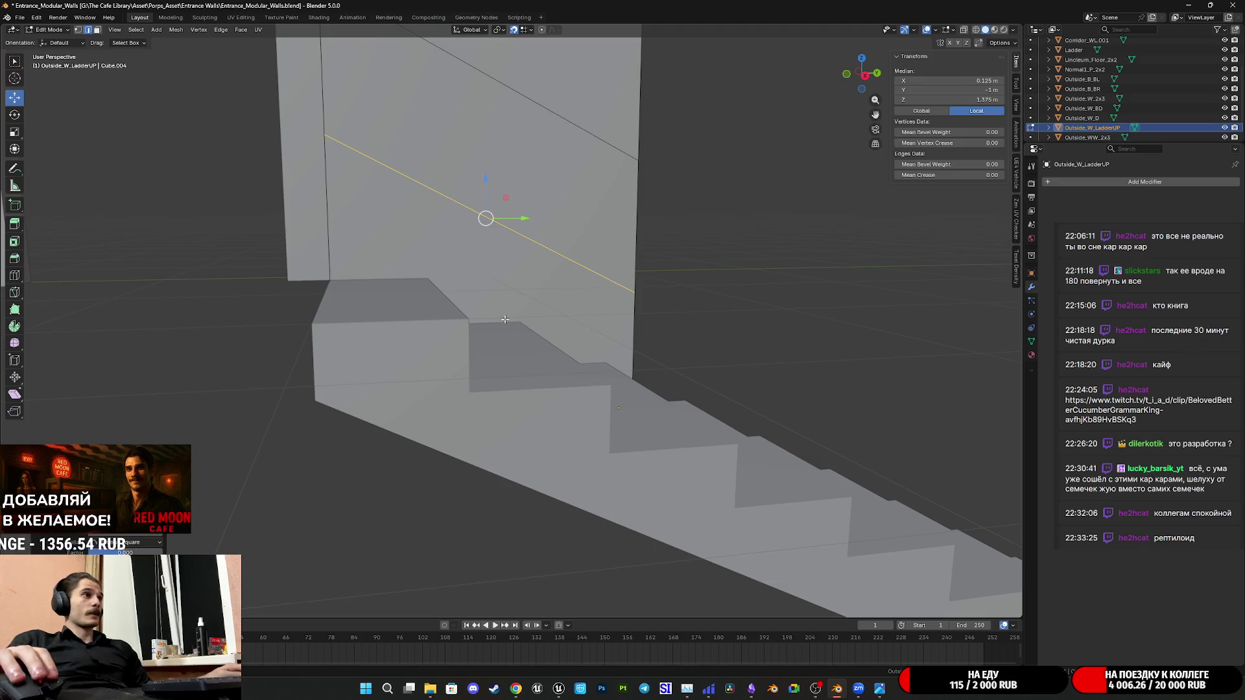
Bevel the selected diagonal edge into a strip with Ctrl+B
key(ctrl+b)
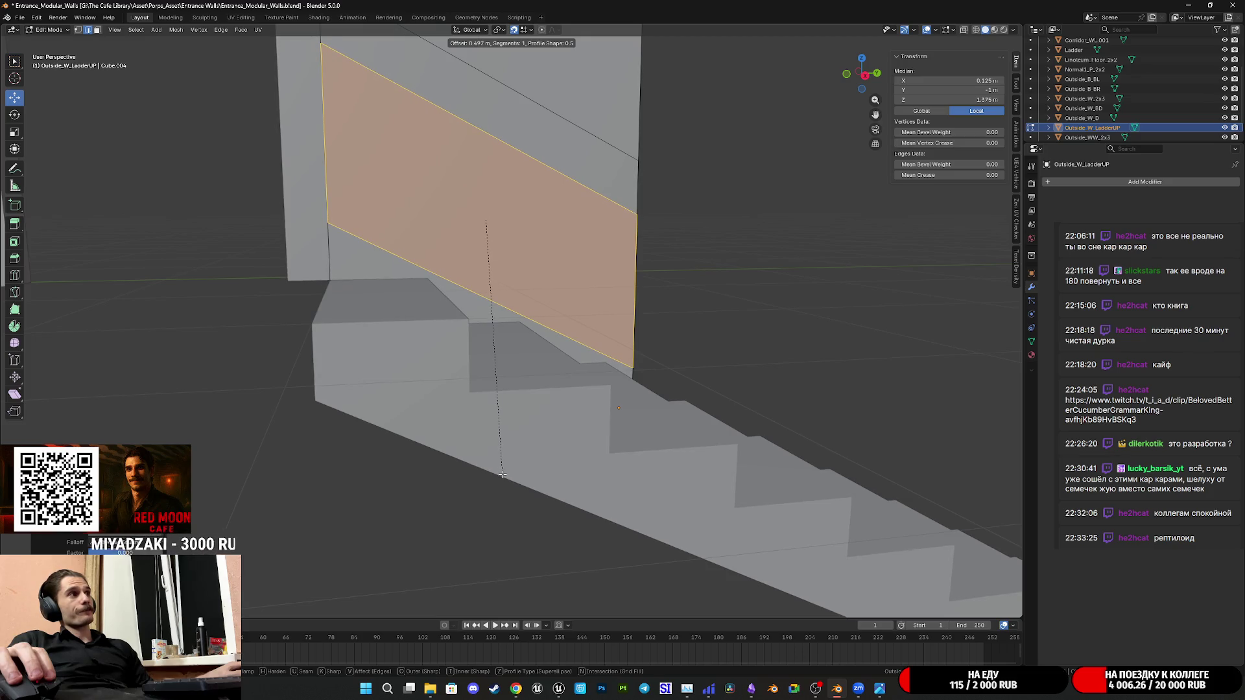
click(502, 475)
mouse_move(502, 475)
middle_down()
mouse_move(570, 321)
mouse_move(506, 346)
middle_up()
scroll(571, 321, down, 3)
Dissolve the extra edge loop and save the file
key(x)
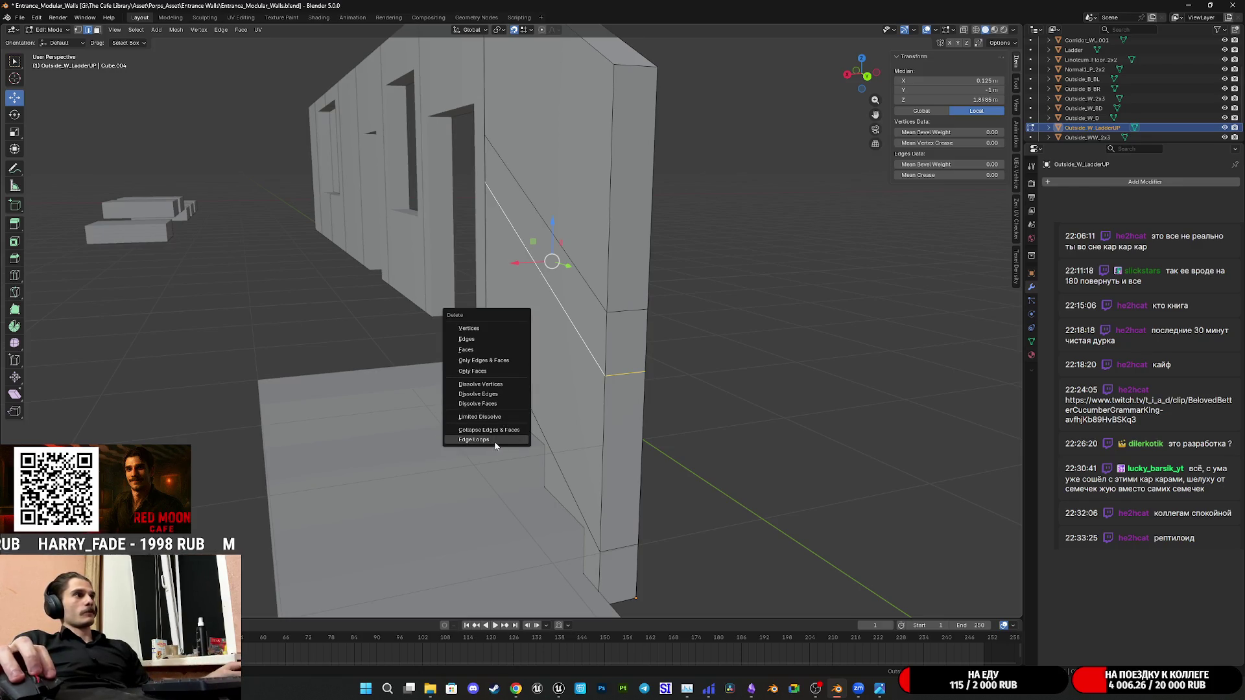
click(491, 393)
mouse_move(491, 393)
middle_down()
mouse_move(589, 374)
mouse_move(583, 350)
mouse_move(552, 353)
middle_up()
scroll(588, 375, down, 2)
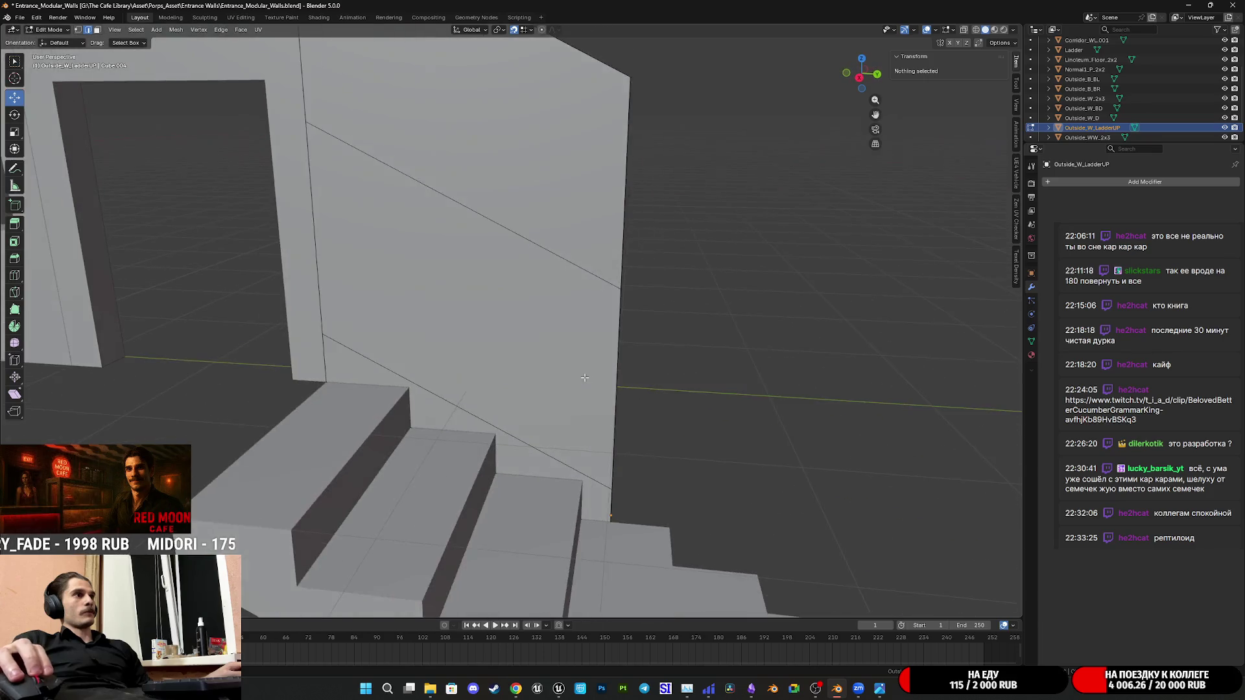
key(ctrl+s)
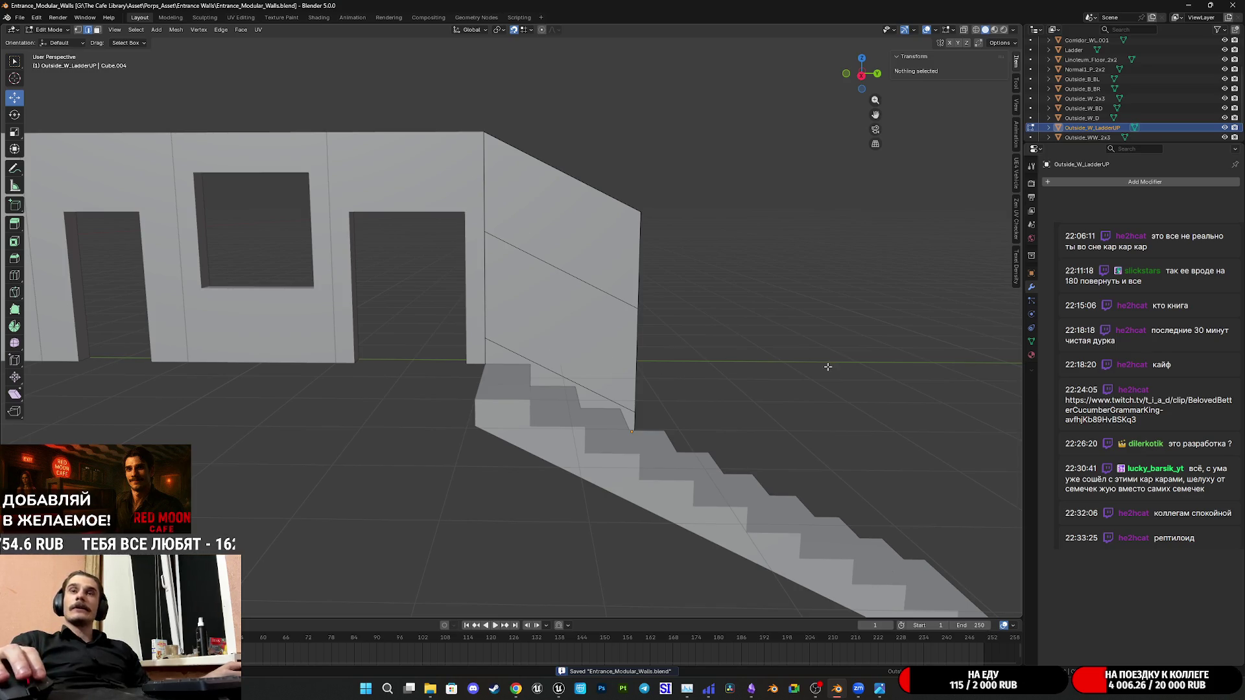
scroll(829, 366, up, 3)
scroll(681, 351, up, 2)
scroll(610, 336, up, 1)
mouse_move(610, 336)
middle_down()
mouse_move(584, 334)
mouse_move(596, 332)
middle_up()
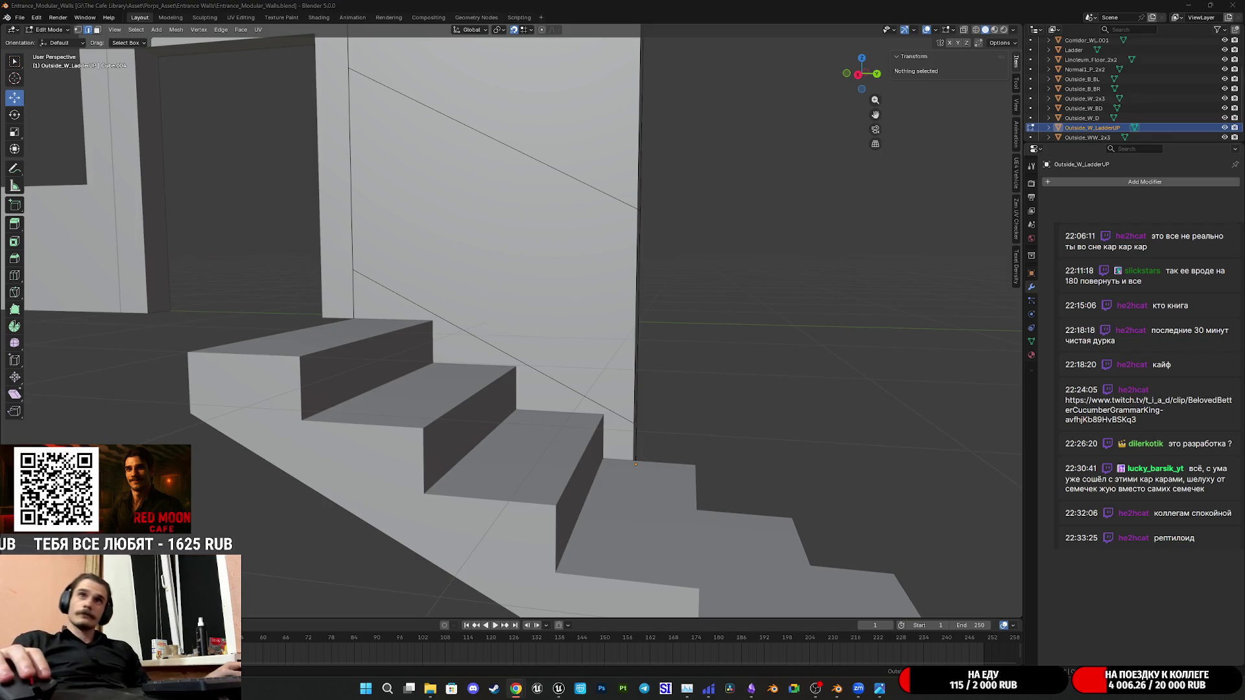
scroll(845, 395, down, 3)
scroll(845, 395, down, 3)
Return the Outside_W_LadderUP wall to Object Mode and save the file
key(Tab)
mouse_move(646, 347)
middle_down()
mouse_move(666, 336)
mouse_move(677, 370)
middle_up()
key(ctrl+s)
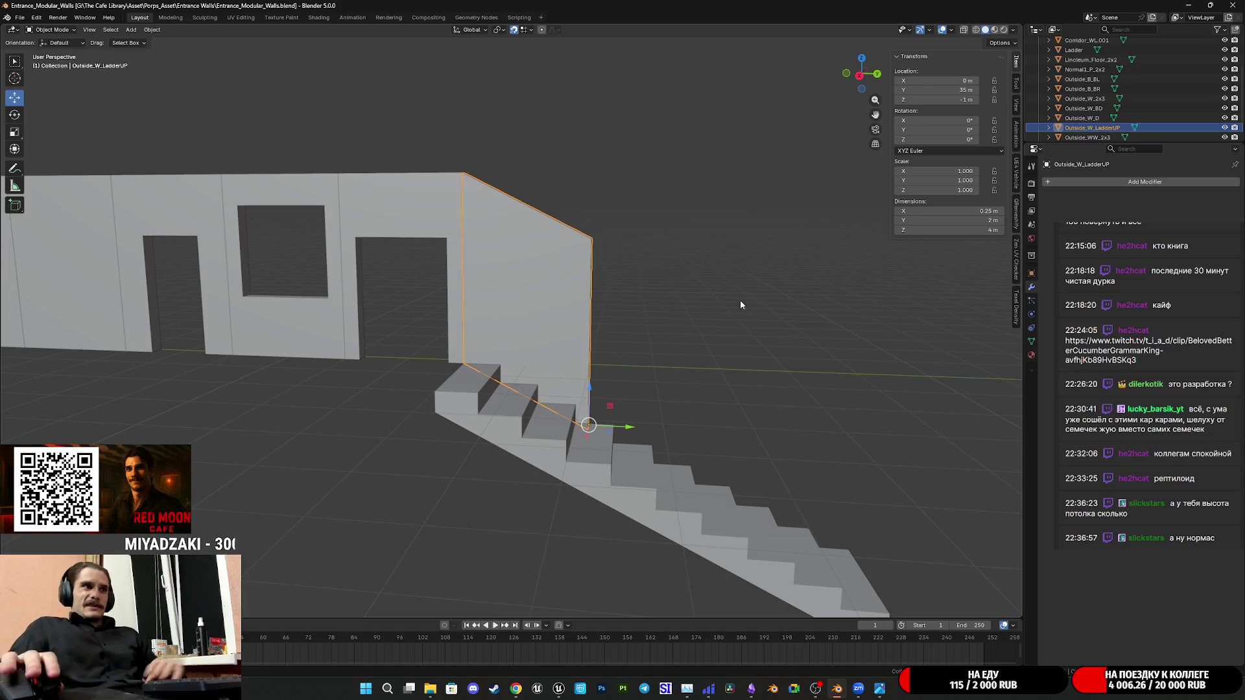
Save the scene, then bring up the stairwell reference photo IMG_0947.JPG from the taskbar
middle_drag(730, 368, 740, 372)
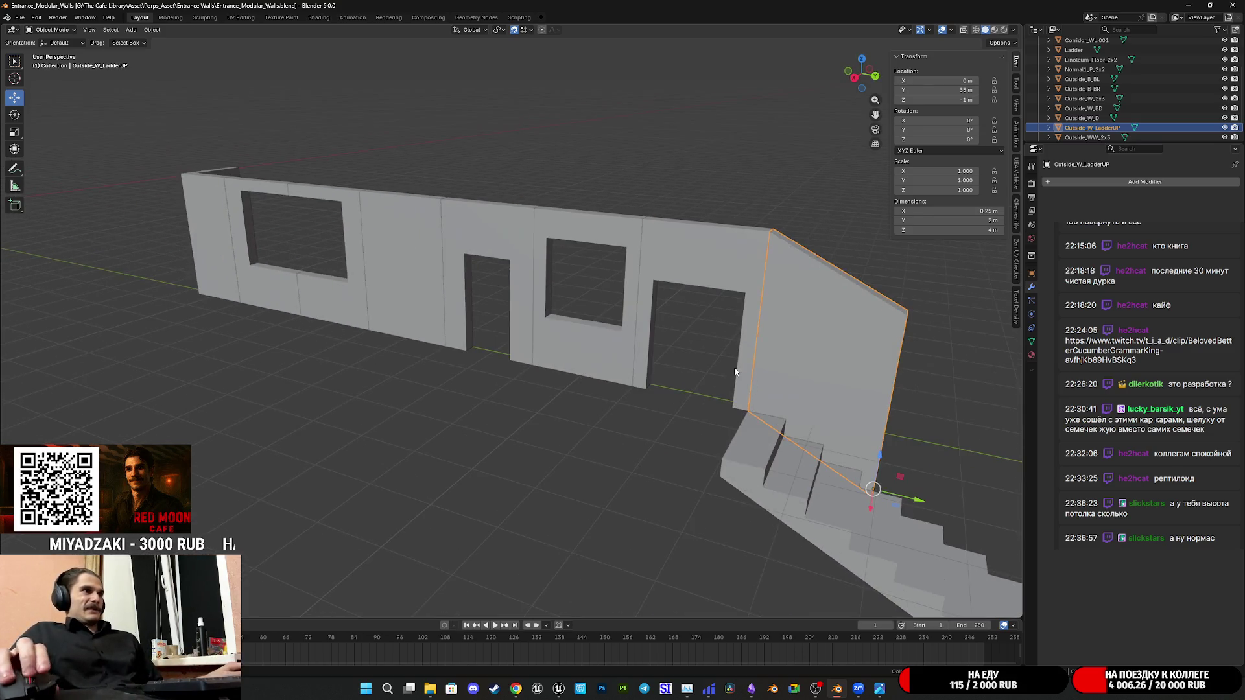
scroll(676, 344, down, 3)
key(ctrl+s)
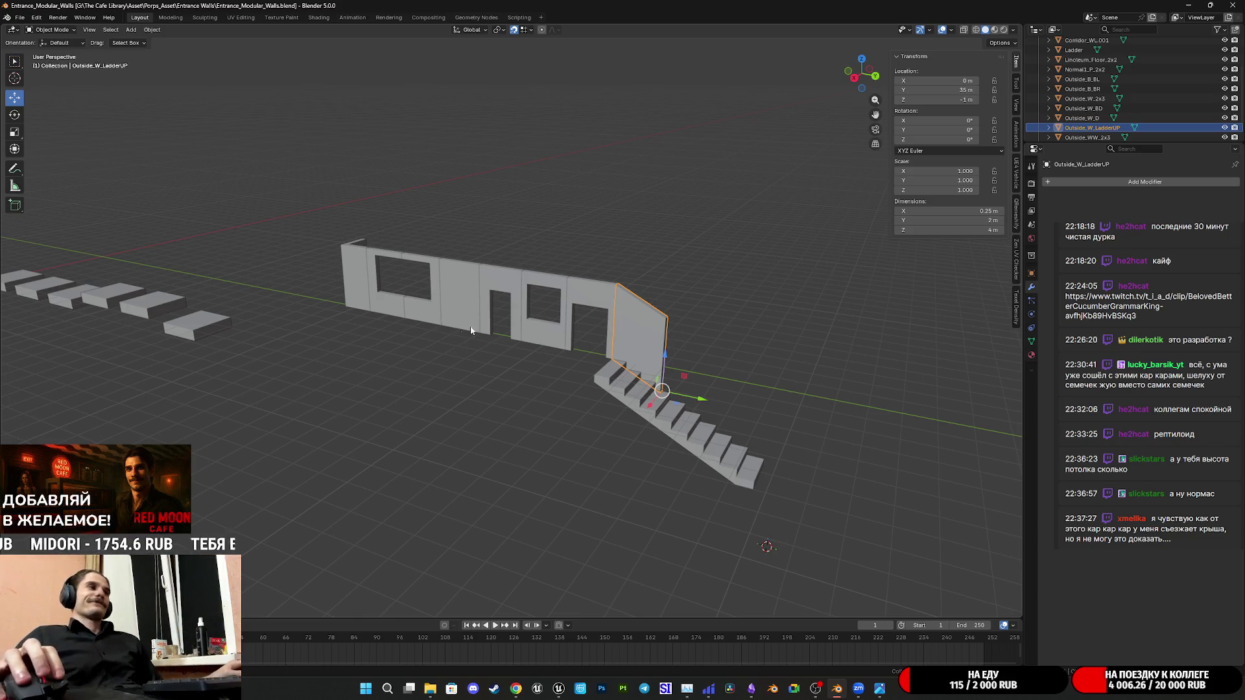
scroll(563, 301, up, 4)
shift+middle_drag(653, 318, 563, 312)
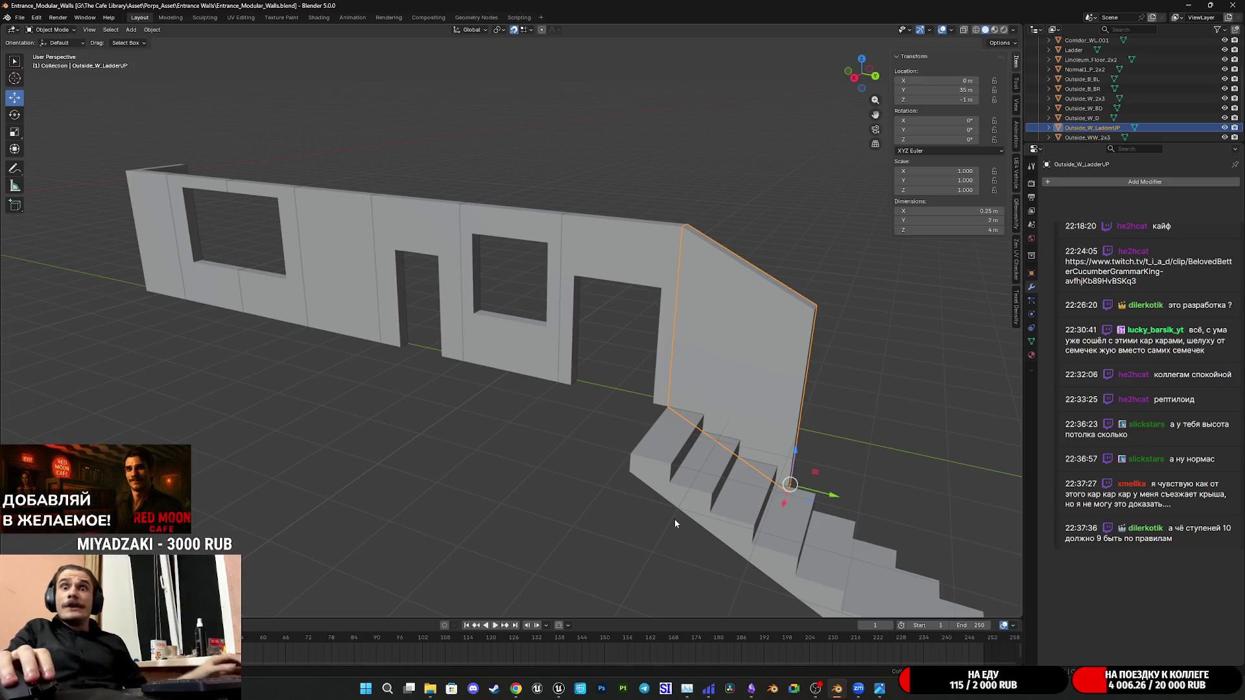
mouse_move(858, 689)
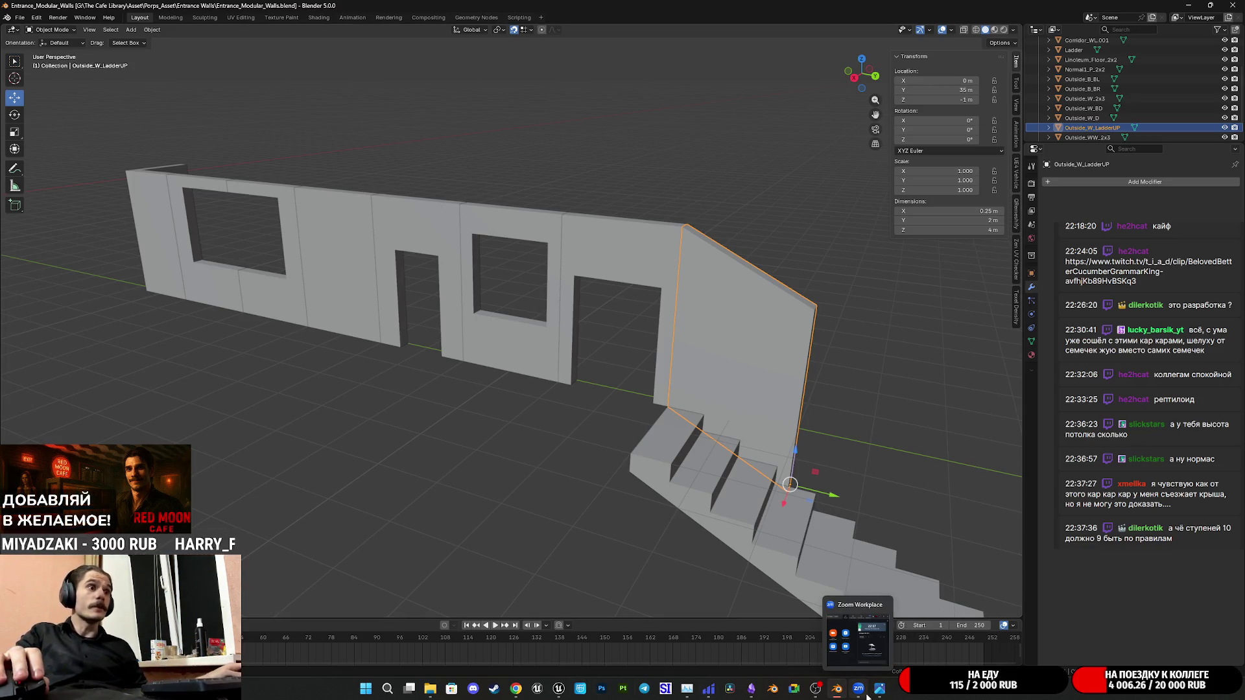
click(879, 688)
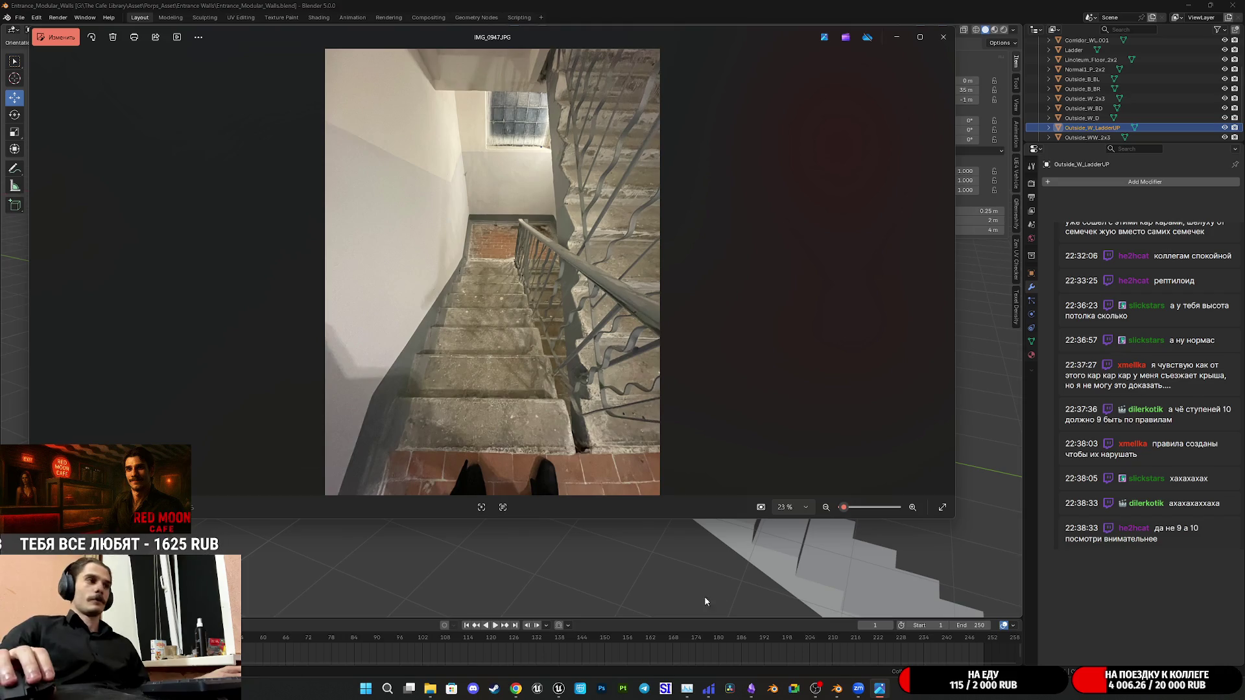
Close the reference photo, deselect the stair-side wall and save the file
click(897, 38)
middle_drag(597, 428, 555, 385)
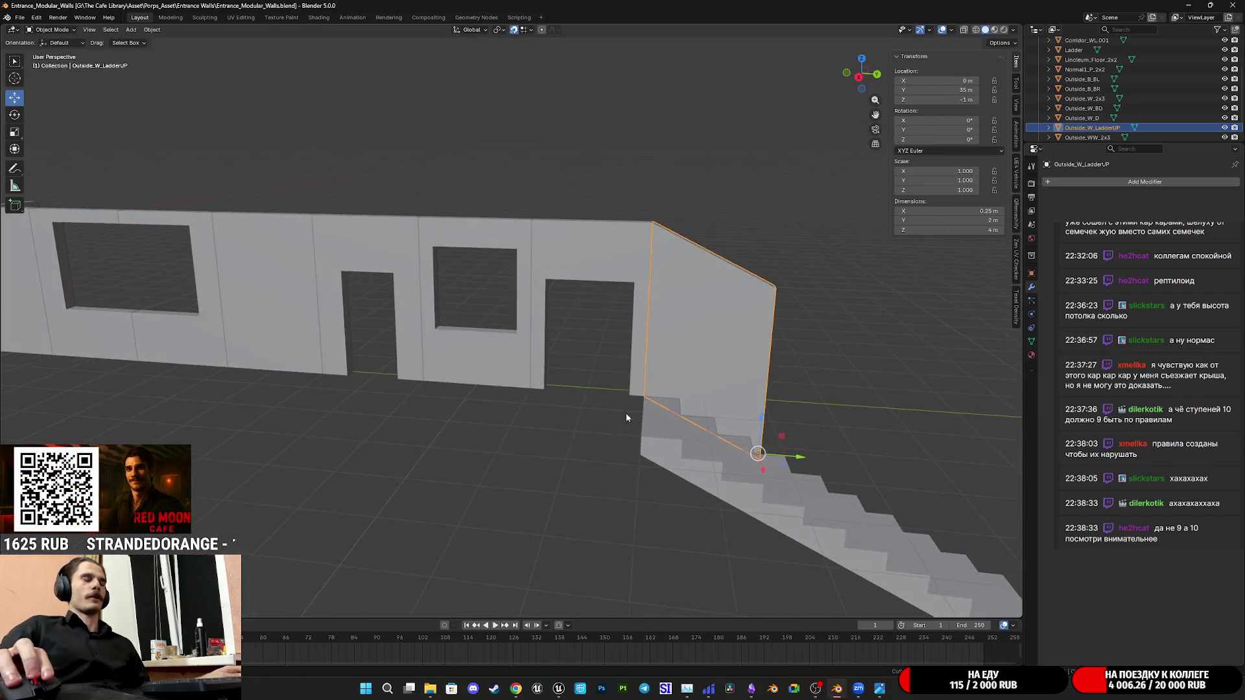
click(555, 385)
key(ctrl+s)
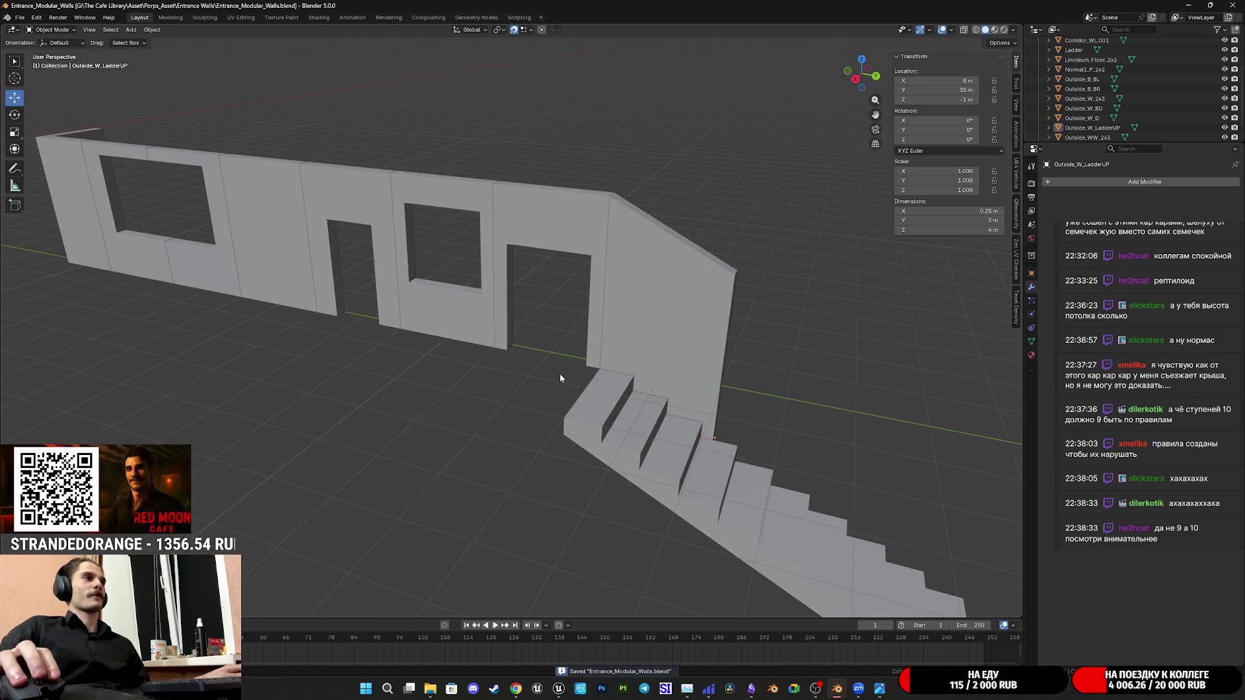
scroll(571, 347, down, 3)
Select every object, enter mesh editing and switch to the UV Editing workspace
middle_drag(571, 347, 575, 371)
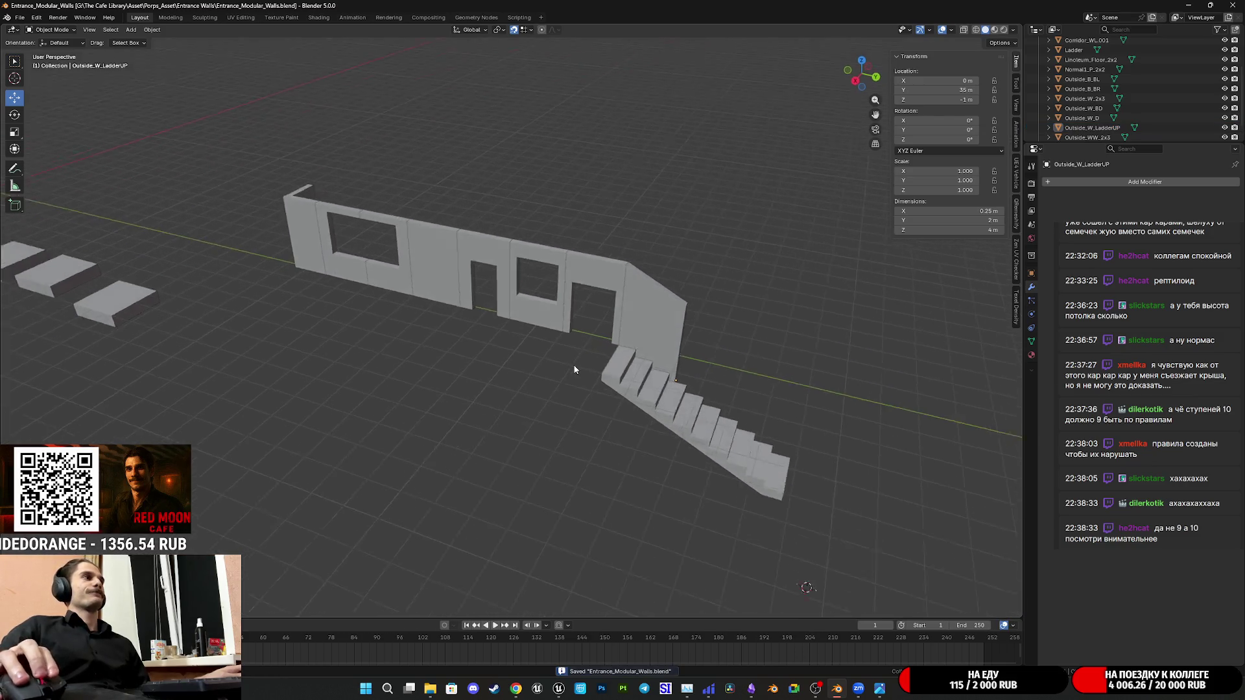
click(665, 394)
middle_drag(664, 394, 637, 383)
key(a)
key(Tab)
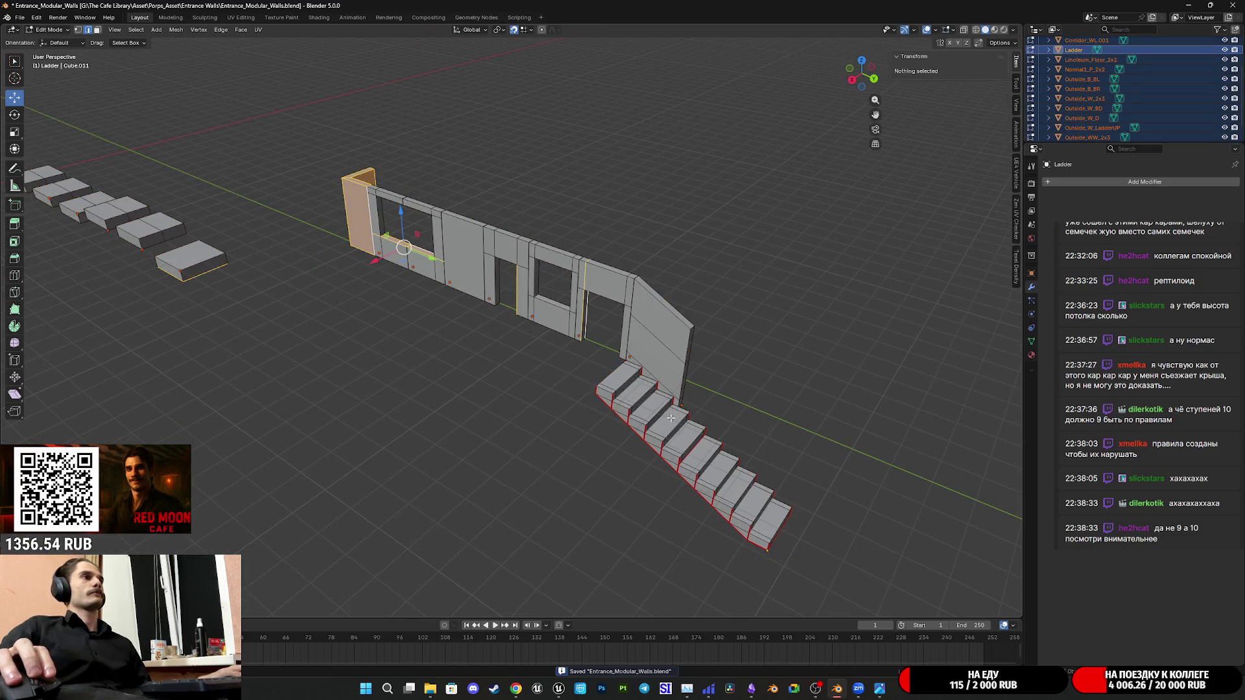
click(240, 16)
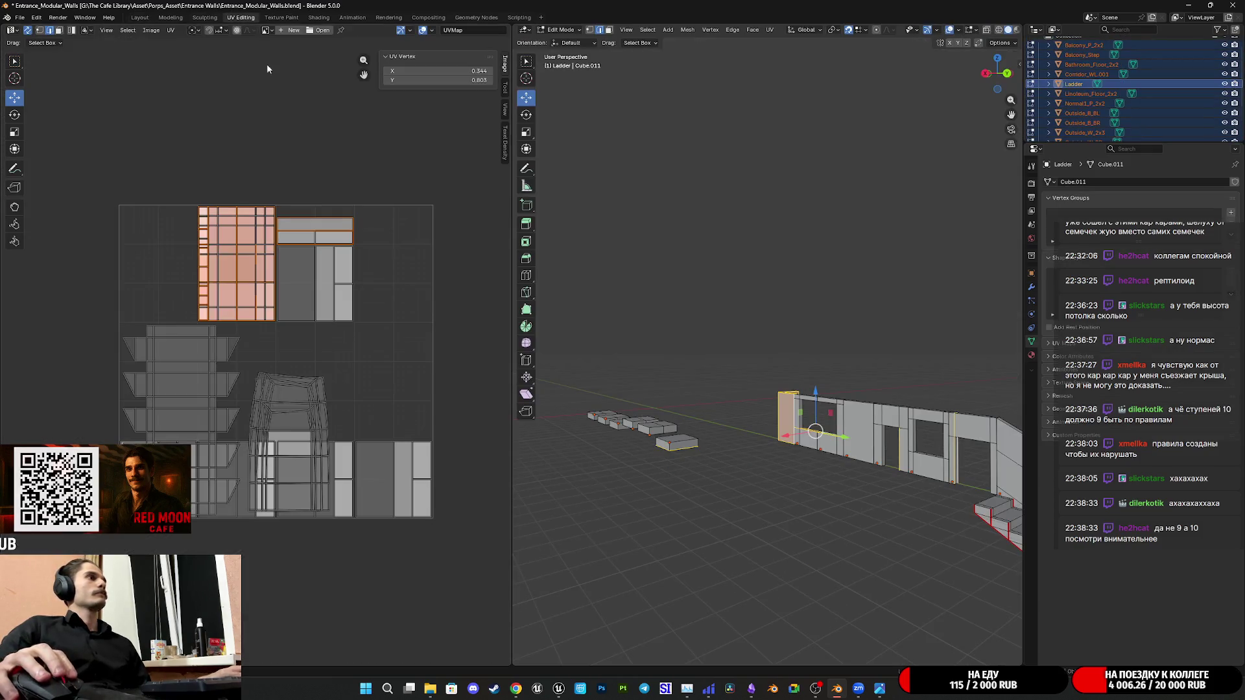
scroll(894, 429, up, 3)
Select the whole connected stair mesh and move its UV islands beside the existing layout
click(697, 503)
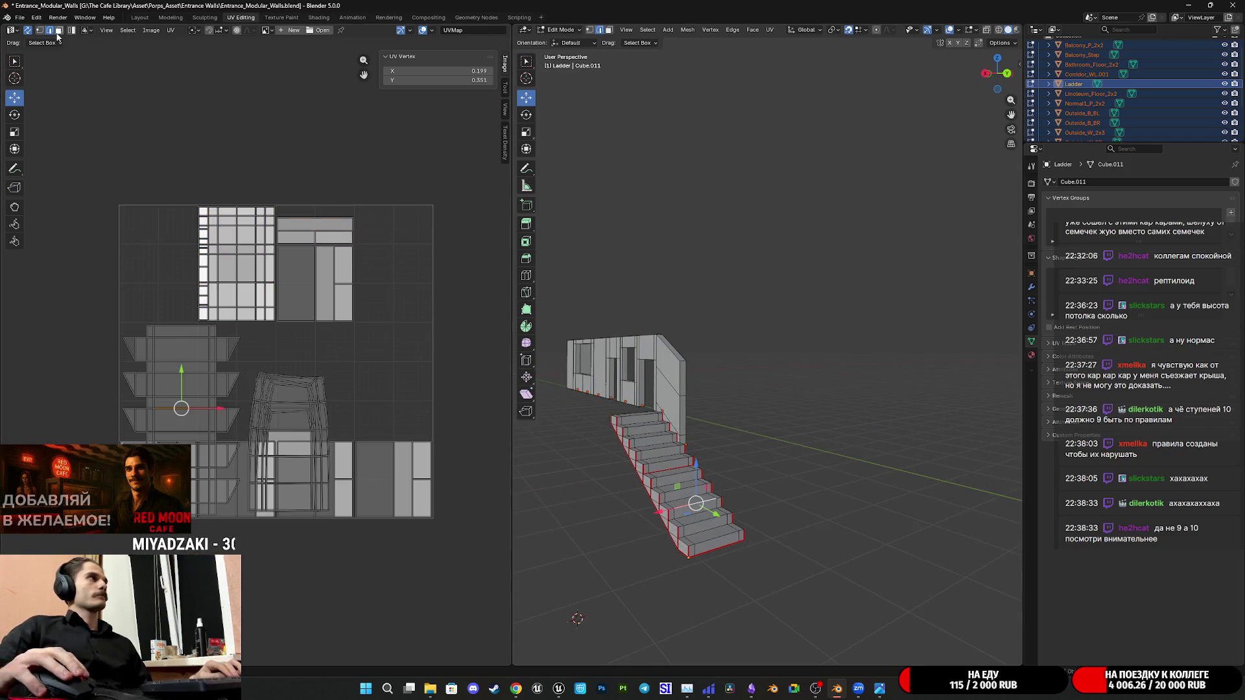
click(472, 329)
key(l)
key(l)
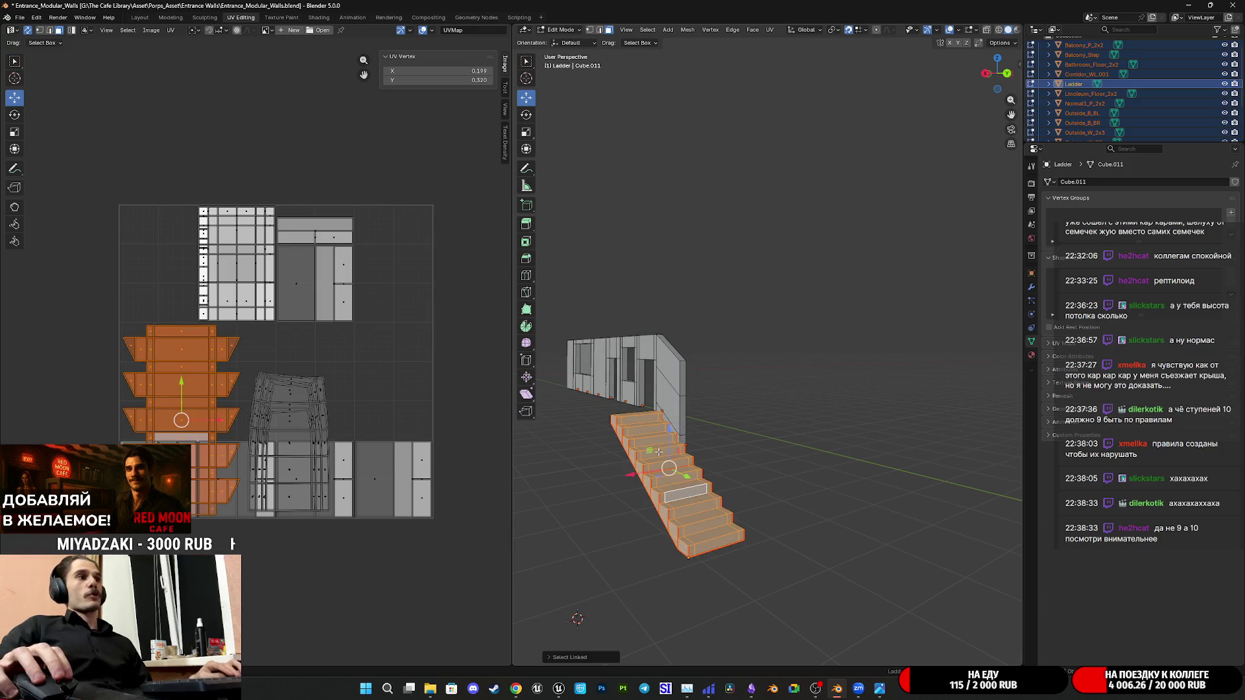
middle_drag(690, 489, 827, 319)
key(l)
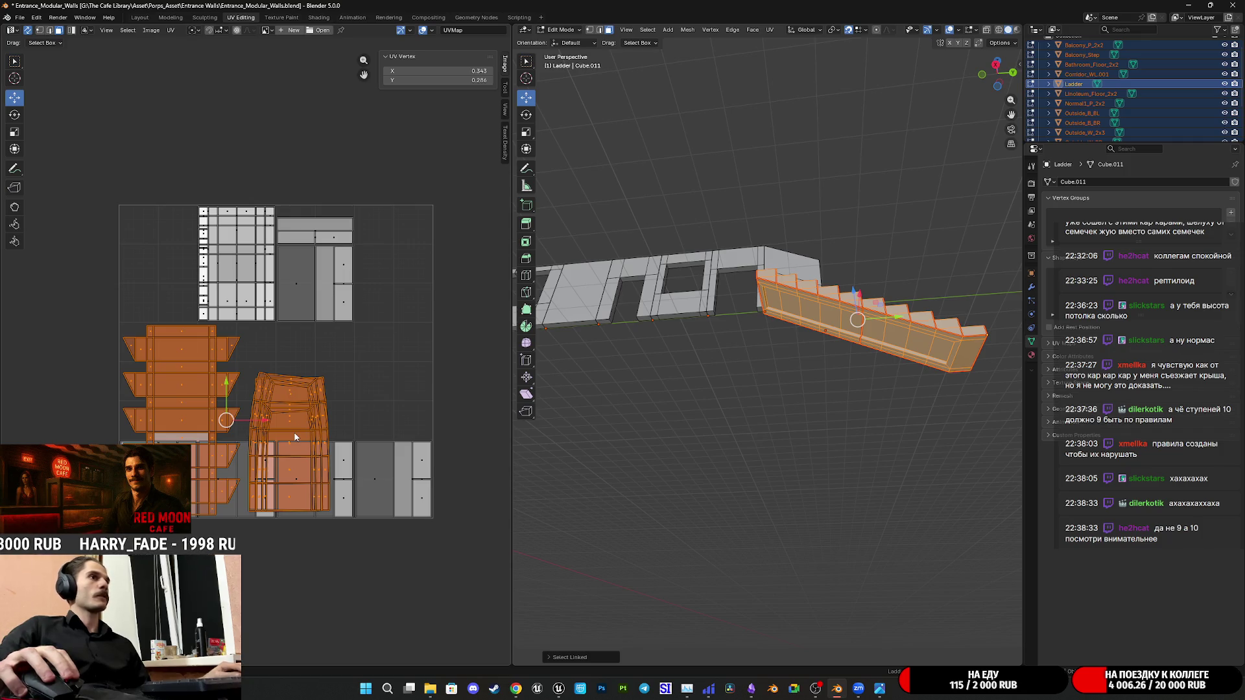
key(g)
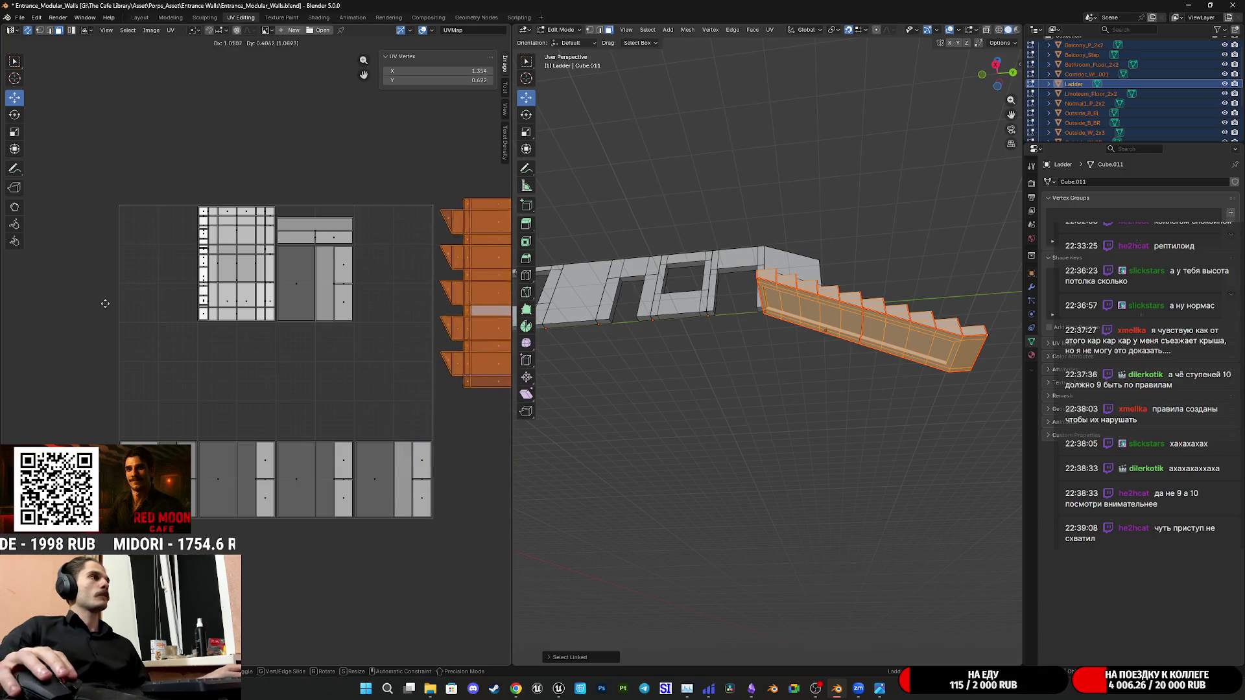
click(139, 278)
Inspect the box from above and re-enter mesh editing on the Ladder staircase
middle_drag(283, 277, 267, 312)
click(267, 312)
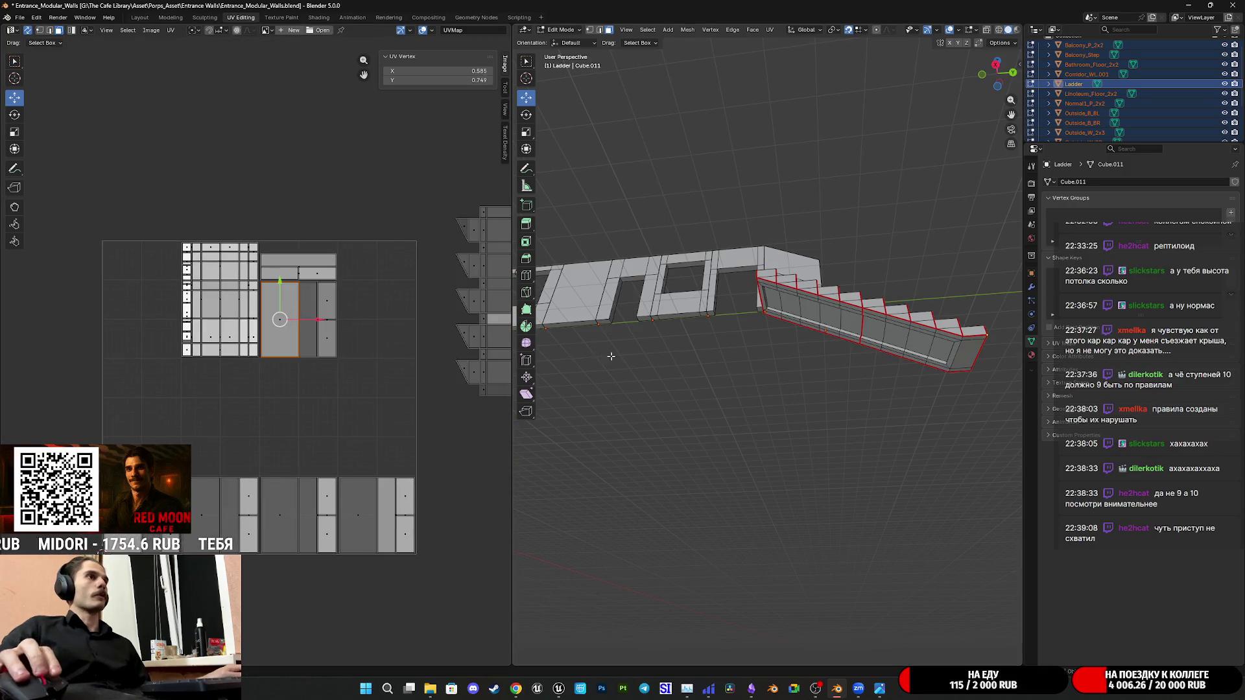
middle_drag(605, 355, 756, 451)
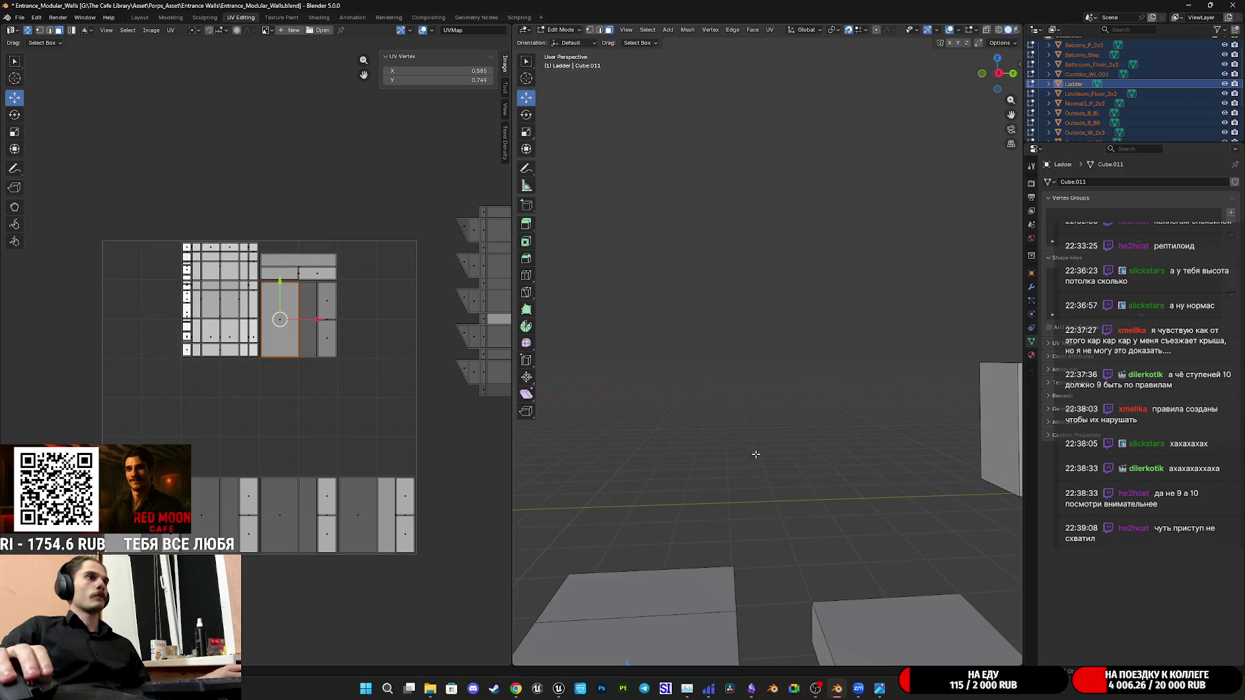
mouse_move(755, 452)
middle_down()
mouse_move(731, 166)
mouse_move(741, 242)
middle_up()
middle_drag(744, 324, 736, 392)
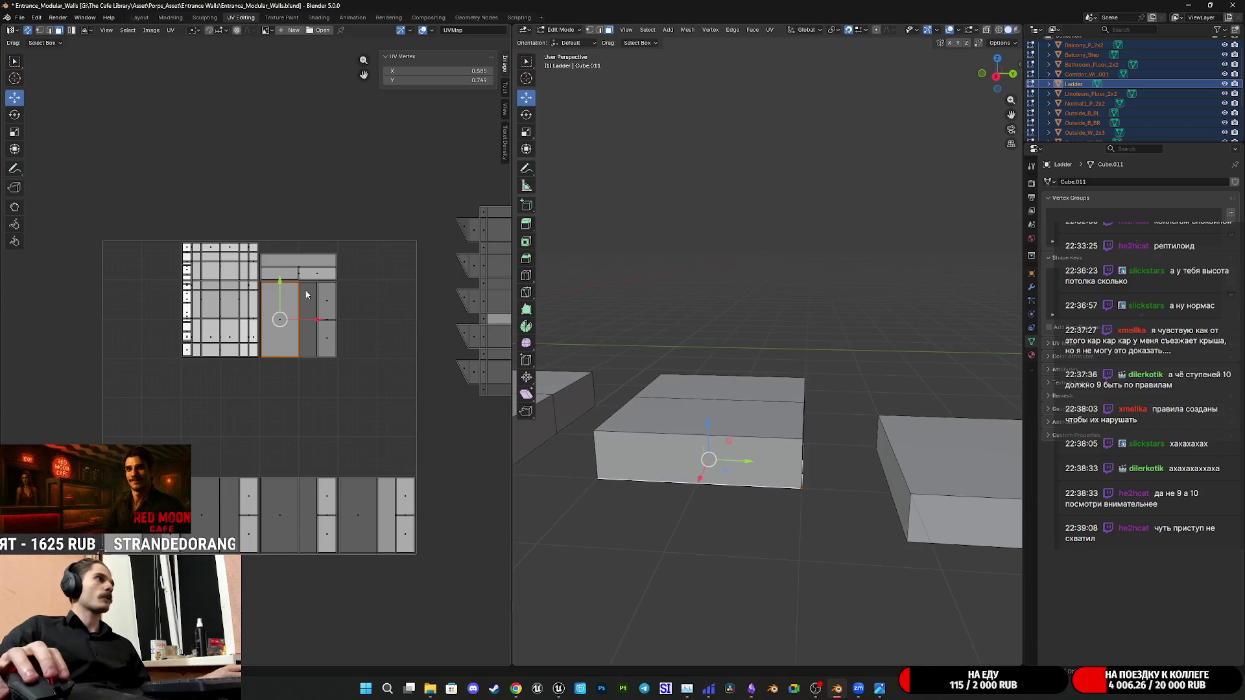
middle_drag(306, 294, 288, 308)
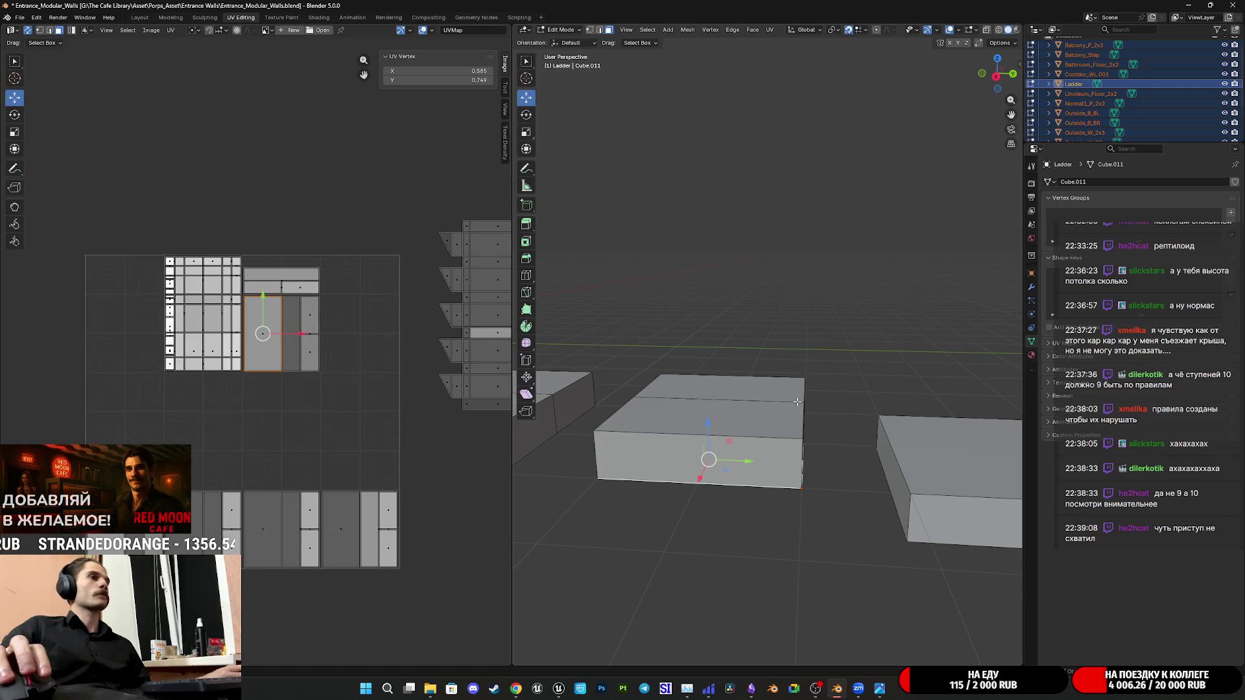
key(Tab)
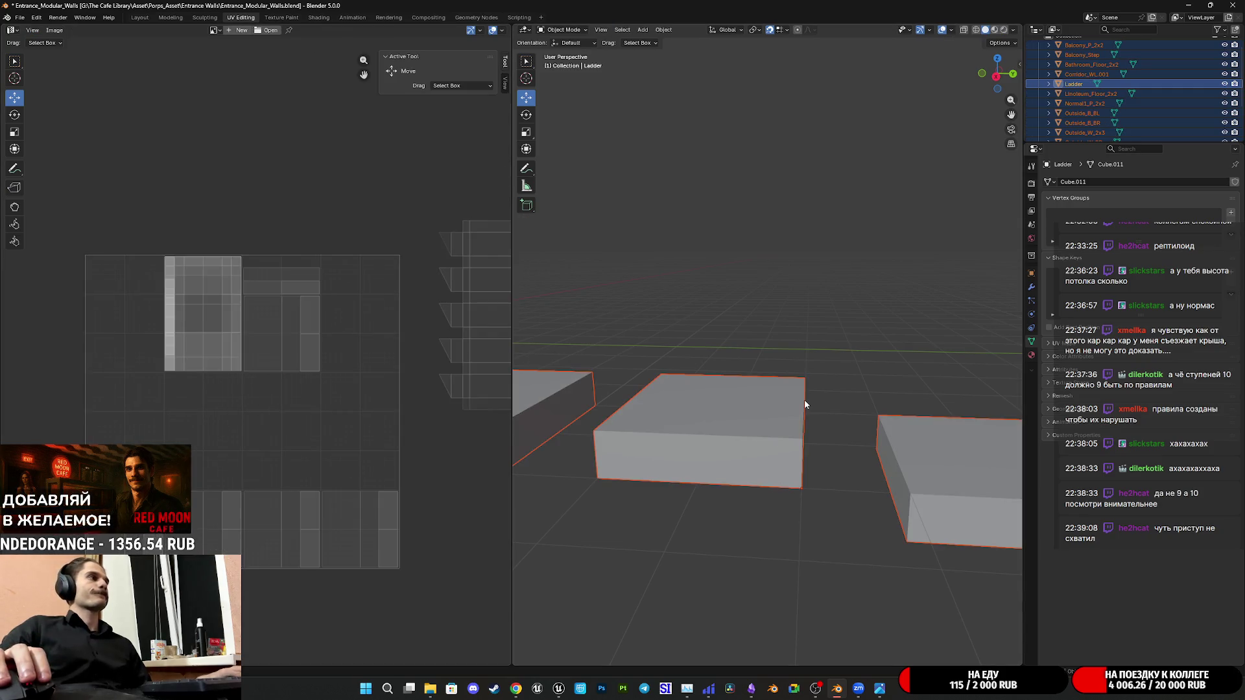
key(Tab)
scroll(802, 403, down, 3)
scroll(837, 400, down, 3)
scroll(876, 399, down, 2)
Box-select all the stair UV islands together in the UV editor
middle_drag(423, 354, 237, 368)
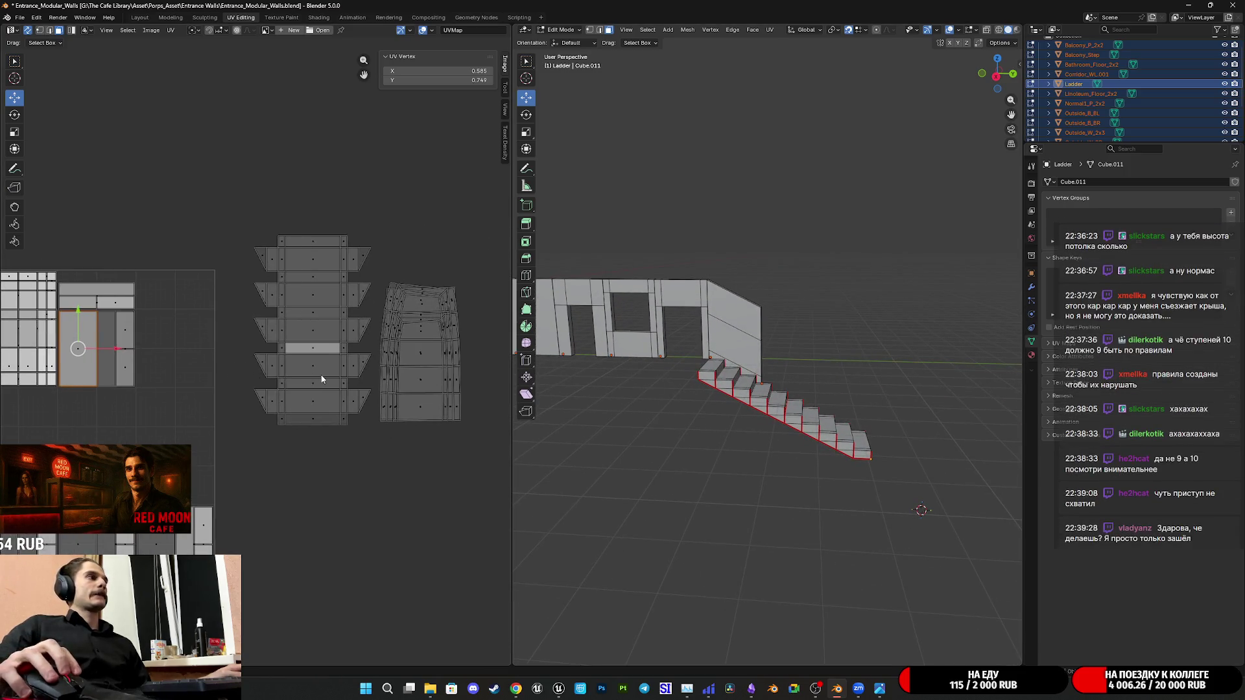
click(322, 379)
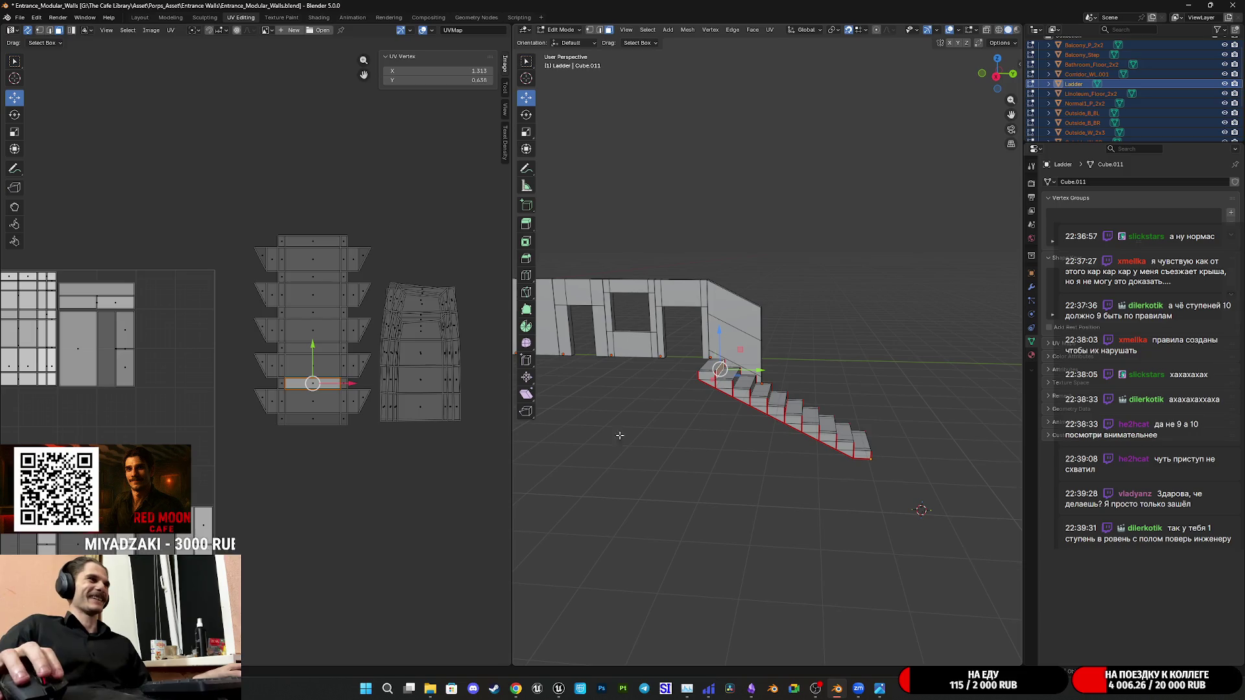
drag(492, 453, 238, 190)
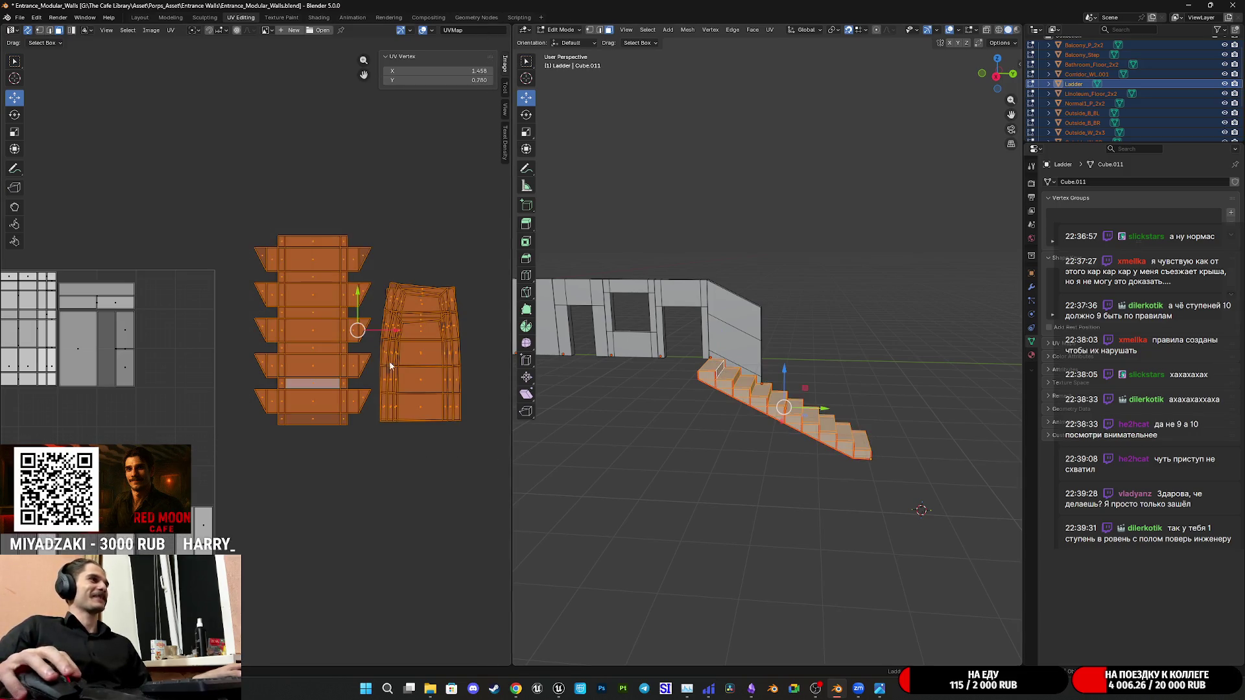
middle_drag(177, 396, 76, 394)
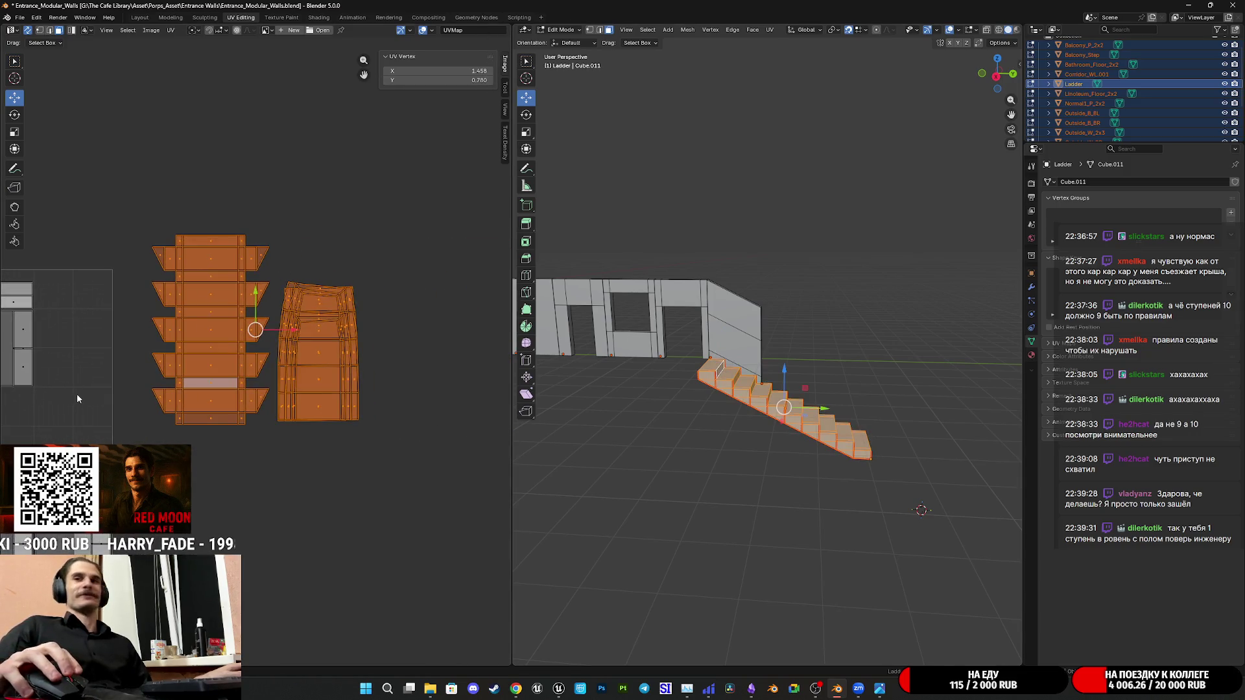
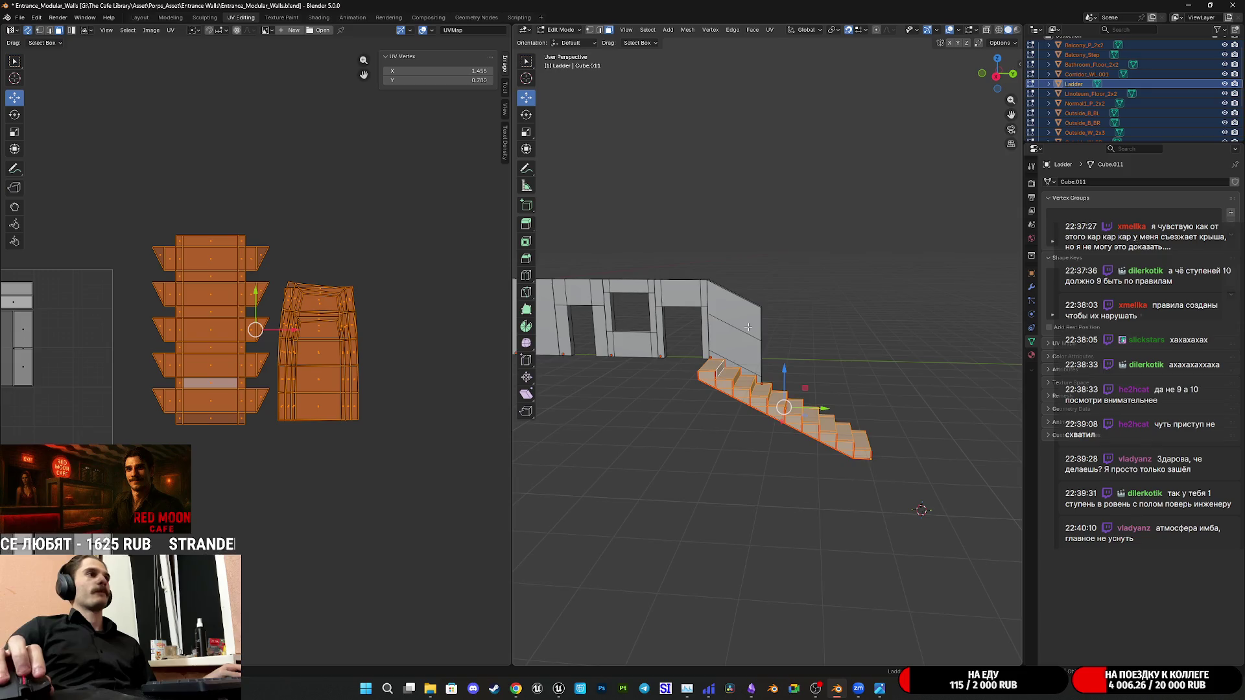
Shrink the ladder UV islands and move them to the top-left of the texture grid
shift+middle_drag(749, 328, 818, 325)
scroll(816, 325, up, 2)
scroll(808, 324, up, 2)
scroll(798, 325, up, 2)
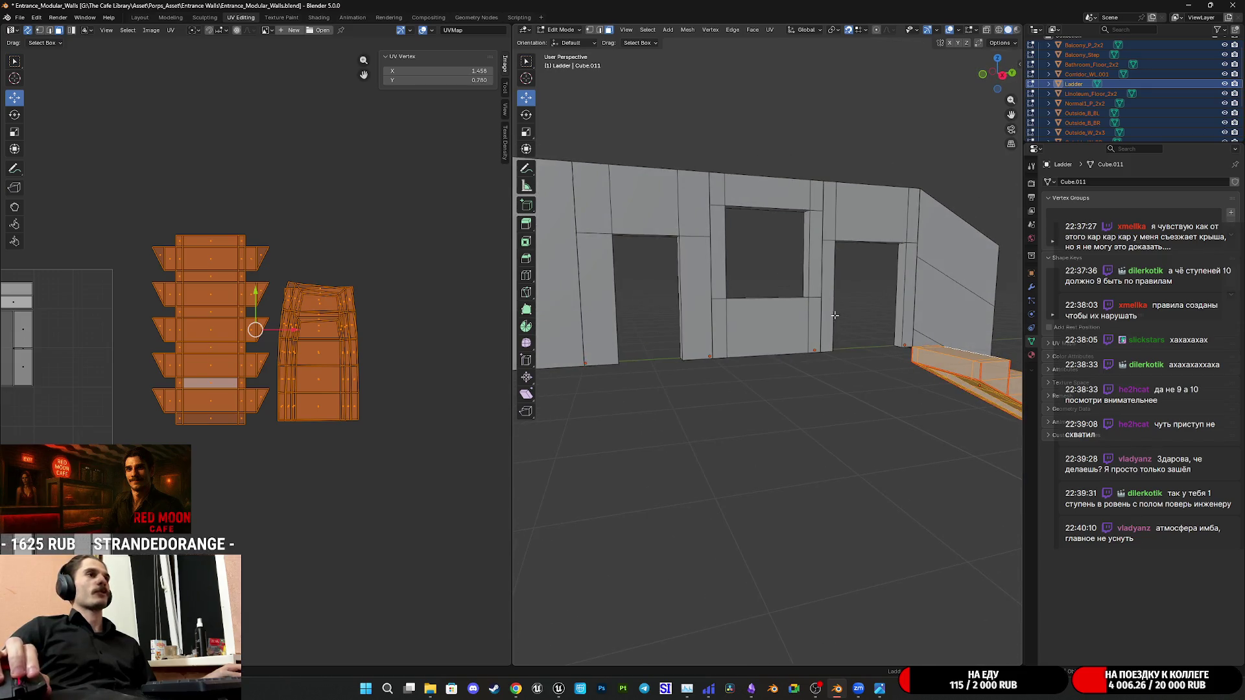
scroll(787, 325, up, 1)
scroll(788, 325, up, 1)
scroll(367, 362, down, 2)
scroll(366, 362, down, 1)
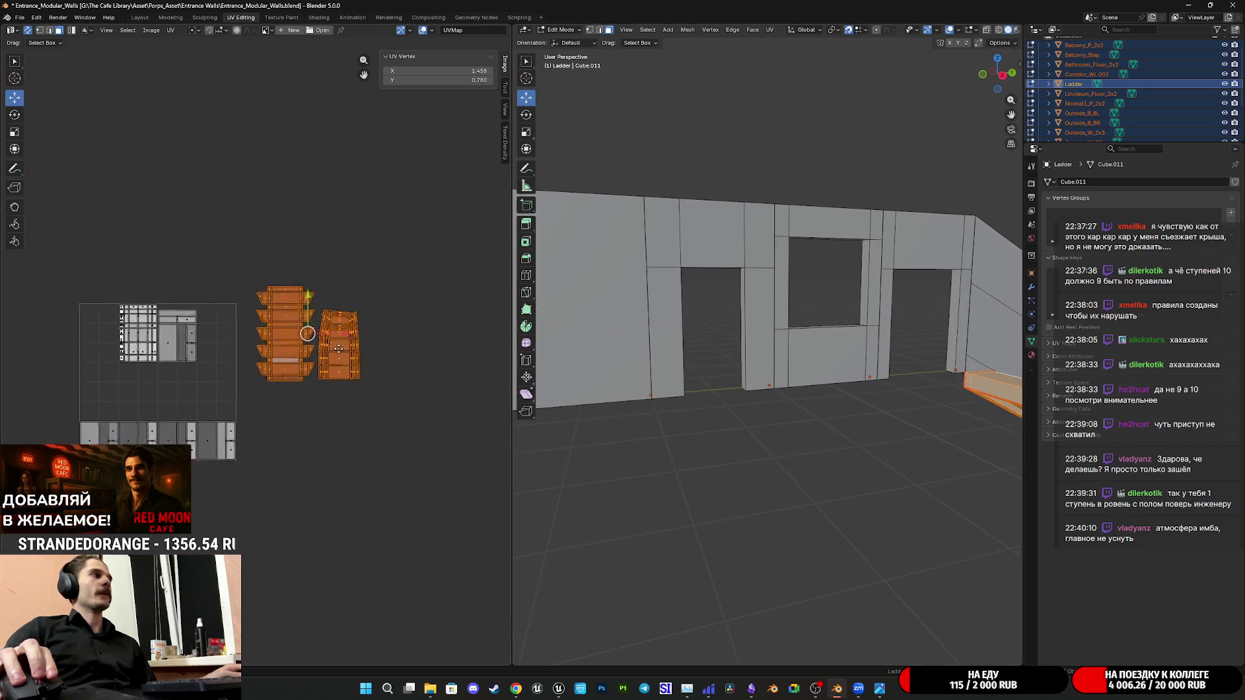
key(g)
key(s)
click(250, 389)
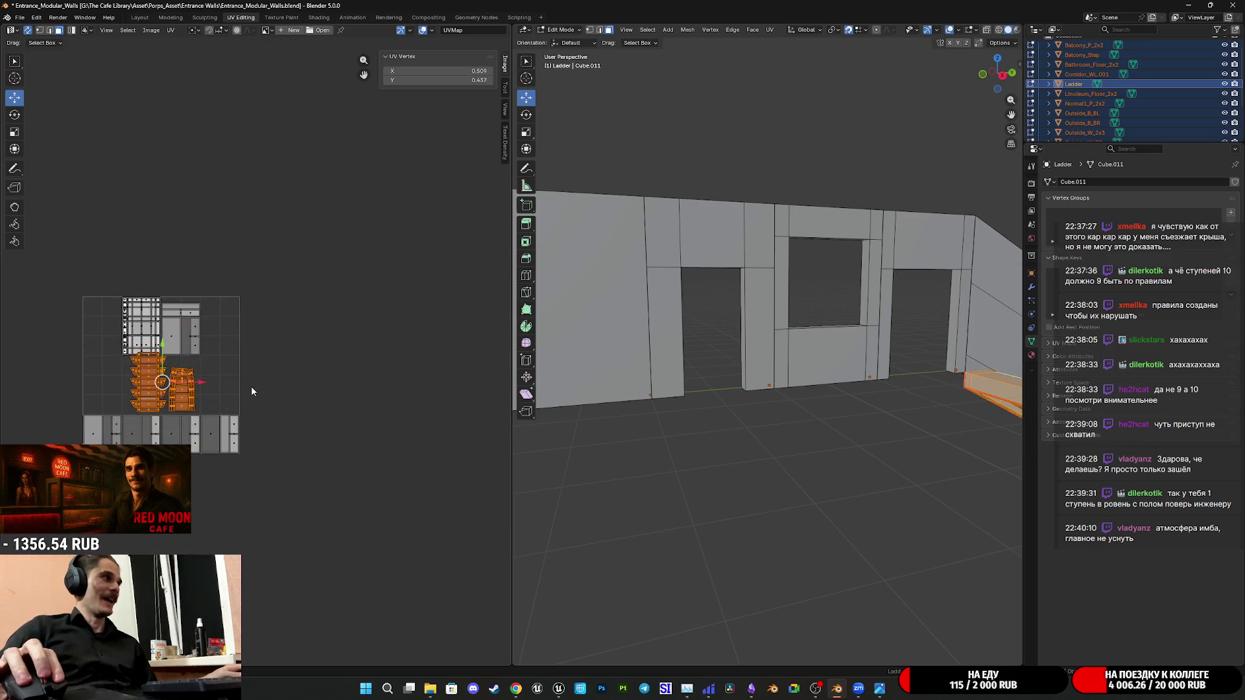
scroll(250, 389, up, 2)
scroll(293, 370, up, 2)
middle_drag(446, 284, 469, 300)
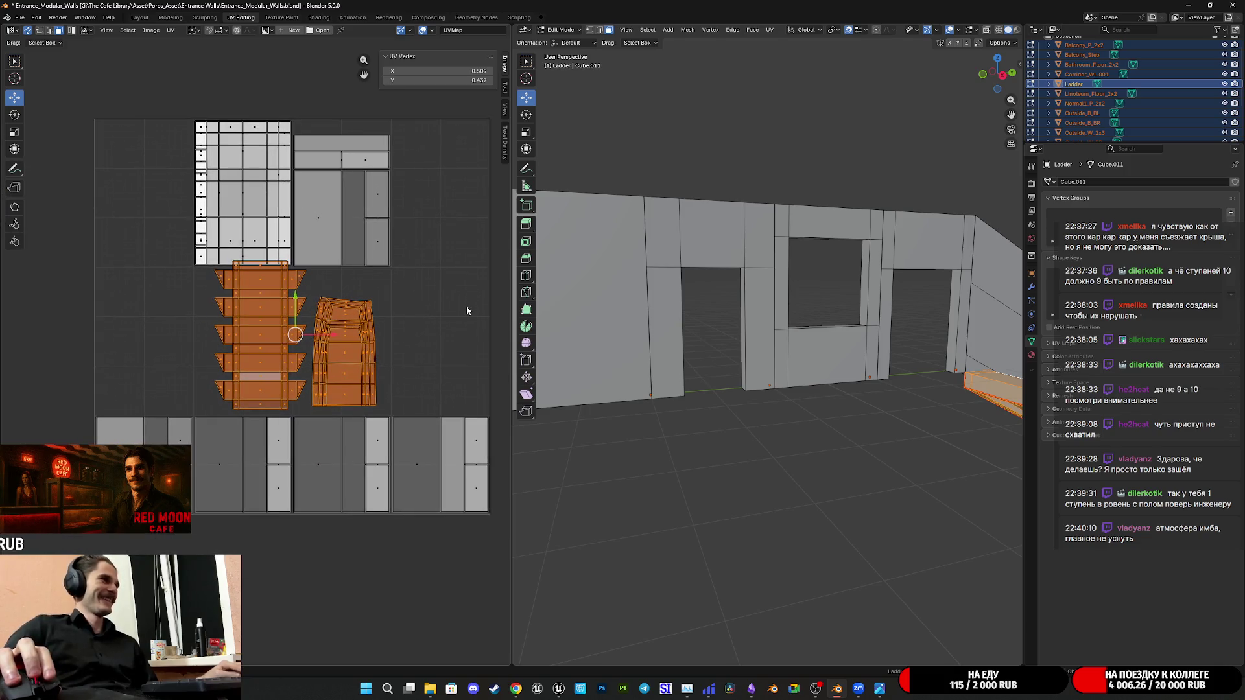
key(g)
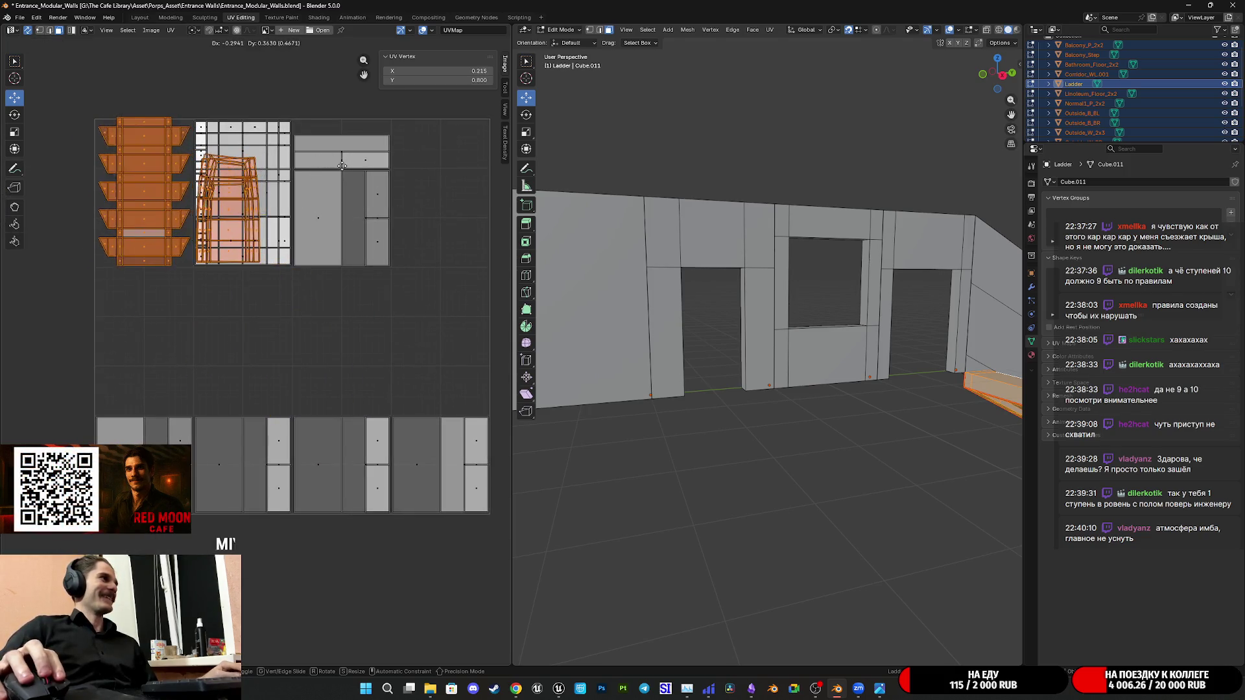
click(346, 179)
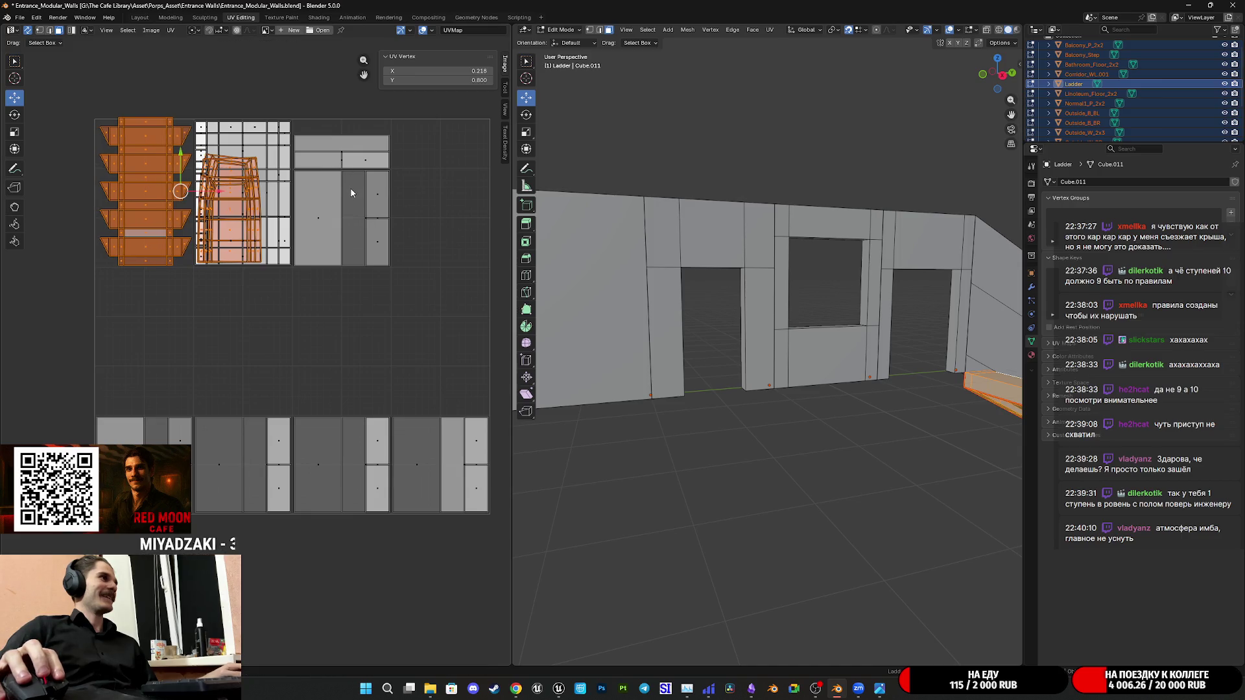
Halve the UV island size again, then preview the scene with materials and textures
middle_drag(357, 192, 341, 249)
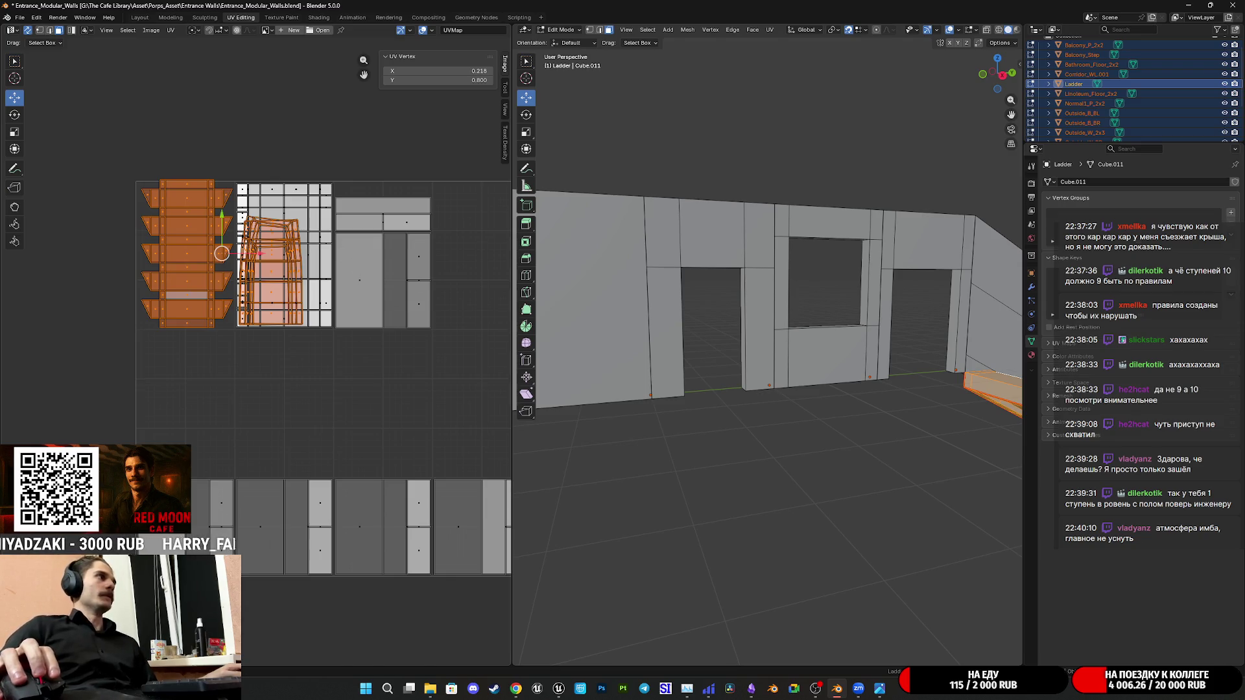
key(s)
click(294, 257)
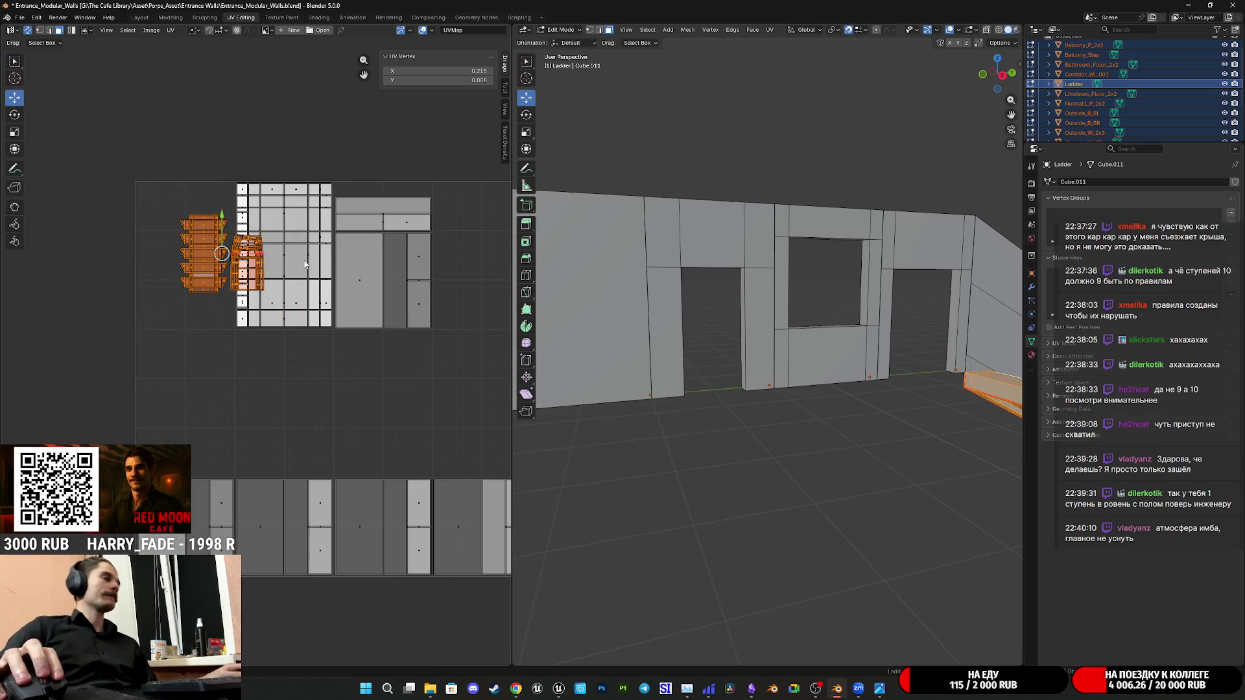
middle_drag(935, 292, 701, 321)
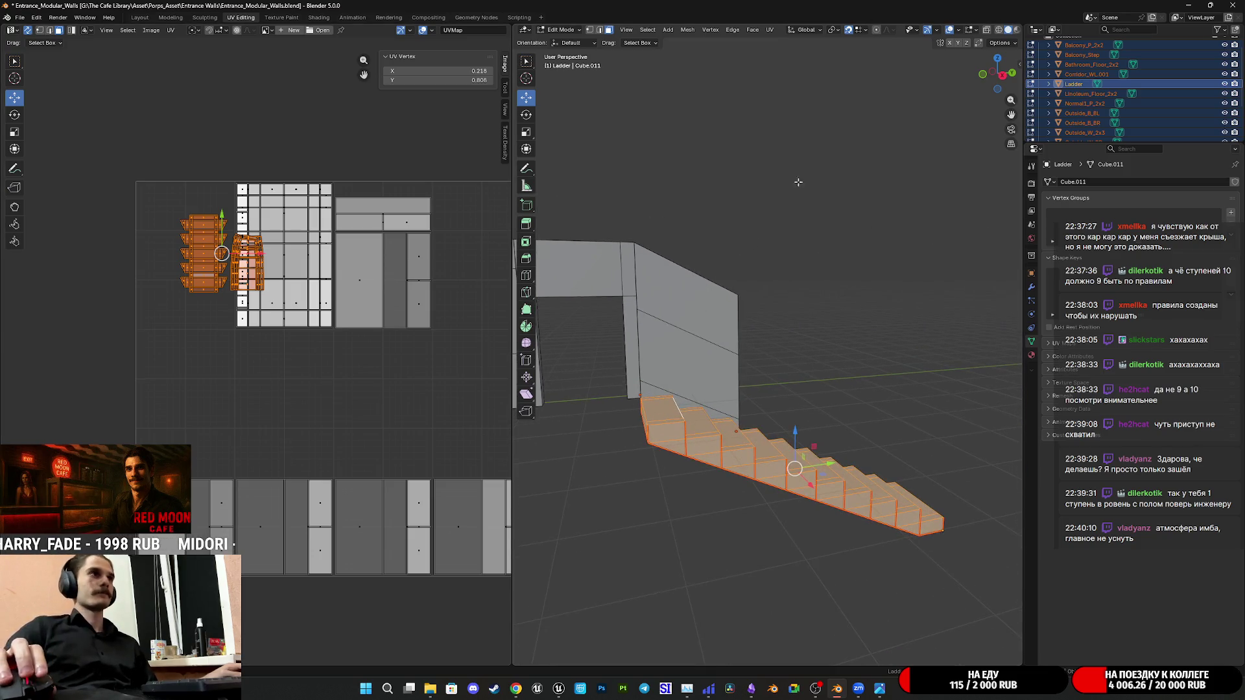
click(1014, 30)
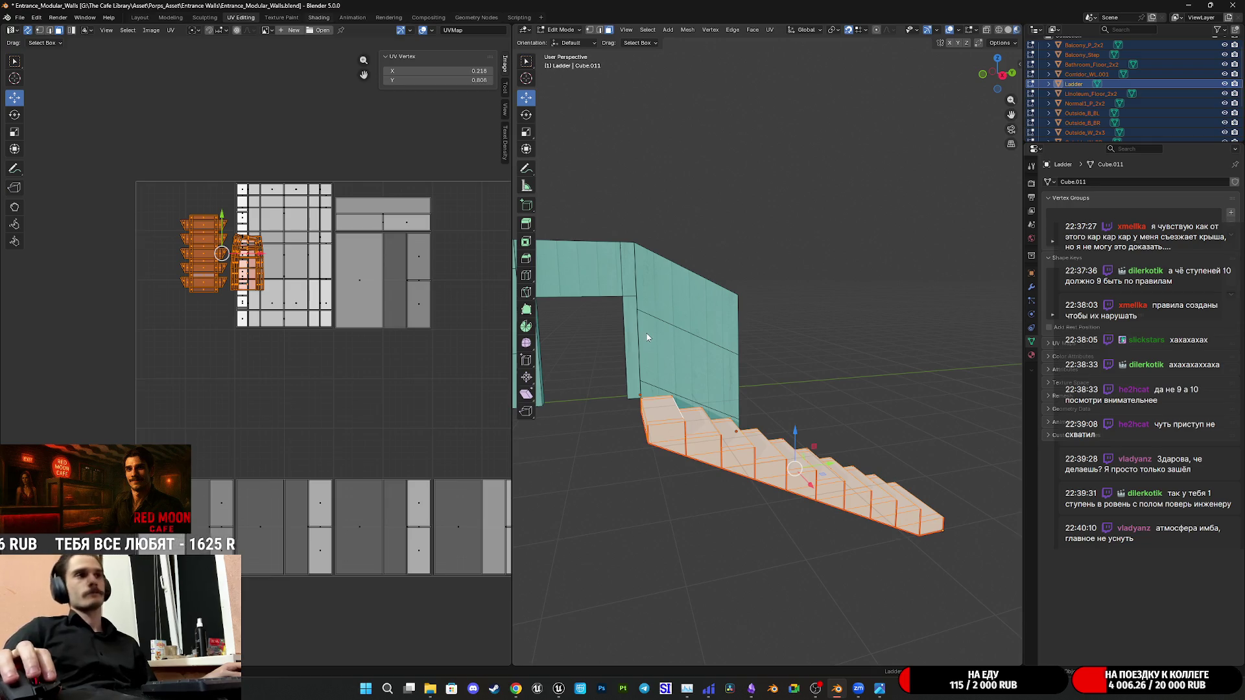
key(ctrl+Page_Down)
key(ctrl+Page_Down)
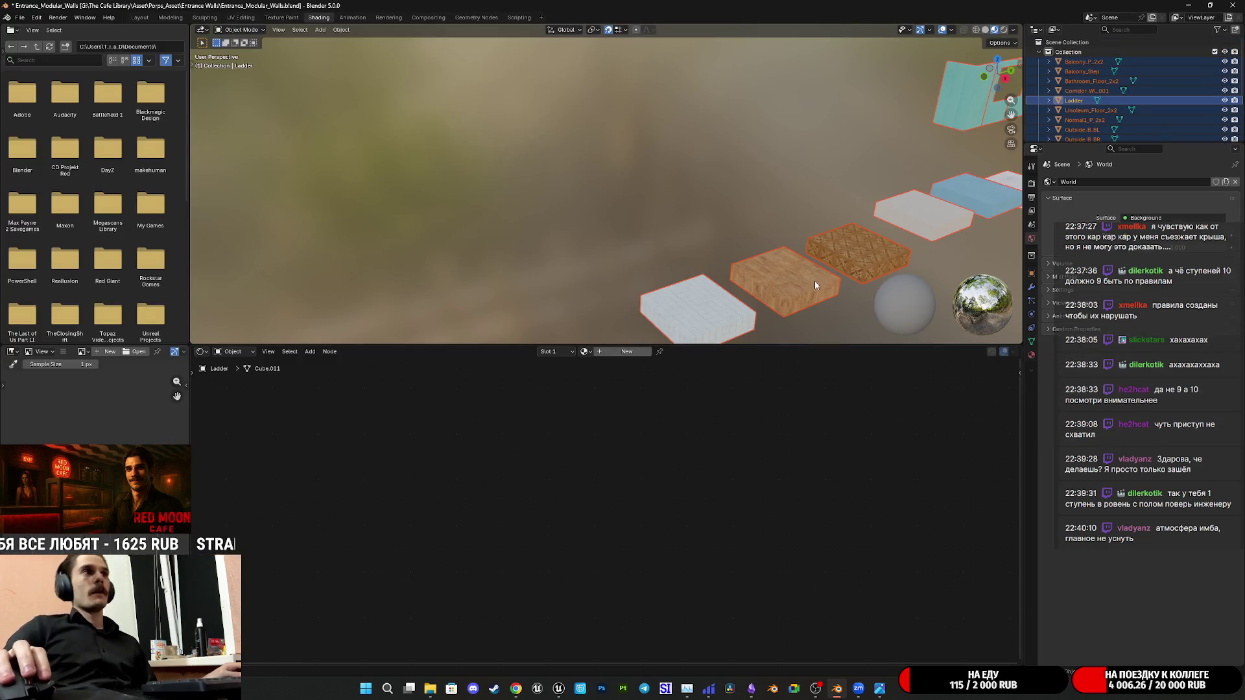
Replace the wood floor tile's image texture with the checker node feeding Base Color
click(816, 282)
scroll(443, 441, up, 2)
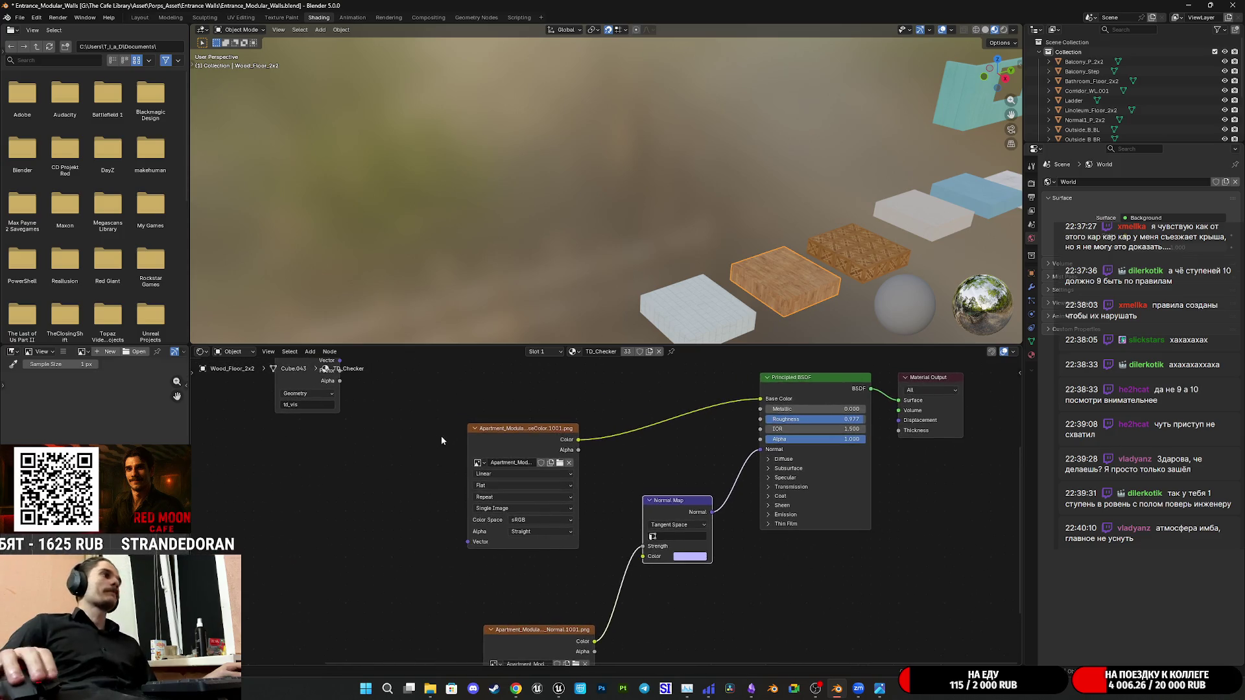
scroll(444, 441, down, 2)
scroll(430, 491, down, 1)
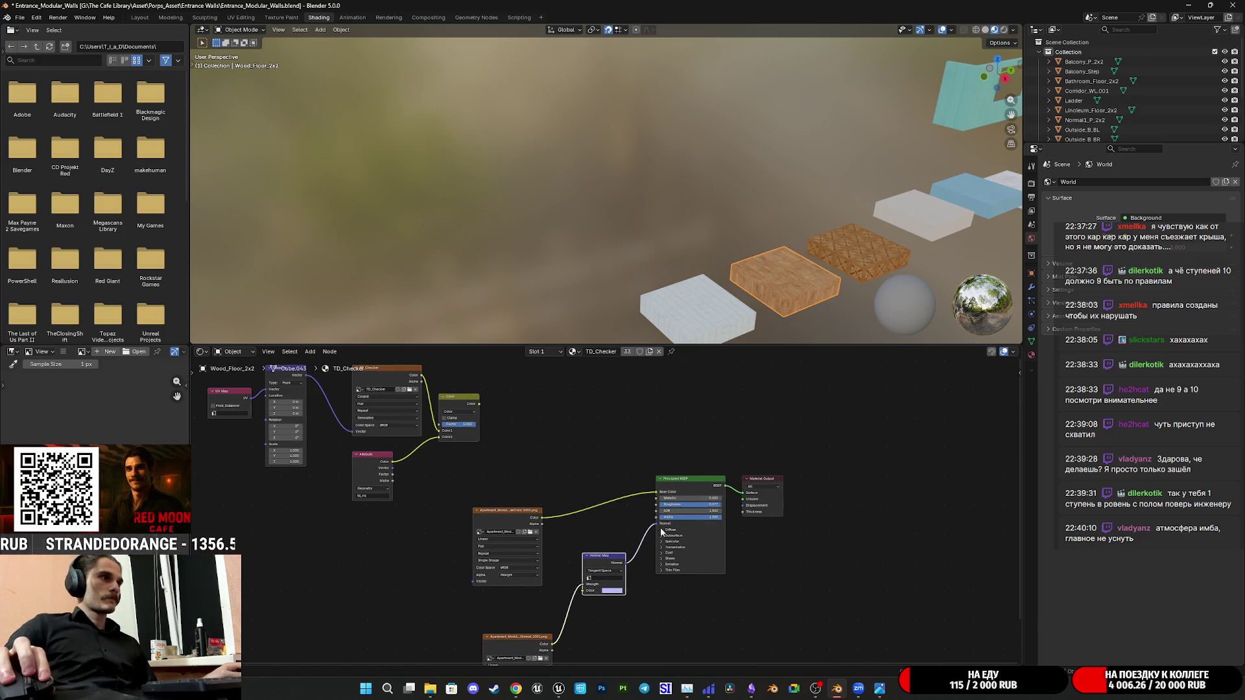
drag(501, 517, 528, 513)
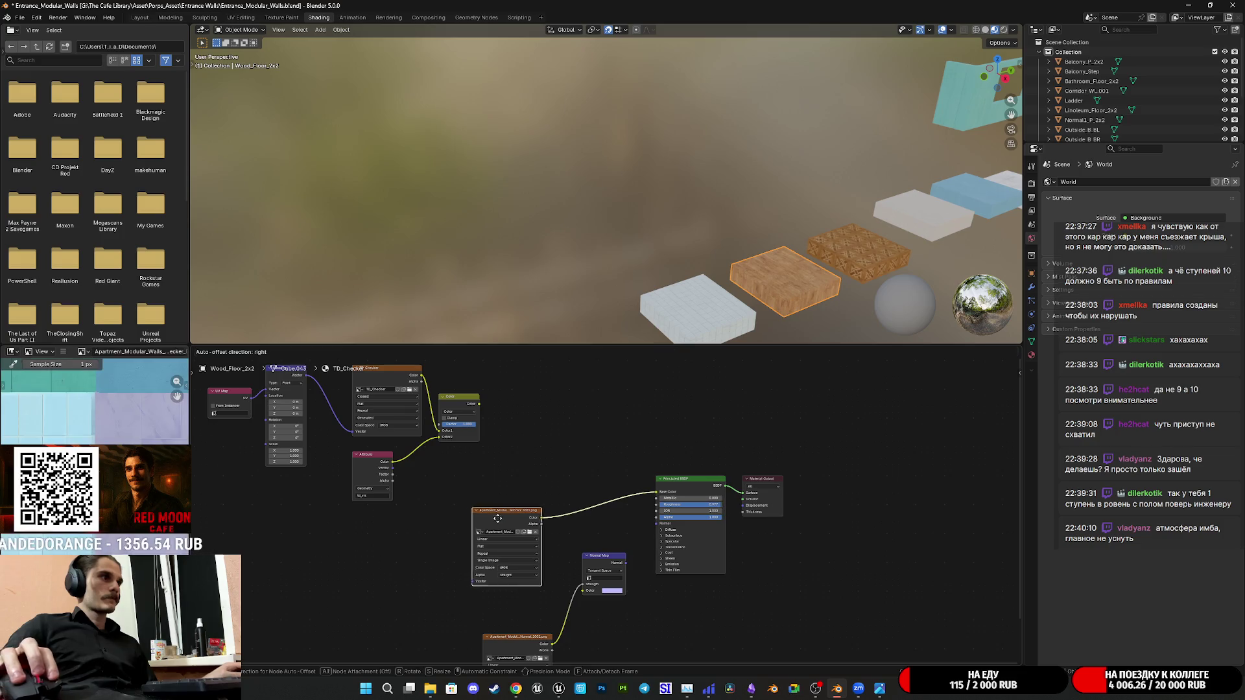
key(x)
middle_drag(579, 463, 583, 499)
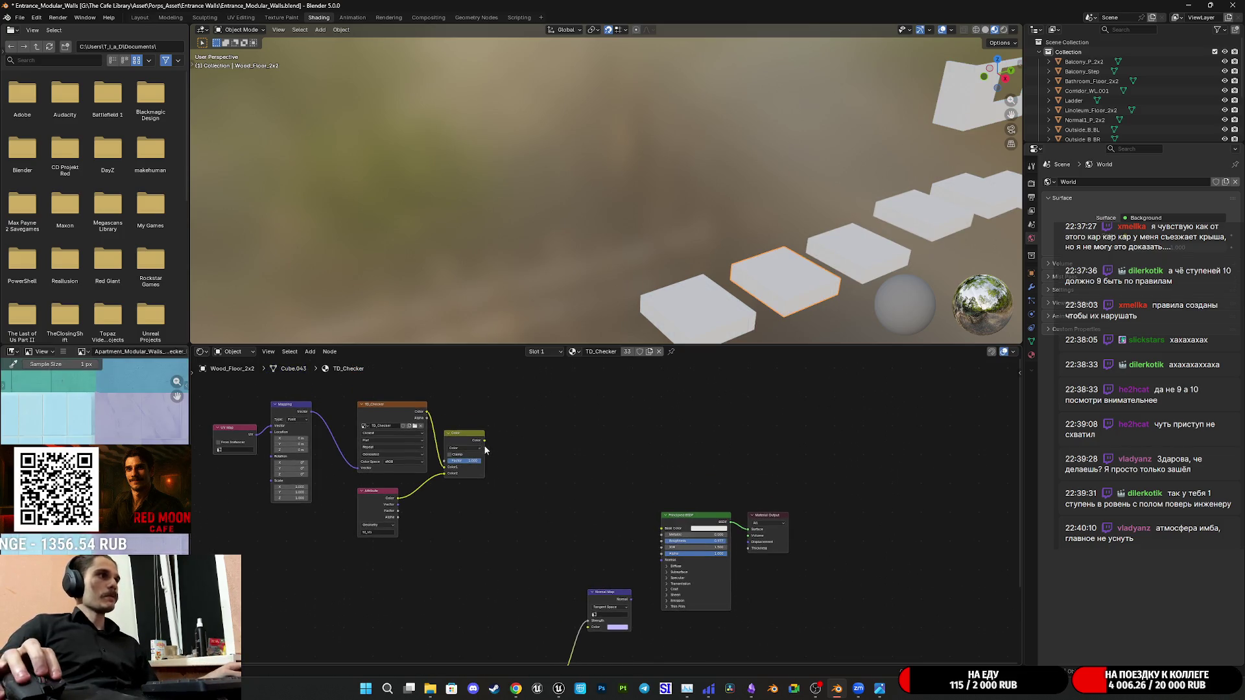
drag(486, 442, 662, 529)
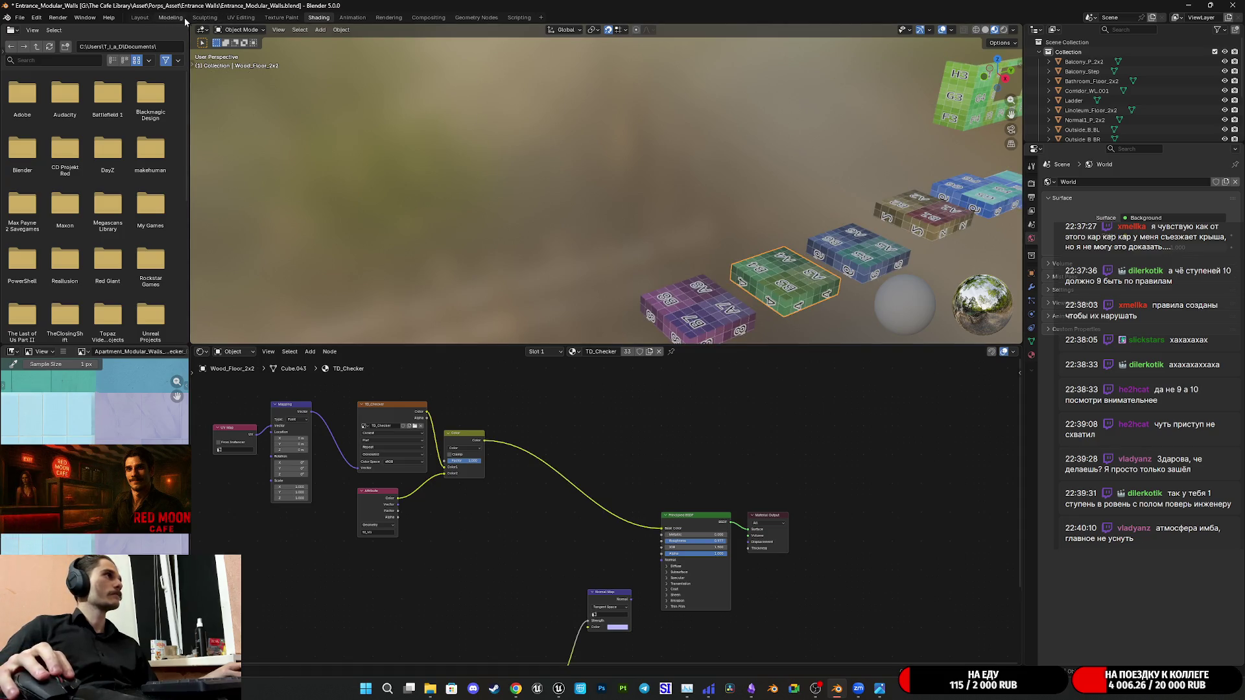
click(201, 17)
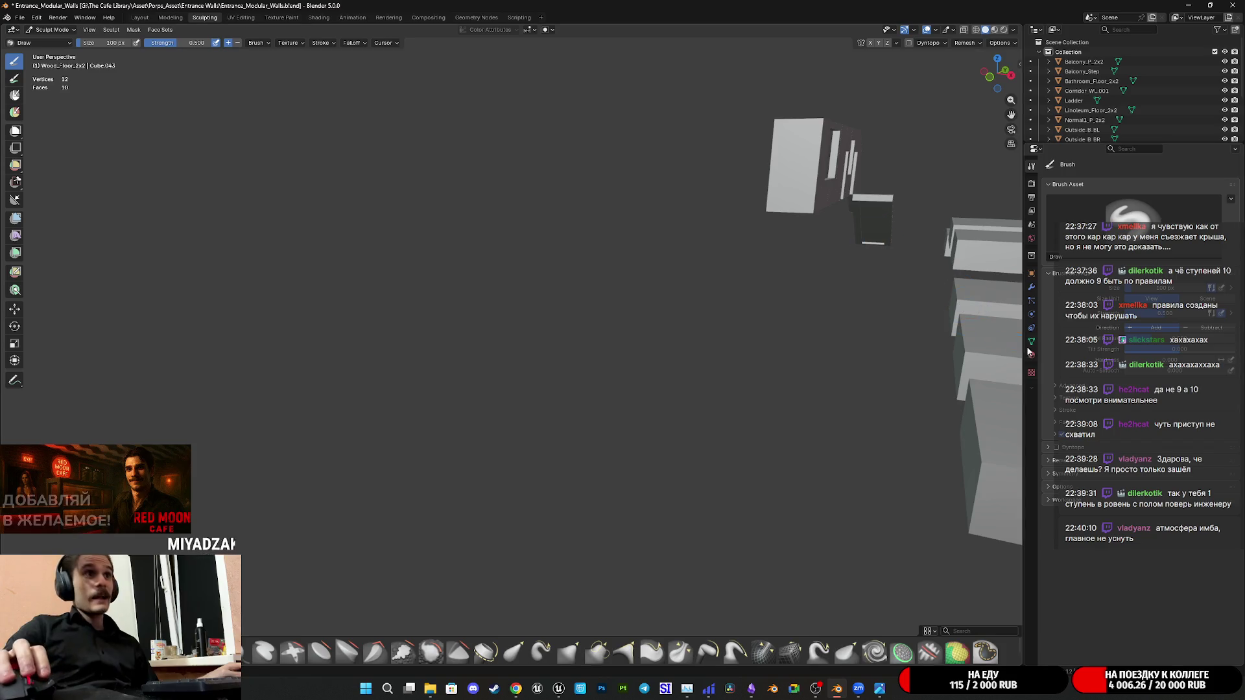
Assign the TD_Checker material to the Ladder stairs in material preview
click(139, 17)
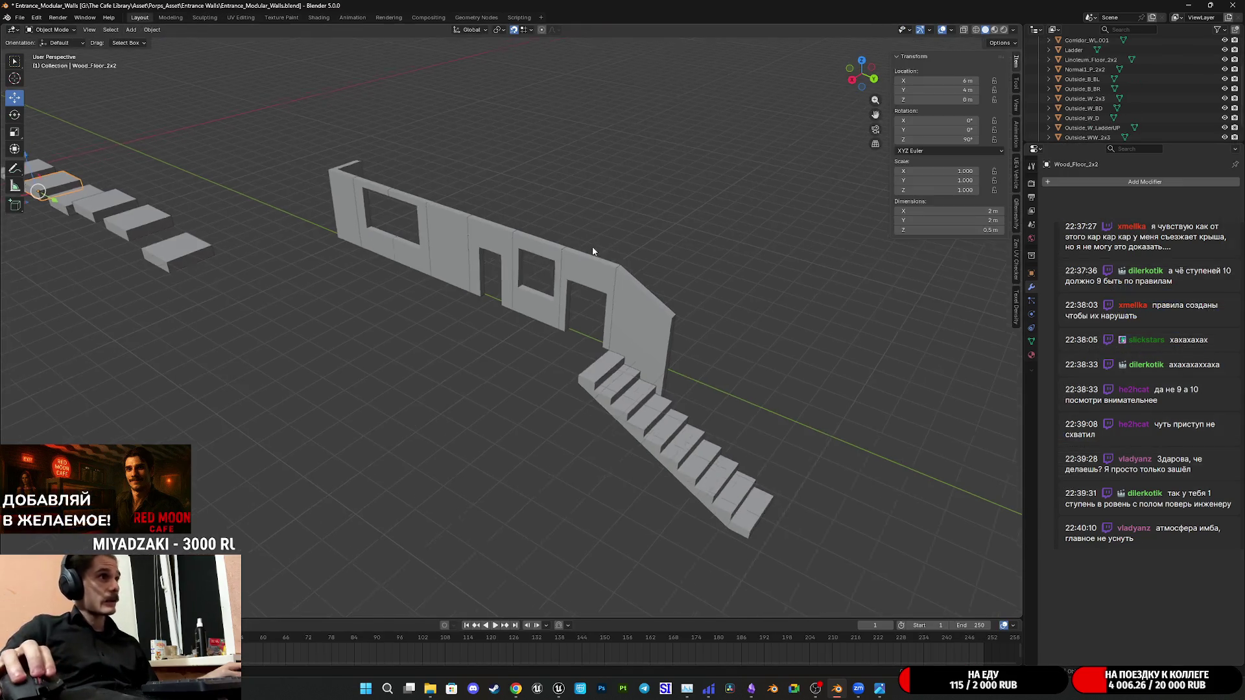
click(993, 30)
scroll(605, 321, up, 3)
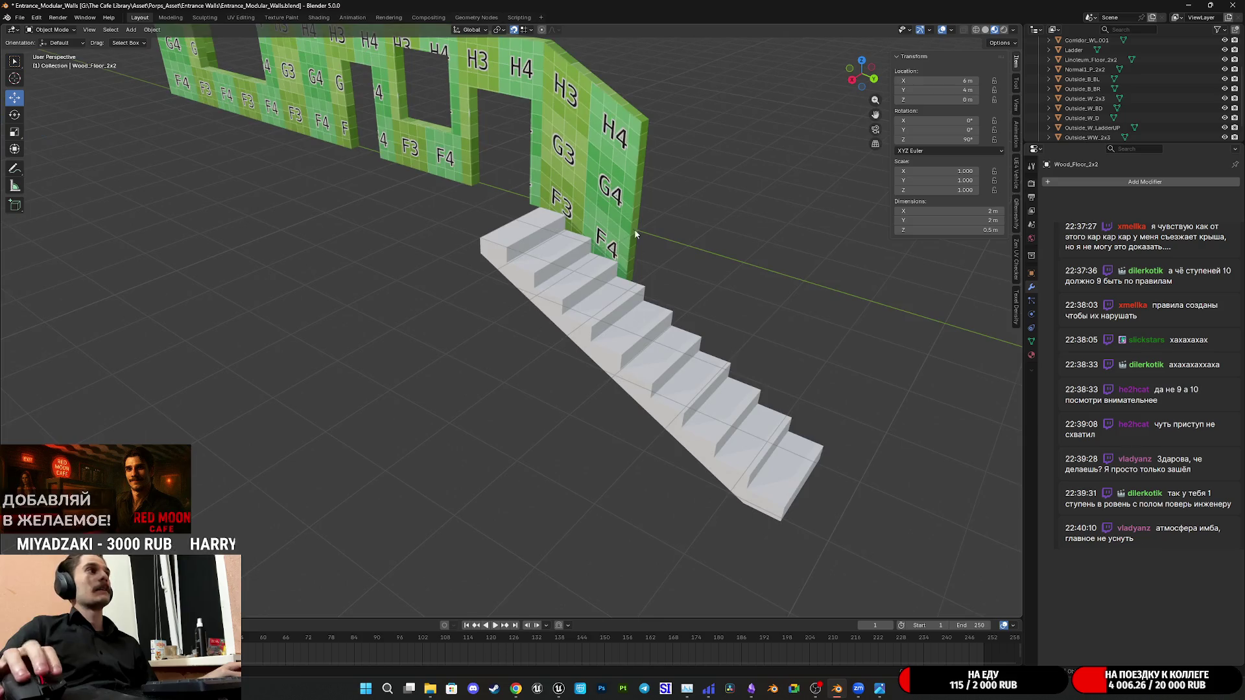
middle_drag(606, 319, 564, 376)
click(564, 377)
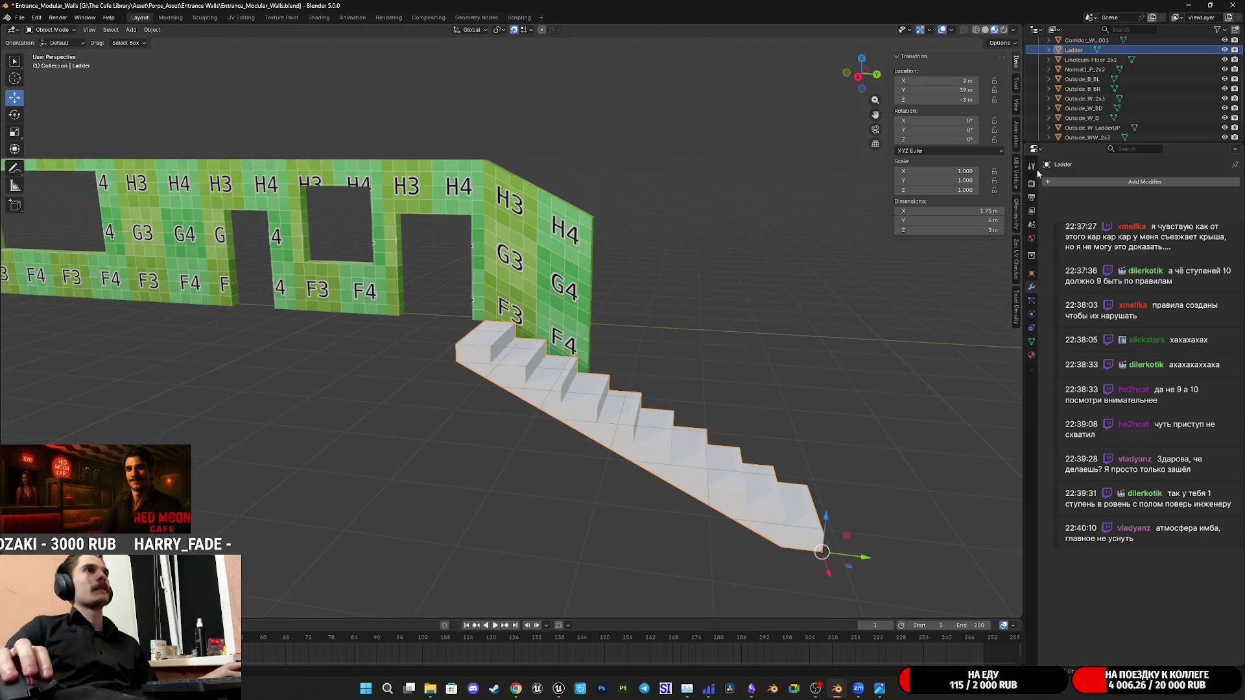
click(1031, 354)
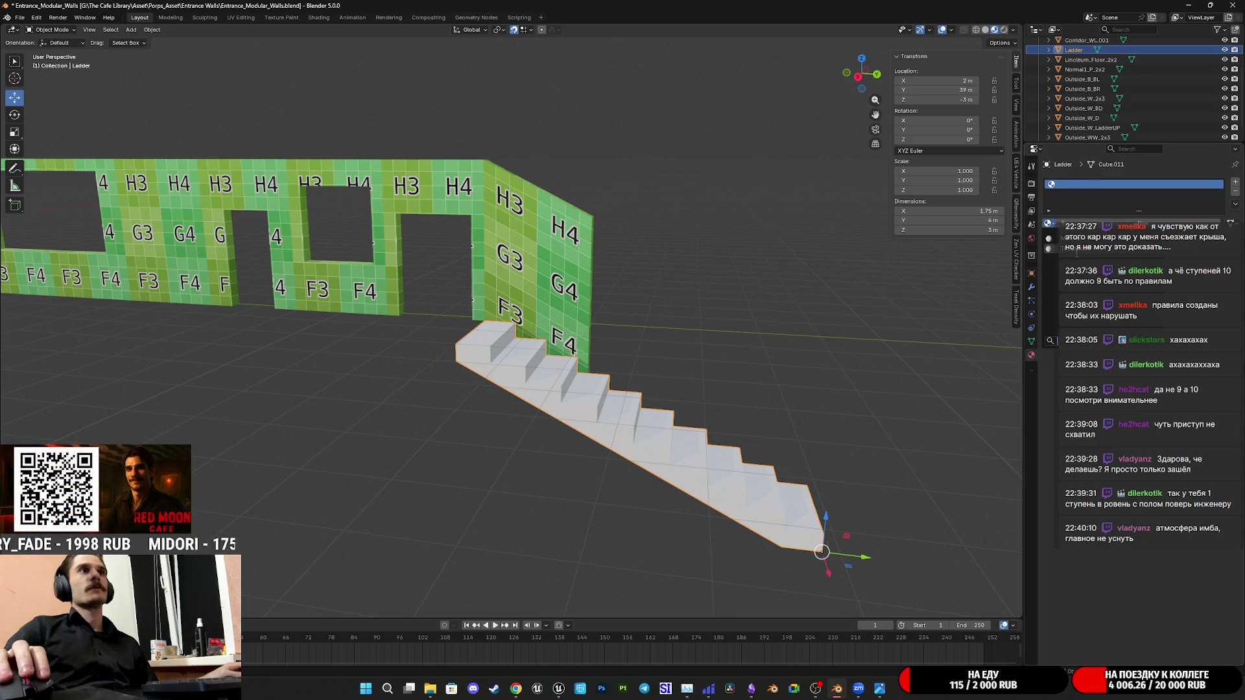
mouse_move(675, 323)
middle_down()
mouse_move(635, 350)
mouse_move(589, 351)
middle_up()
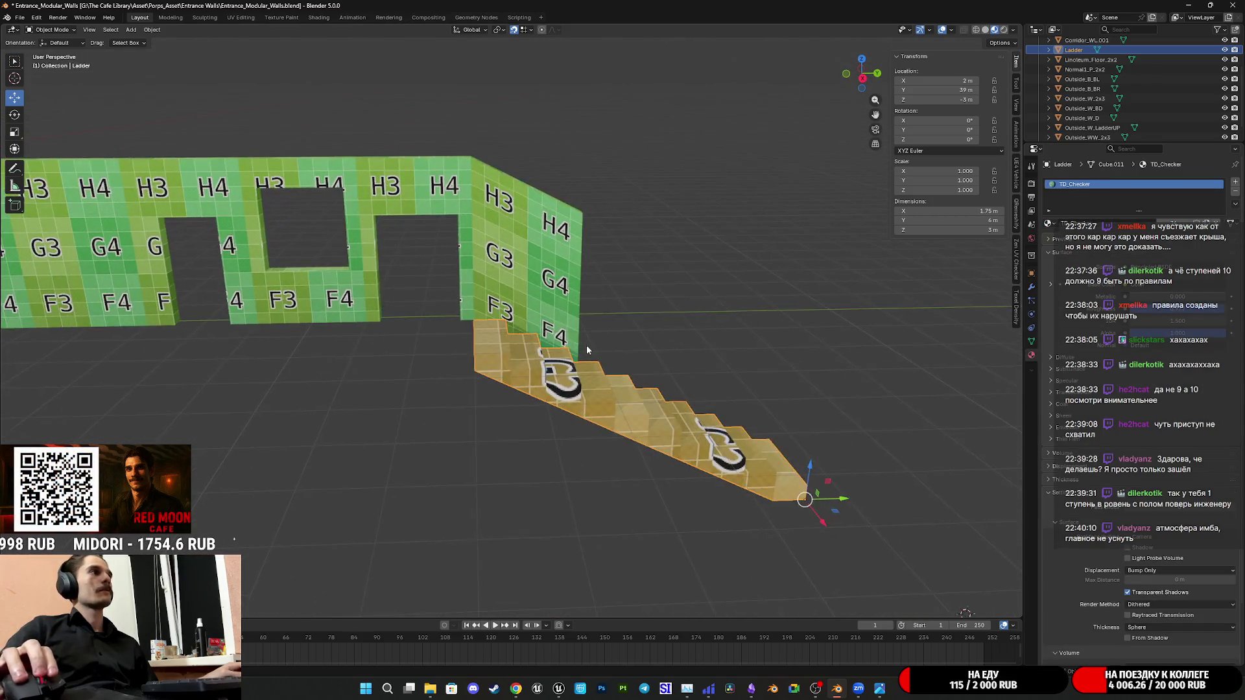
scroll(589, 352, up, 3)
Duplicate the Ladder and raise the copy vertically above the original
middle_drag(560, 286, 653, 340)
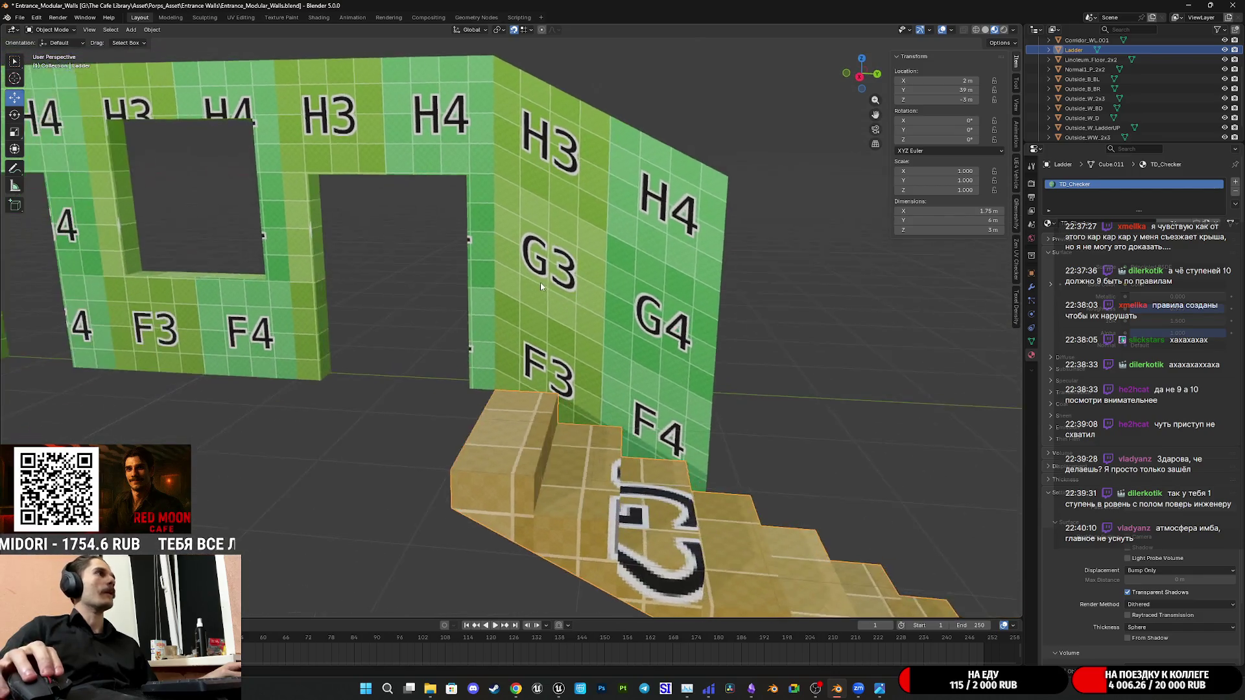
scroll(689, 296, down, 2)
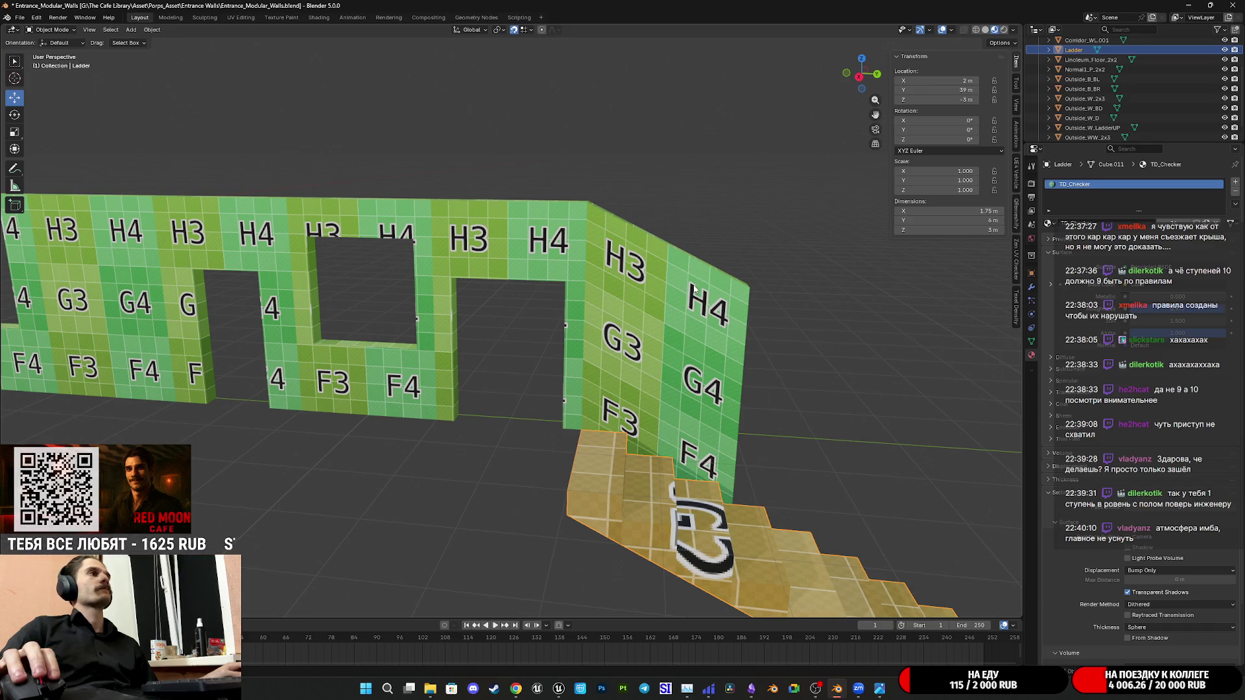
mouse_move(691, 288)
middle_down()
mouse_move(688, 254)
mouse_move(762, 352)
middle_up()
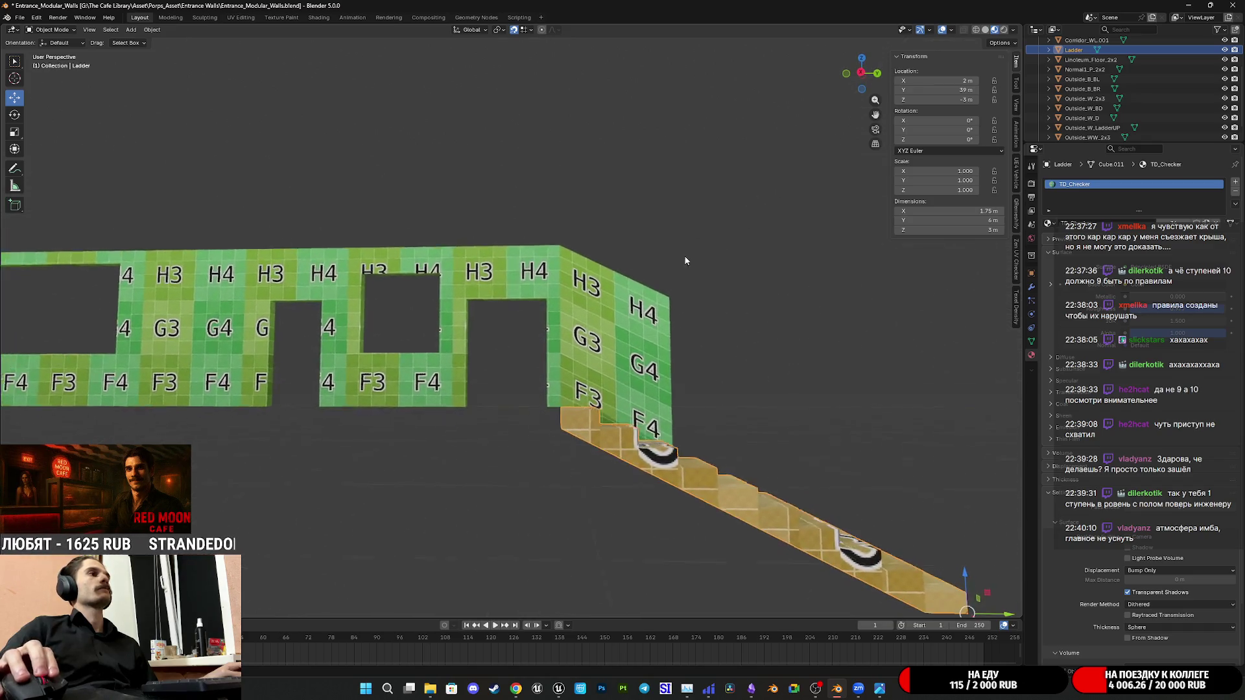
scroll(762, 351, down, 2)
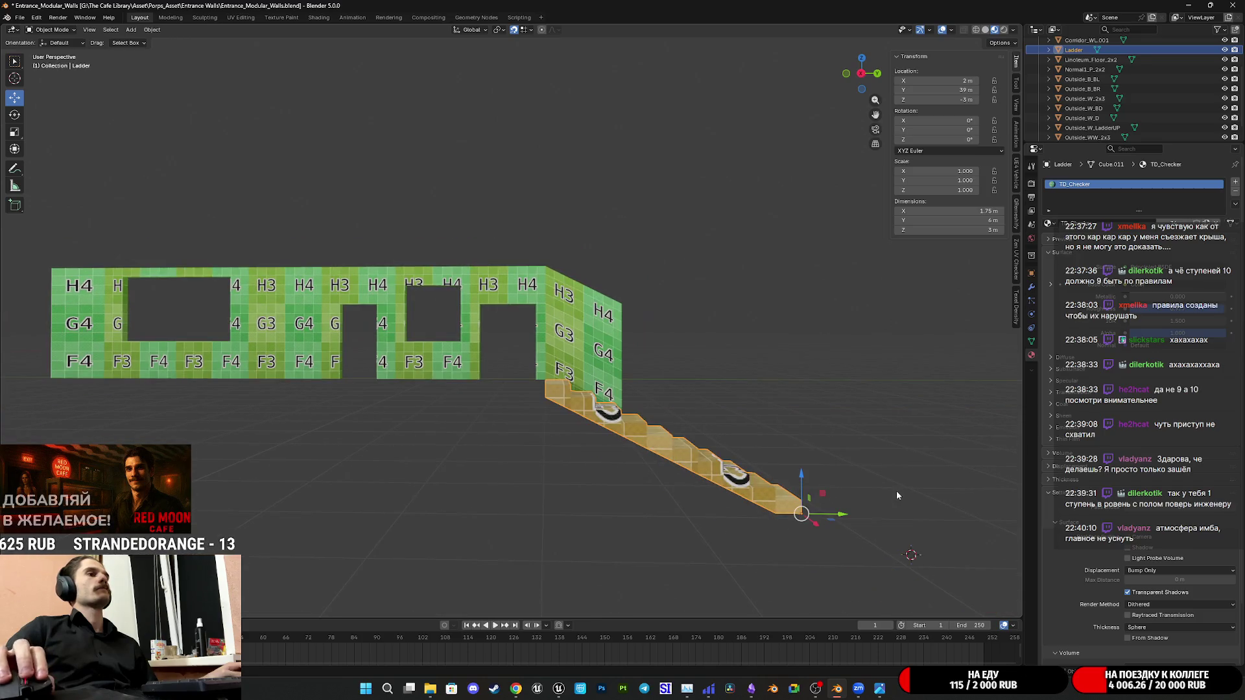
key(shift+d)
right_click(815, 489)
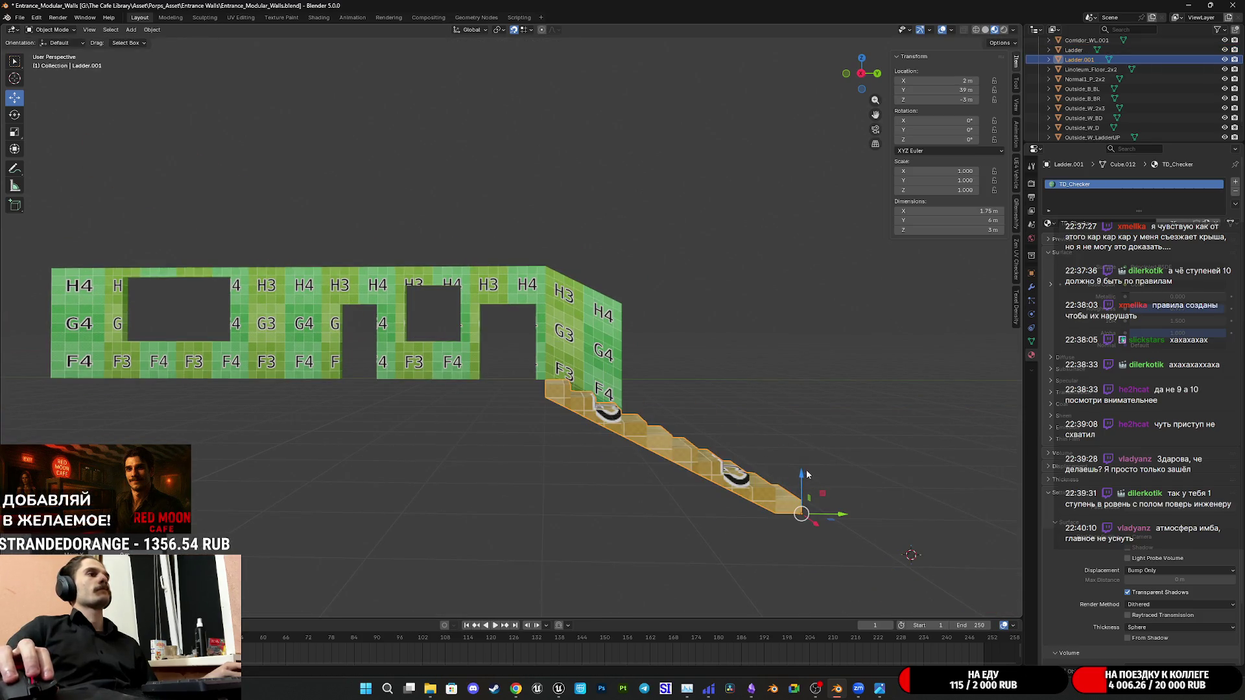
key(g)
key(z)
click(640, 367)
mouse_move(639, 366)
middle_down()
mouse_move(576, 454)
mouse_move(578, 350)
mouse_move(672, 391)
mouse_move(632, 353)
mouse_move(544, 318)
middle_up()
scroll(576, 453, up, 3)
scroll(576, 454, up, 2)
scroll(577, 455, down, 4)
scroll(579, 351, up, 2)
scroll(578, 350, down, 2)
scroll(652, 380, up, 3)
scroll(631, 350, down, 3)
Delete the upper duplicate staircase and select every object for export
mouse_move(651, 365)
middle_down()
mouse_move(582, 343)
mouse_move(629, 315)
mouse_move(579, 354)
mouse_move(627, 348)
mouse_move(598, 358)
middle_up()
key(Delete)
scroll(579, 357, down, 3)
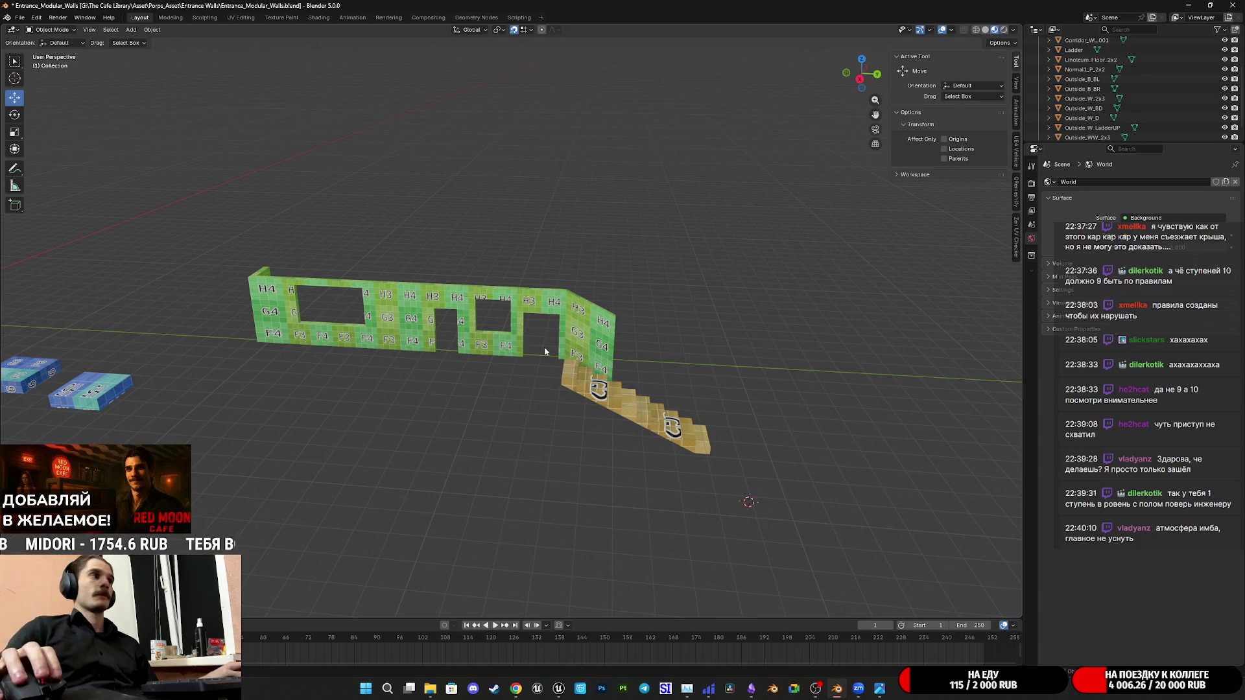
scroll(551, 351, down, 2)
middle_drag(552, 351, 713, 341)
key(a)
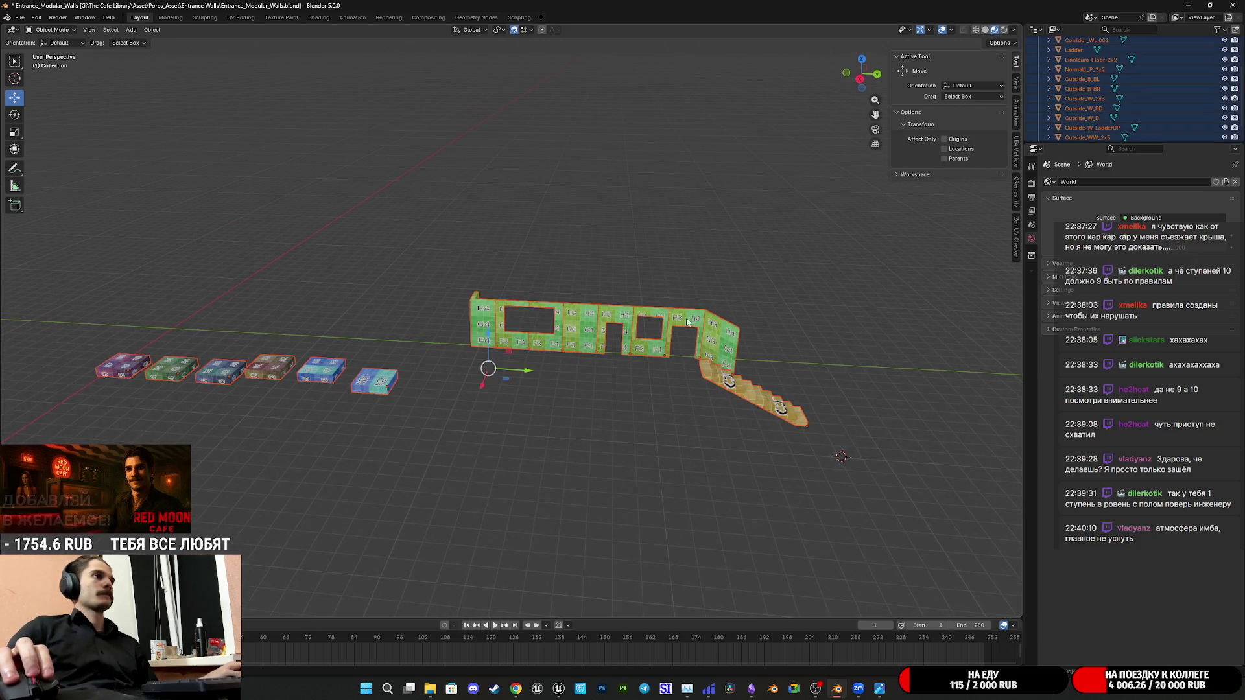
click(20, 16)
mouse_move(37, 166)
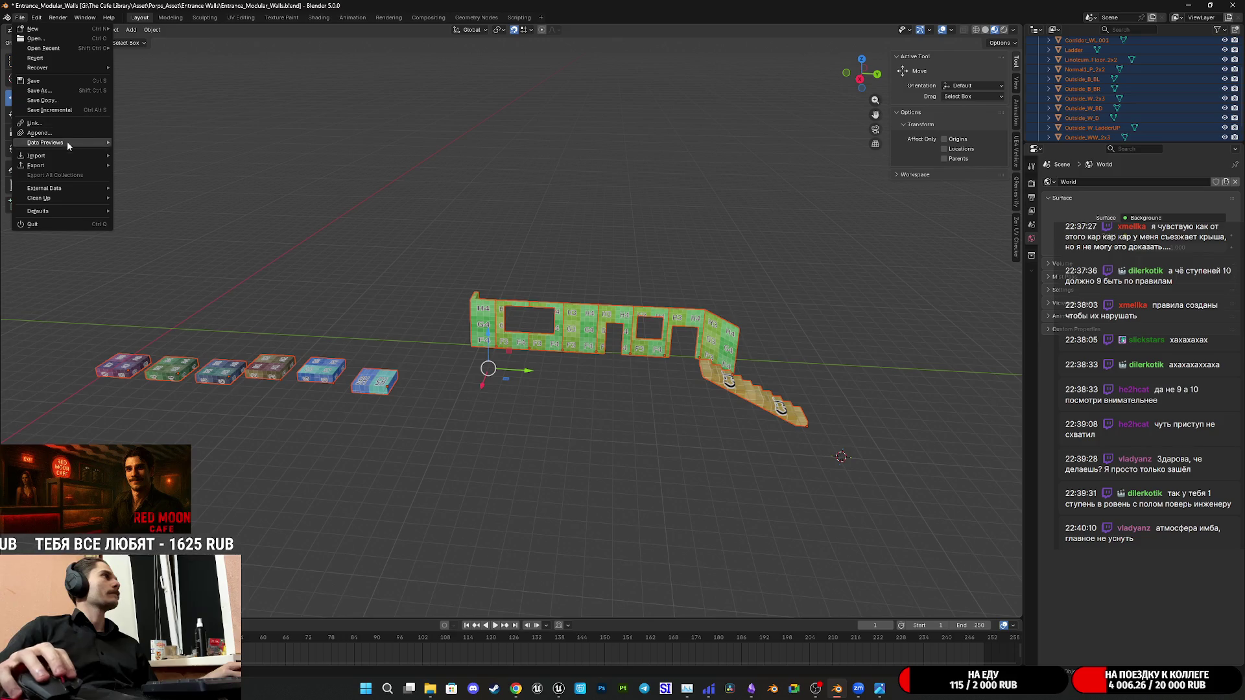
Export only the selected objects as FBX, then bring Unreal Engine forward
click(143, 243)
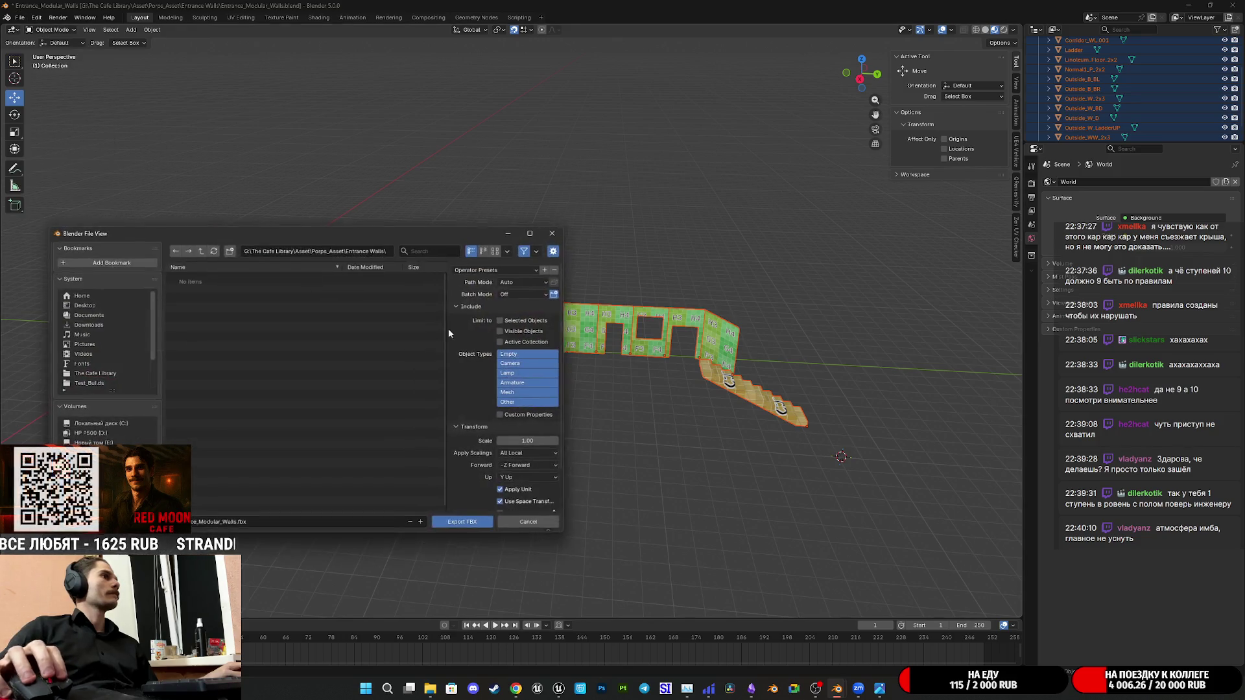
click(501, 321)
scroll(471, 475, down, 2)
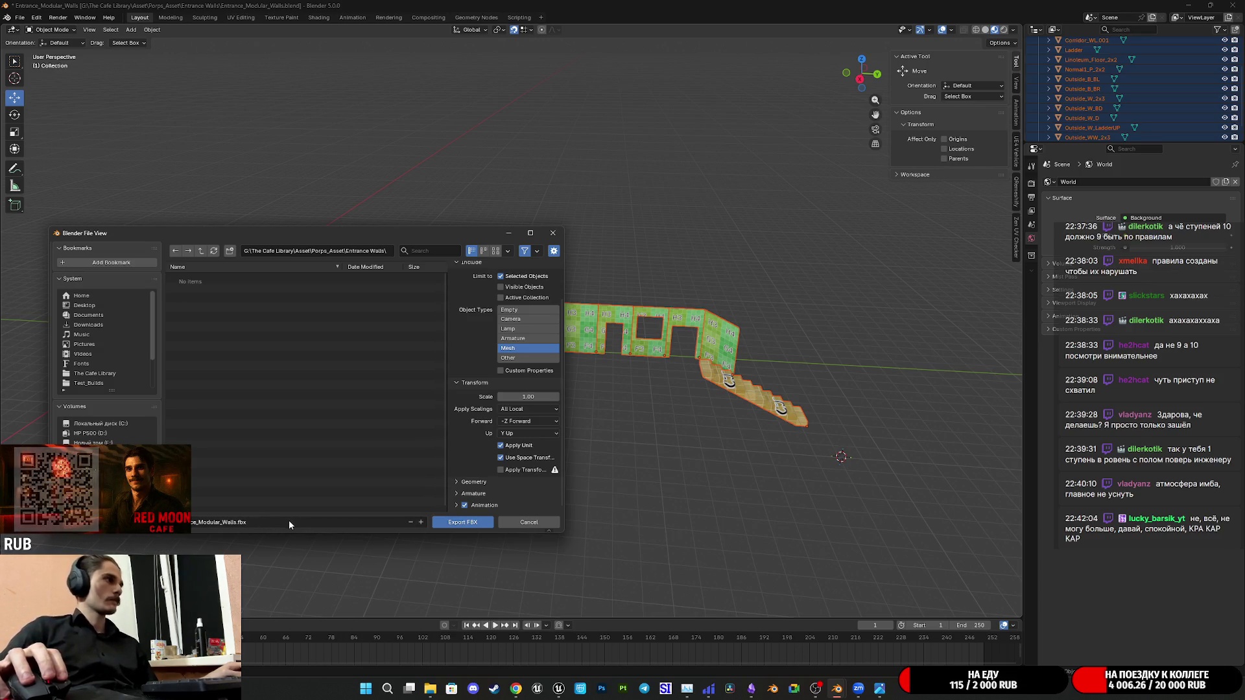
click(438, 523)
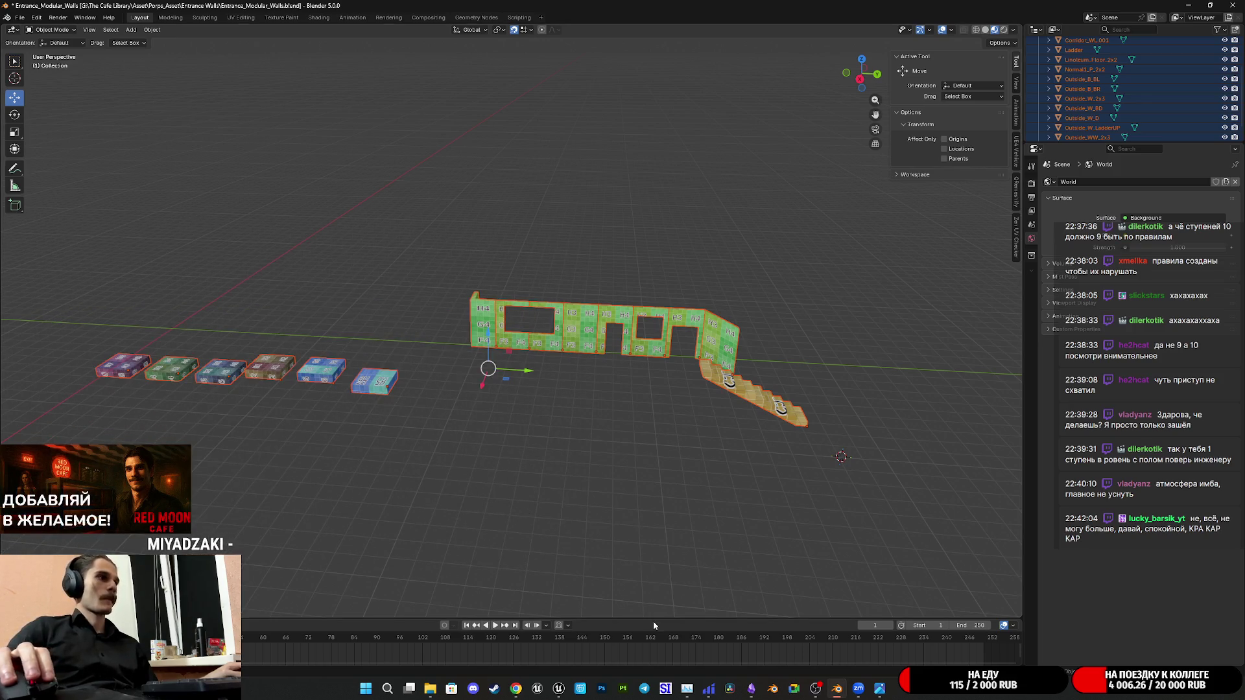
click(560, 688)
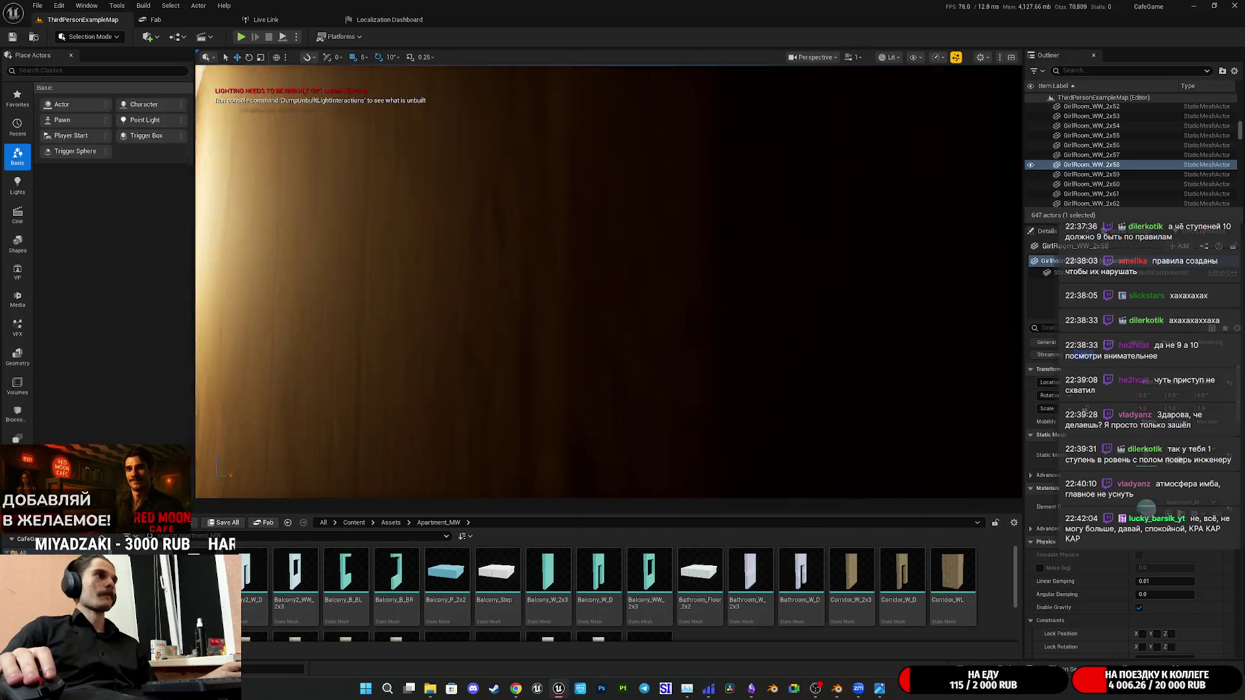
right_drag(608, 282, 623, 293)
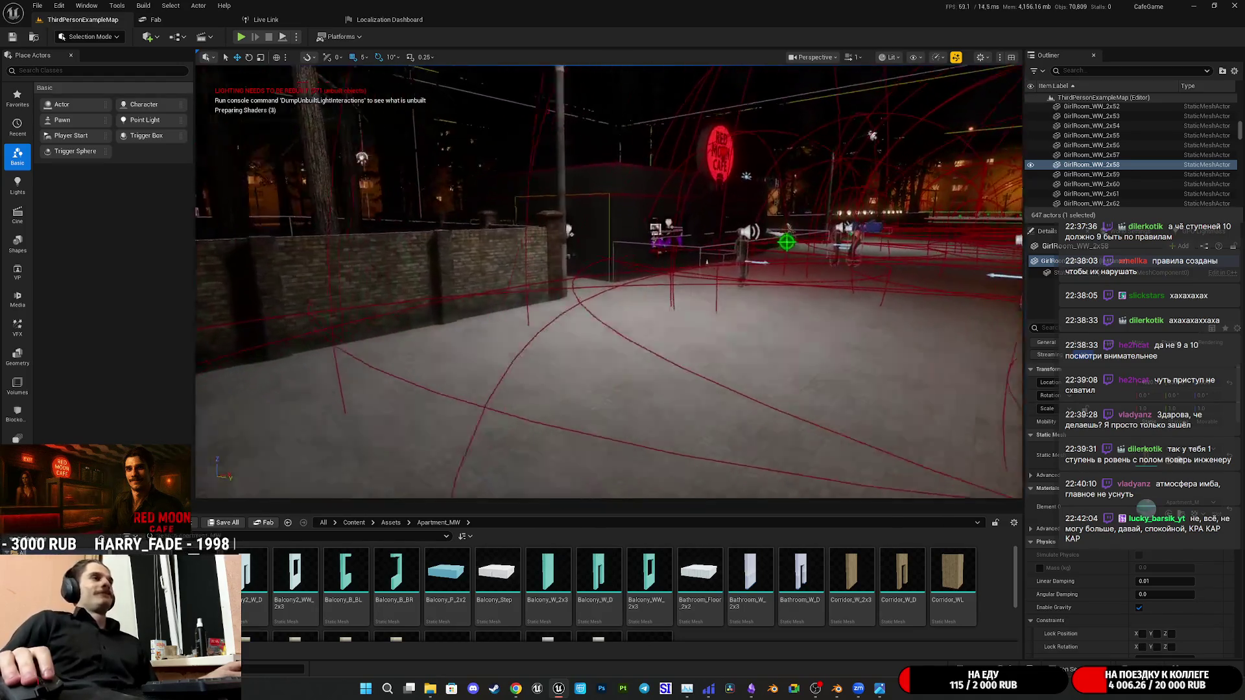
mouse_move(607, 283)
right_down()
mouse_move(614, 293)
mouse_move(574, 291)
mouse_move(651, 283)
mouse_move(633, 280)
right_up()
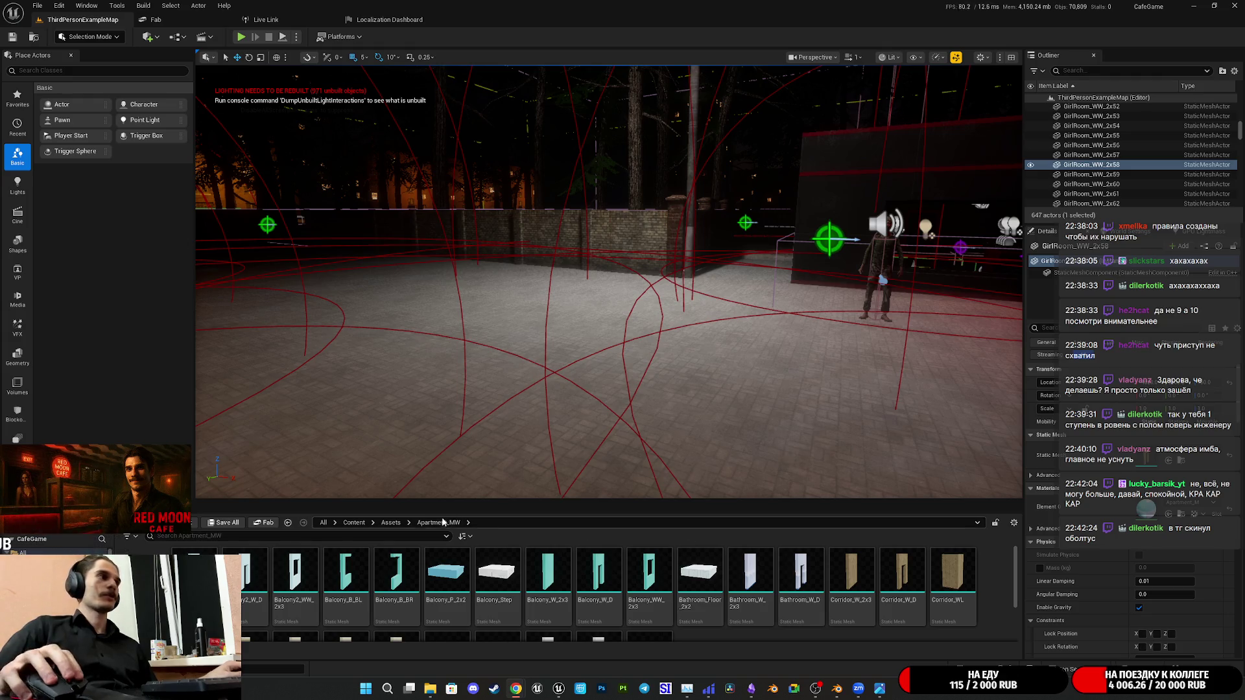
click(390, 522)
Create and open a new Entrance_MW folder under Assets, then bring File Explorer forward
right_click(715, 598)
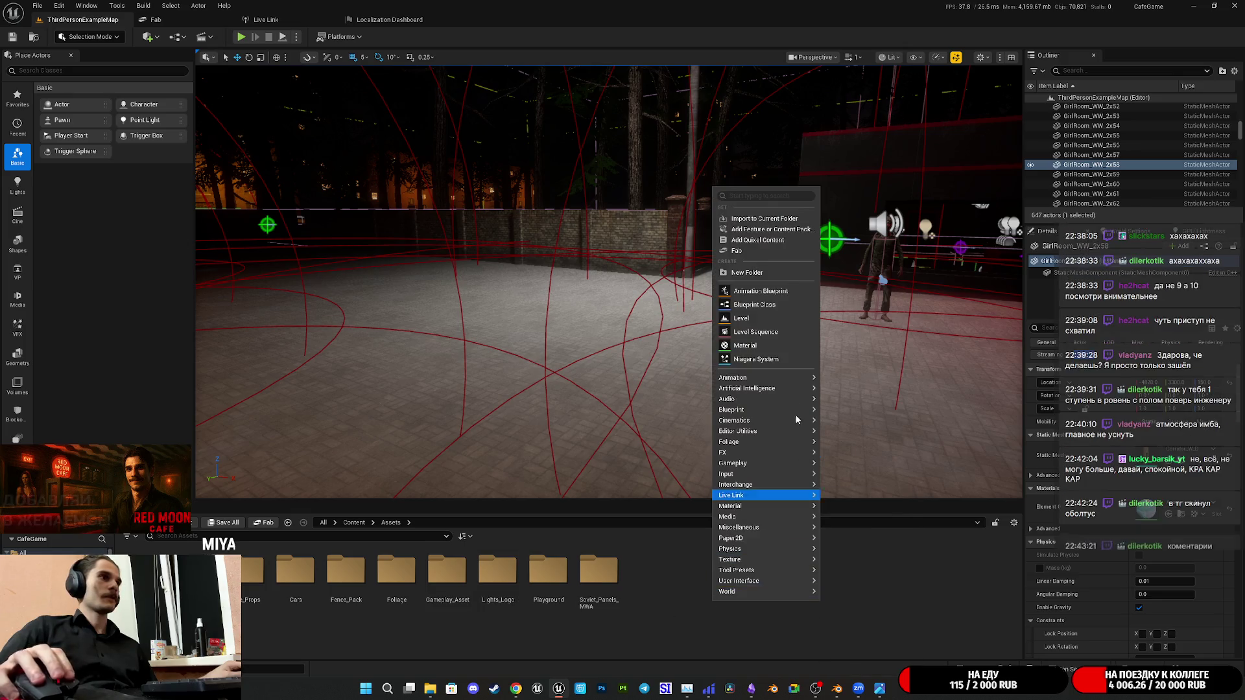
click(769, 273)
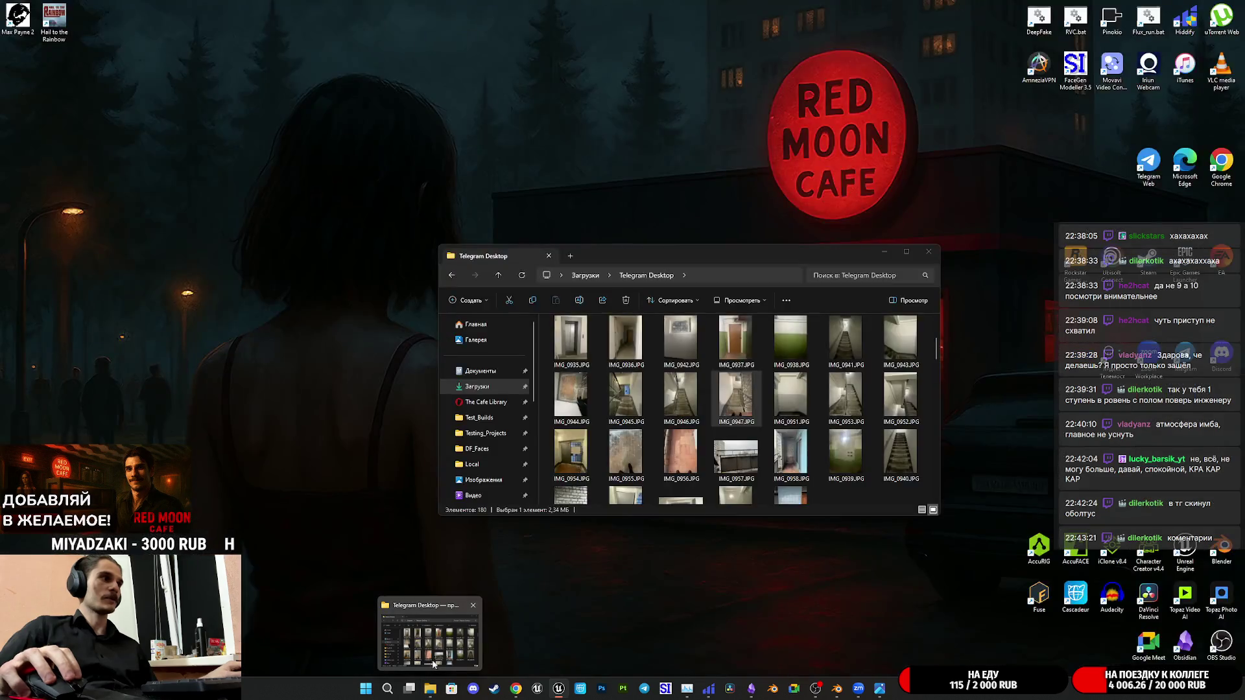
mouse_move(838, 689)
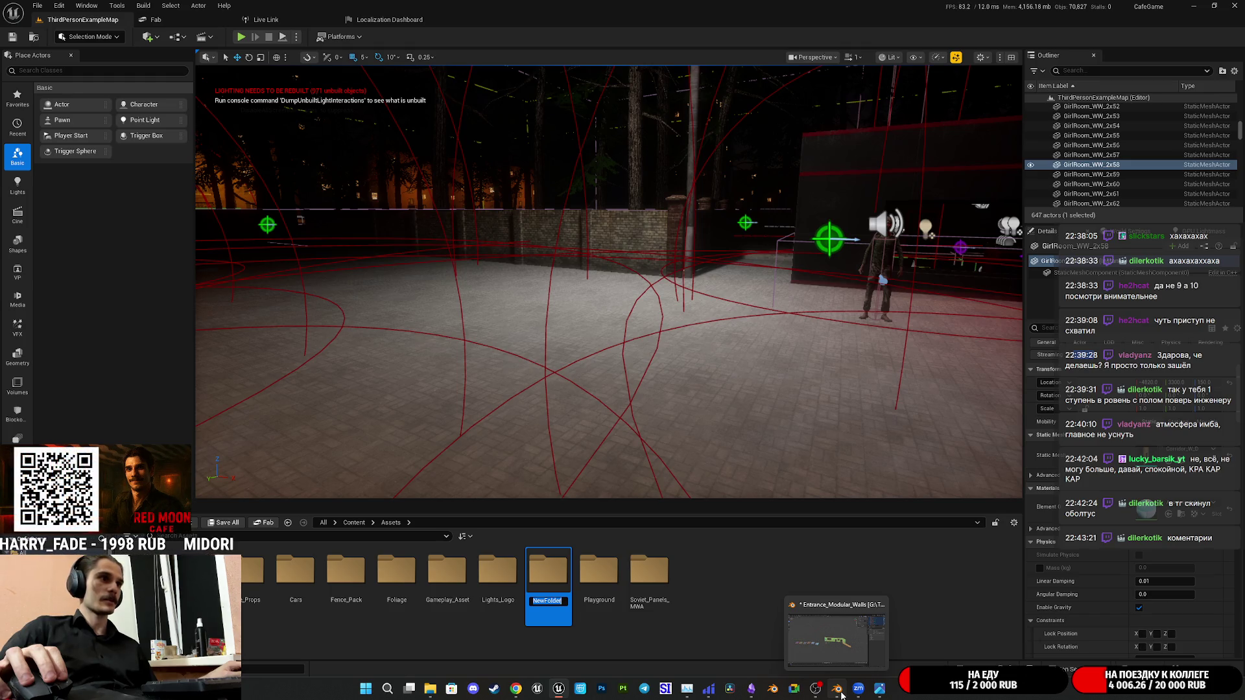
text(YT)
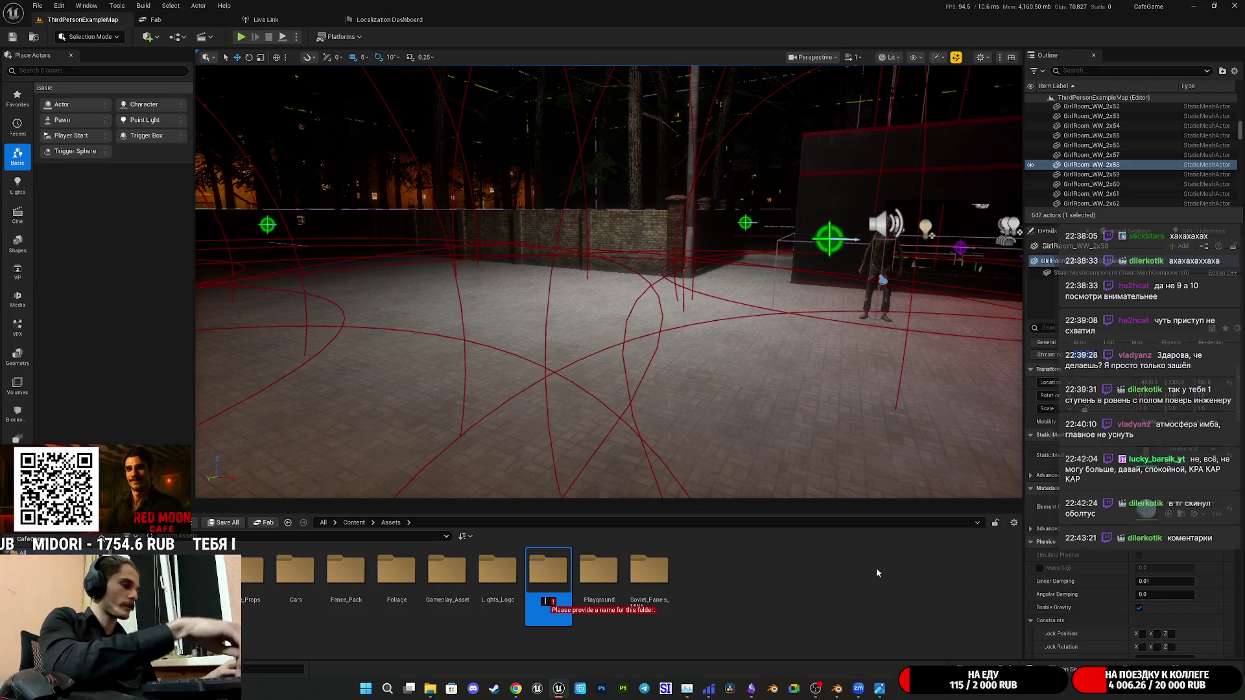
key(BackSpace)
key(BackSpace)
text(En)
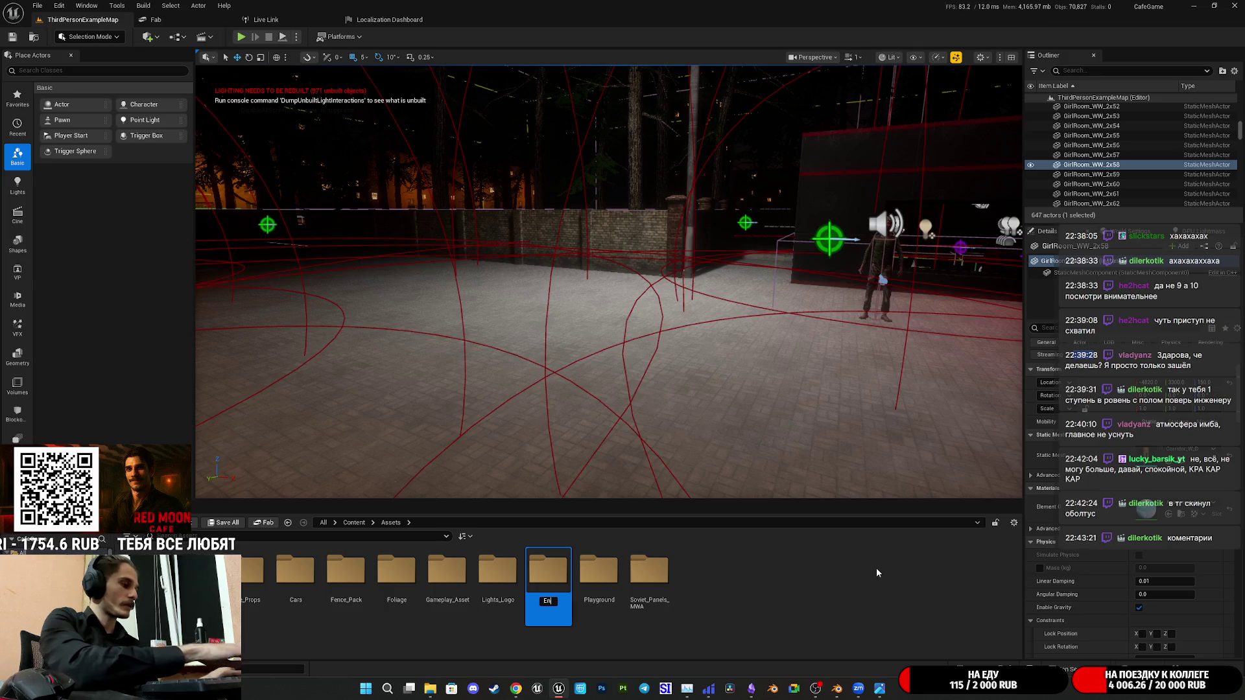
text(trance)
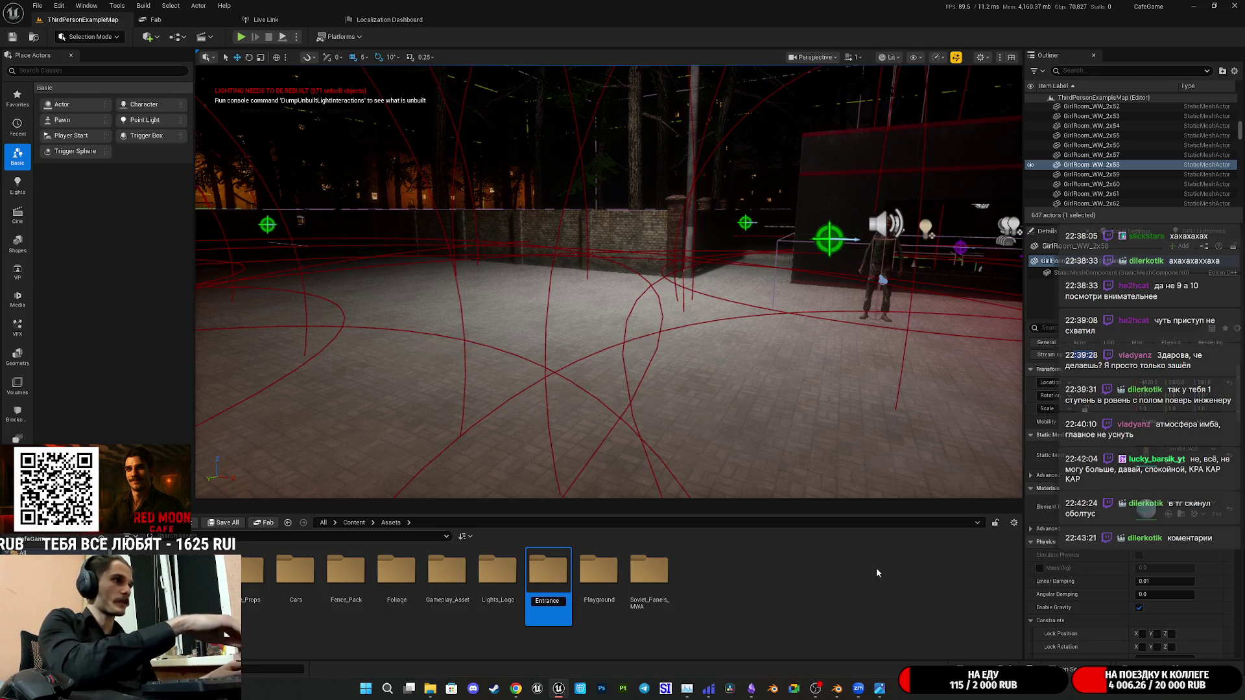
text(_)
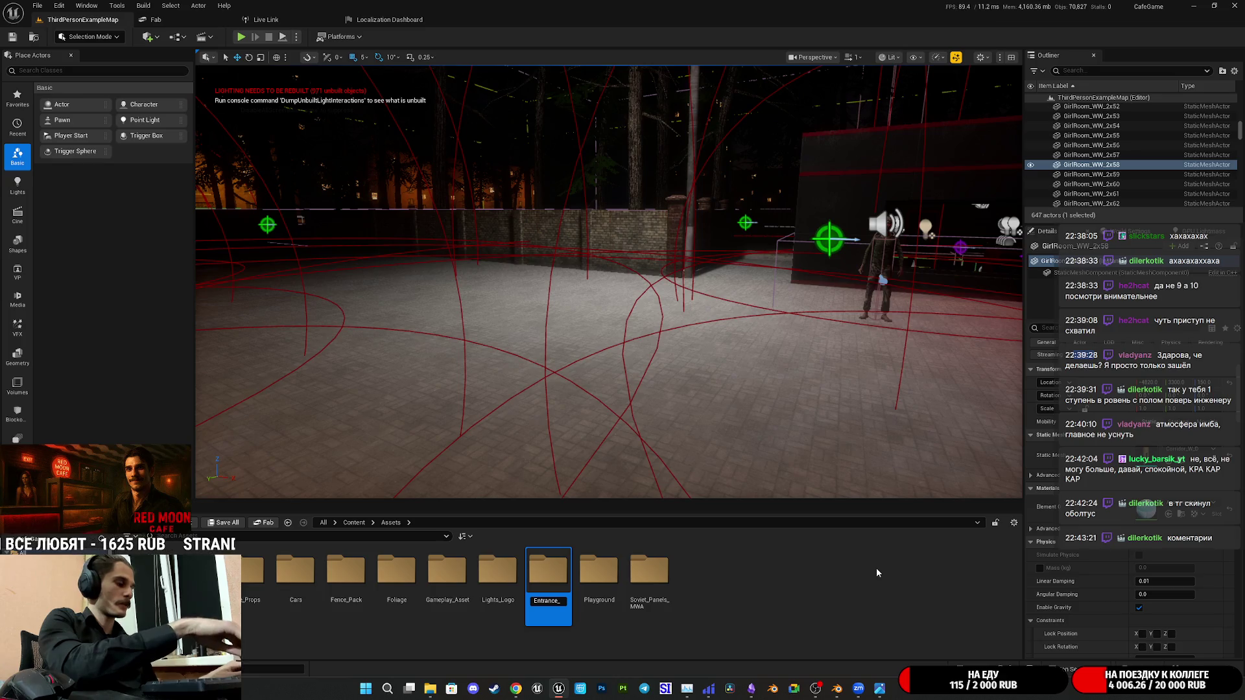
text(MW)
key(Return)
key(Return)
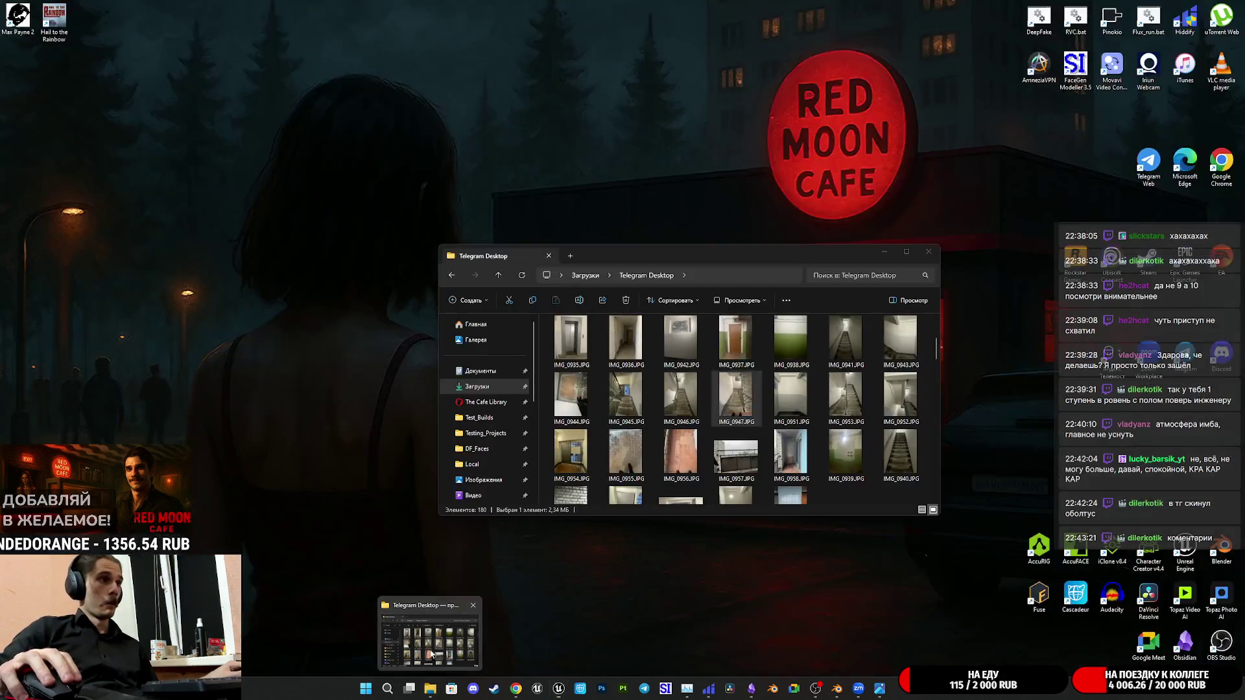
click(430, 632)
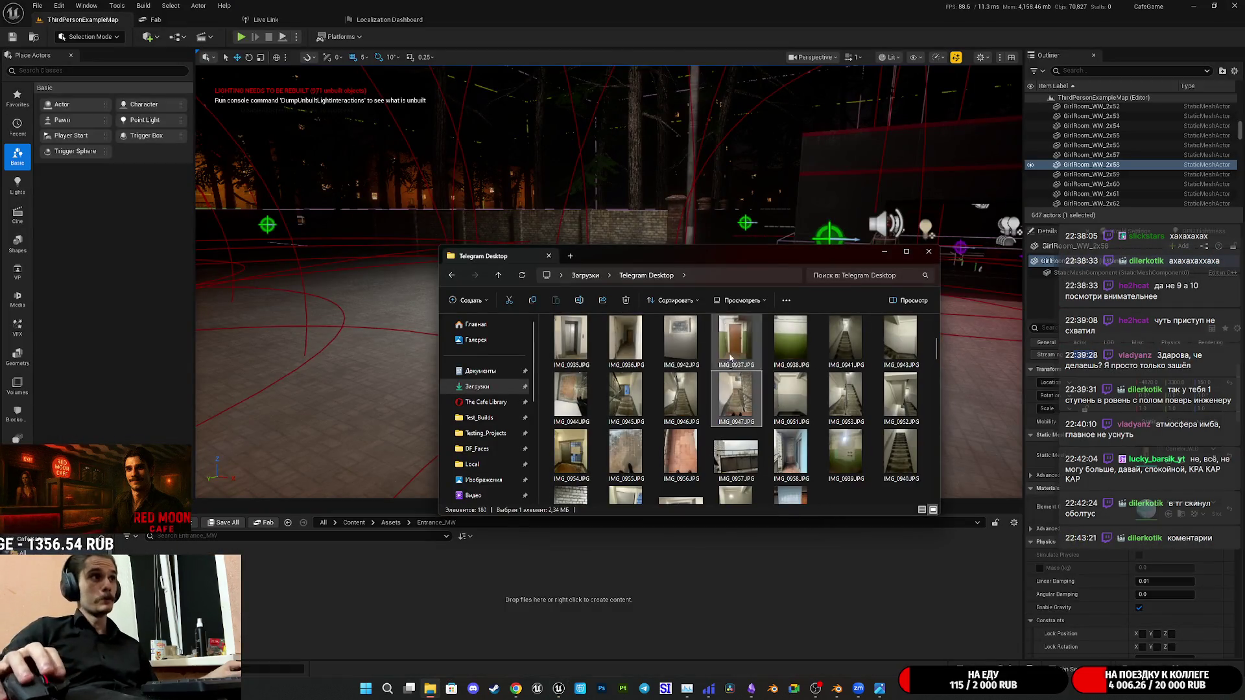
Navigate to The Cafe Library > Asset > Porps_Asset > Entrance Walls and drag the fbx toward Unreal
click(570, 257)
scroll(496, 399, up, 5)
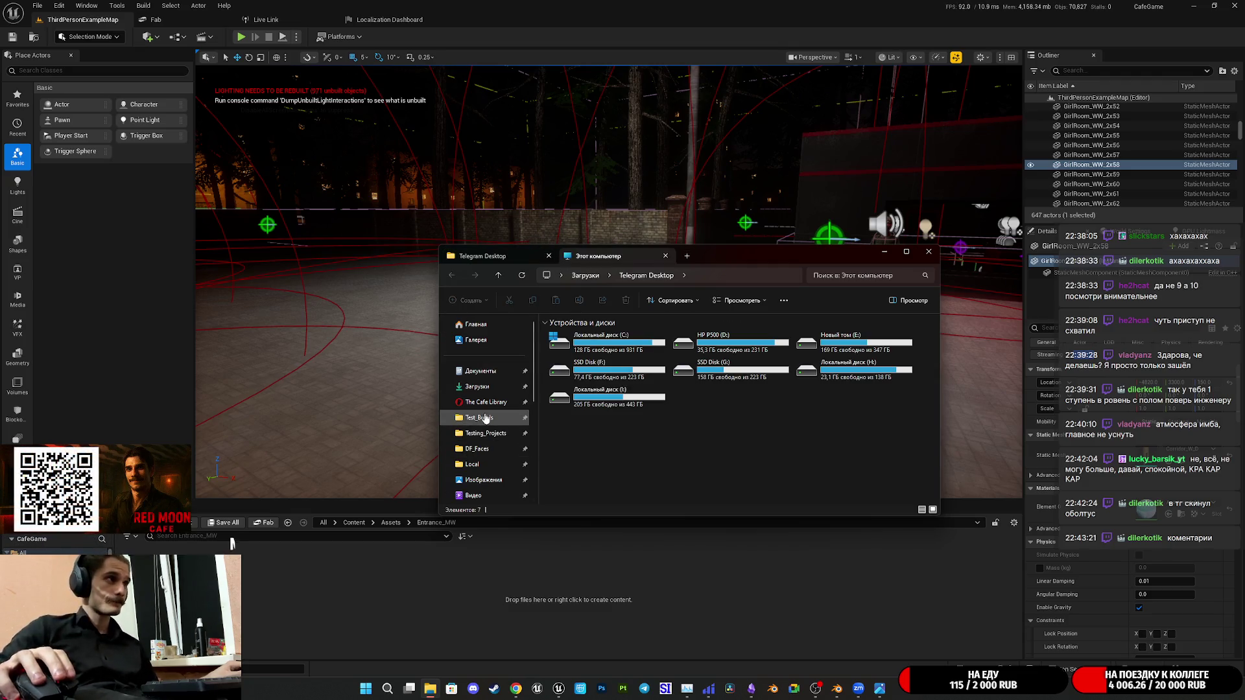
click(486, 406)
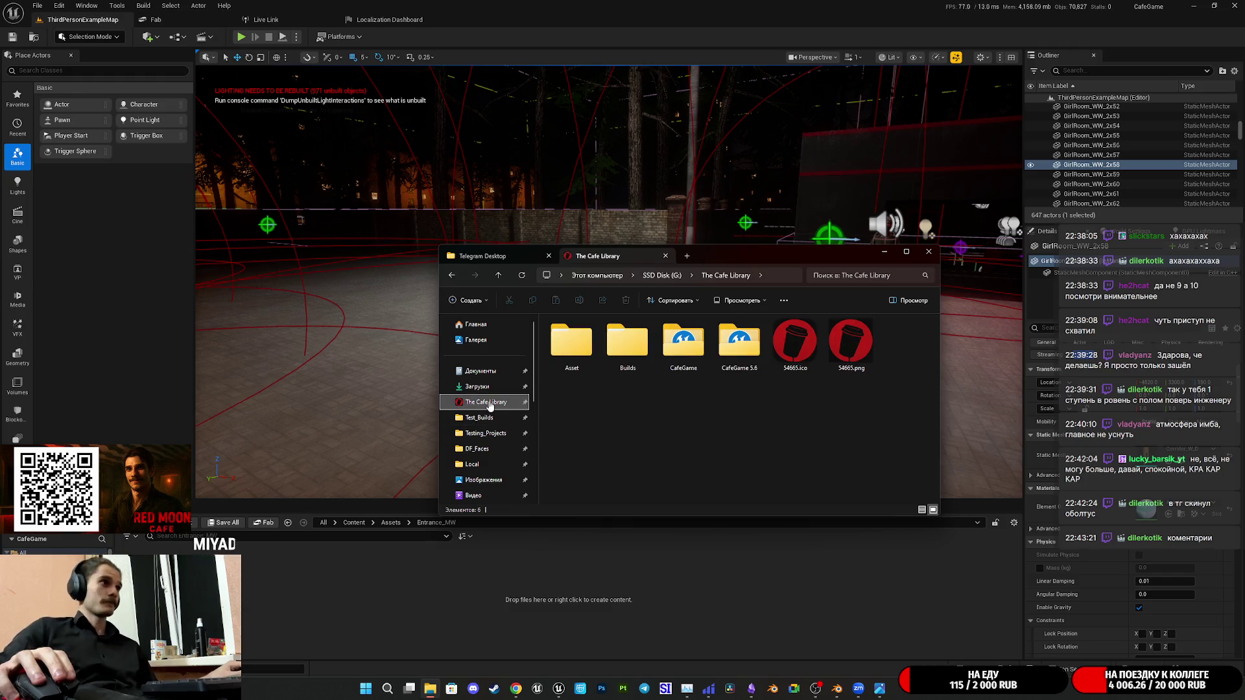
double_click(571, 342)
double_click(597, 349)
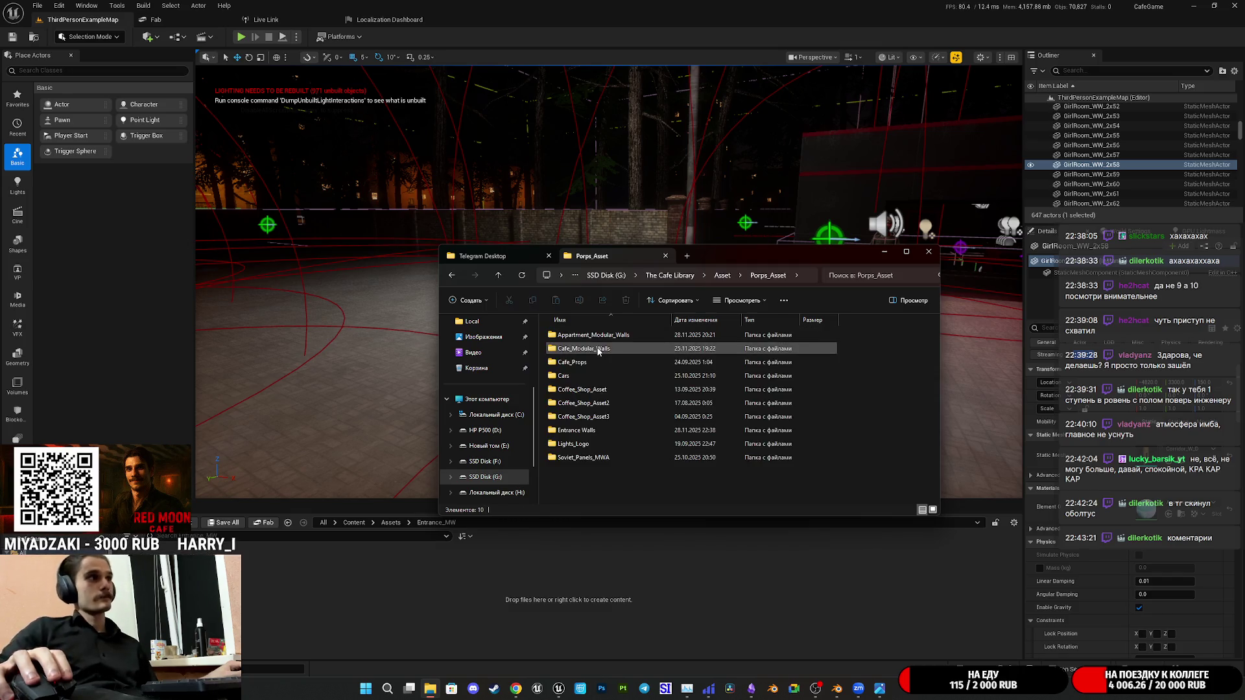
double_click(576, 430)
mouse_move(631, 361)
mouse_down()
mouse_move(652, 371)
mouse_move(363, 554)
mouse_up()
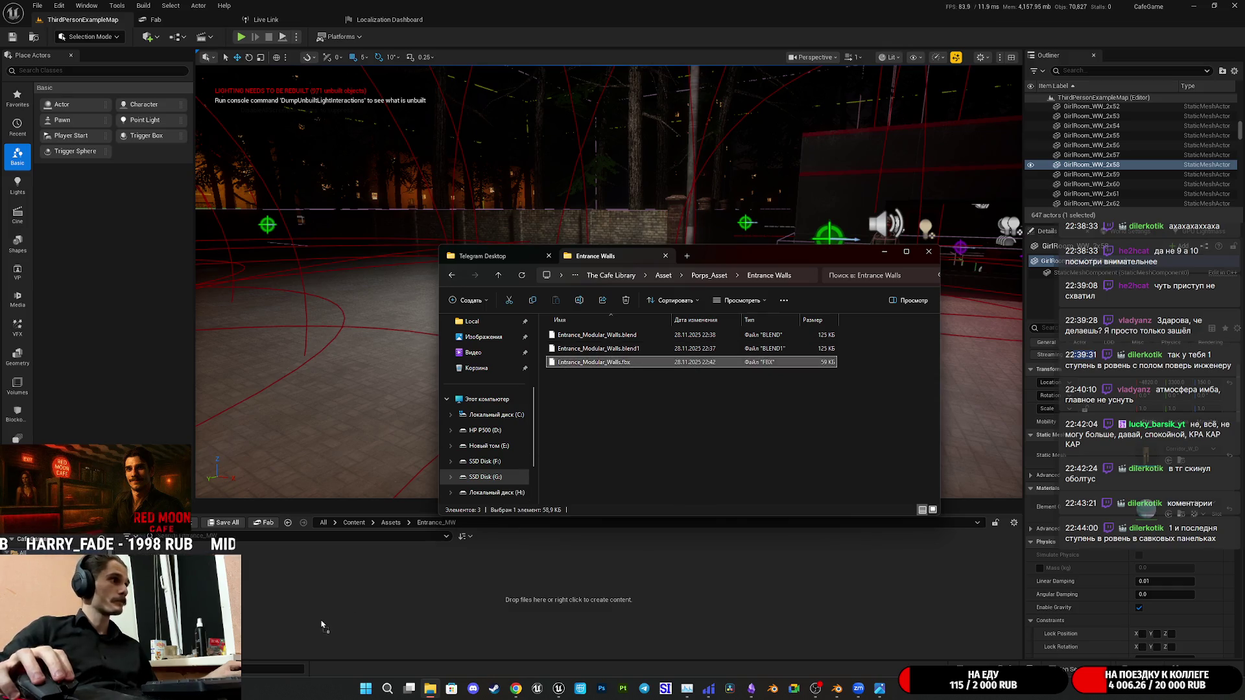
Import the FBX meshes into Entrance_MW after previewing its contents
click(621, 182)
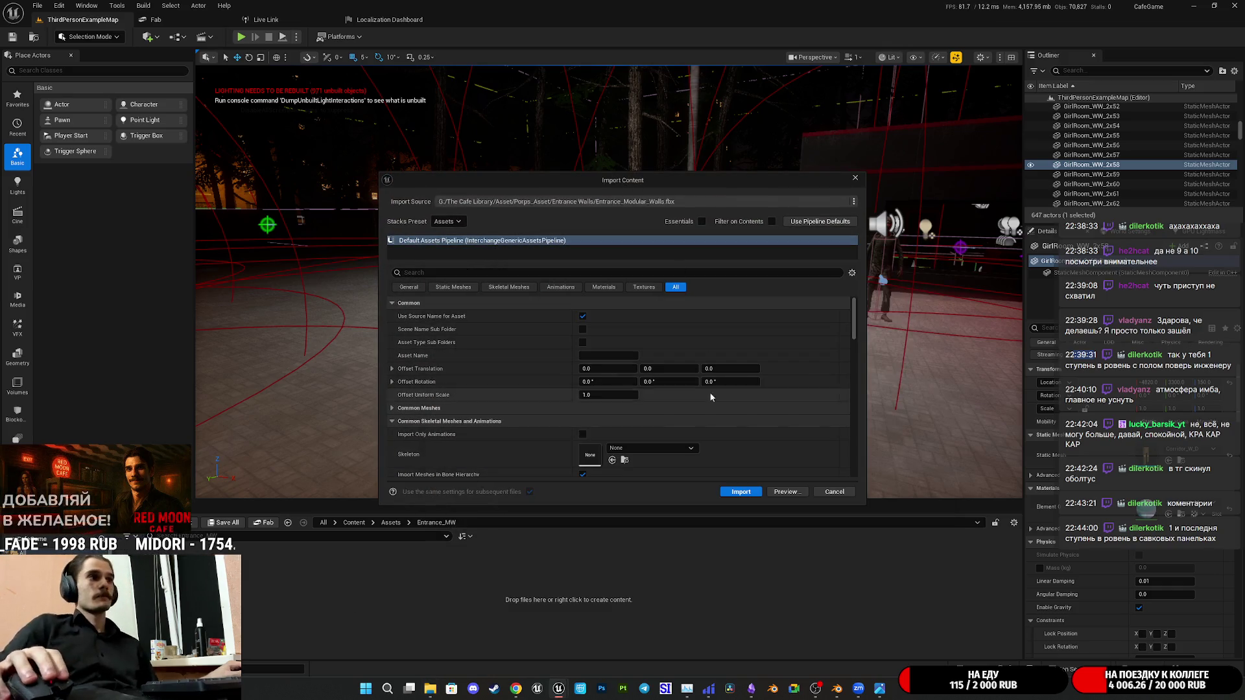
click(775, 493)
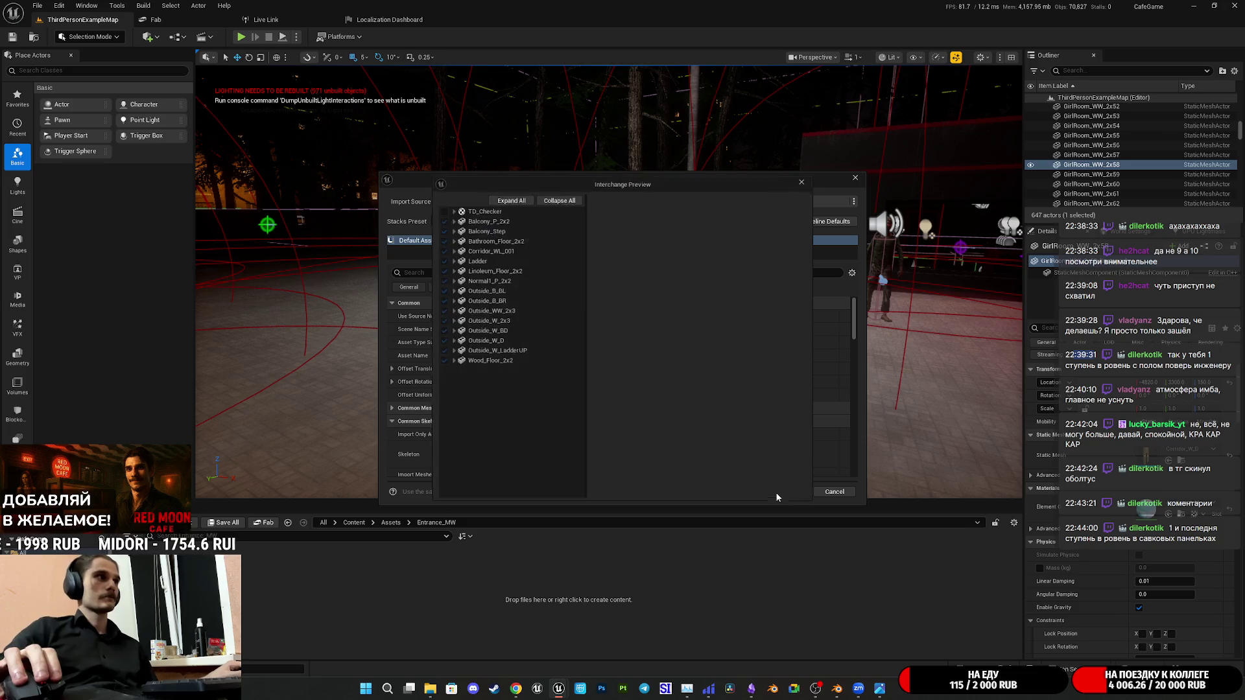
click(807, 179)
click(736, 492)
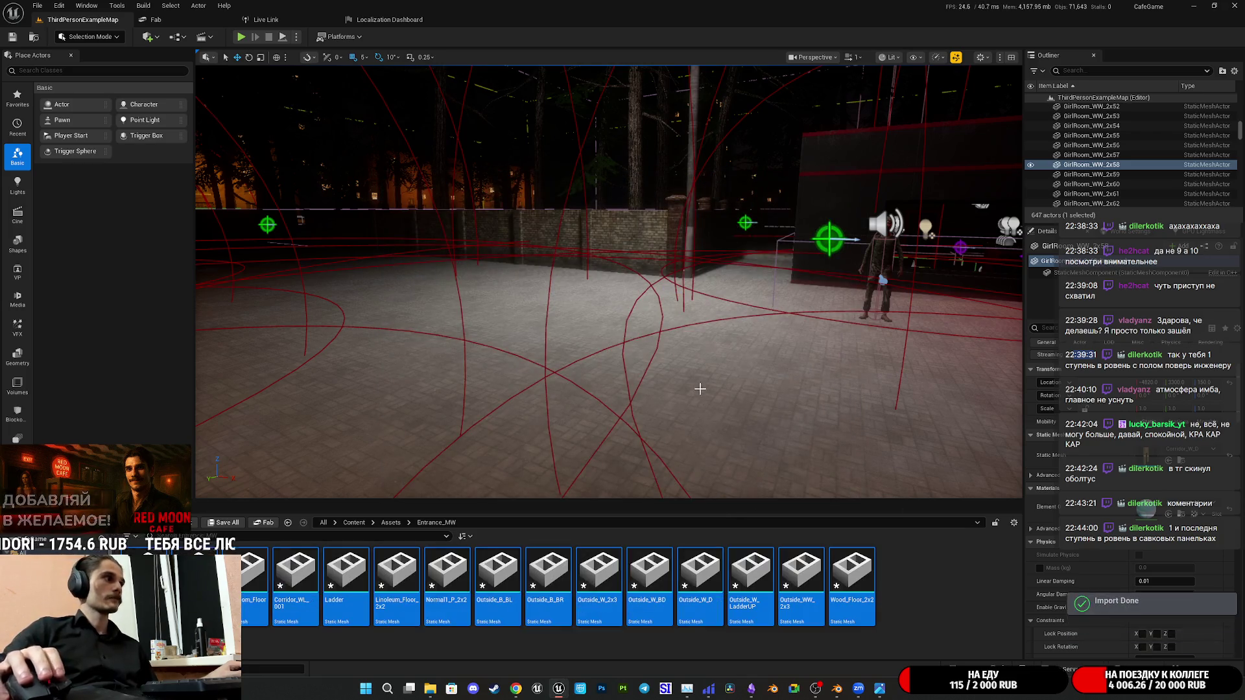
Undo the accidentally placed floor pieces in the level
right_drag(701, 393, 422, 408)
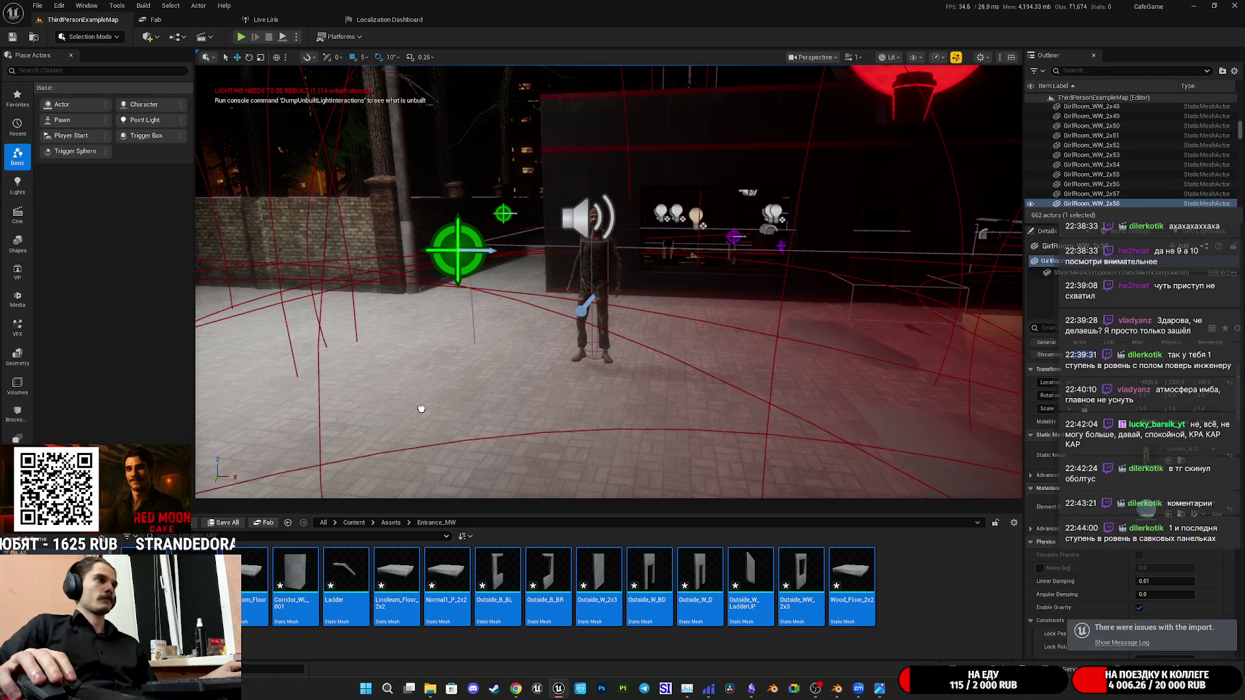
key(ctrl+z)
right_drag(421, 409, 422, 409)
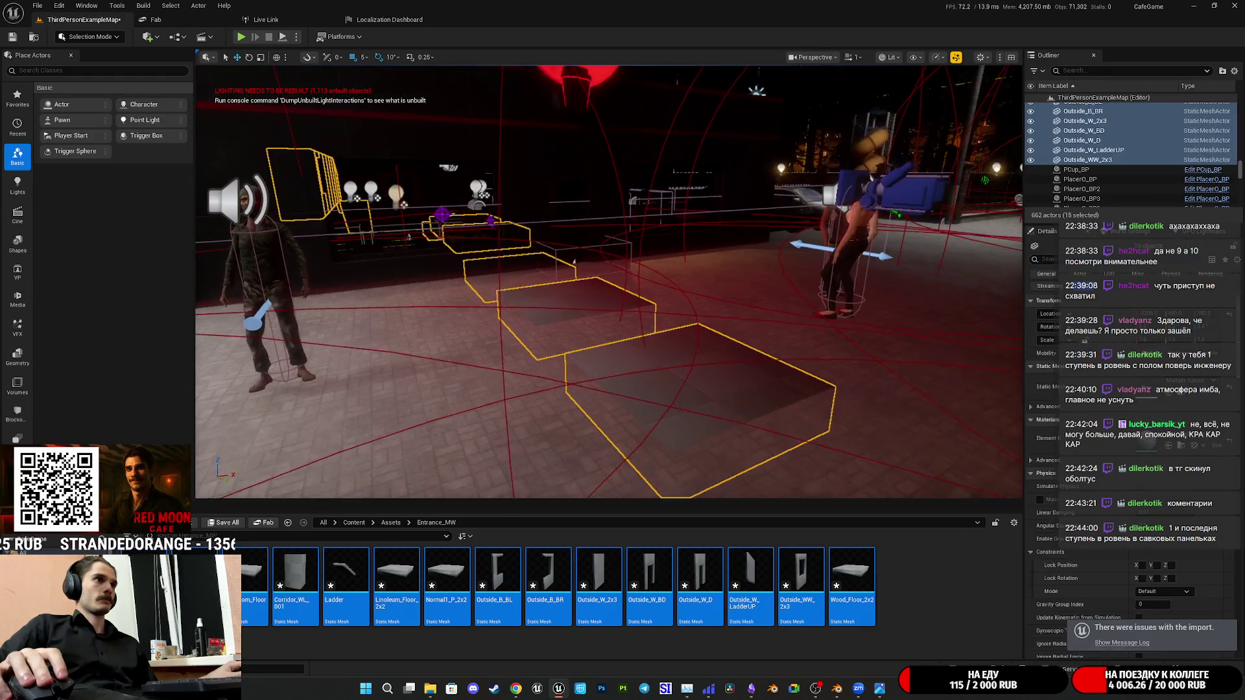
right_drag(717, 418, 717, 418)
click(717, 418)
key(ctrl+z)
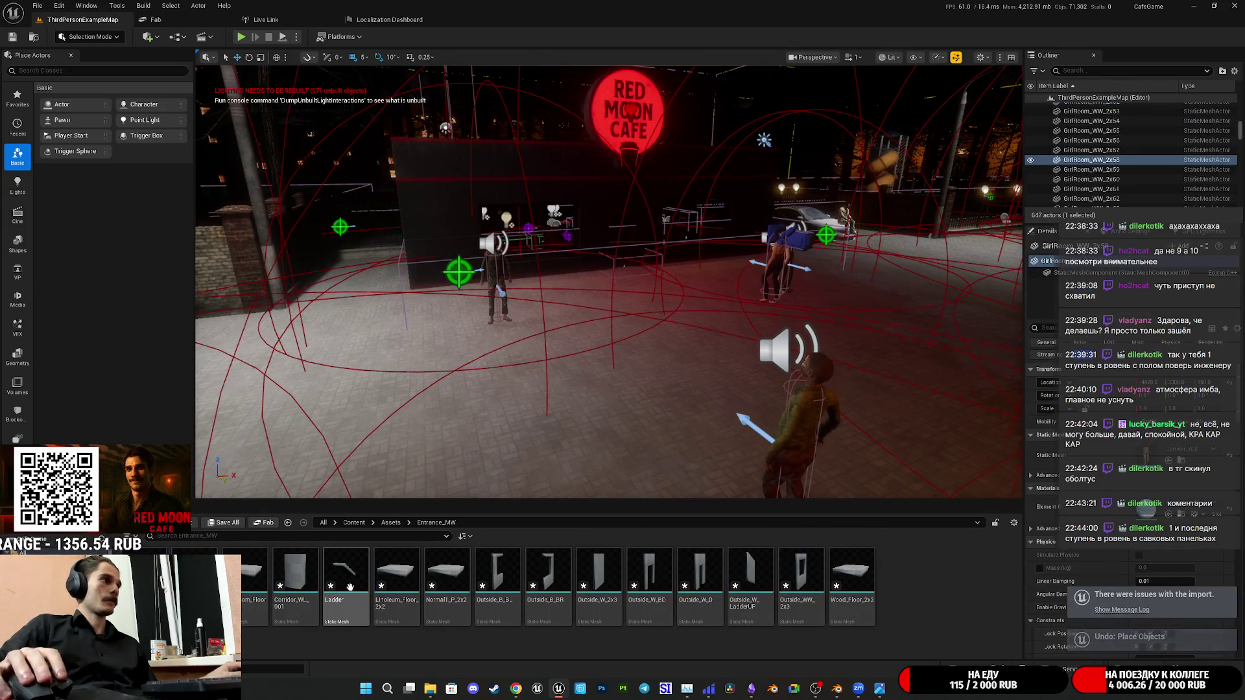
Place the Ladder mesh in the level, rotate it 180 degrees, then remove it again
drag(351, 585, 459, 431)
right_drag(439, 412, 438, 411)
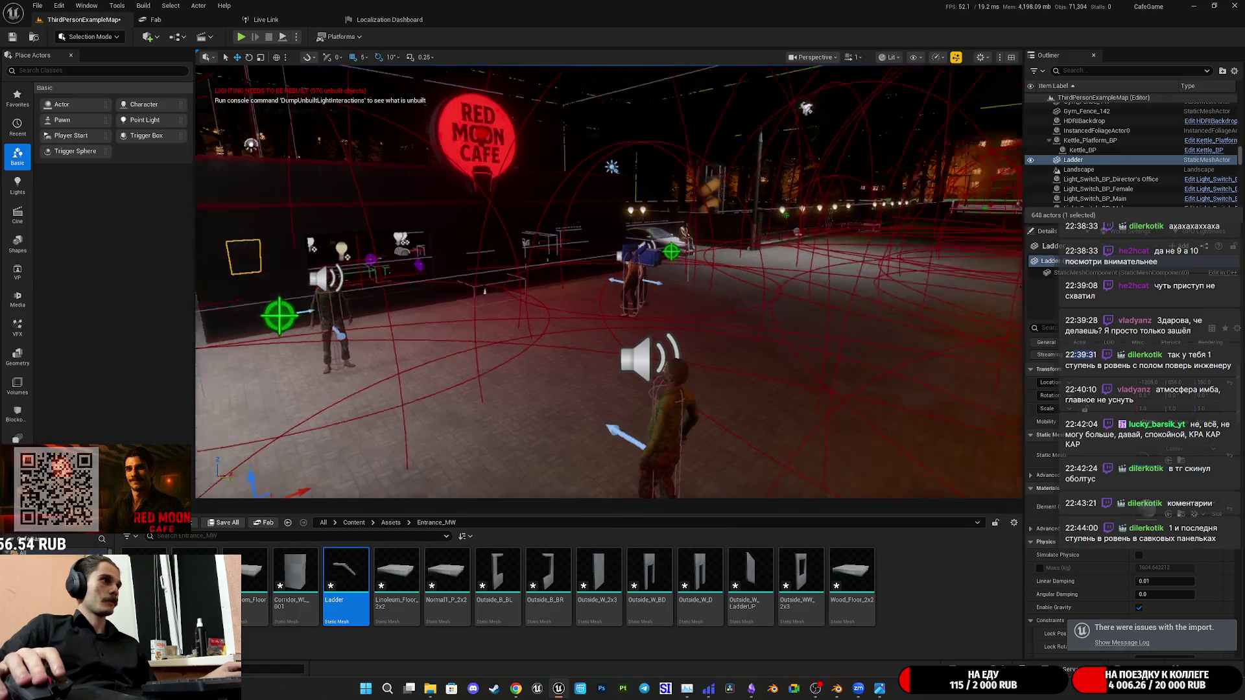
right_drag(554, 419, 553, 418)
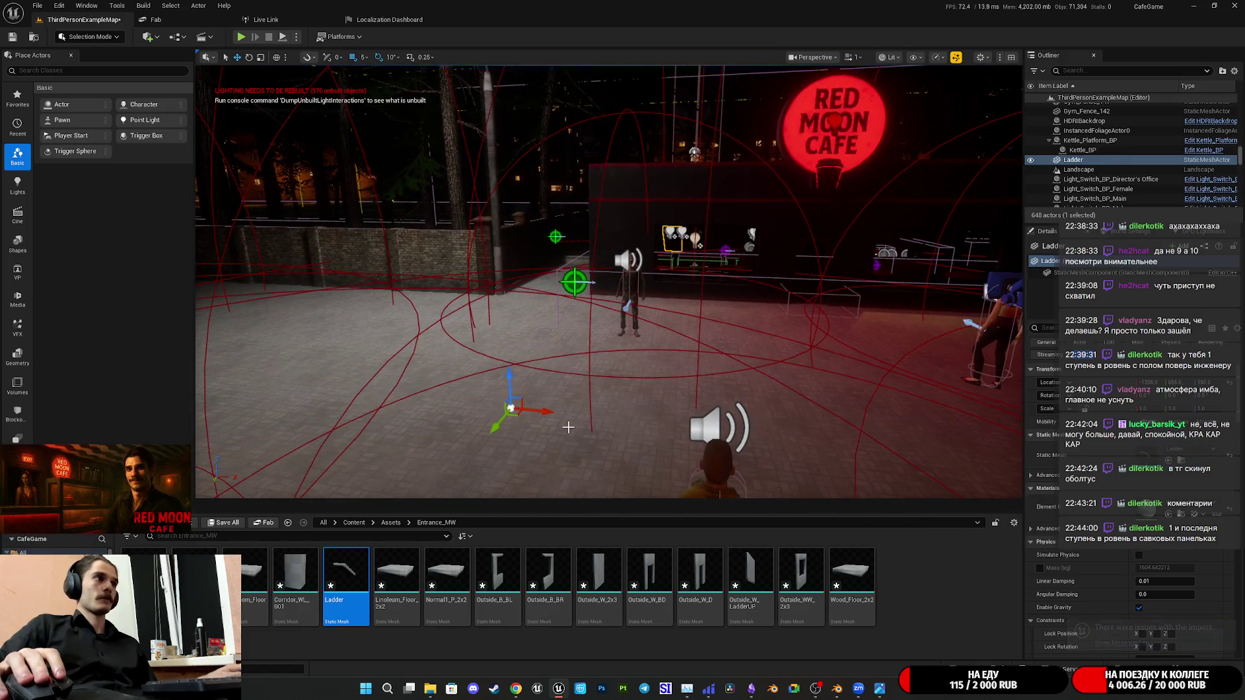
key(e)
drag(568, 421, 564, 413)
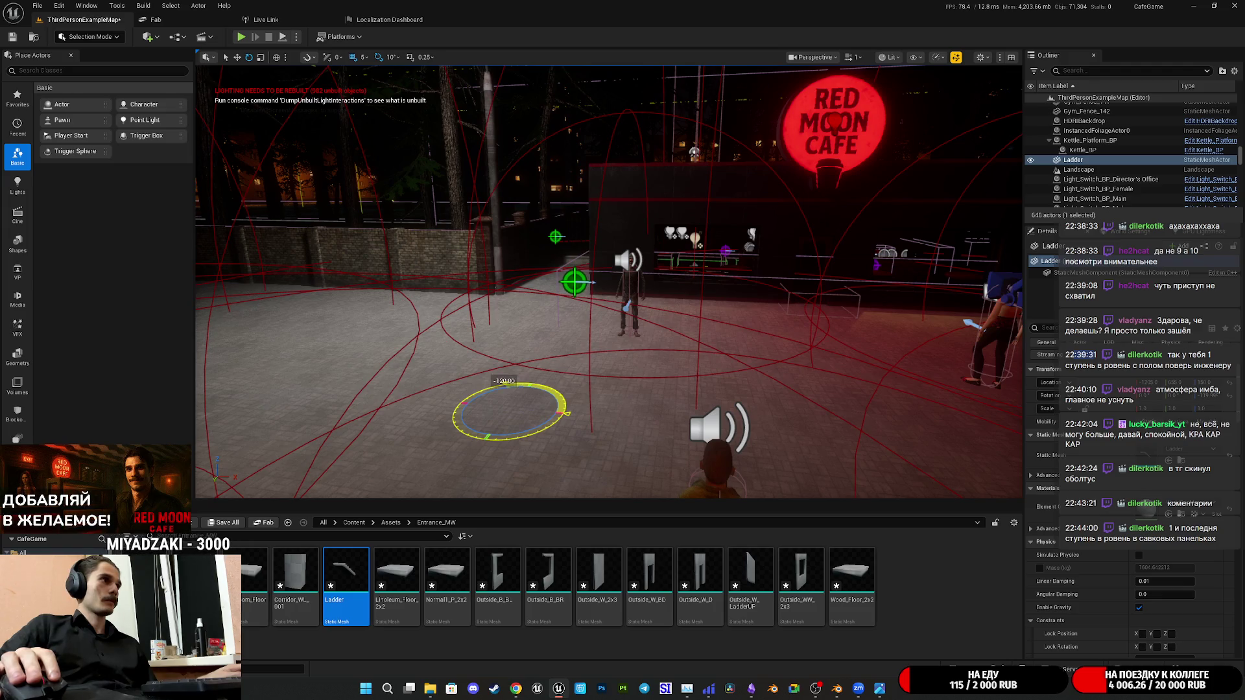
drag(566, 413, 567, 413)
mouse_move(567, 413)
right_down()
mouse_move(389, 448)
mouse_move(452, 236)
right_up()
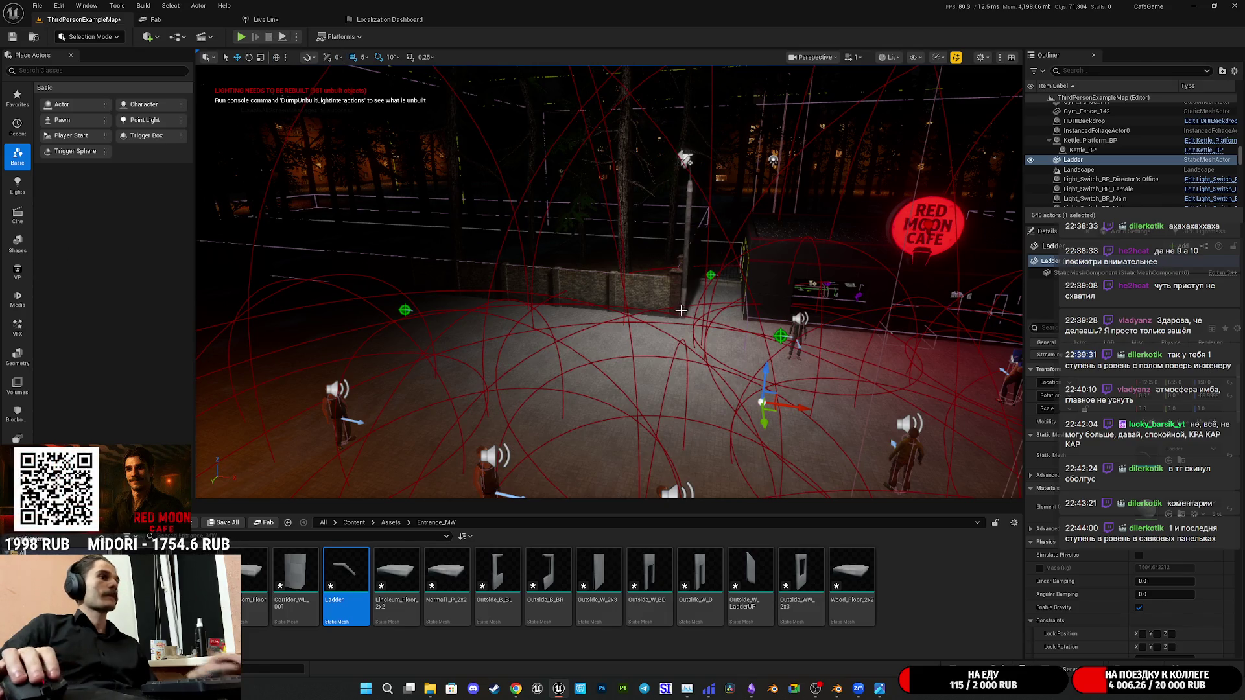
right_drag(682, 309, 656, 350)
key(Escape)
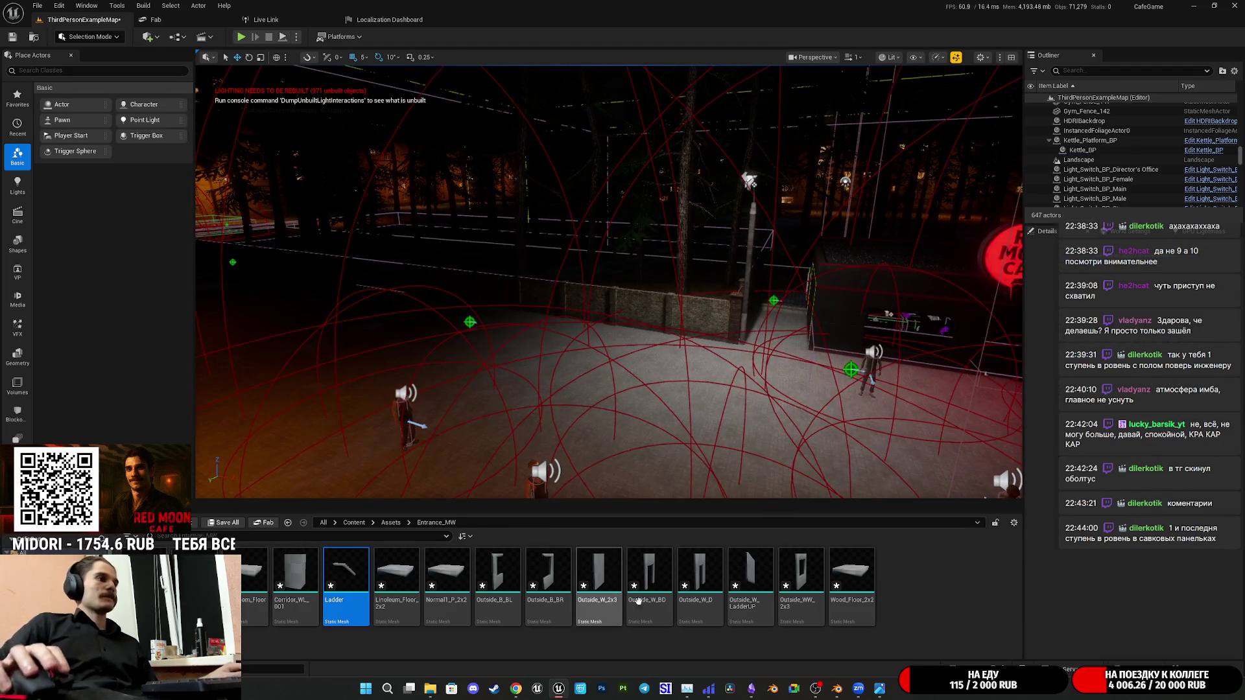
In Blender, snap the cursor to world origin and move the selected stairs onto it
click(837, 689)
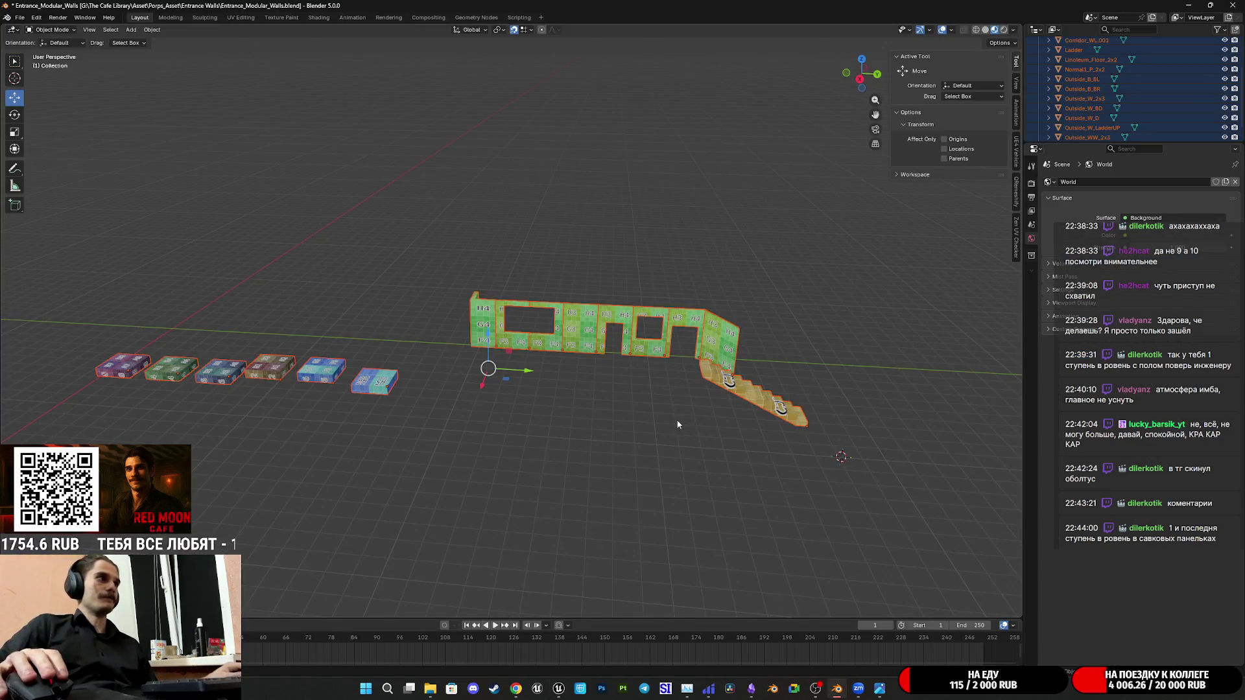
key(shift+a)
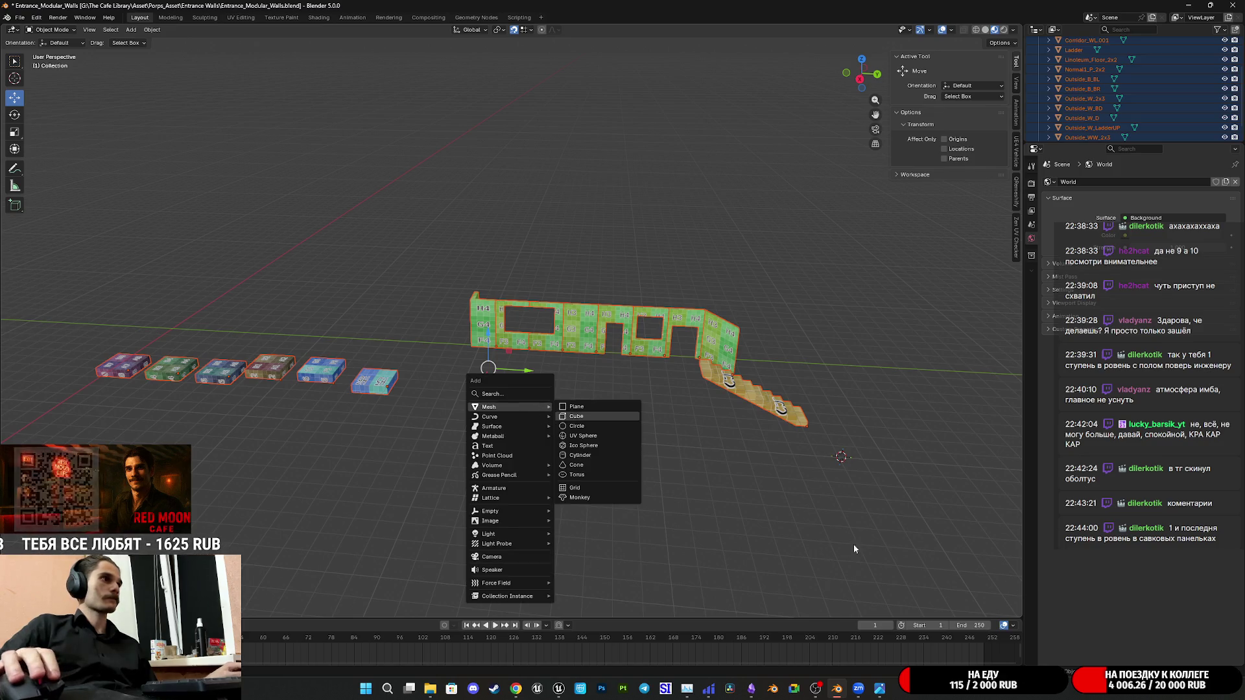
key(shift+s)
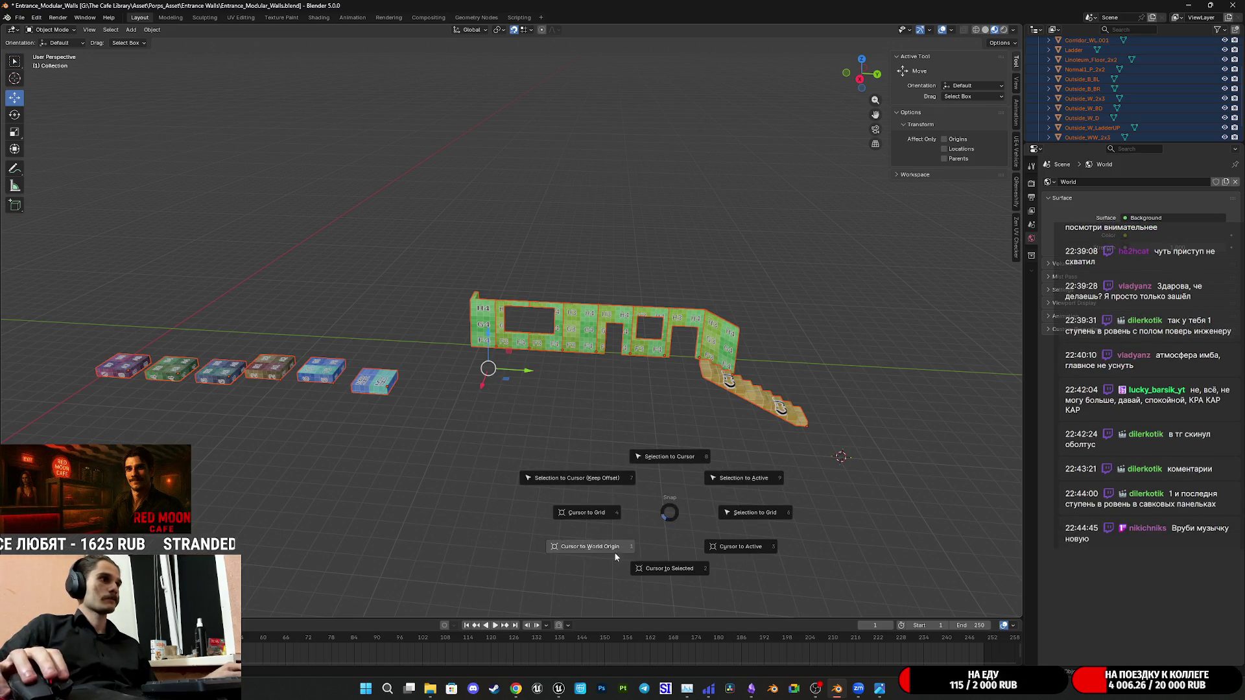
click(590, 548)
key(shift+s)
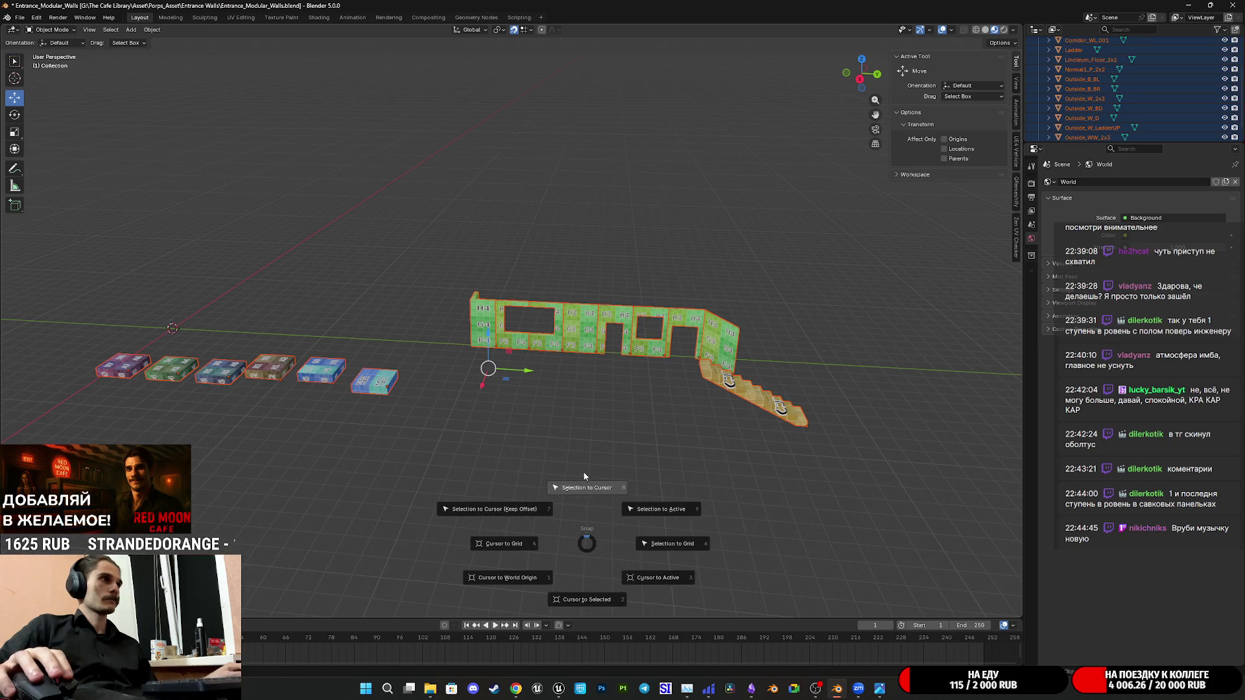
click(296, 242)
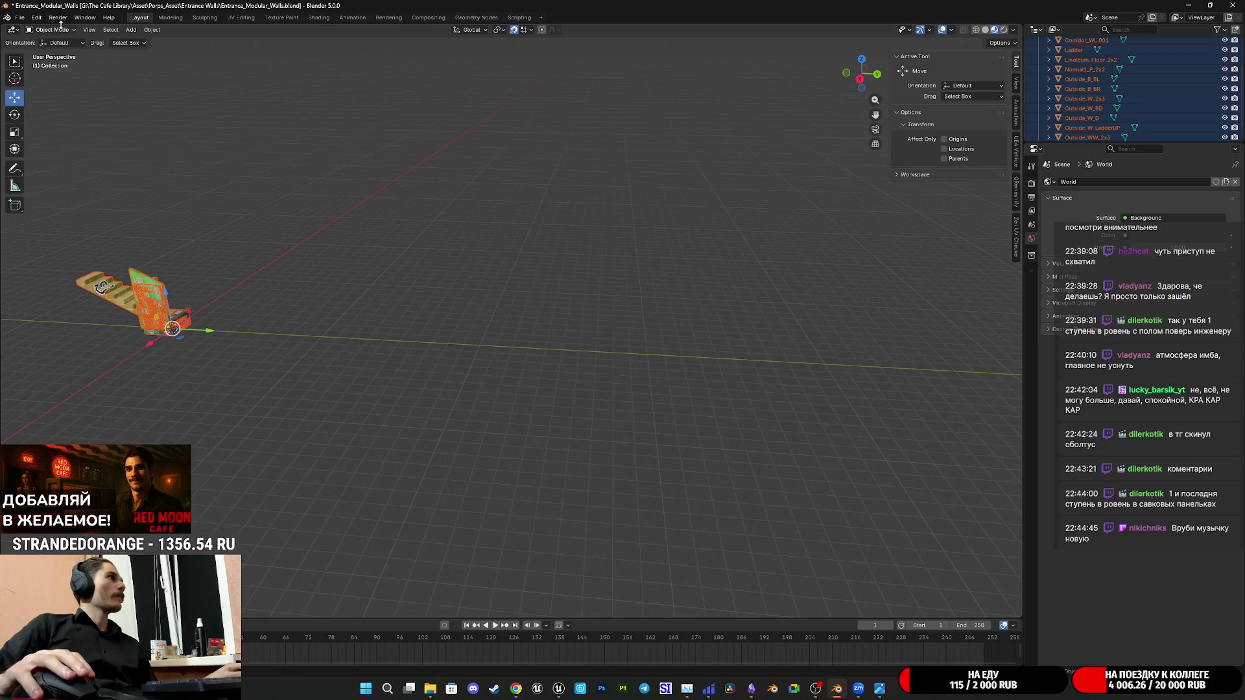
Export the selection as FBX again and return to Unreal Engine
click(19, 17)
mouse_move(39, 165)
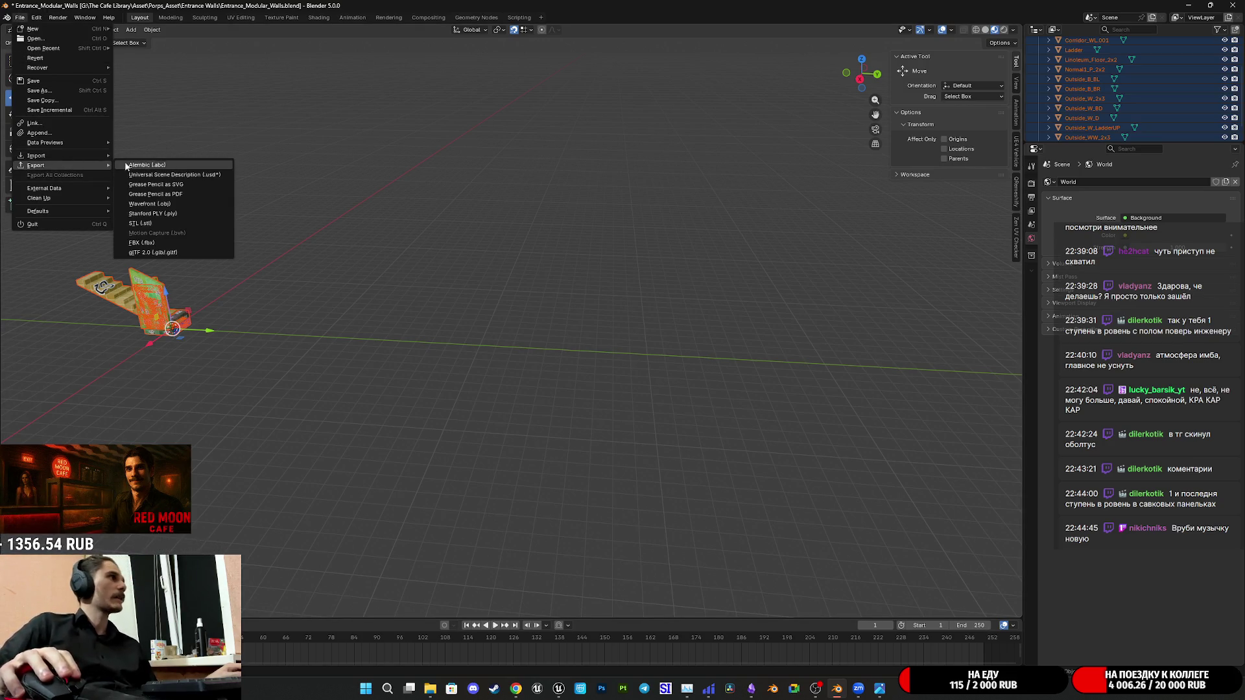
click(166, 243)
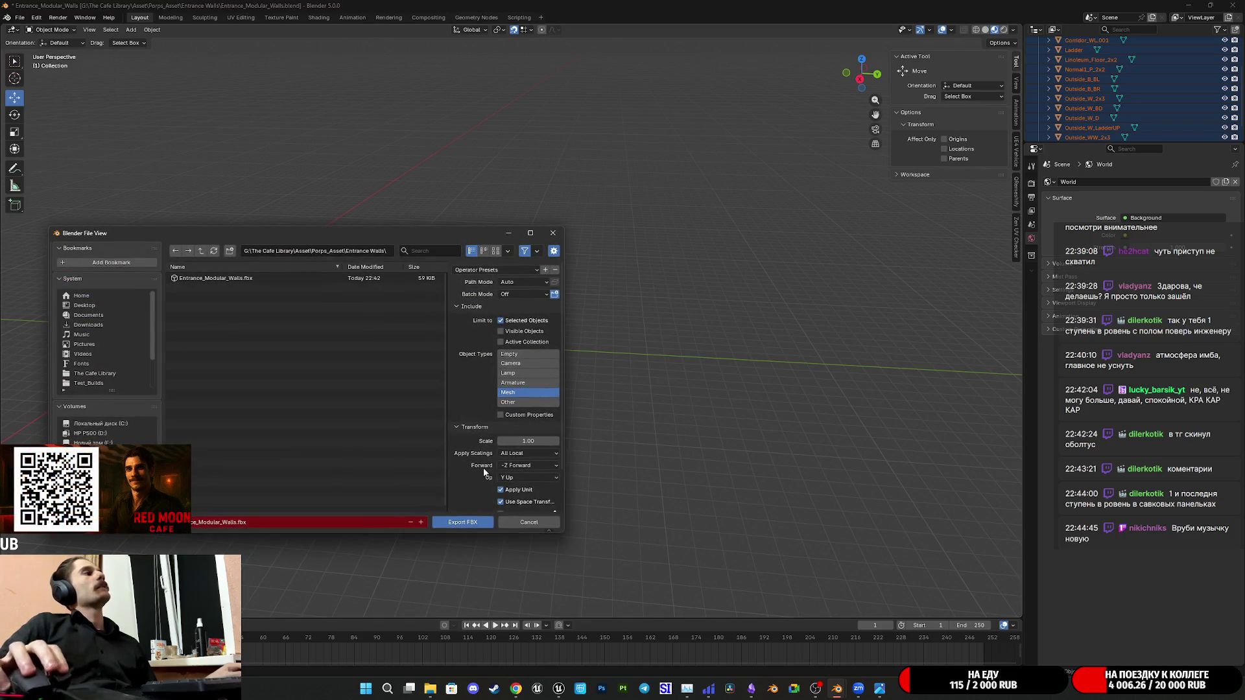
click(465, 523)
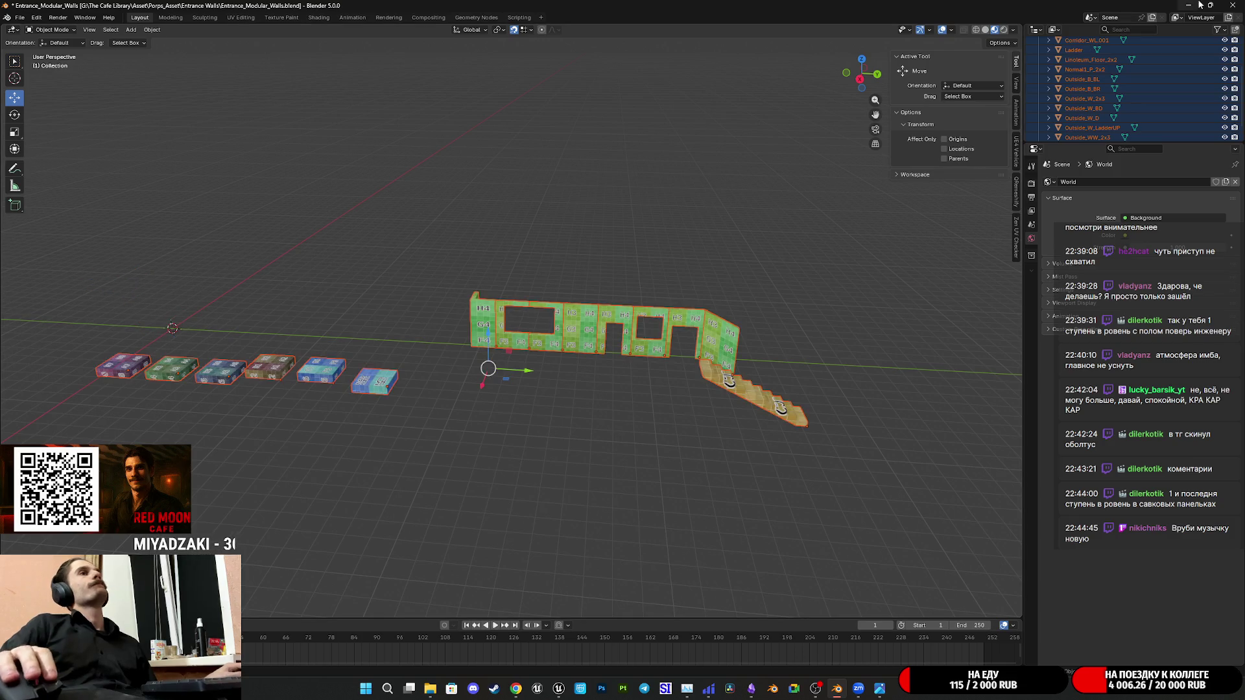
click(1197, 5)
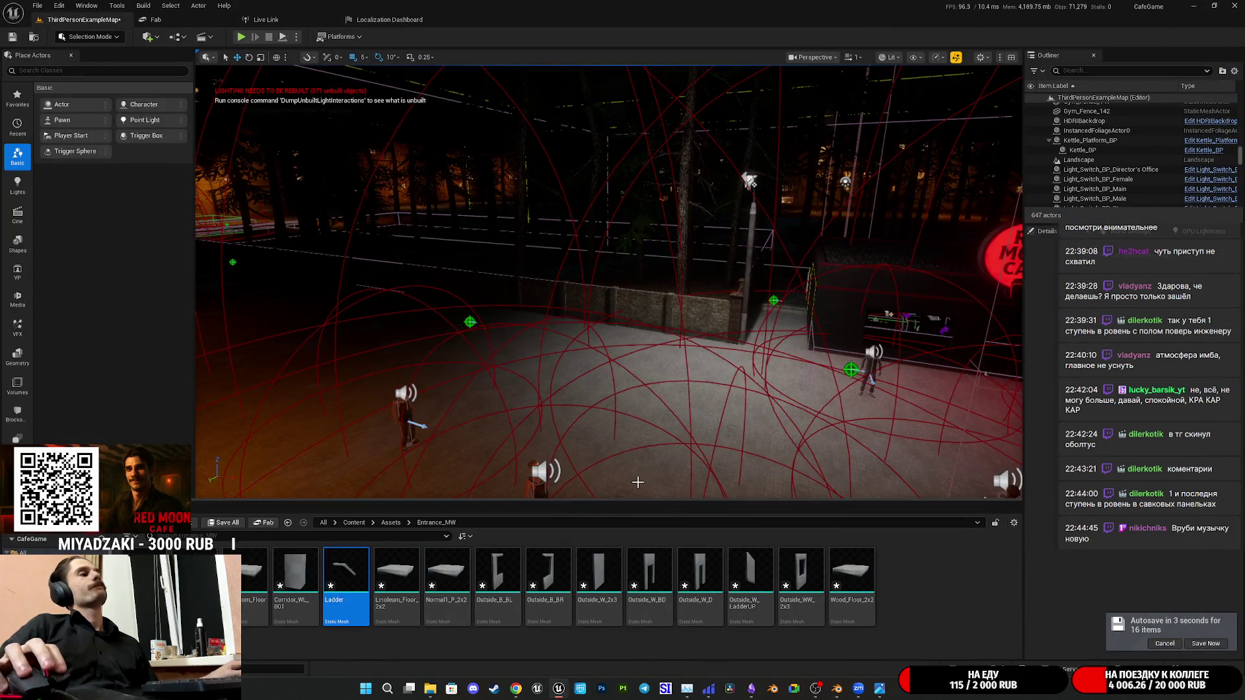
Reimport the meshes from Ladder through Wood_Floor_2x2 from the updated FBX
right_click(355, 574)
click(422, 317)
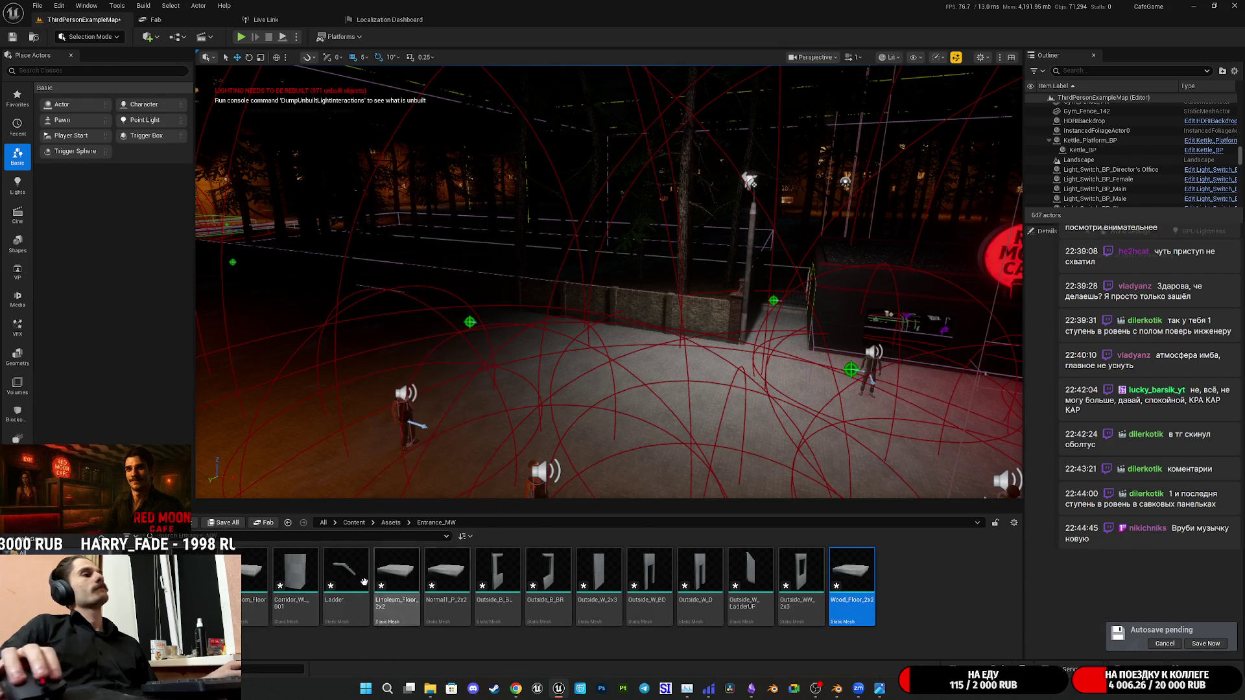
right_click(292, 583)
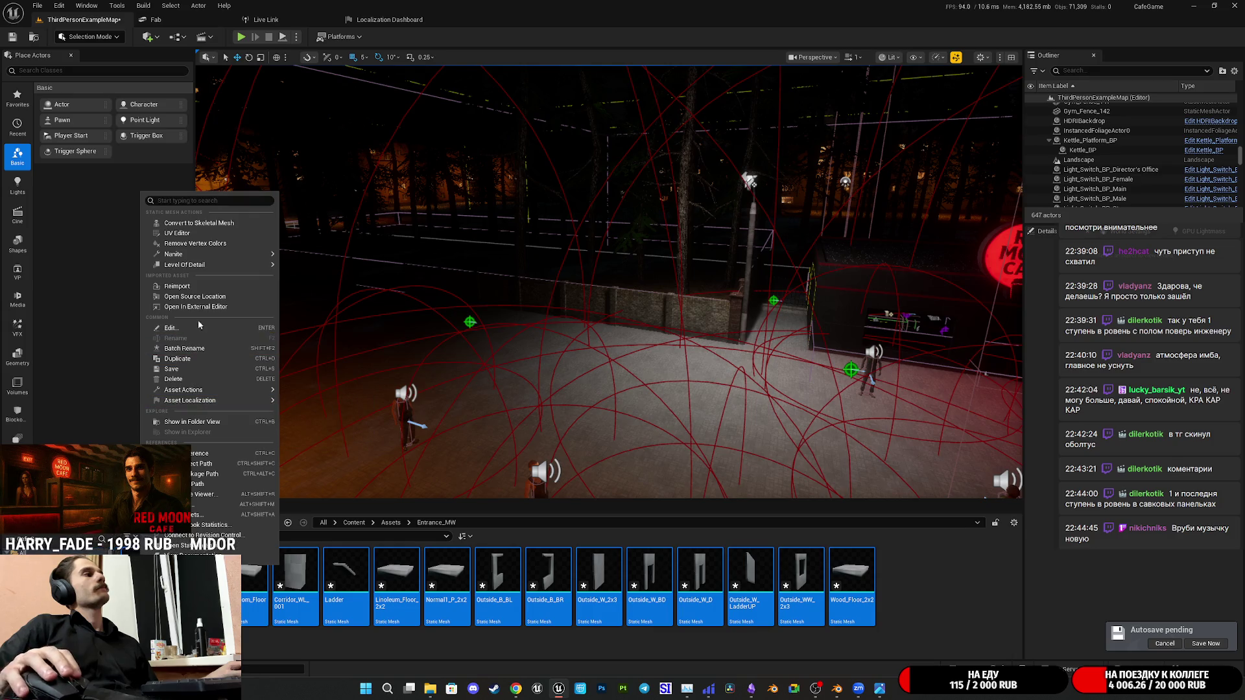
click(177, 286)
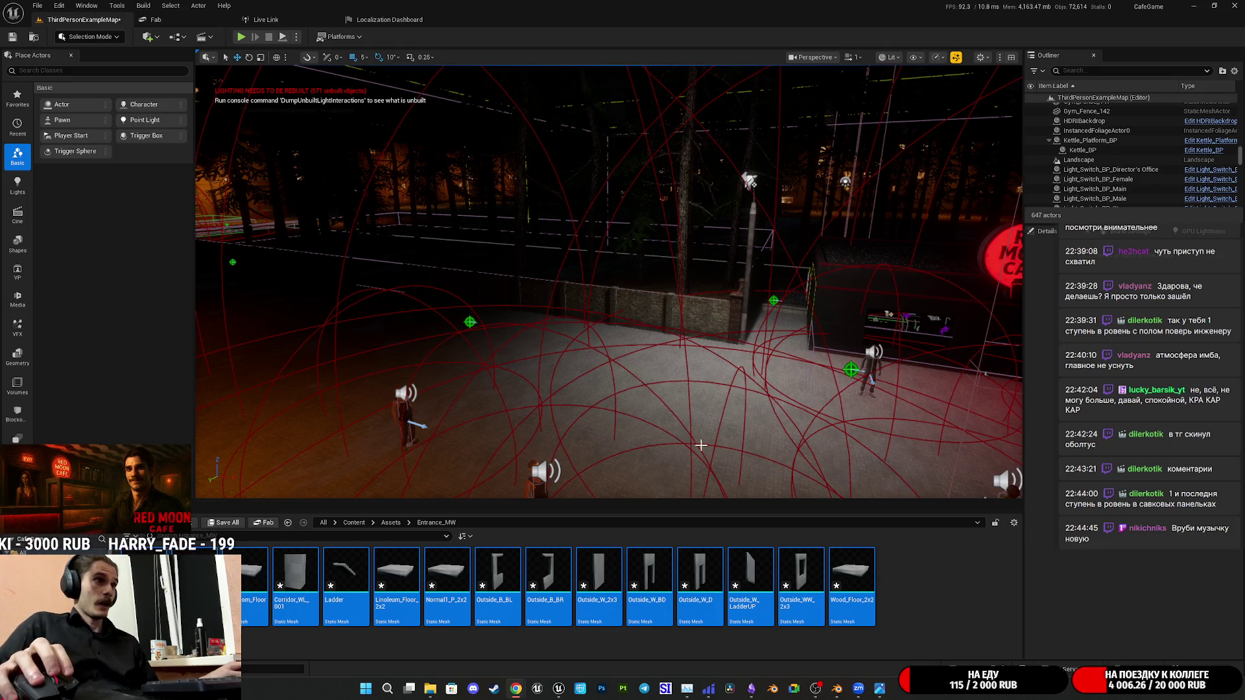
Place the Ladder staircase in the courtyard and Alt-drag a second copy beside it
right_drag(649, 431, 649, 431)
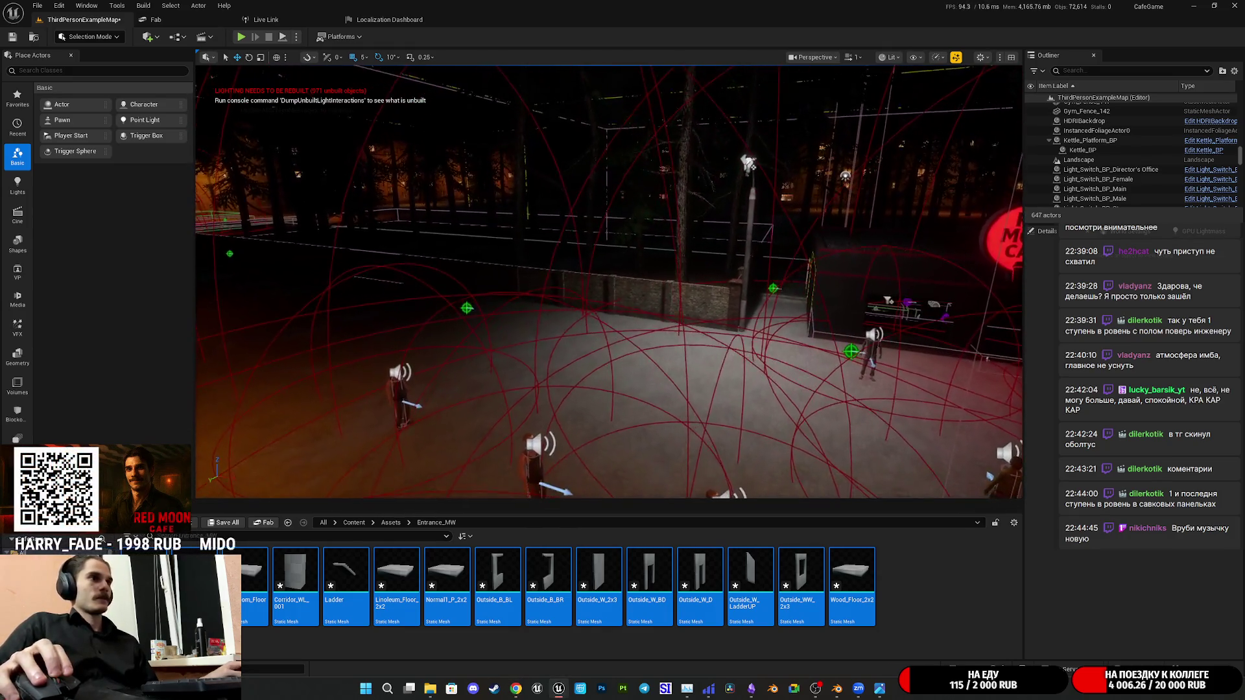
click(927, 580)
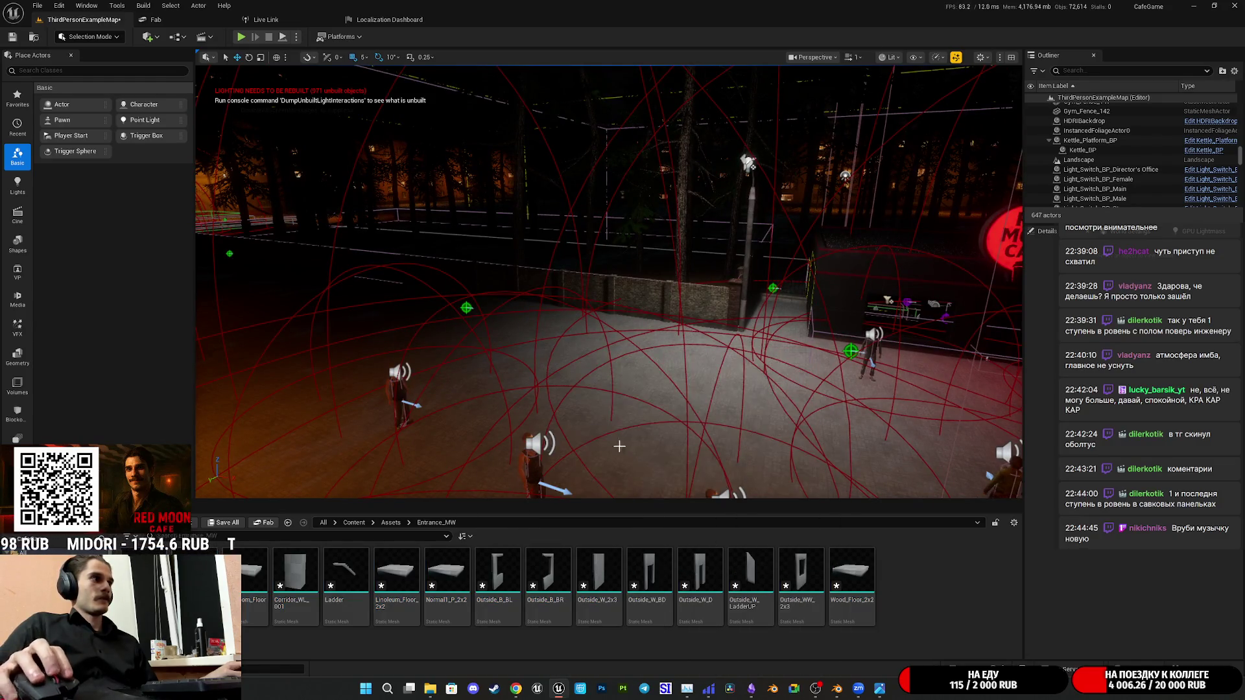
mouse_move(684, 496)
mouse_down()
mouse_move(753, 429)
mouse_move(765, 450)
mouse_up()
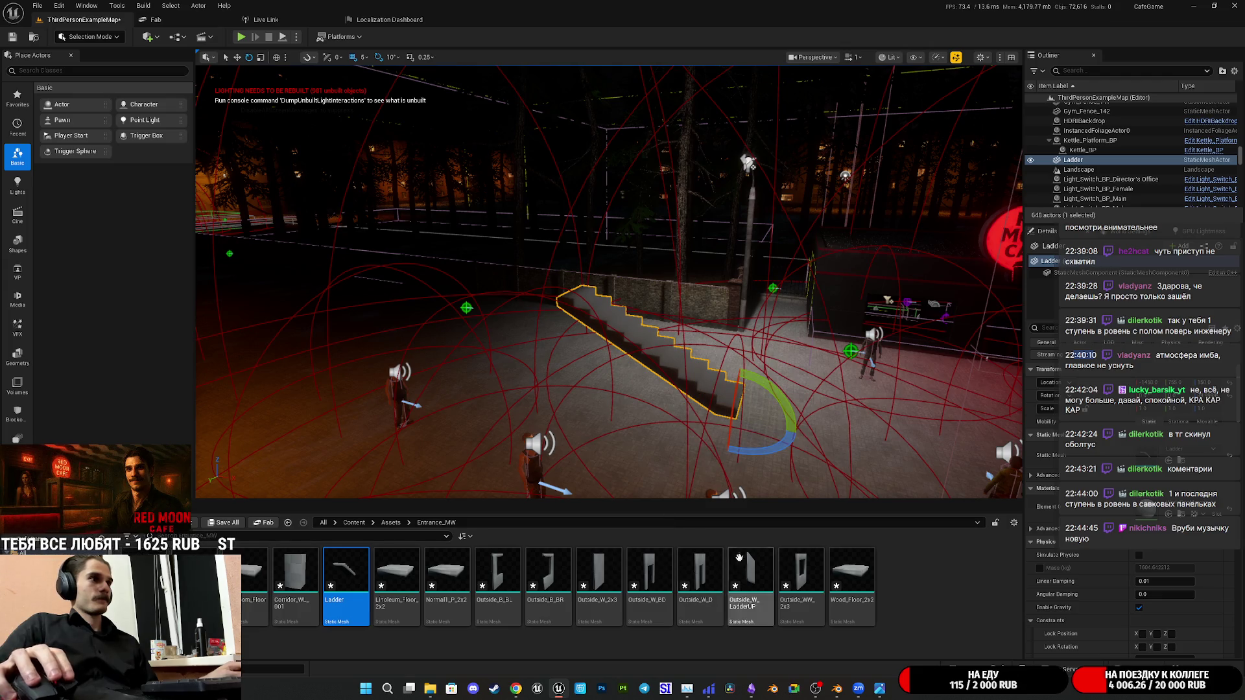
right_drag(674, 358, 602, 446)
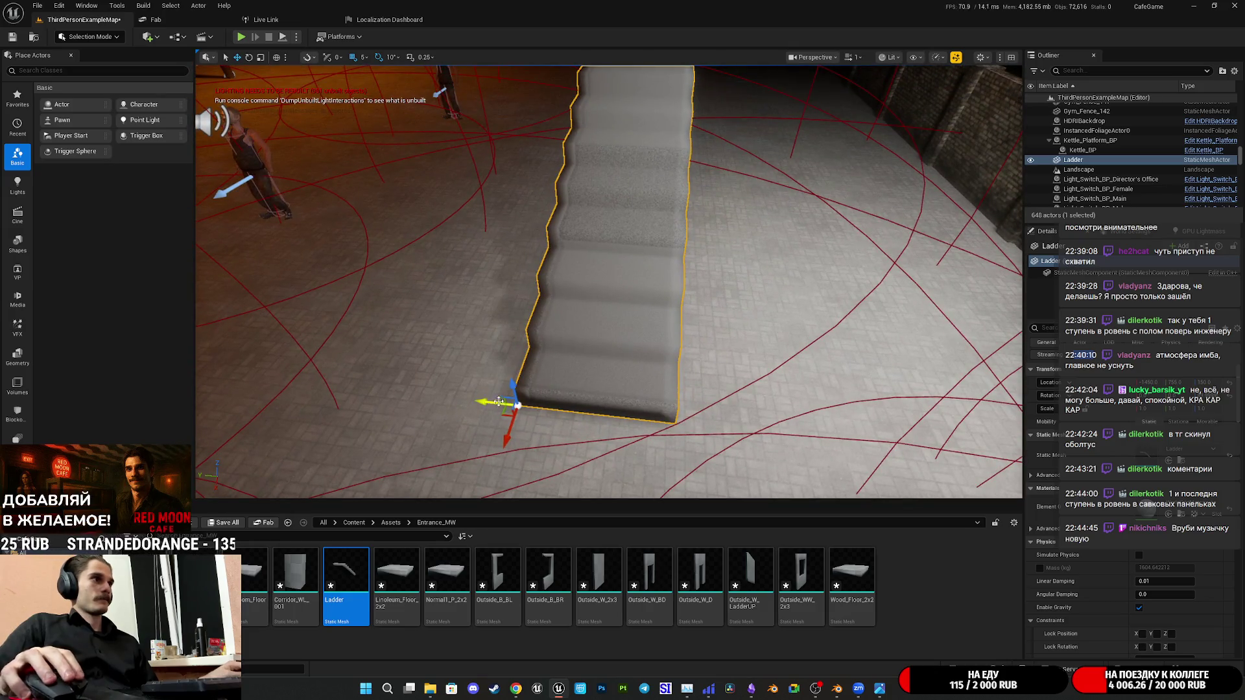
alt+drag(483, 399, 488, 406)
Add an Outside_W_LadderUP wall piece by the stairs and switch the viewport to Unlit
mouse_move(750, 587)
mouse_down()
mouse_move(917, 548)
mouse_move(1139, 456)
mouse_up()
right_drag(566, 389, 566, 390)
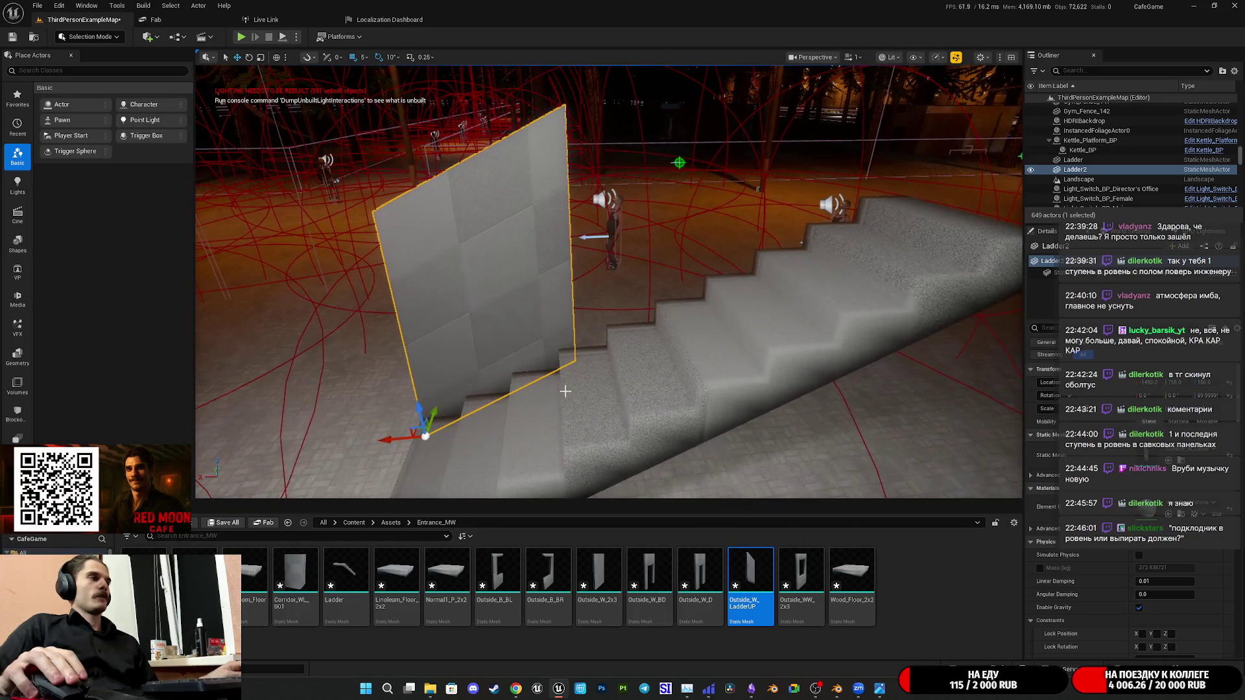
right_drag(413, 429, 511, 421)
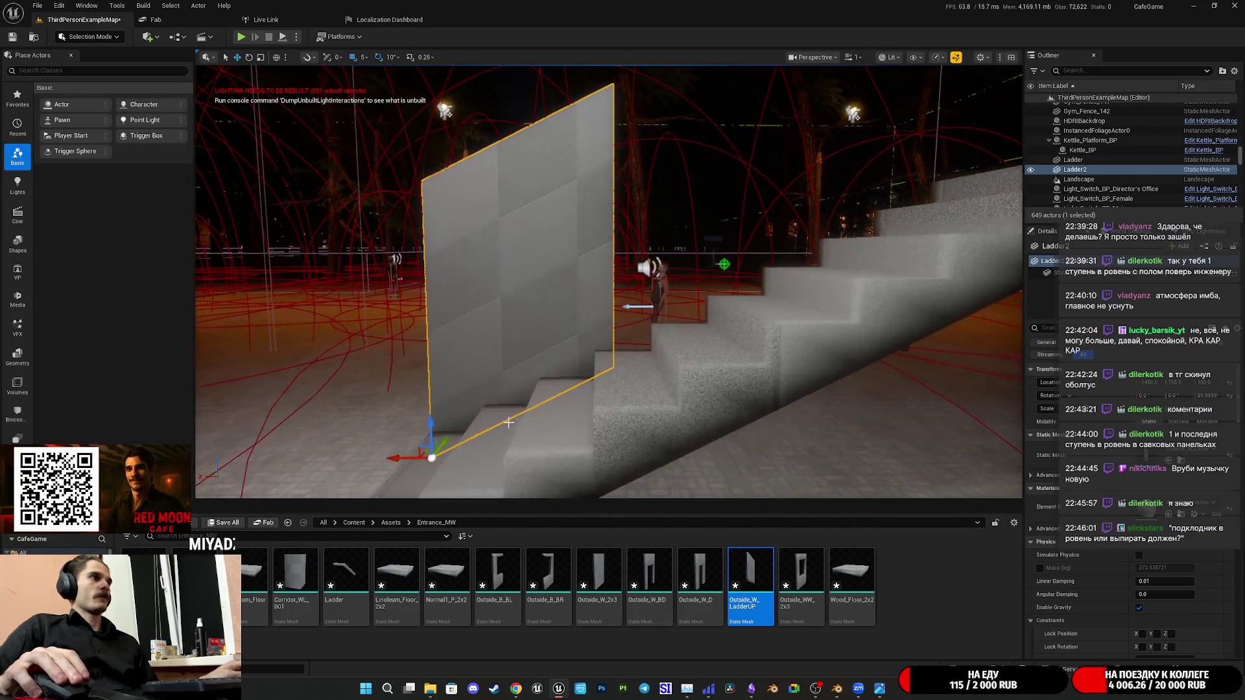
click(955, 58)
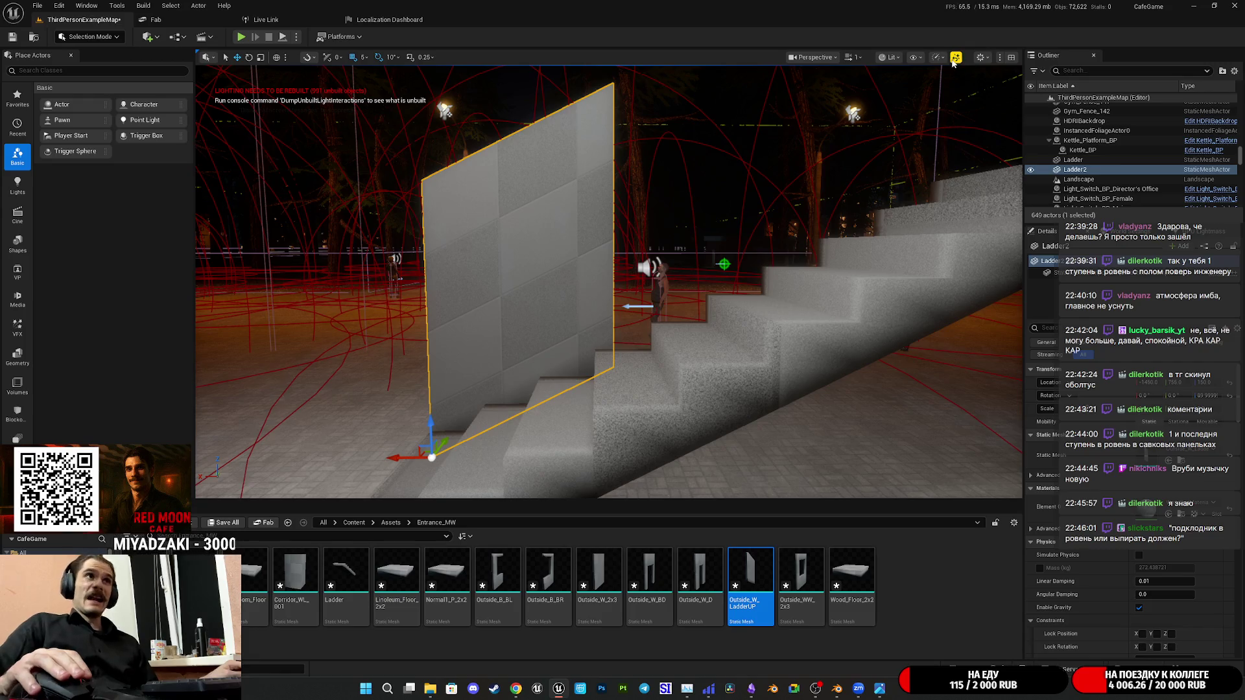
click(909, 58)
click(934, 102)
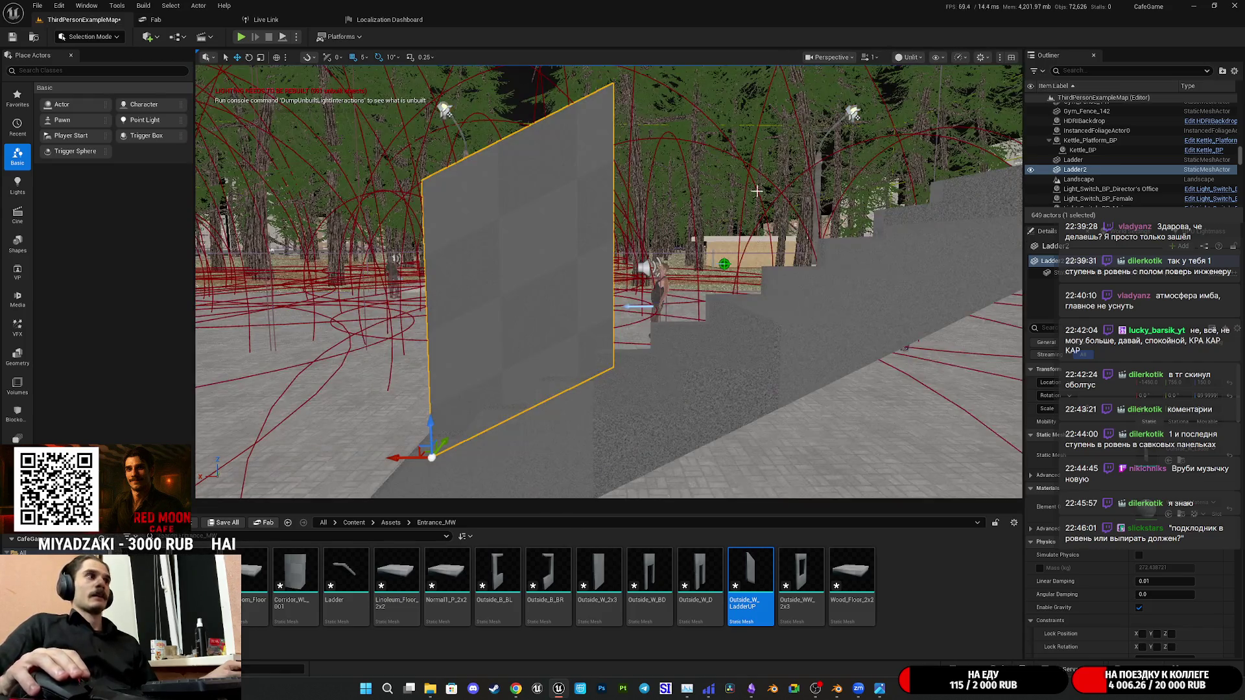
Duplicate the wall piece into further copies running along beside the first
alt+drag(416, 446, 602, 355)
mouse_move(669, 342)
right_down()
mouse_move(574, 425)
mouse_move(533, 439)
right_up()
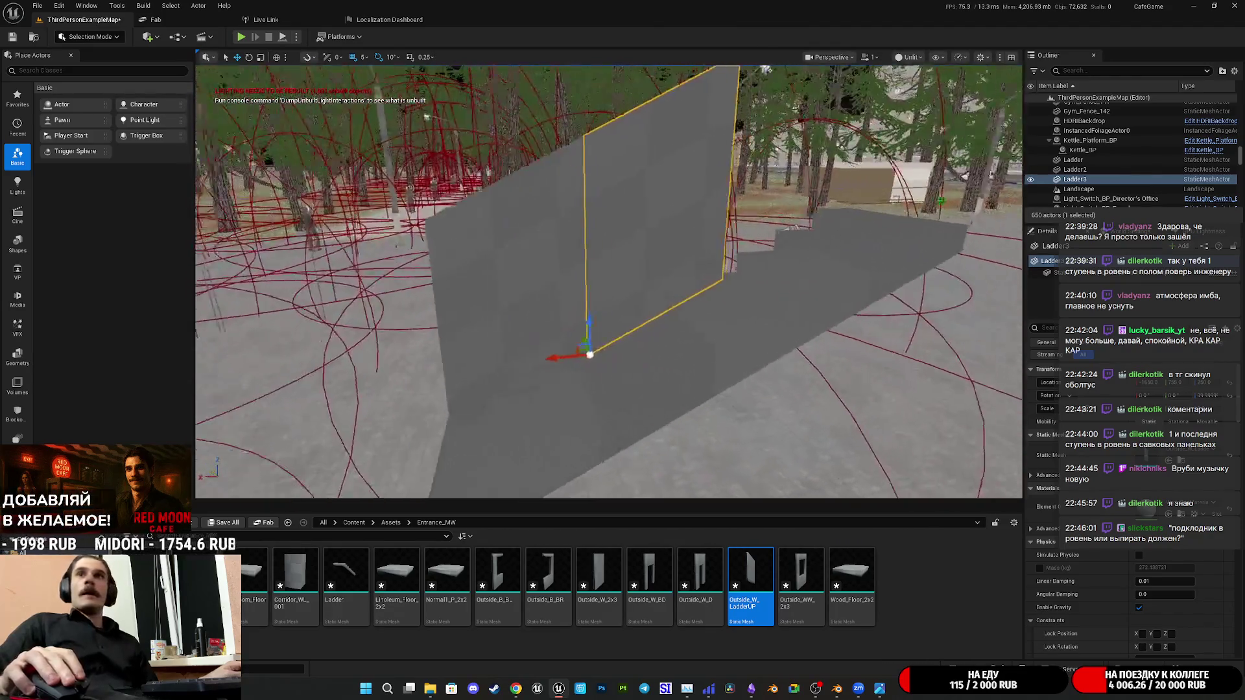
right_drag(673, 397, 674, 397)
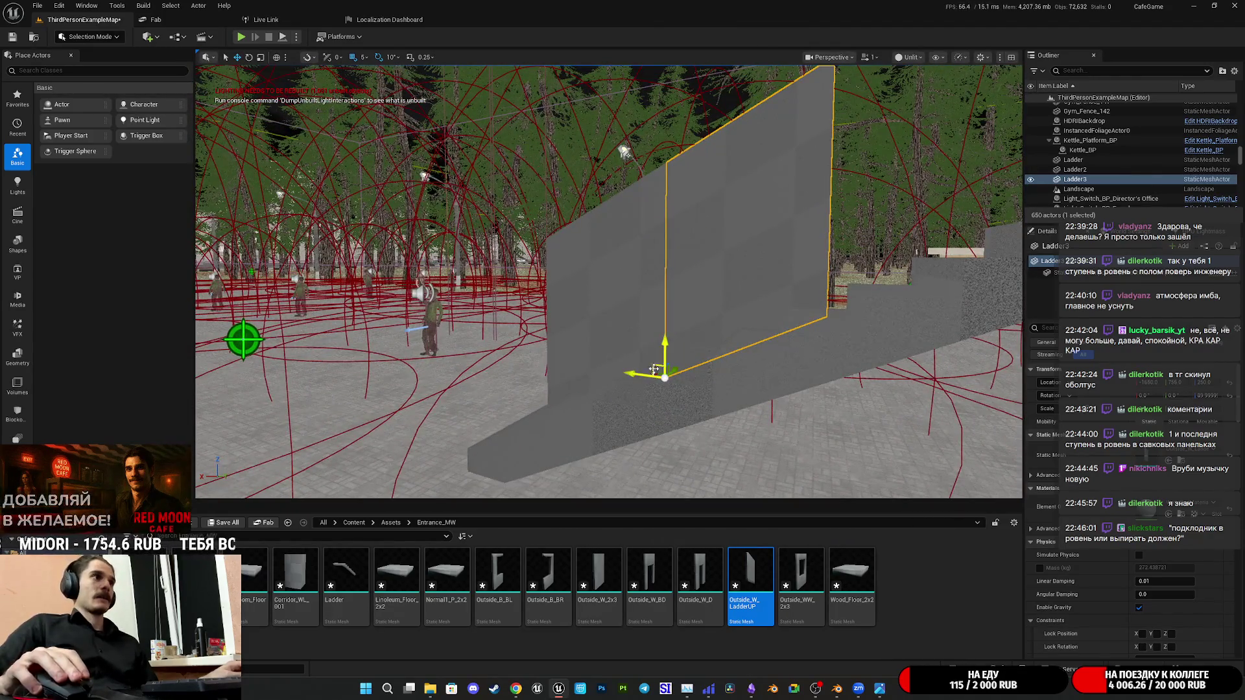
alt+drag(658, 365, 828, 314)
right_drag(829, 314, 828, 315)
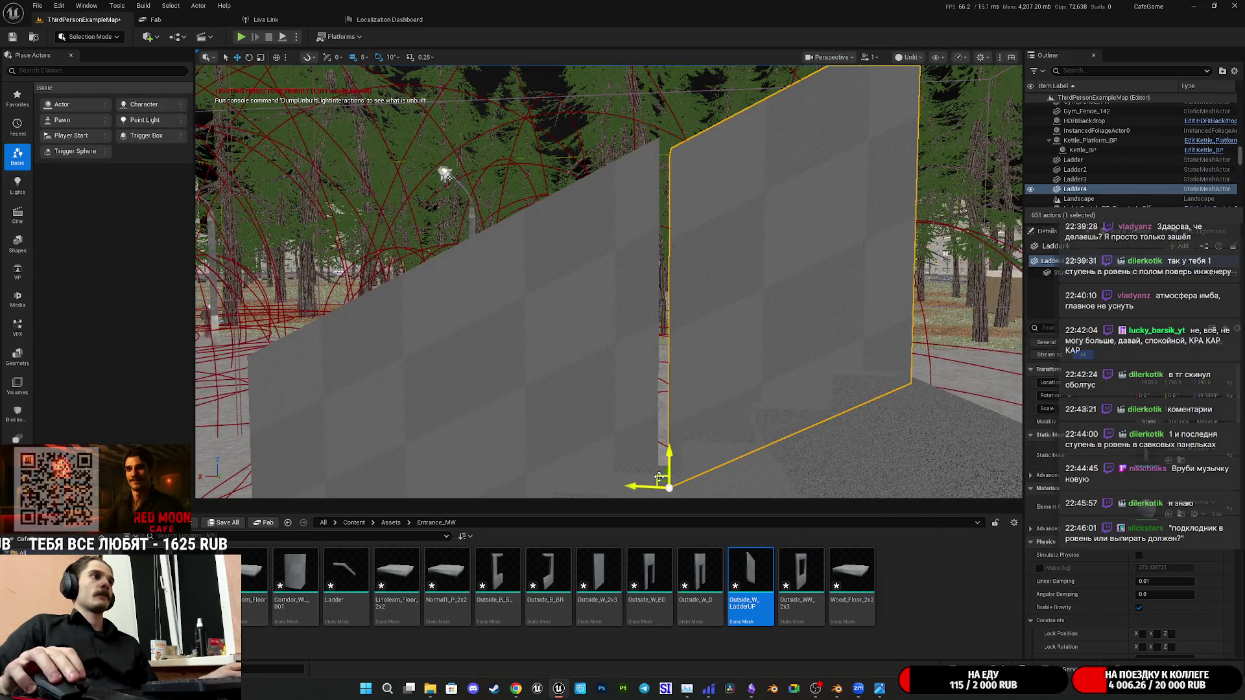
Duplicate the three walls sideways, then delete the three surplus wall copies
right_drag(751, 351, 720, 362)
ctrl+click(751, 352)
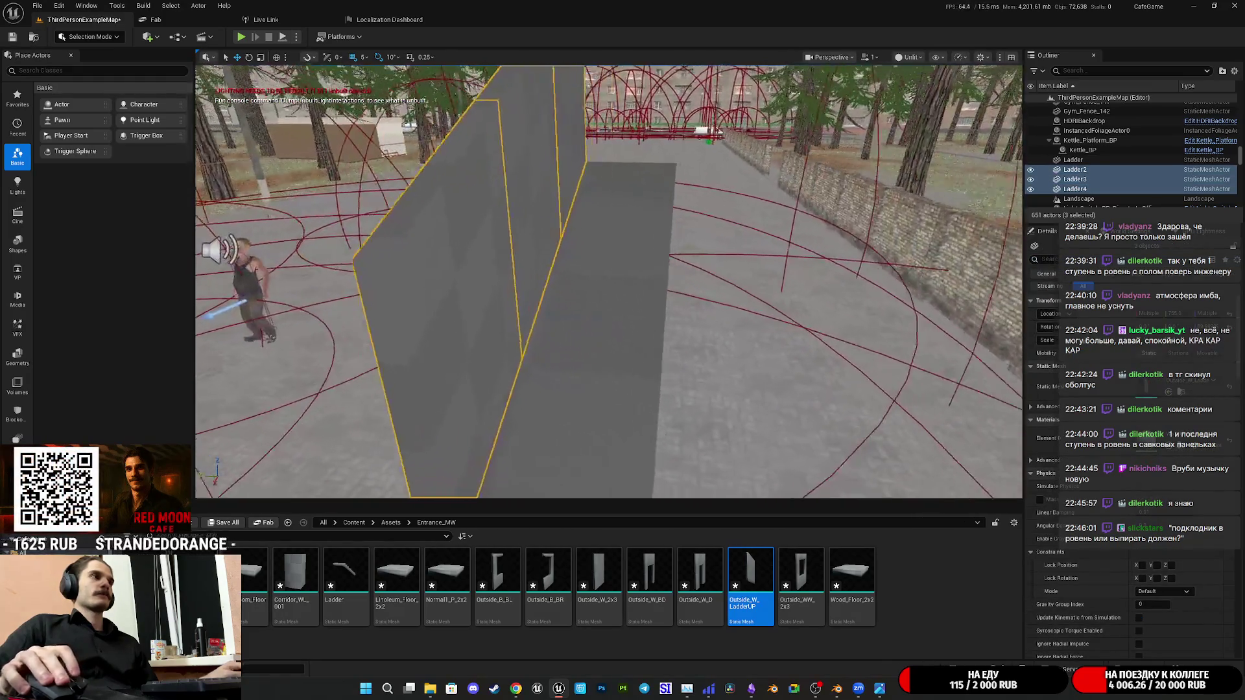
right_drag(623, 384, 623, 383)
alt+drag(585, 386, 717, 413)
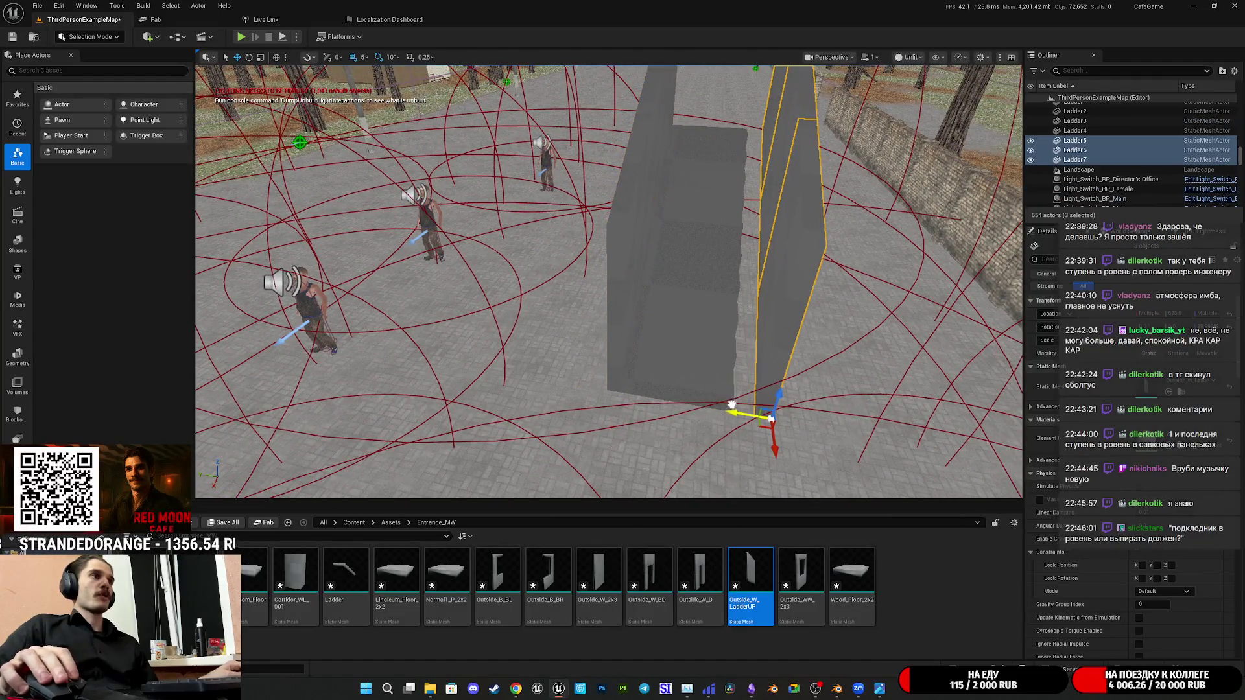
right_drag(706, 423, 705, 423)
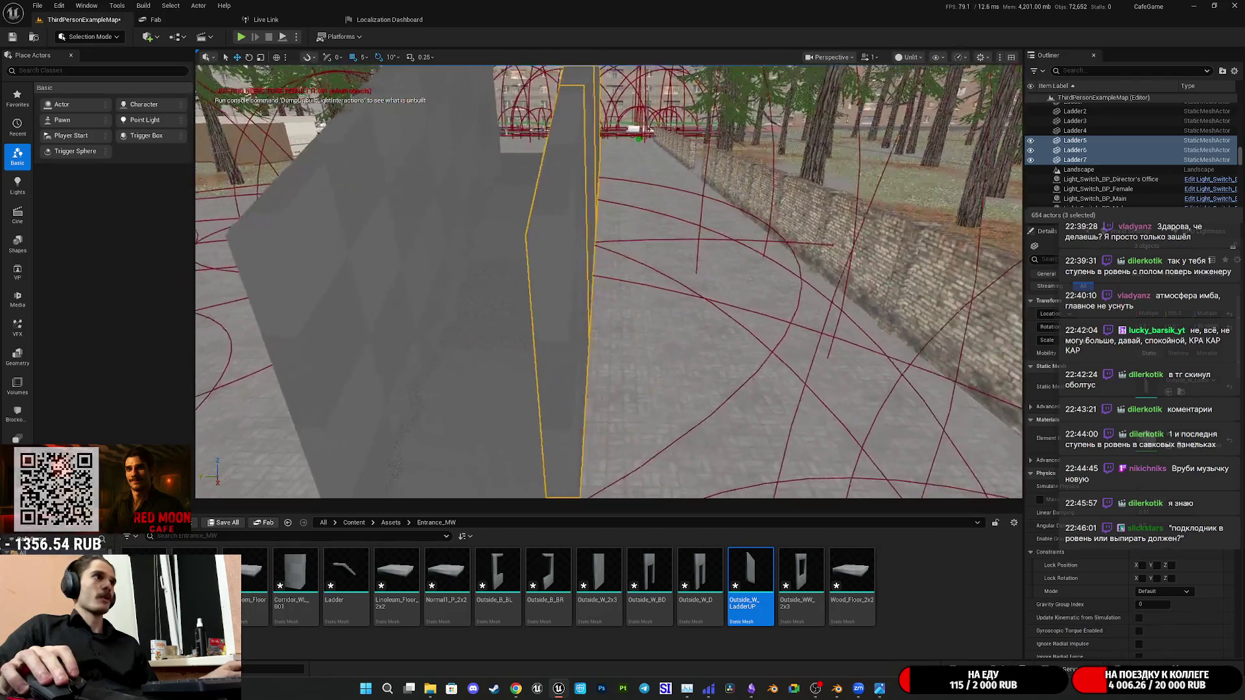
right_drag(520, 360, 519, 361)
click(564, 300)
ctrl+click(585, 225)
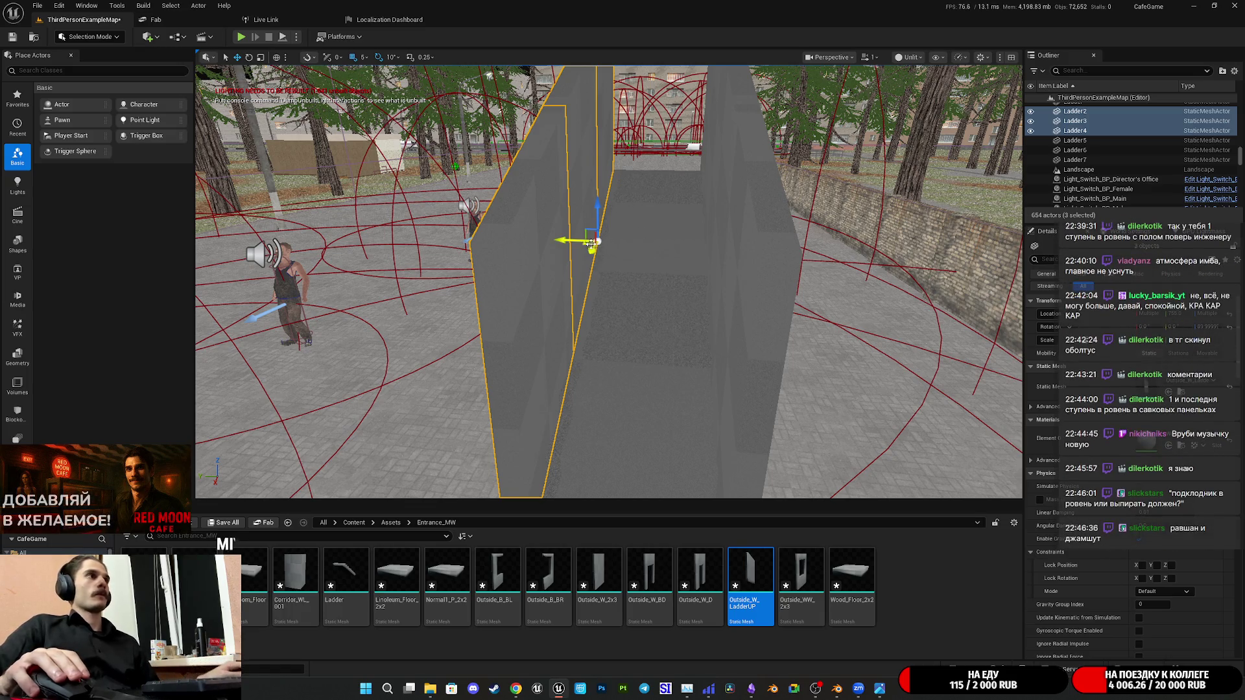
key(Delete)
Duplicate the Ladder staircase and raise the copy upward above the original
right_drag(770, 325, 769, 325)
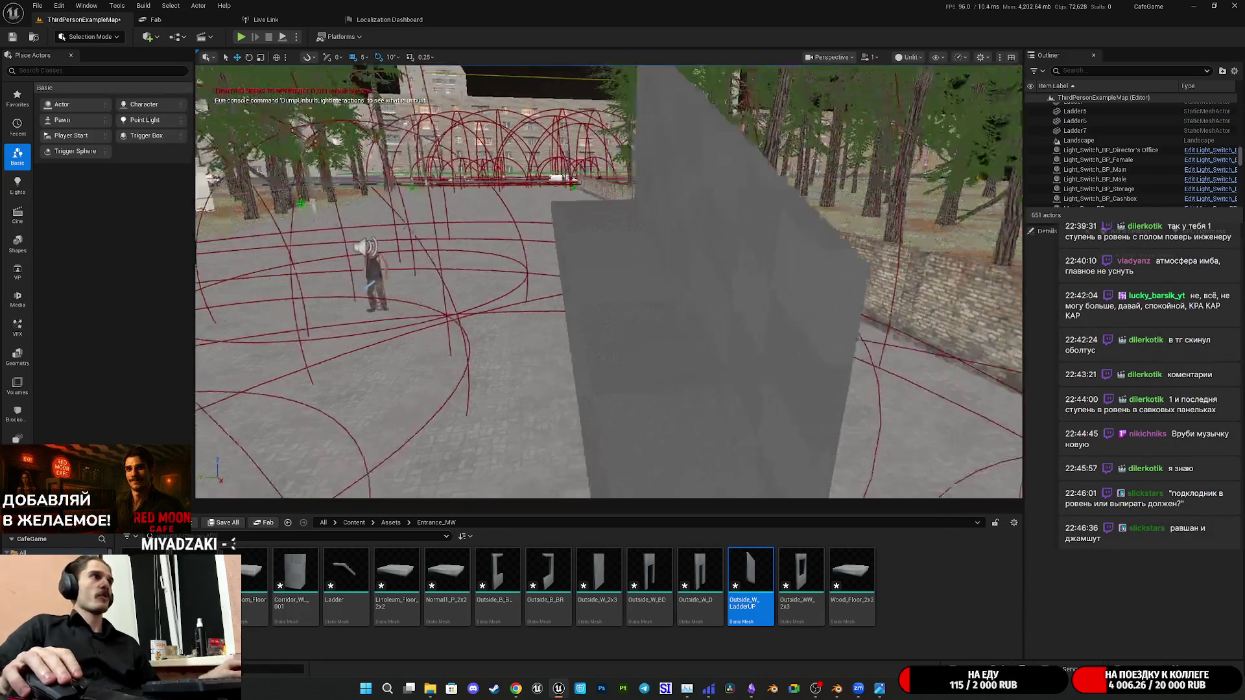
right_drag(678, 335, 677, 335)
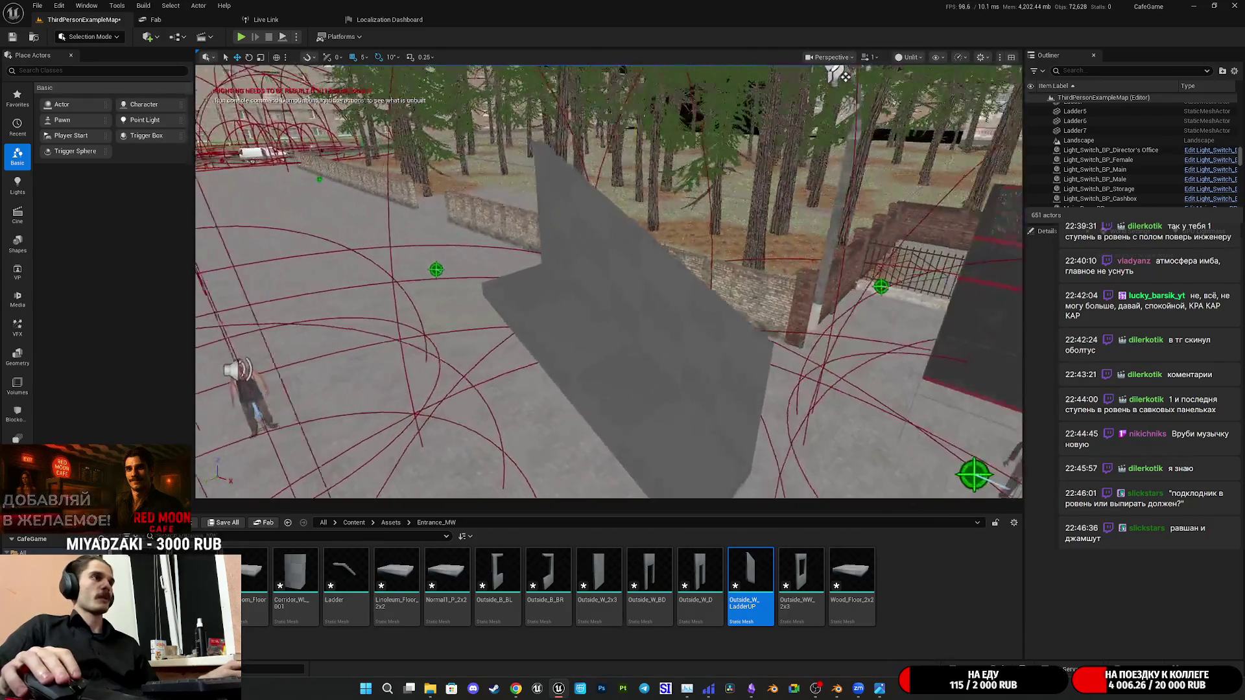
click(662, 389)
right_drag(685, 439, 686, 438)
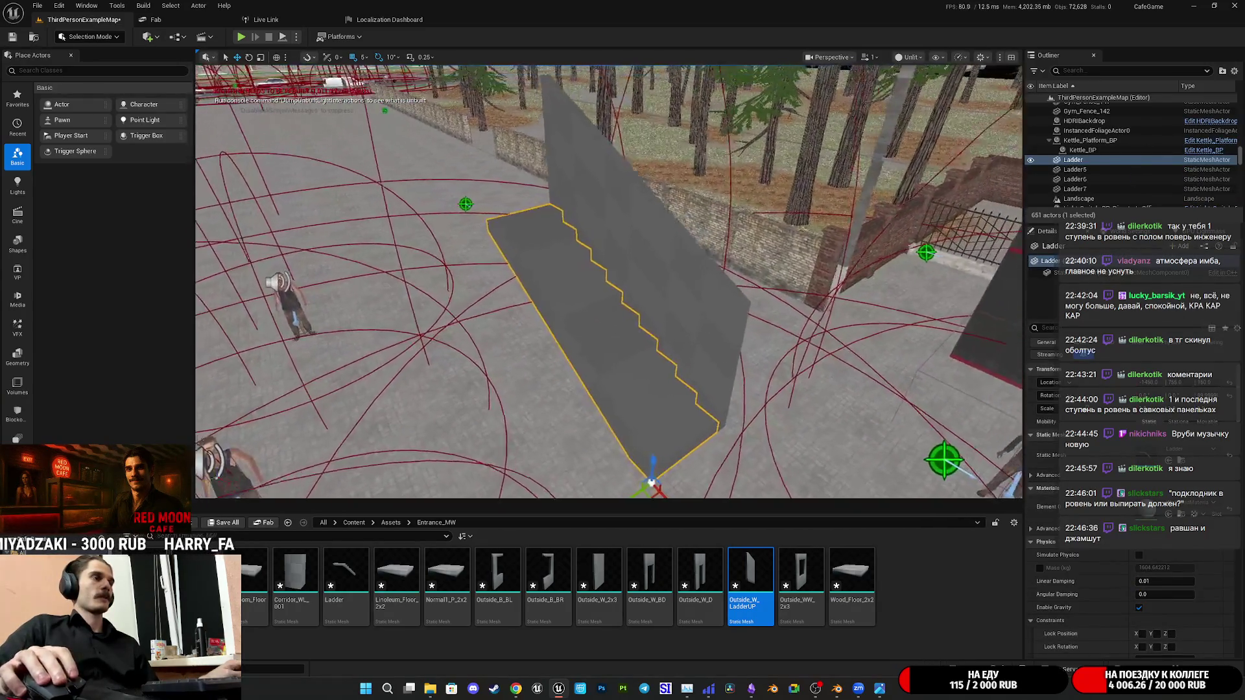
alt+drag(685, 438, 745, 275)
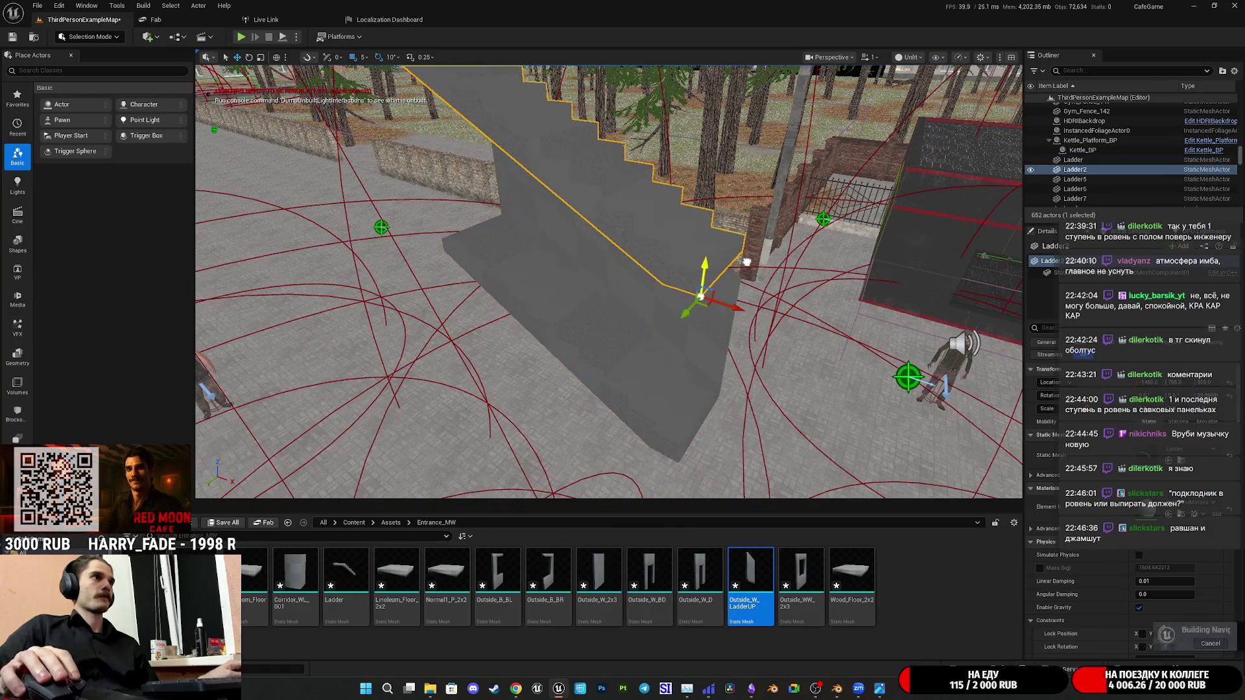
right_drag(746, 278, 745, 278)
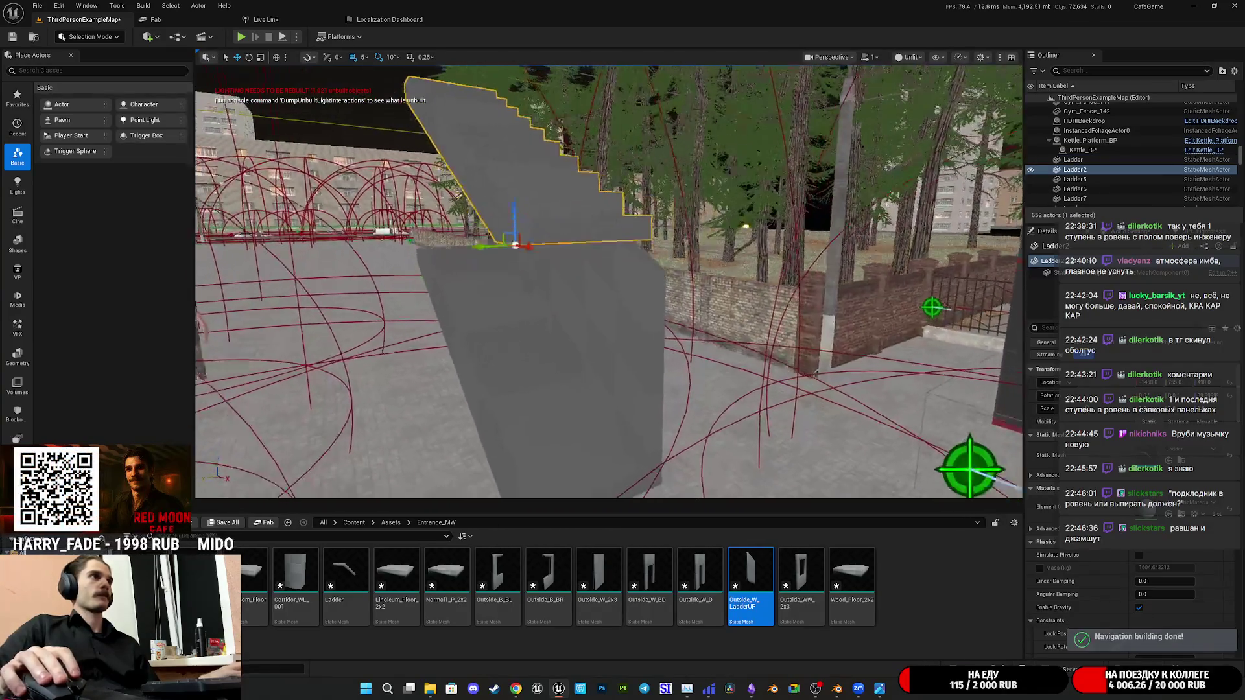
mouse_move(647, 216)
right_down()
mouse_move(496, 159)
mouse_move(508, 156)
right_up()
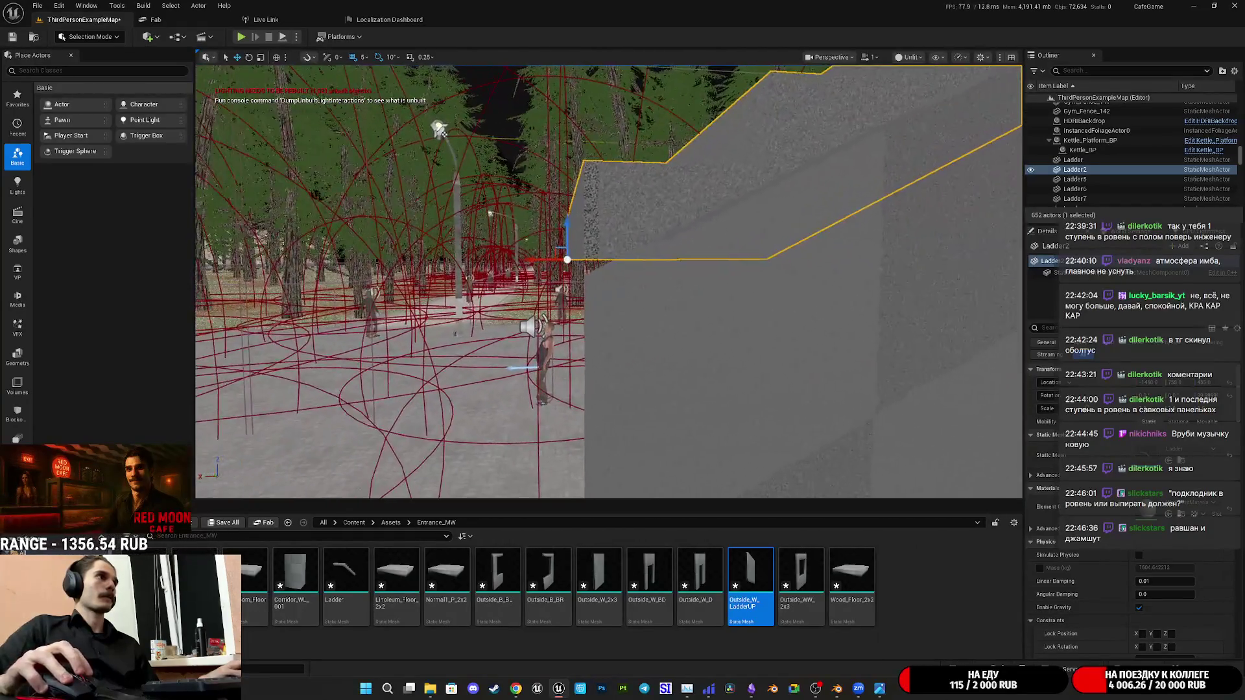
right_drag(560, 219, 561, 220)
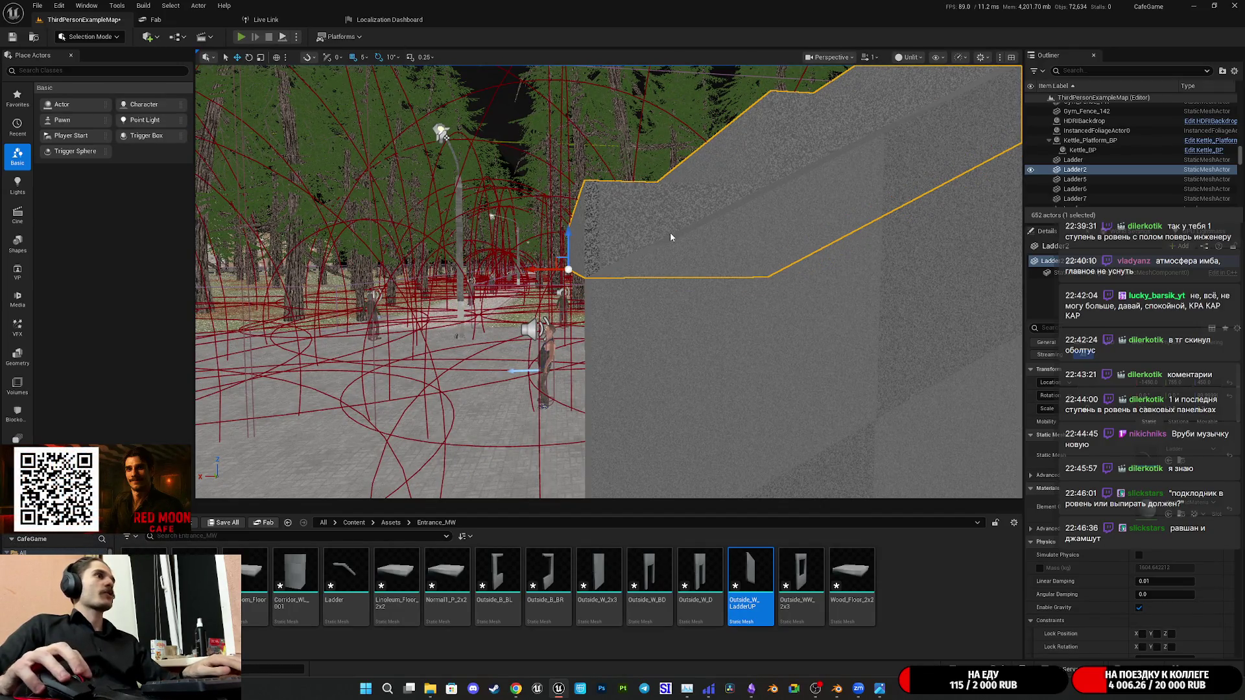
Play-test with Alt+P, walk the character up and back down the staircase, then stop
key(alt+p)
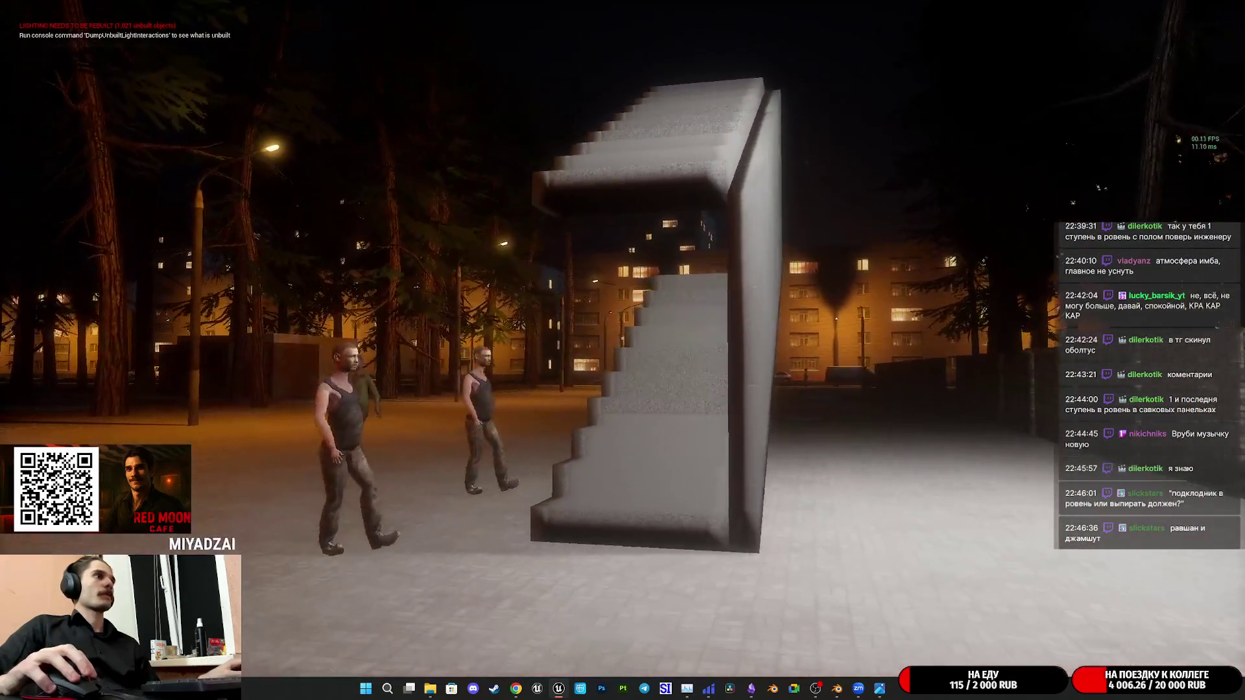
key(w)
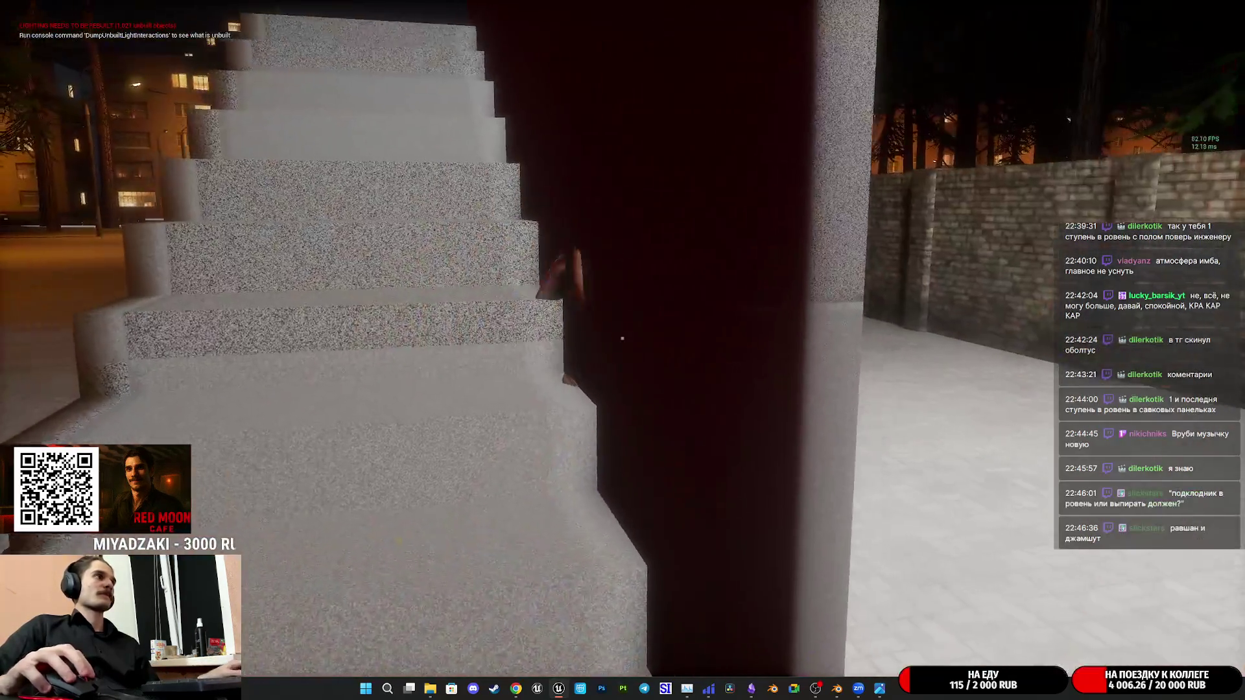
key(w)
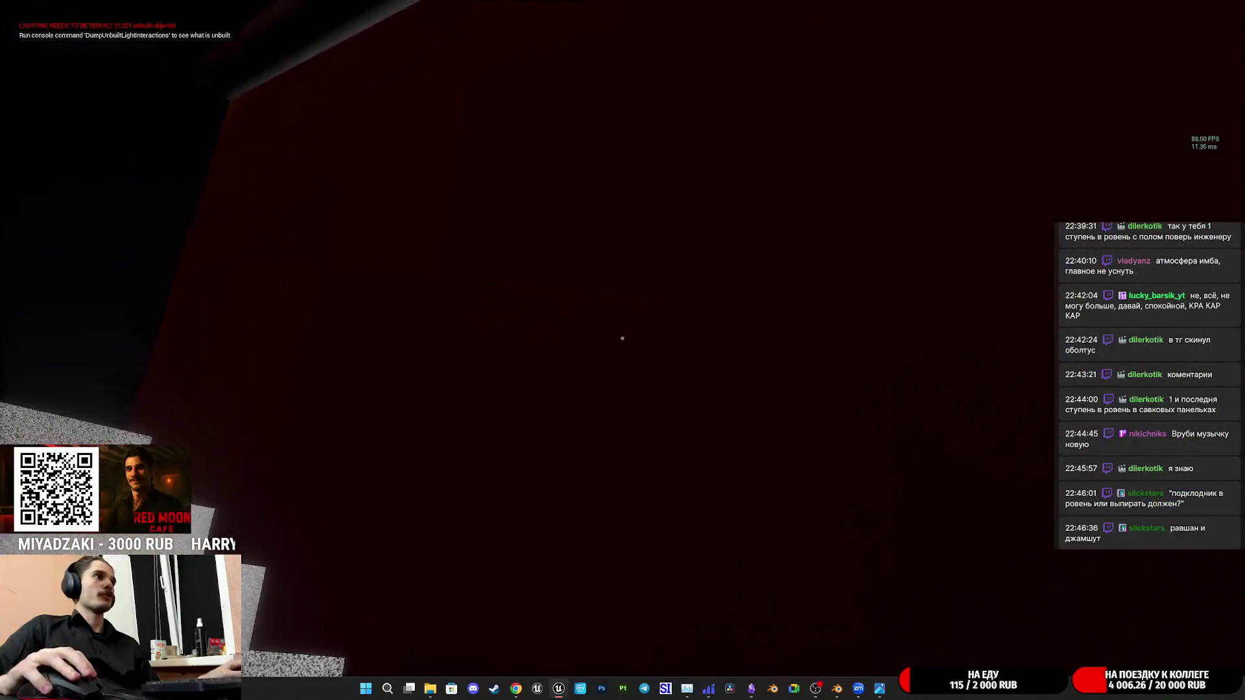
key(w)
key(s)
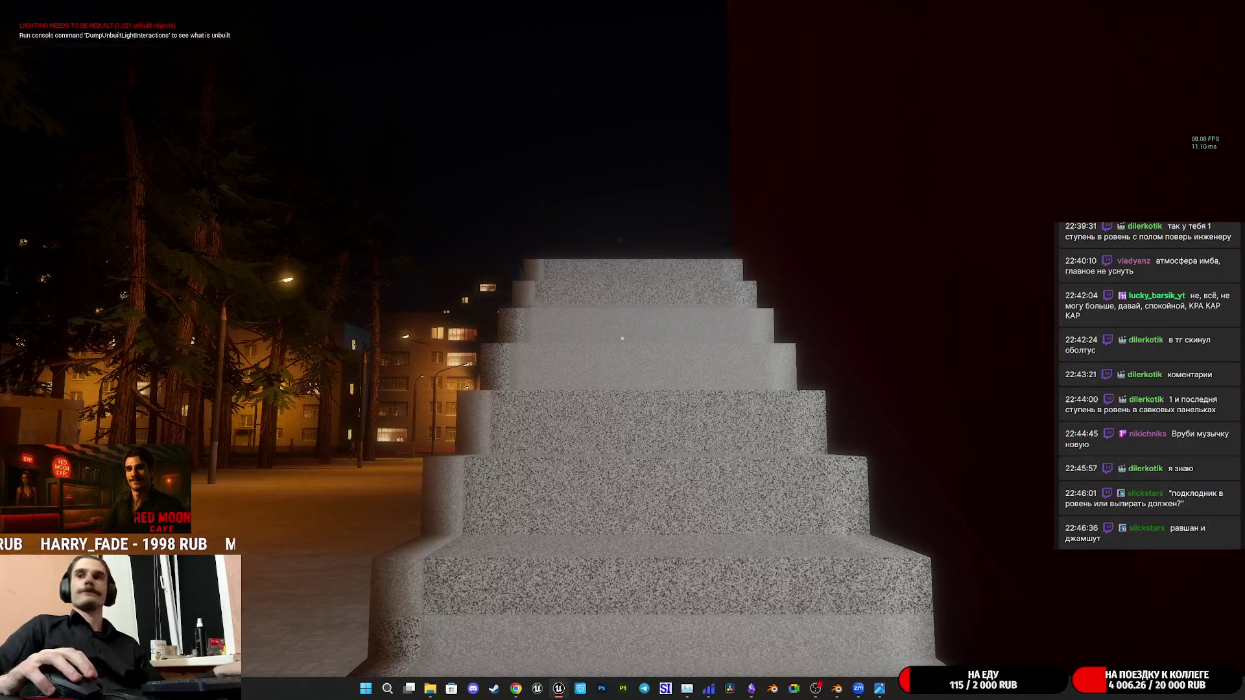
key(Escape)
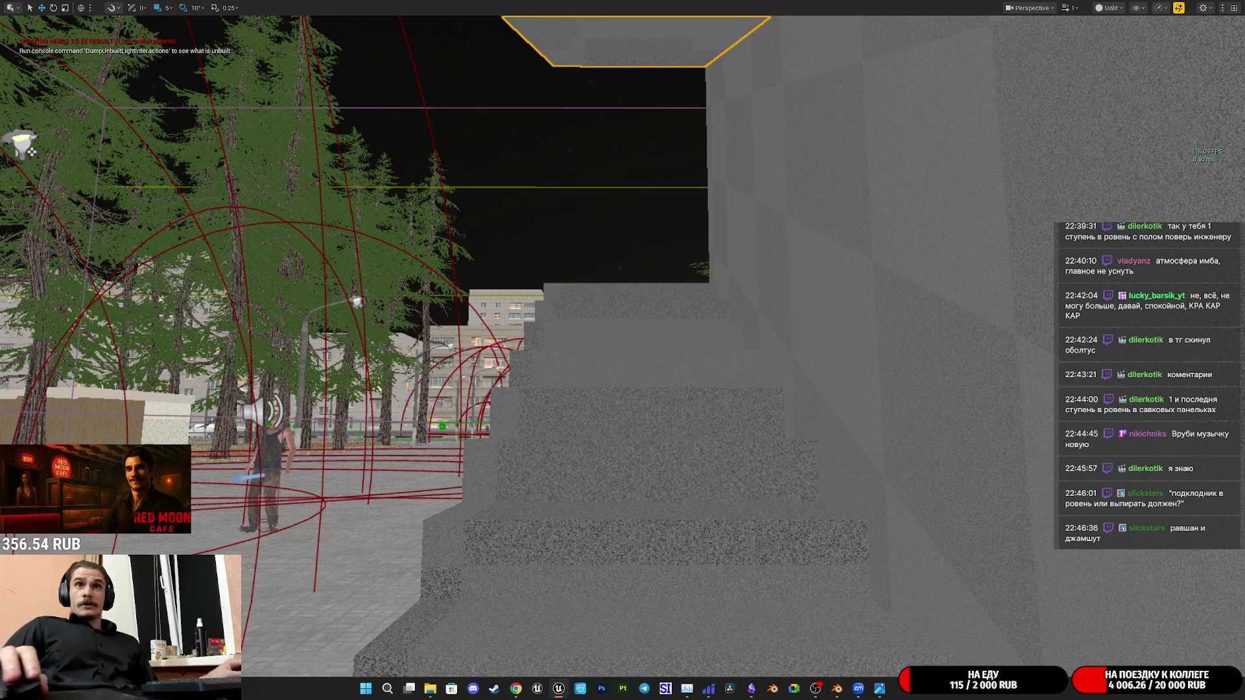
Restore the editor layout and yaw the ladder wall 30 degrees, from -170 to -200
right_drag(783, 404, 783, 404)
key(F11)
right_drag(608, 282, 609, 283)
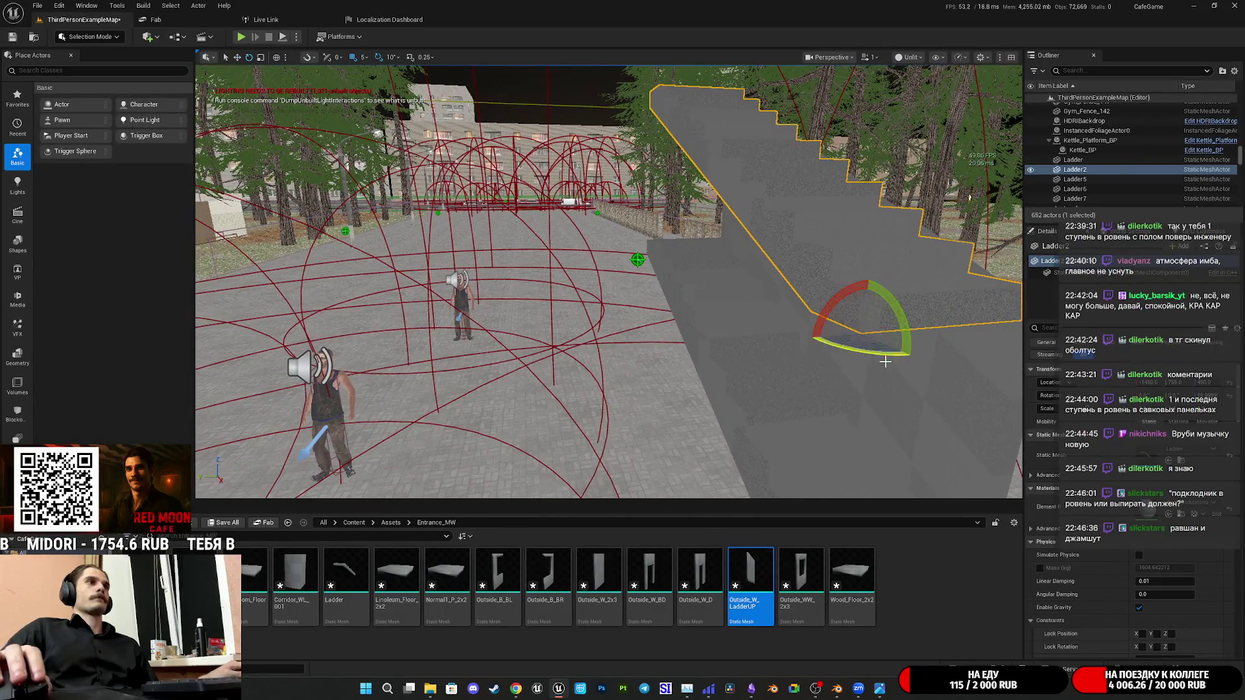
mouse_move(821, 319)
mouse_down()
mouse_move(797, 319)
mouse_move(942, 348)
mouse_up()
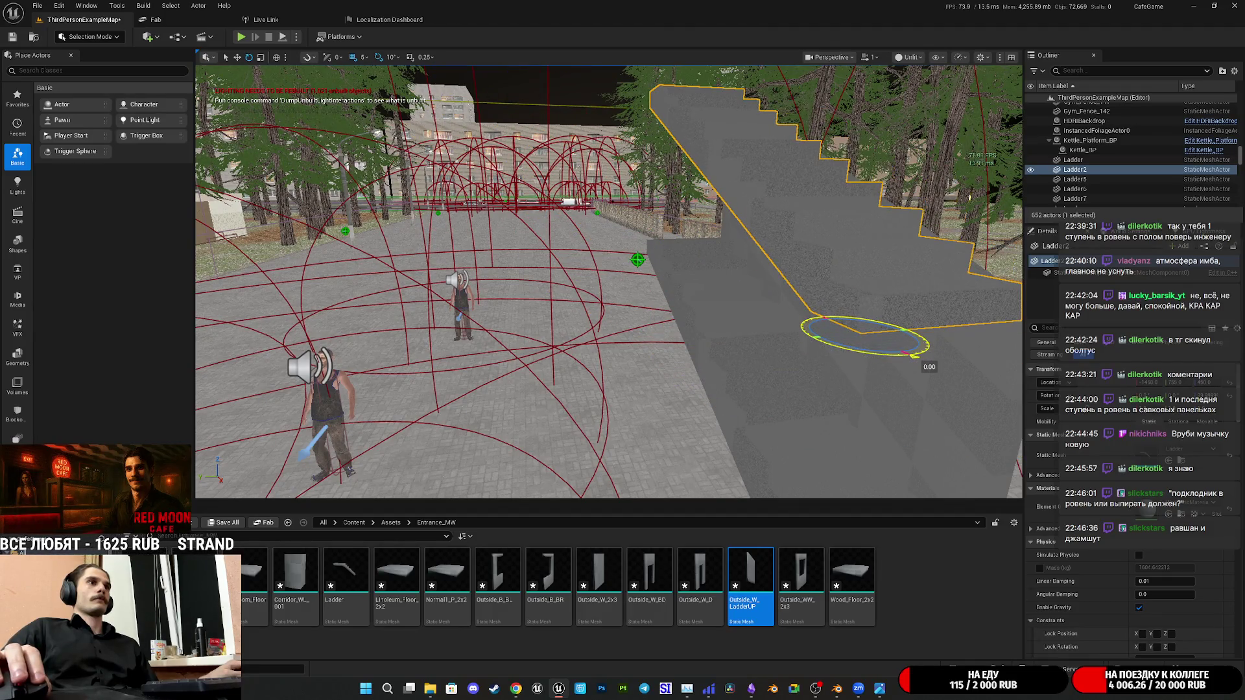
right_drag(919, 356, 920, 355)
right_drag(609, 282, 609, 282)
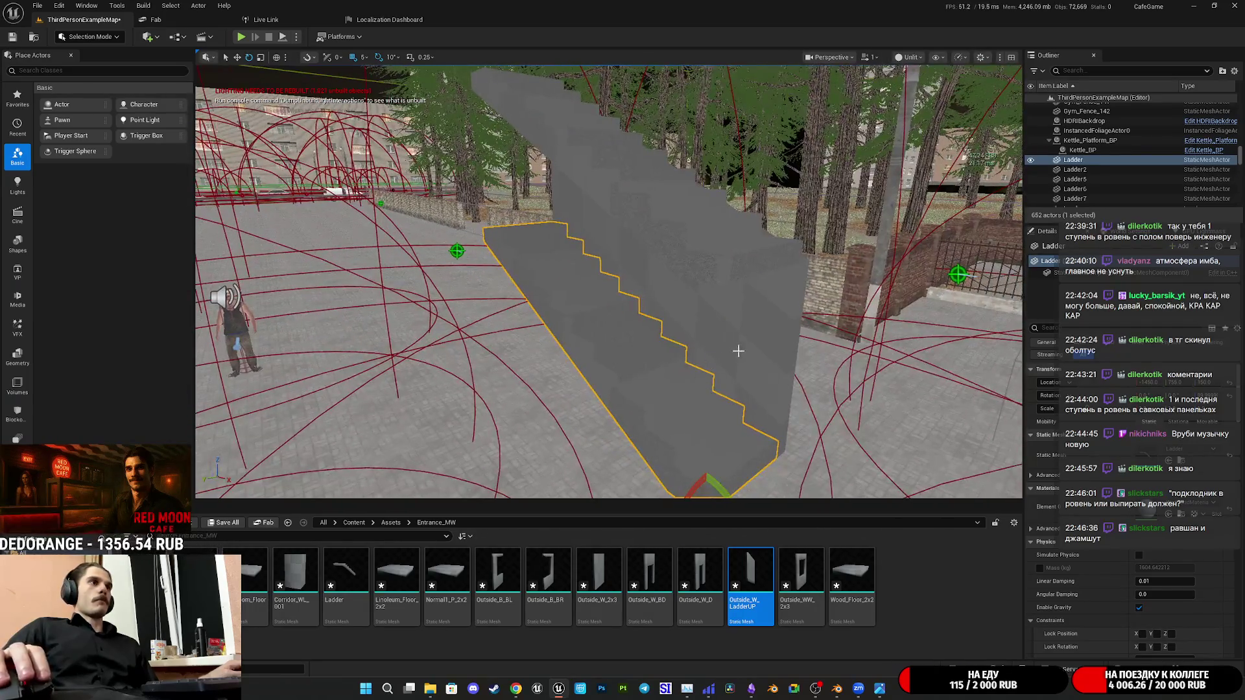
Add Ladder7 to the selection and move the ladder walls sideways across the floor
ctrl+click(675, 293)
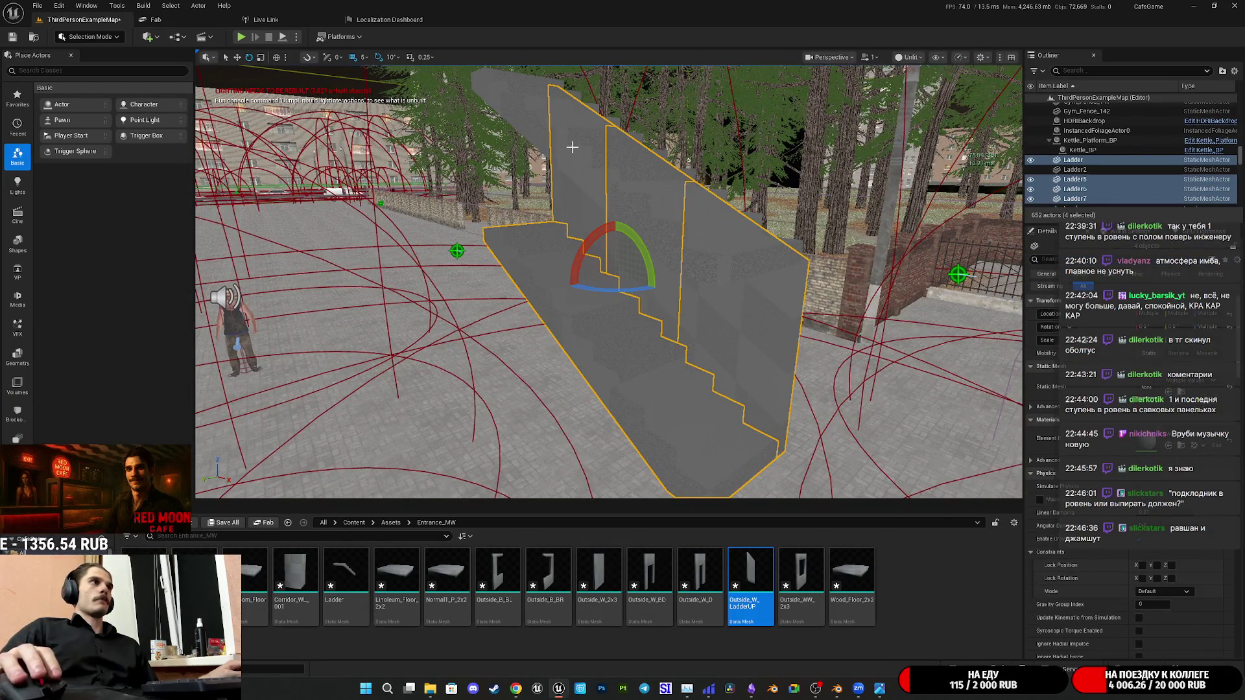
right_drag(574, 151, 689, 227)
key(w)
right_drag(656, 277, 532, 340)
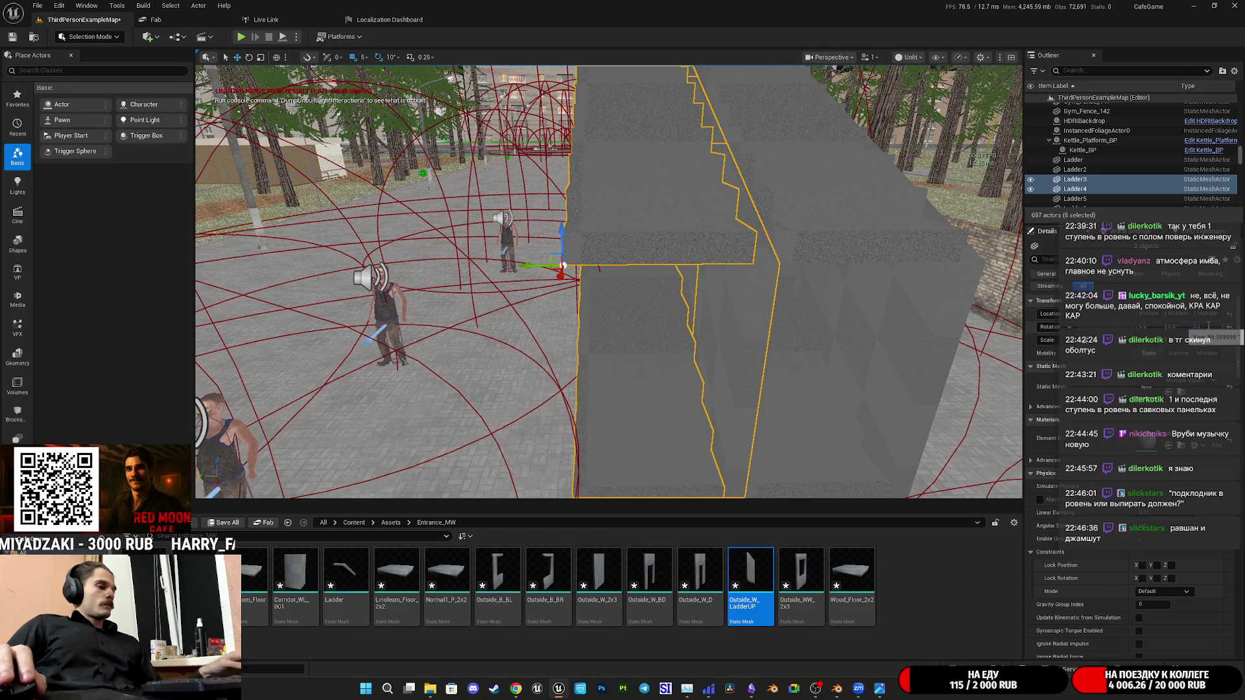
mouse_move(821, 269)
right_down()
mouse_move(740, 233)
mouse_move(647, 270)
right_up()
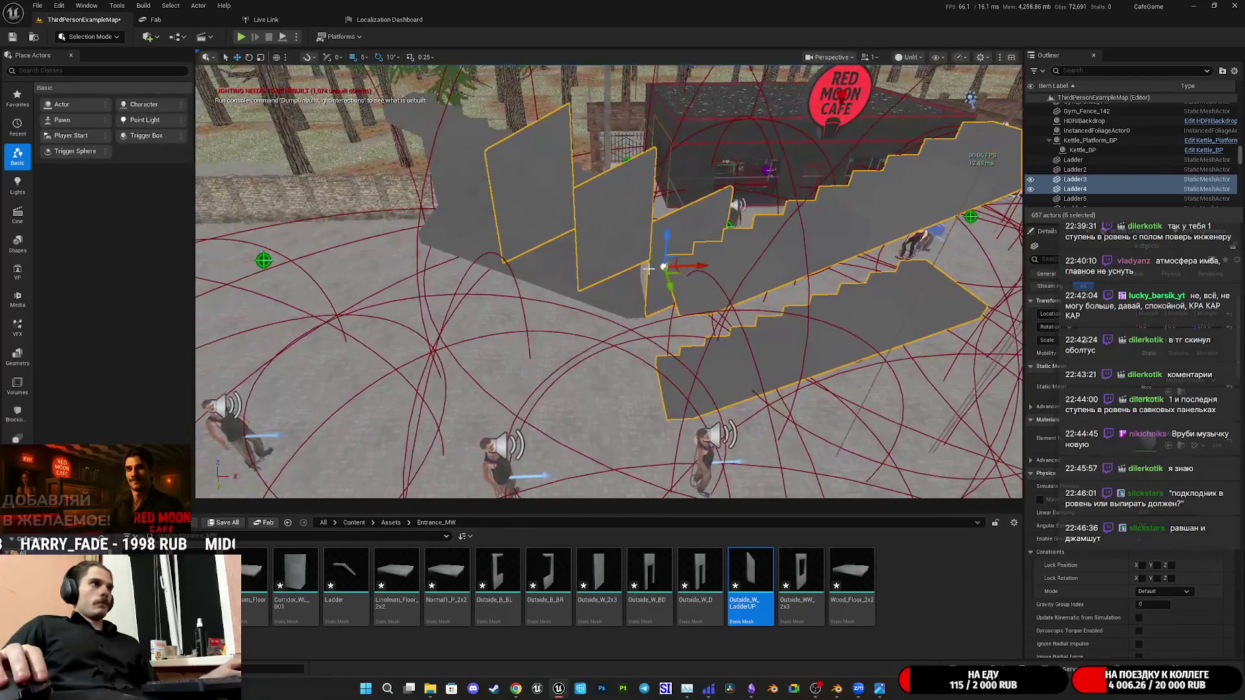
drag(647, 270, 399, 295)
right_drag(428, 295, 426, 295)
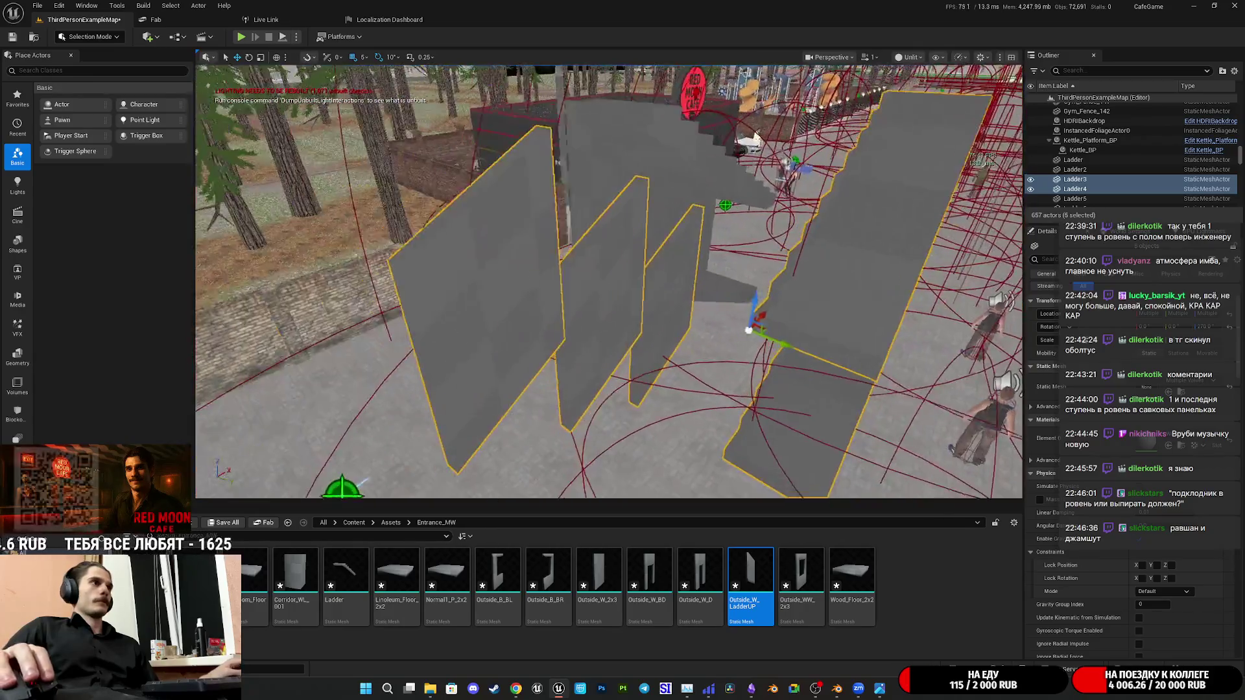
right_drag(426, 295, 427, 296)
Remove the surplus wall panel, then select the staircase walls and the Ladder5 wall
key(Escape)
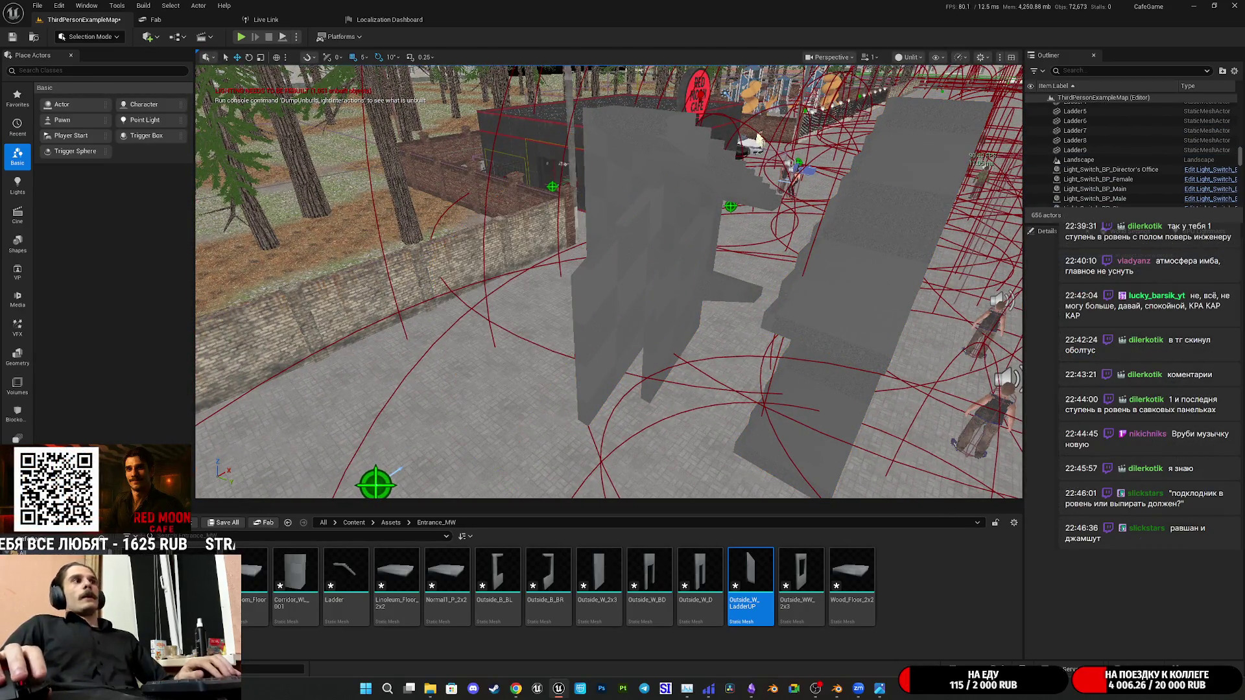
key(ctrl+z)
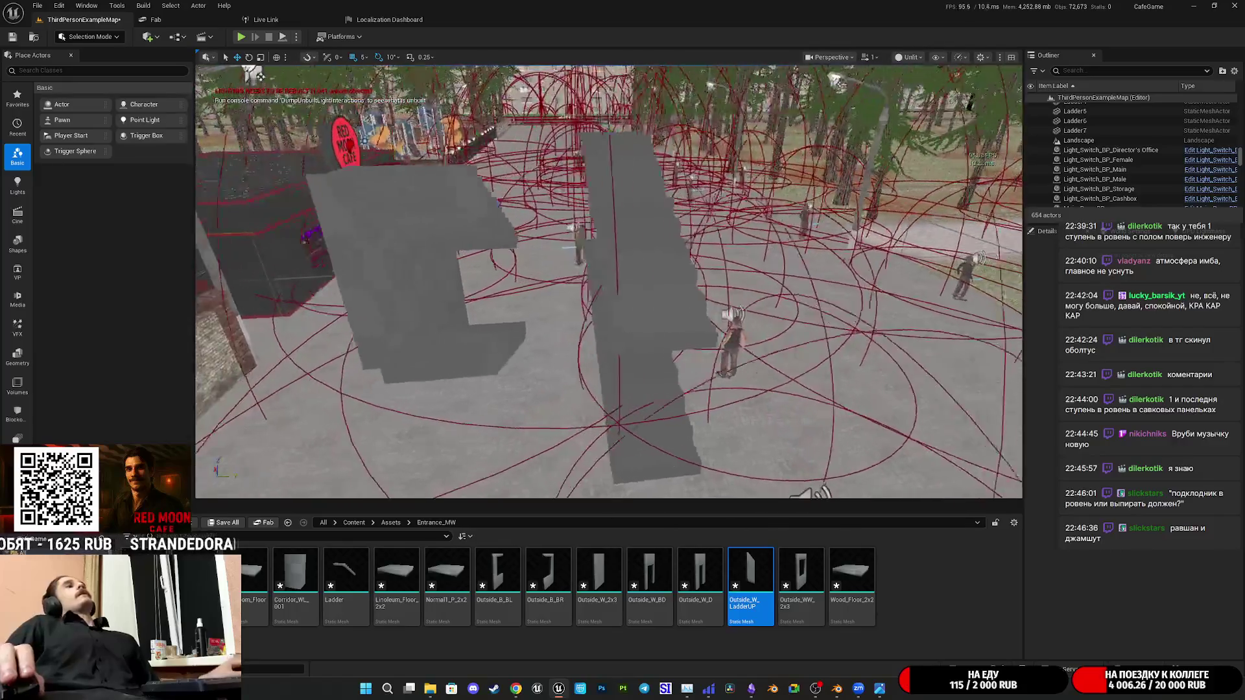
click(759, 336)
right_drag(760, 337, 759, 337)
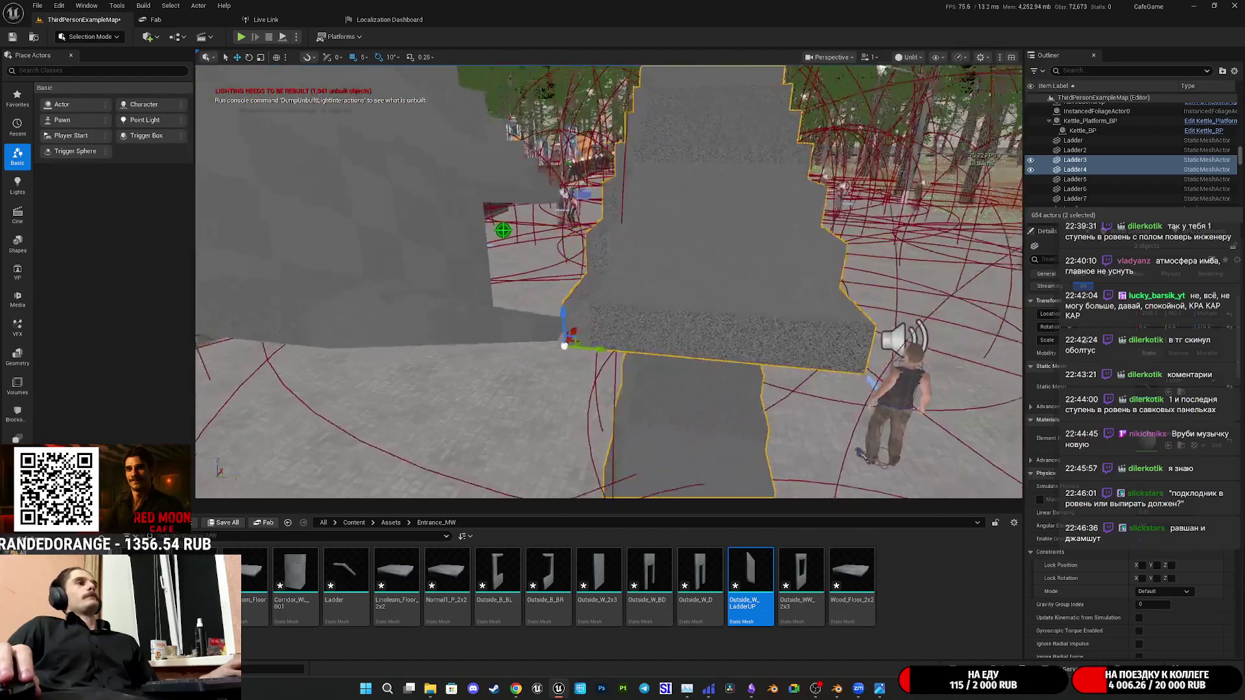
scroll(750, 367, up, 3)
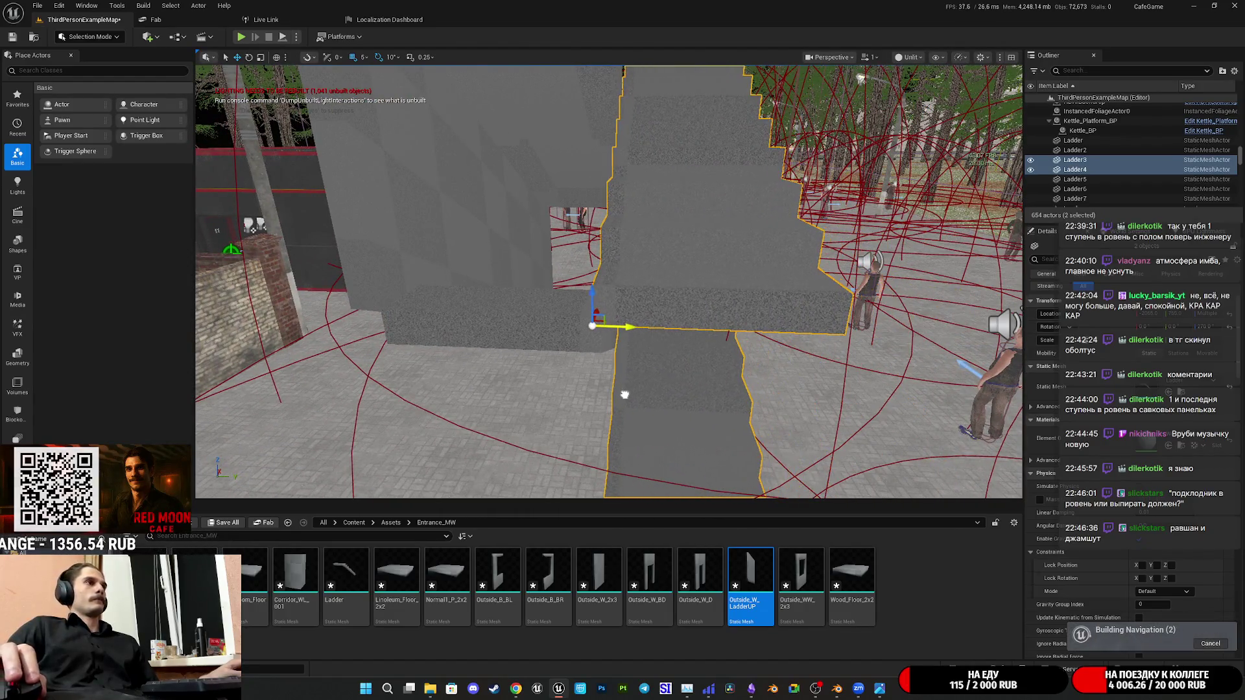
right_drag(625, 393, 625, 392)
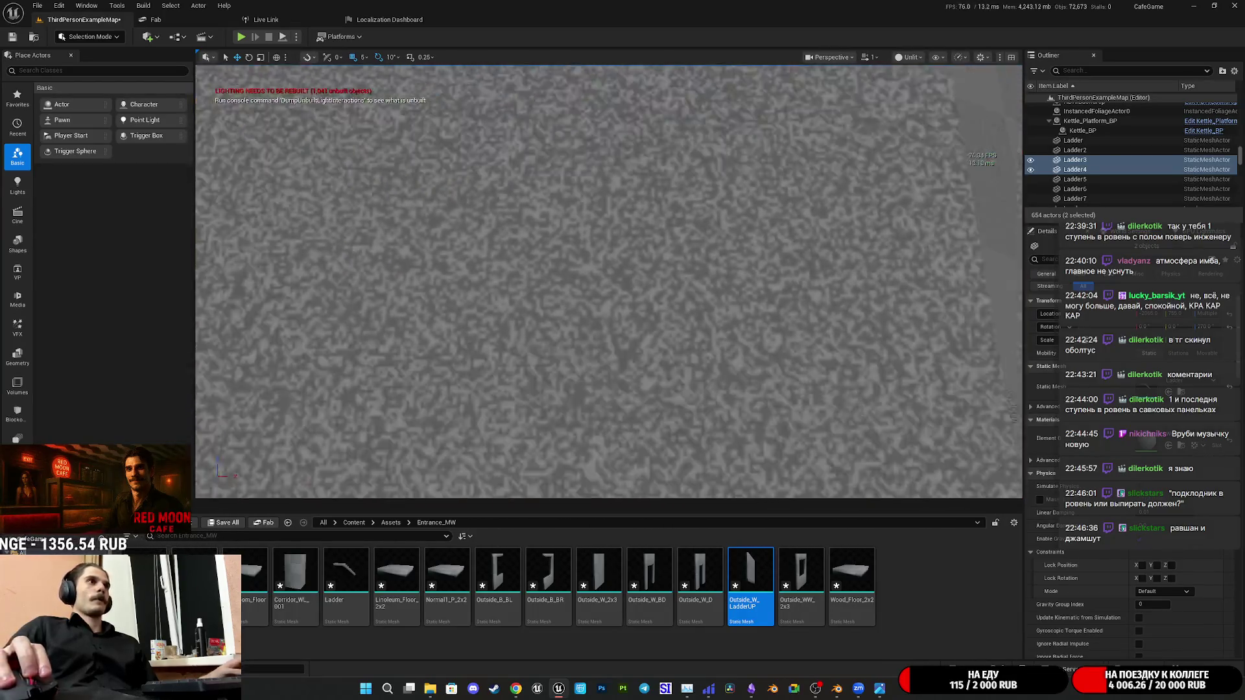
right_drag(610, 282, 609, 282)
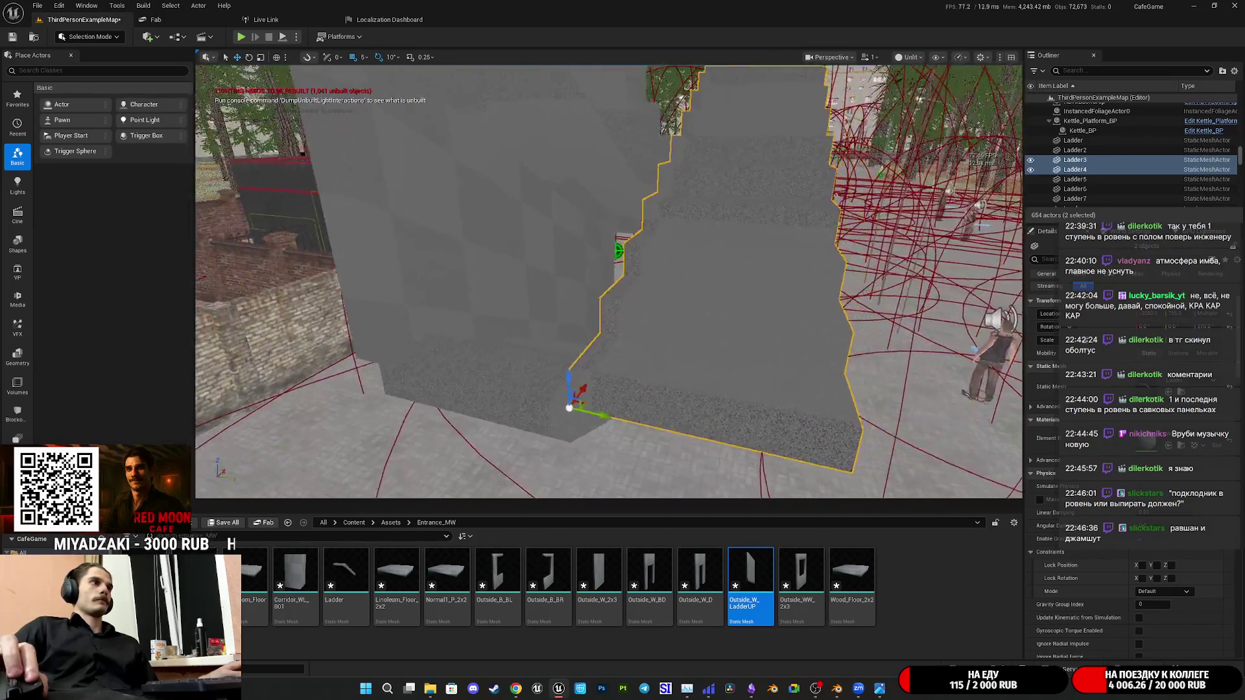
right_drag(609, 280, 681, 292)
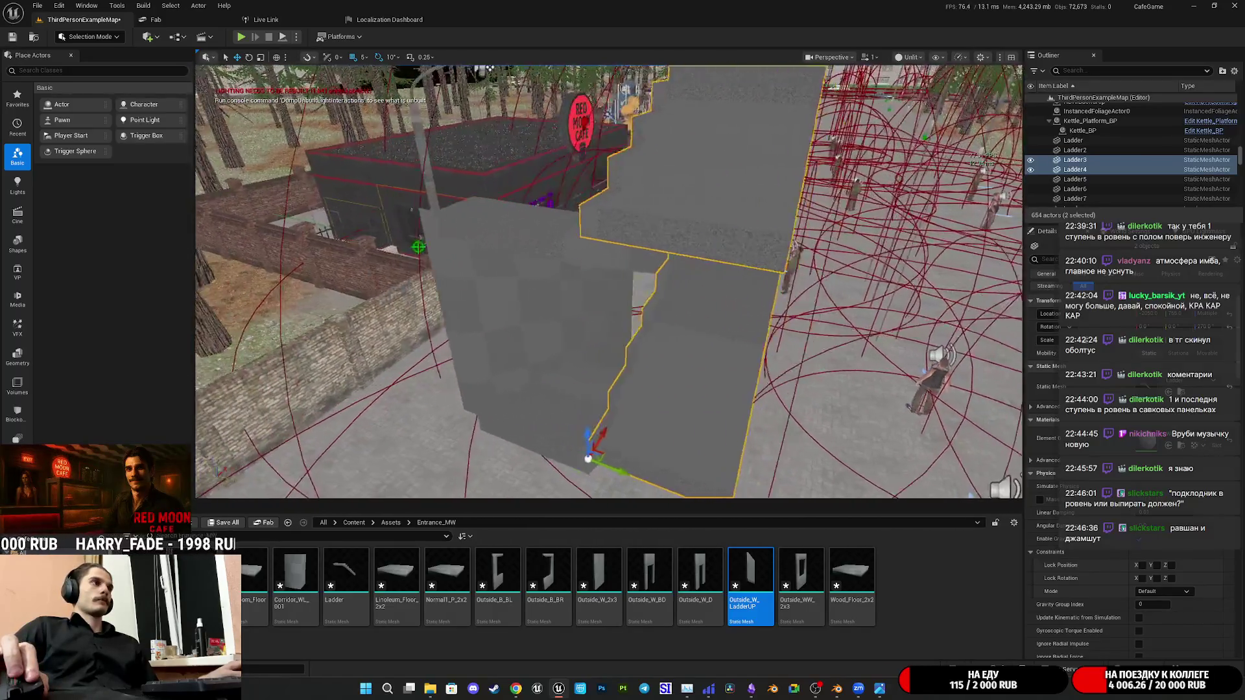
click(564, 303)
Alt-drag a copy of the wall up-left and slide it left along X into the corner
right_drag(565, 304, 750, 312)
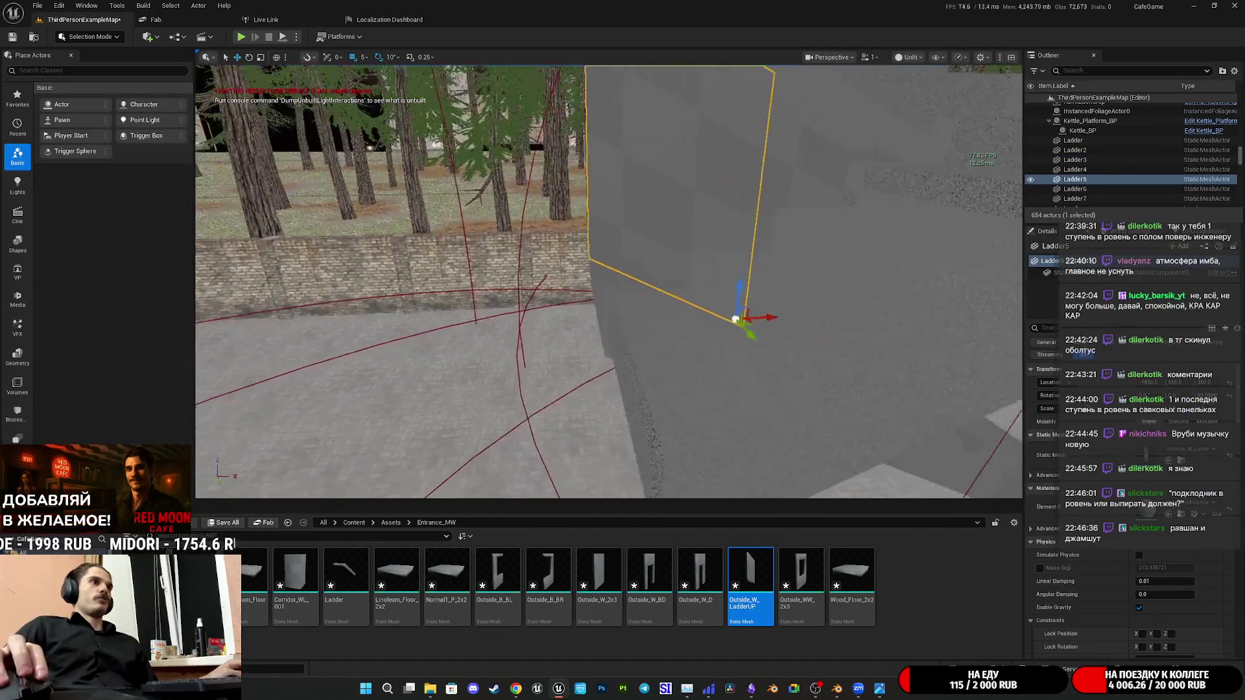
alt+drag(737, 309, 531, 216)
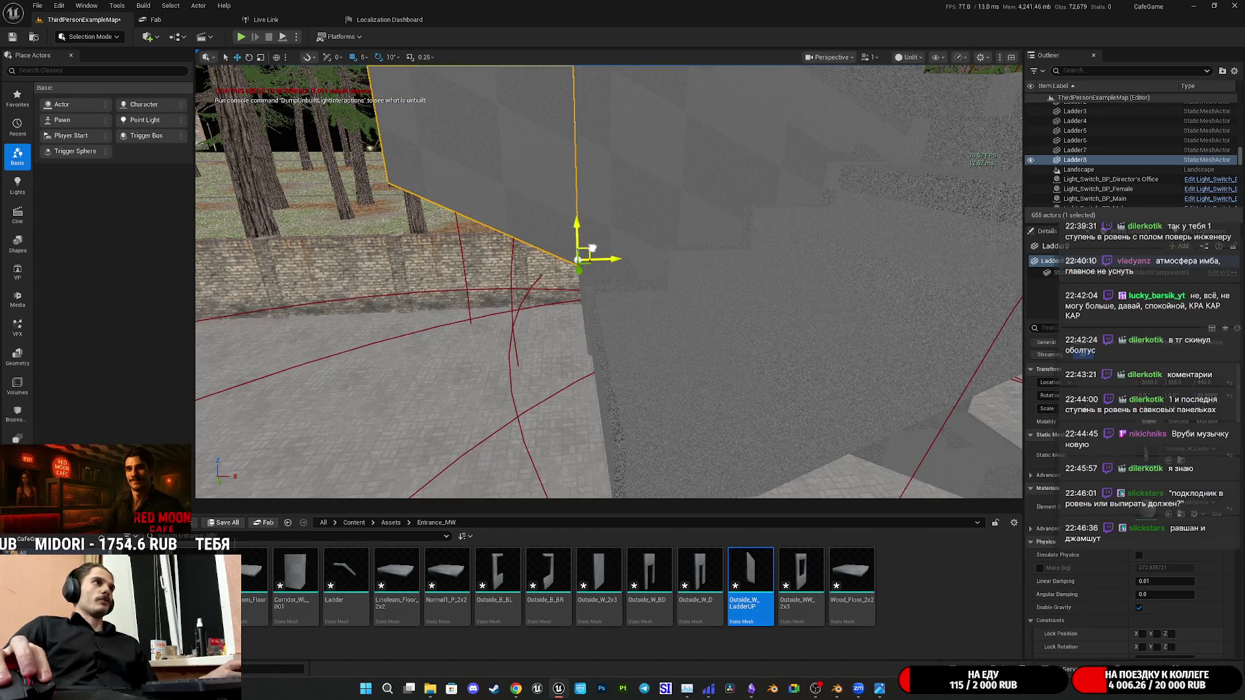
right_drag(583, 258, 643, 292)
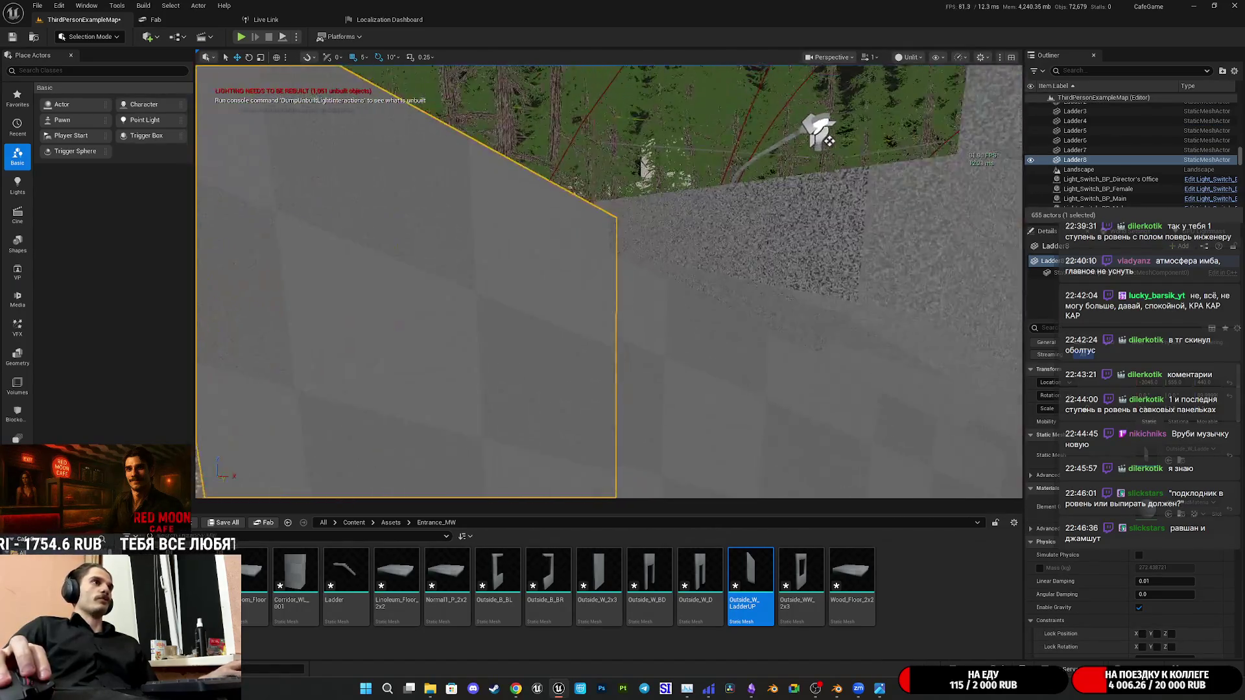
right_drag(623, 293, 618, 411)
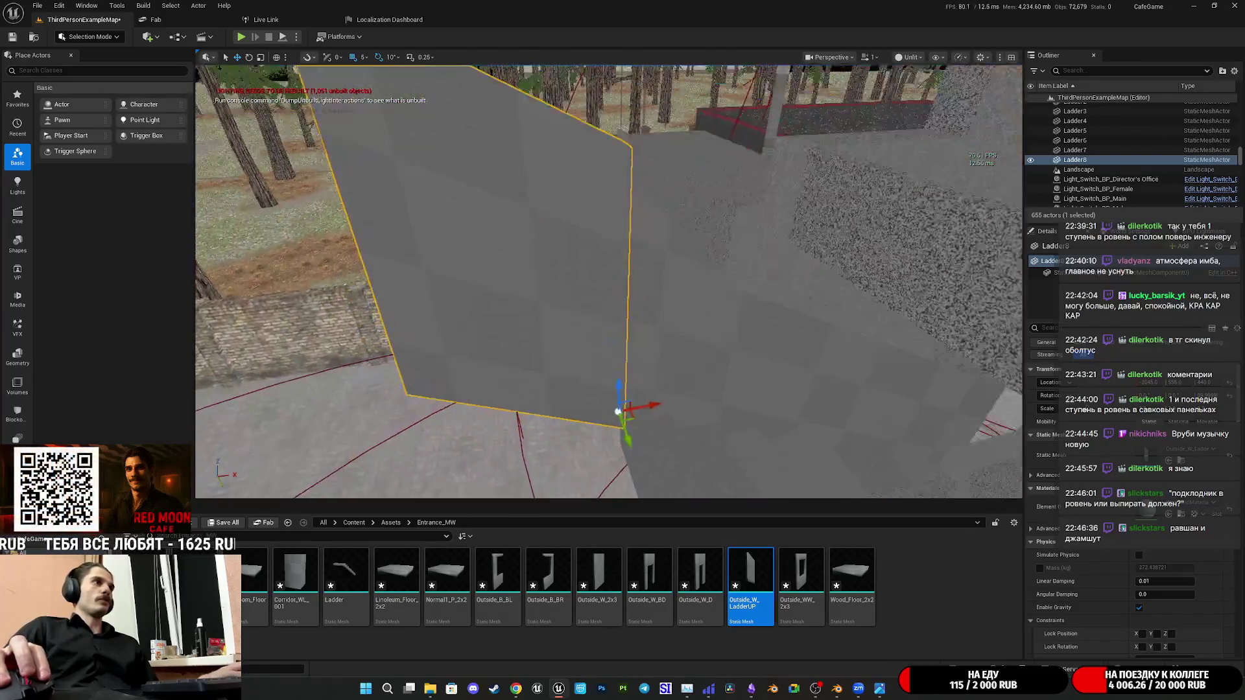
right_drag(603, 345, 624, 364)
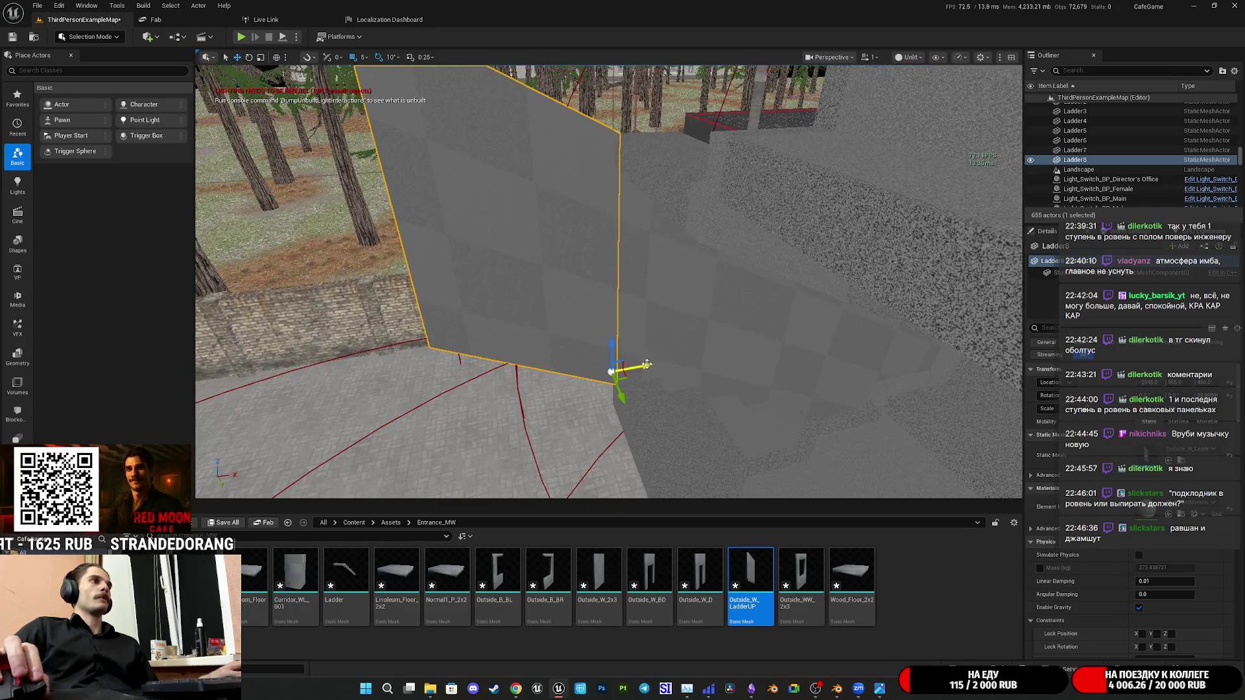
drag(645, 368, 623, 370)
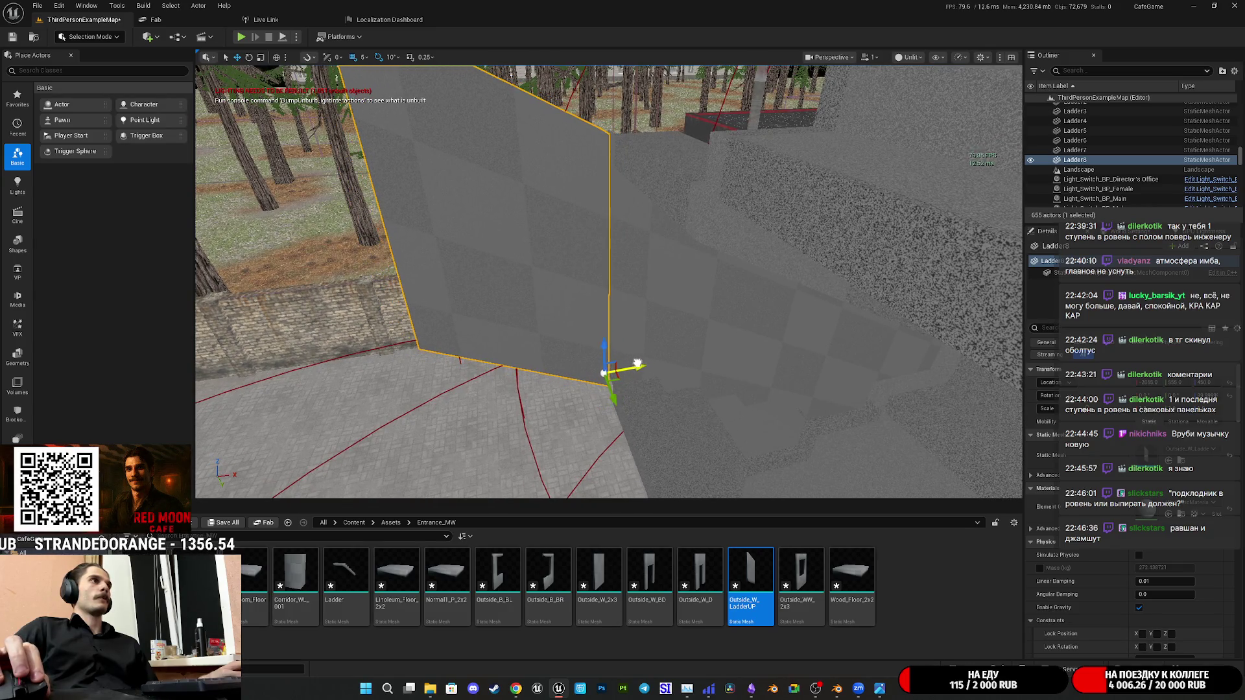
right_drag(637, 364, 623, 291)
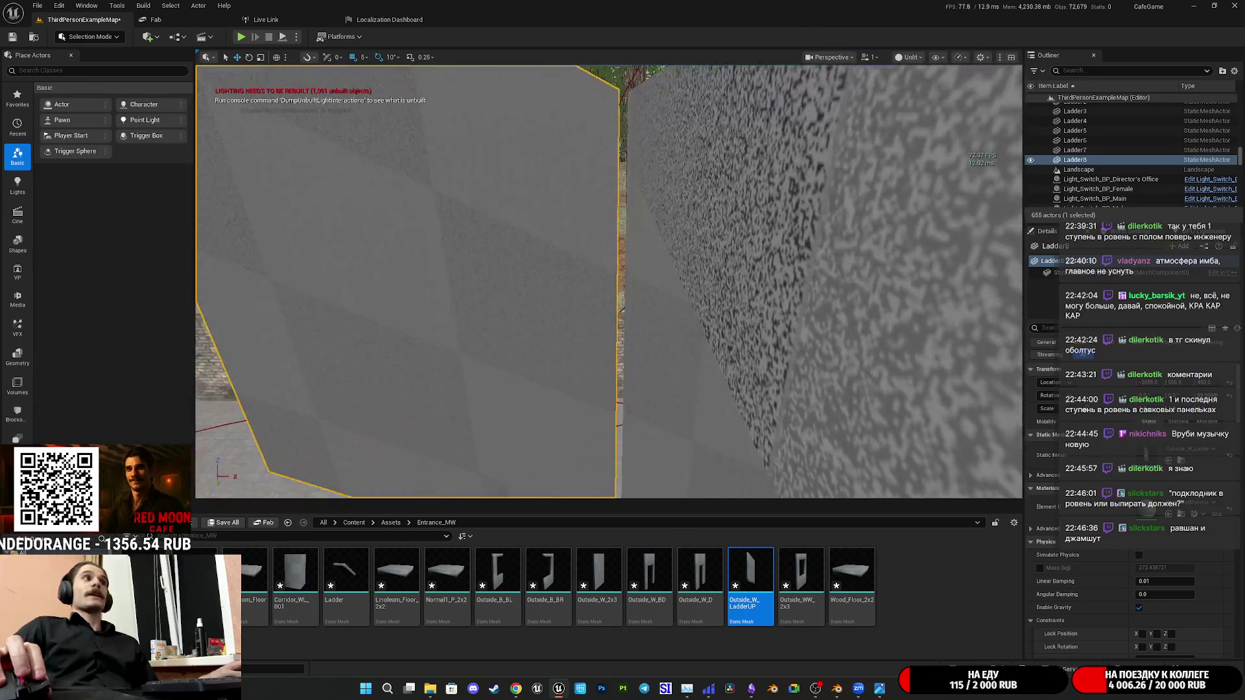
right_drag(640, 359, 638, 359)
mouse_move(661, 406)
right_down()
mouse_move(681, 370)
mouse_move(622, 292)
right_up()
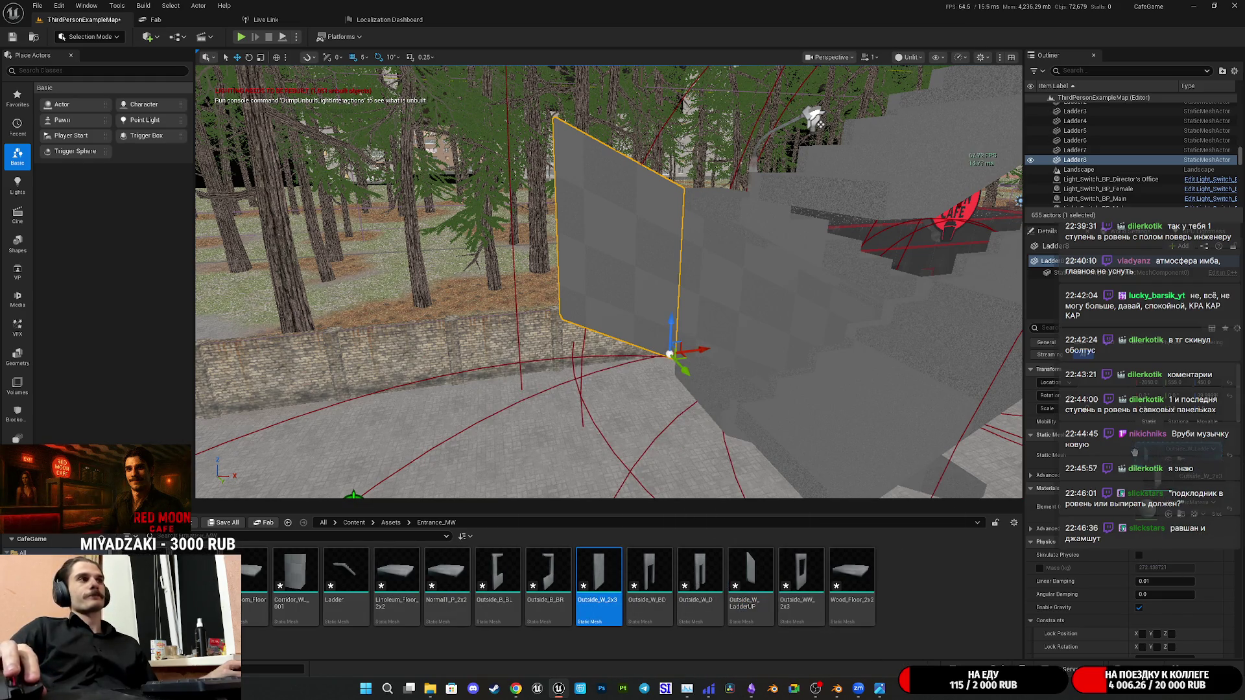
right_drag(542, 332, 541, 332)
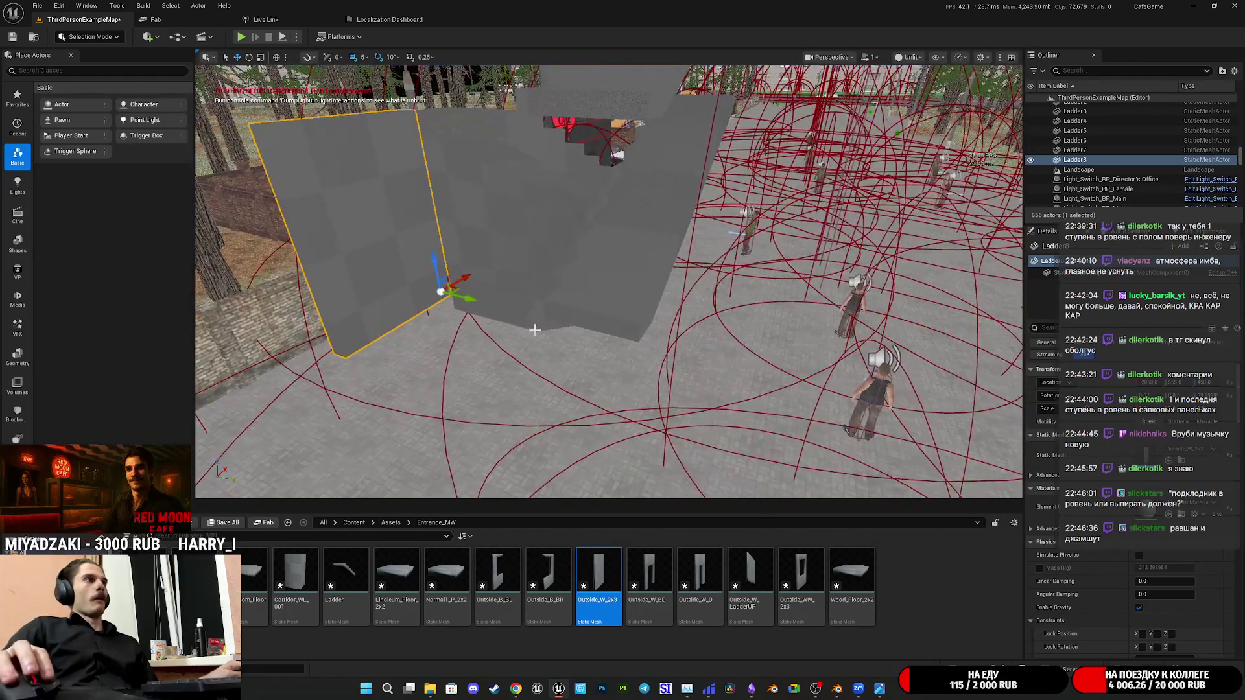
Duplicate the landing piece as Ladder10 and shift the copy sideways into the doorway gap
key(ctrl+d)
right_drag(465, 302, 465, 302)
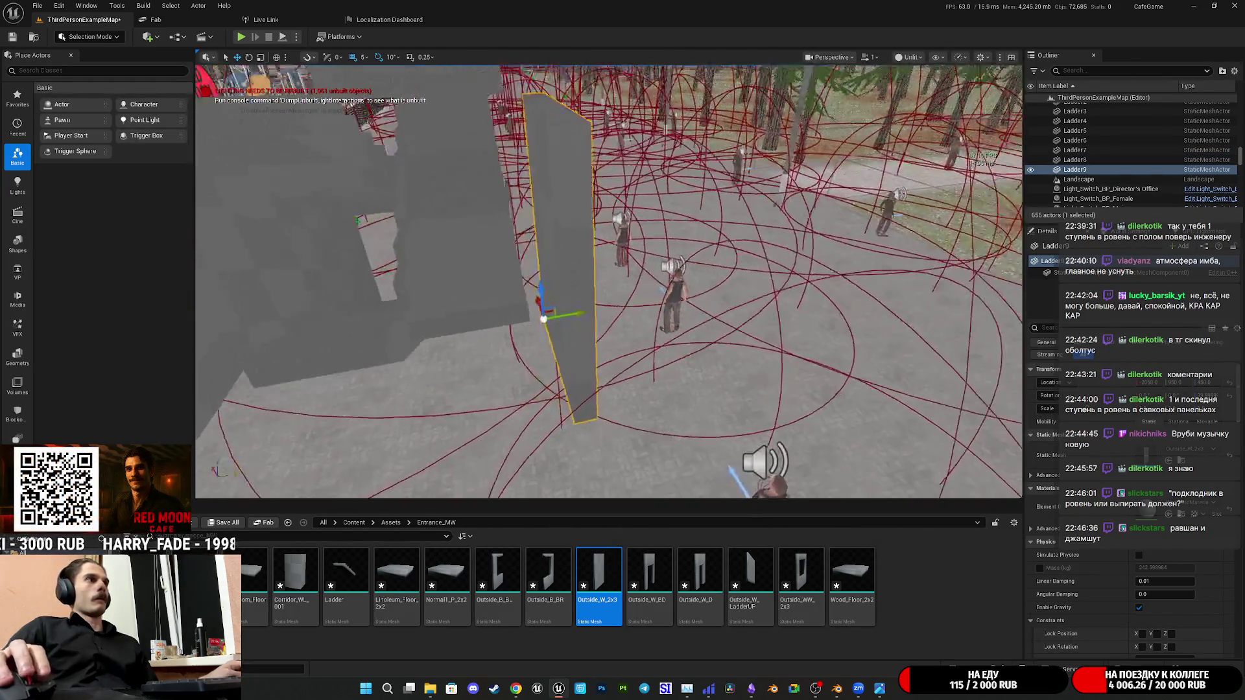
right_drag(731, 372, 595, 360)
right_drag(642, 420, 624, 314)
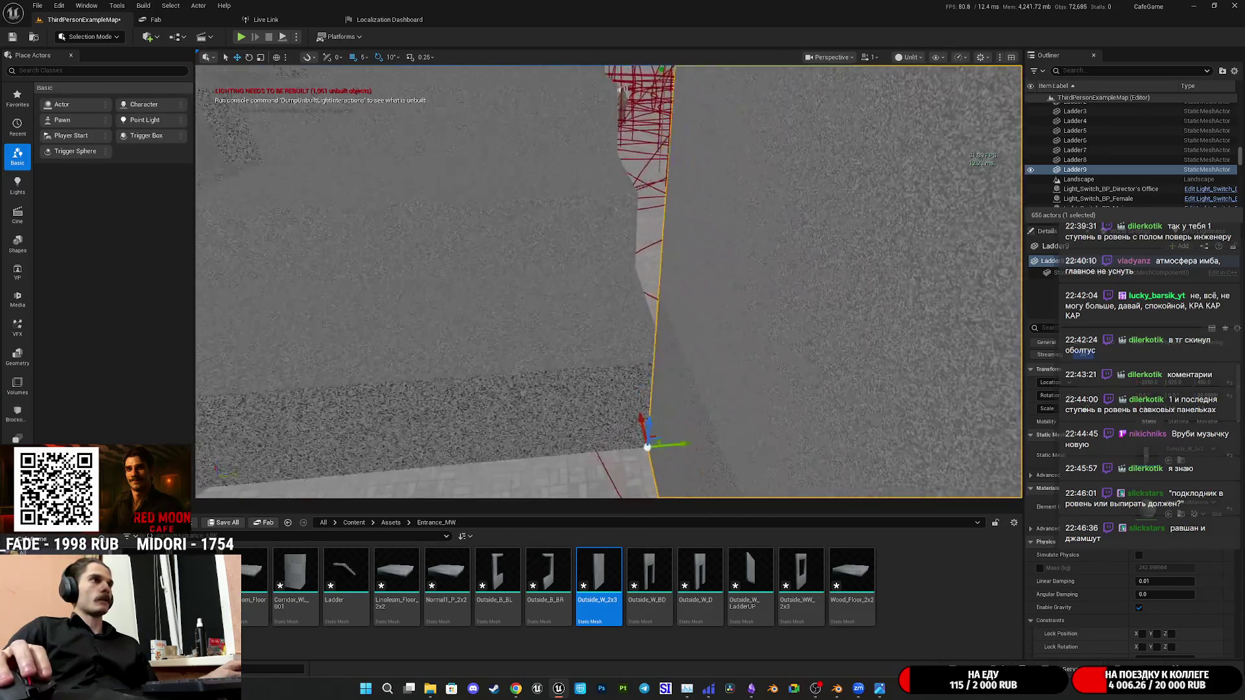
mouse_move(615, 366)
right_down()
mouse_move(626, 368)
mouse_move(593, 419)
mouse_move(620, 353)
right_up()
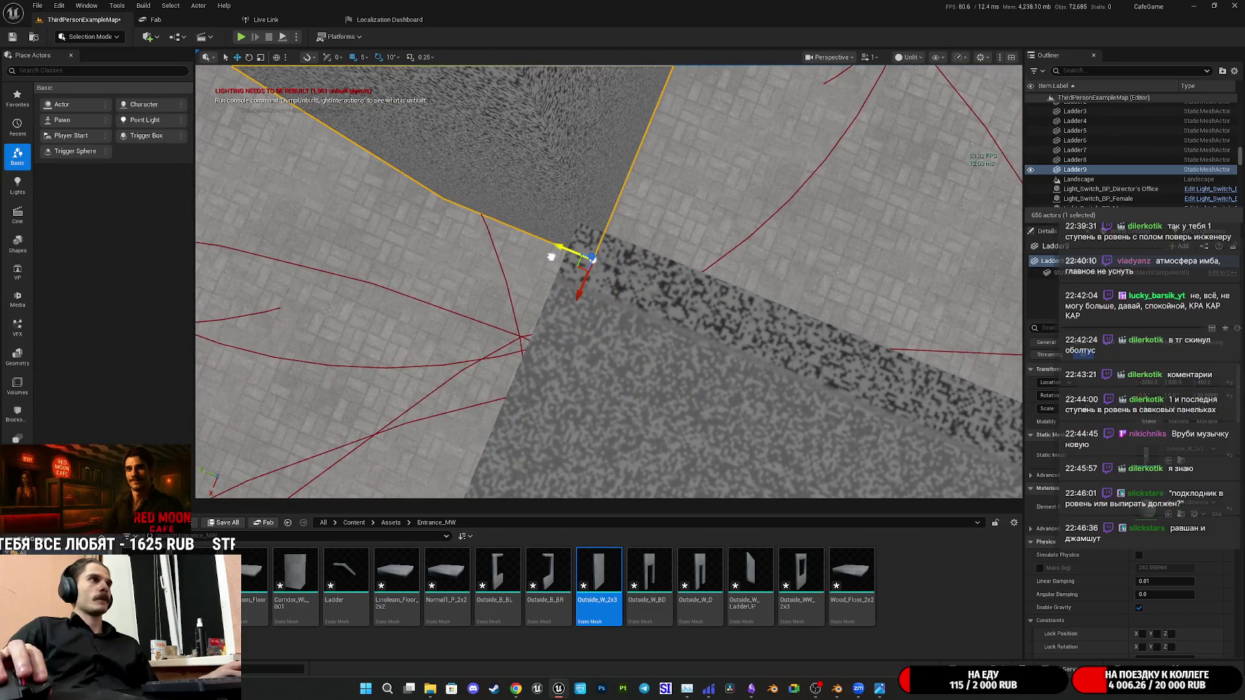
right_drag(574, 255, 584, 243)
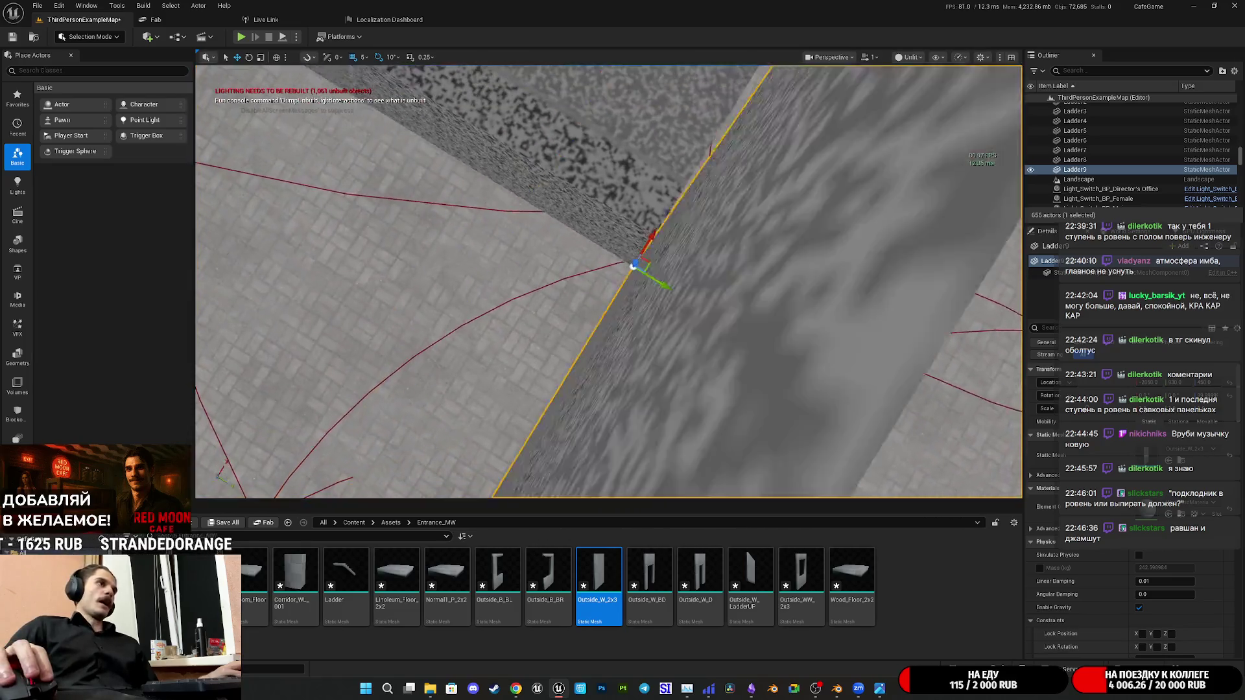
right_drag(688, 385, 688, 384)
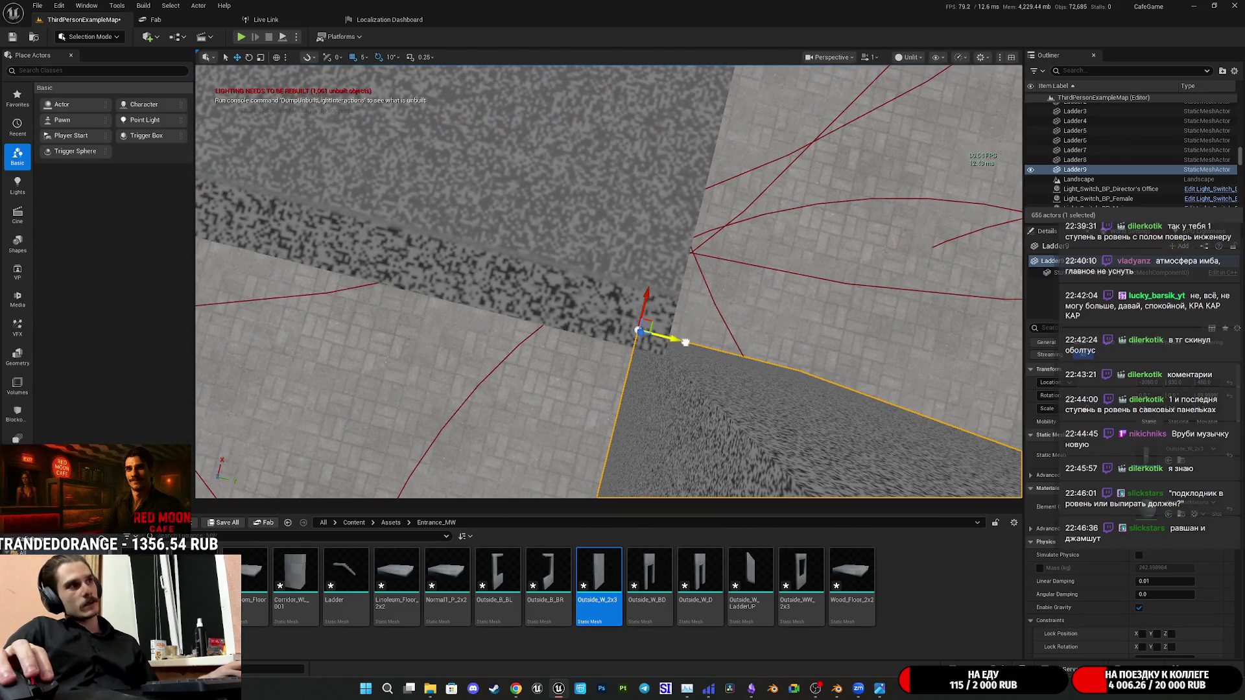
right_drag(639, 370, 682, 341)
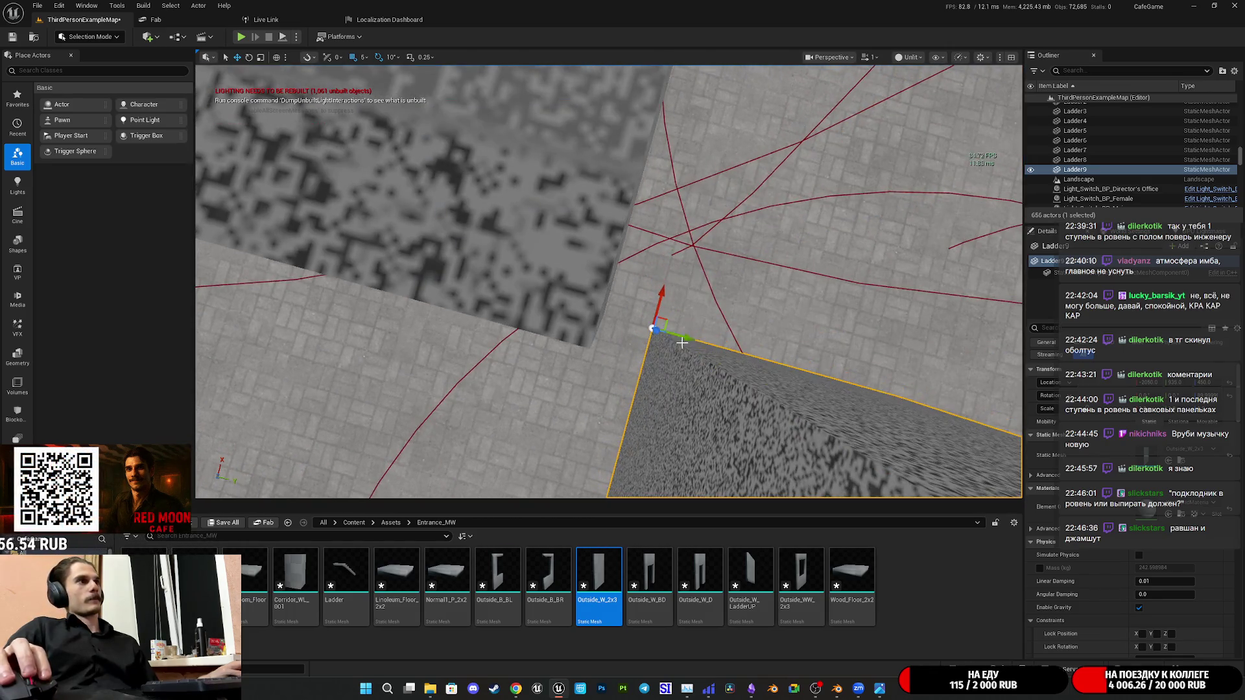
mouse_move(620, 338)
right_down()
mouse_move(531, 445)
mouse_move(305, 81)
right_up()
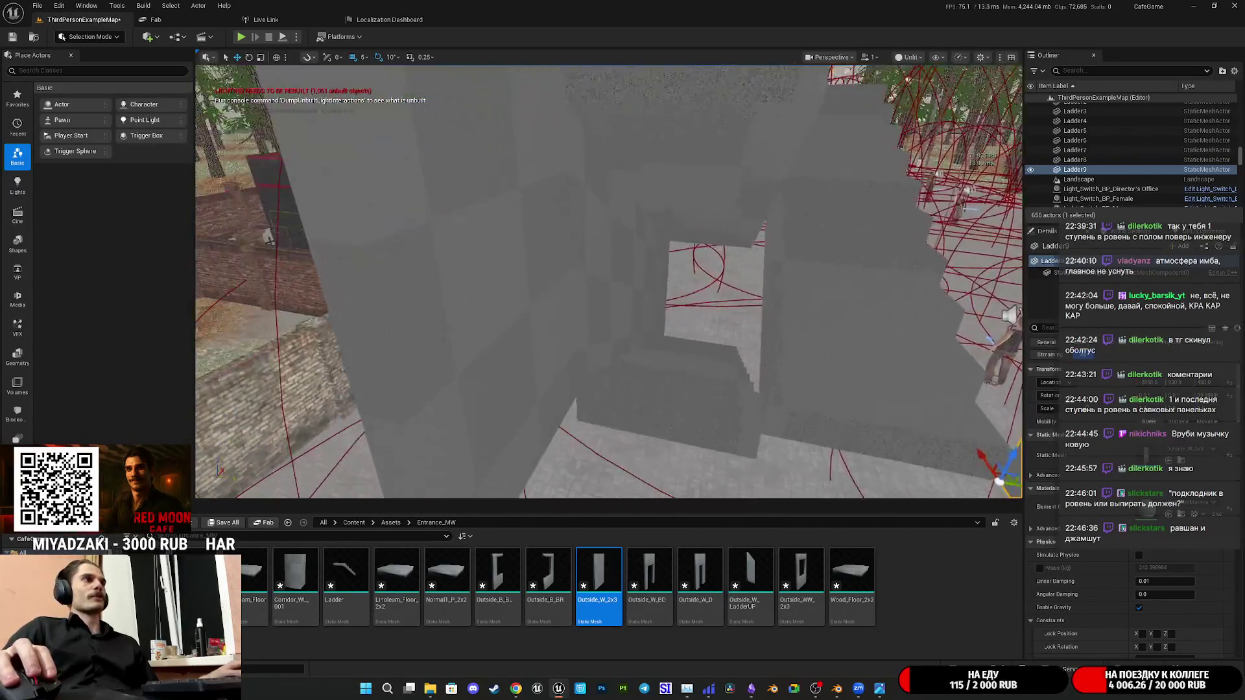
right_drag(679, 371, 846, 372)
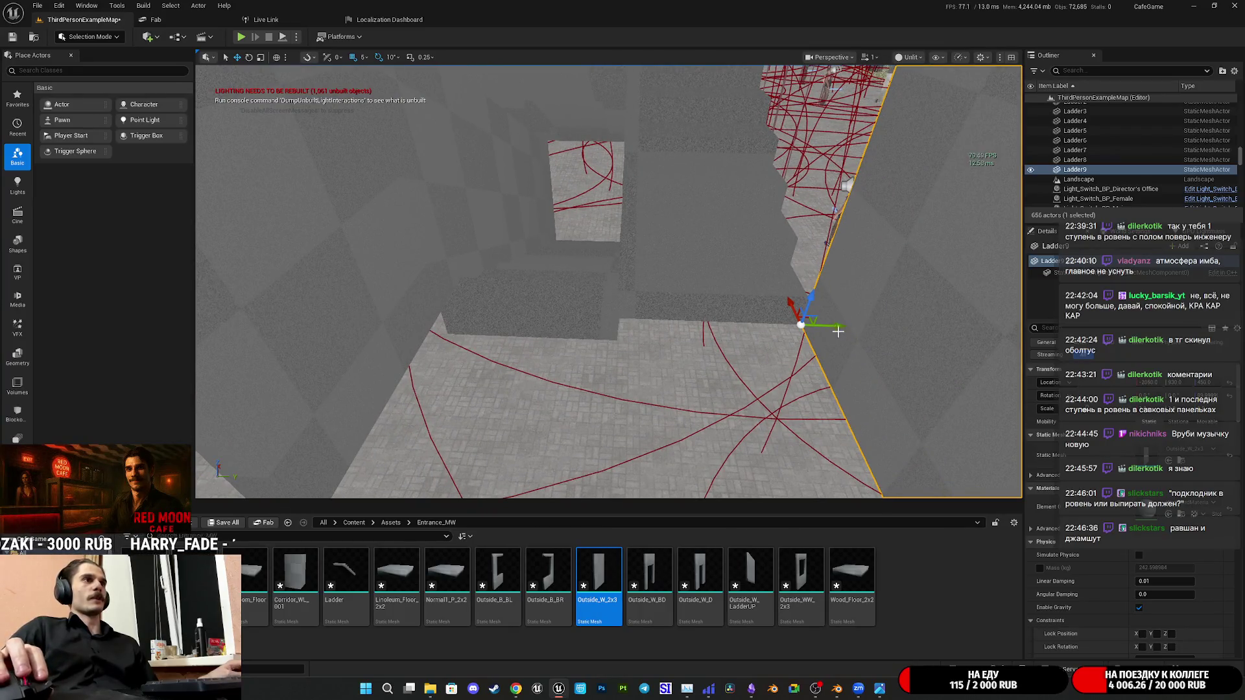
alt+drag(838, 332, 753, 337)
right_drag(609, 282, 609, 282)
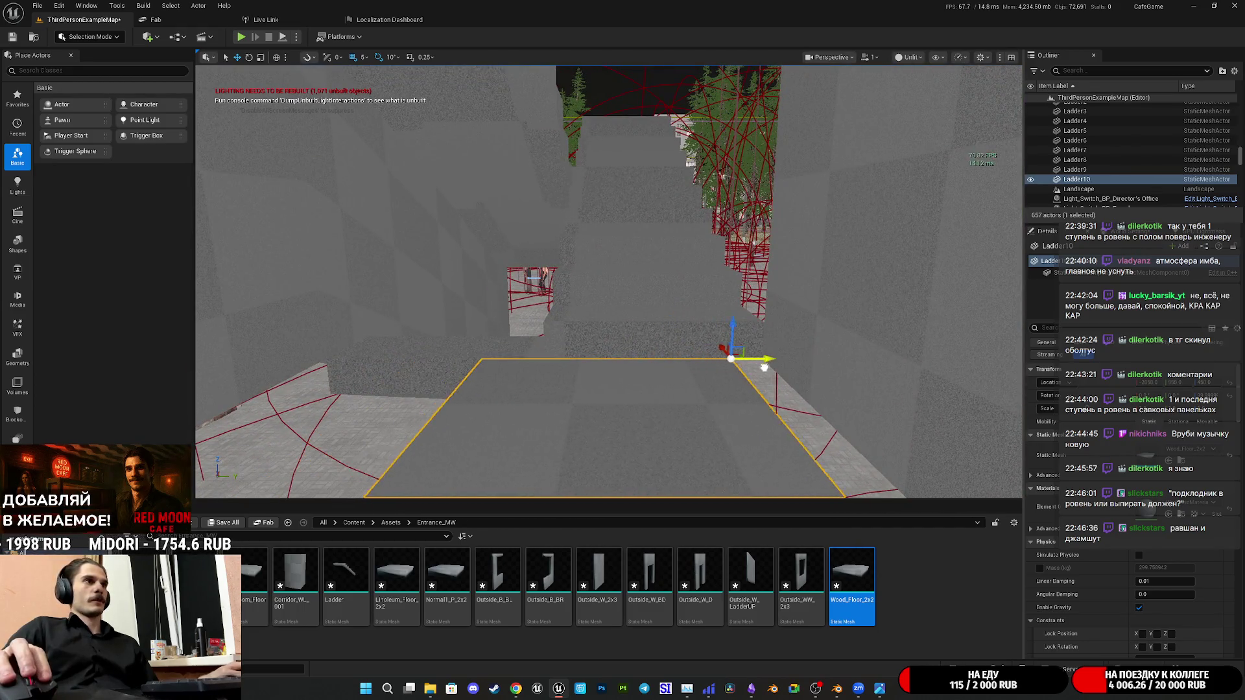
Slide the floor piece along its axis into place and Alt-drag a Ladder11 copy to the left
drag(764, 367, 796, 373)
right_drag(797, 372, 796, 371)
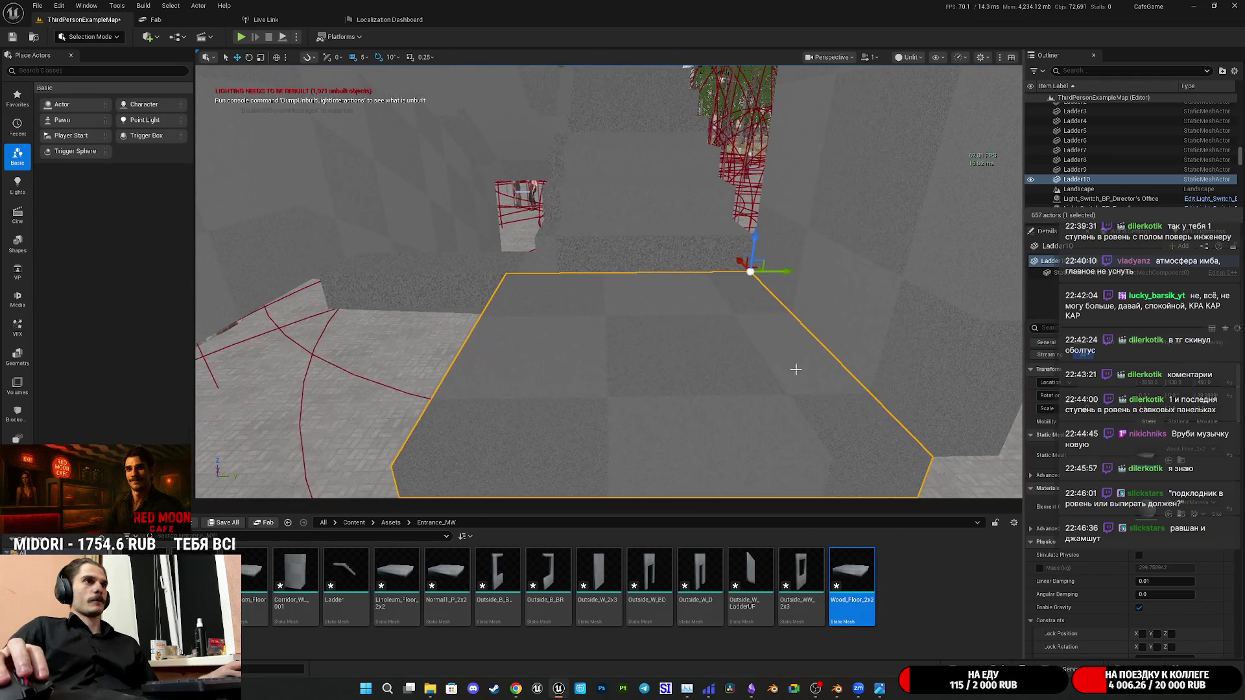
drag(797, 273, 811, 281)
right_drag(808, 283, 809, 295)
alt+drag(830, 291, 638, 319)
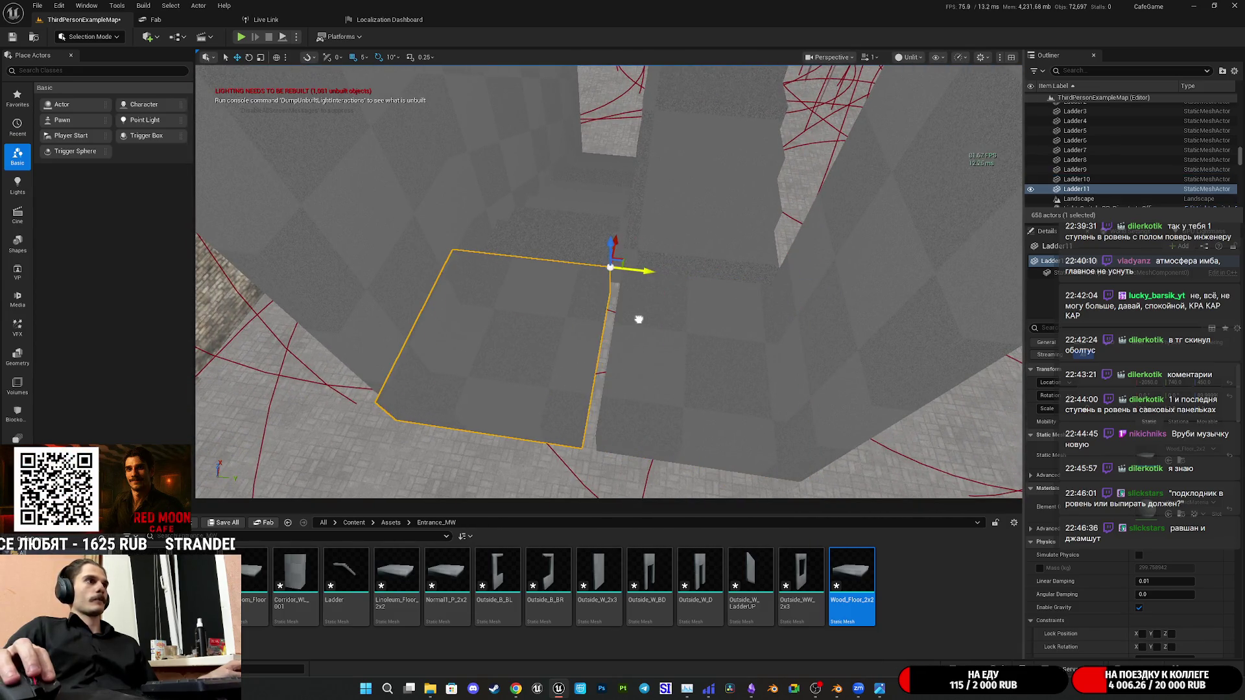
right_drag(653, 314, 653, 314)
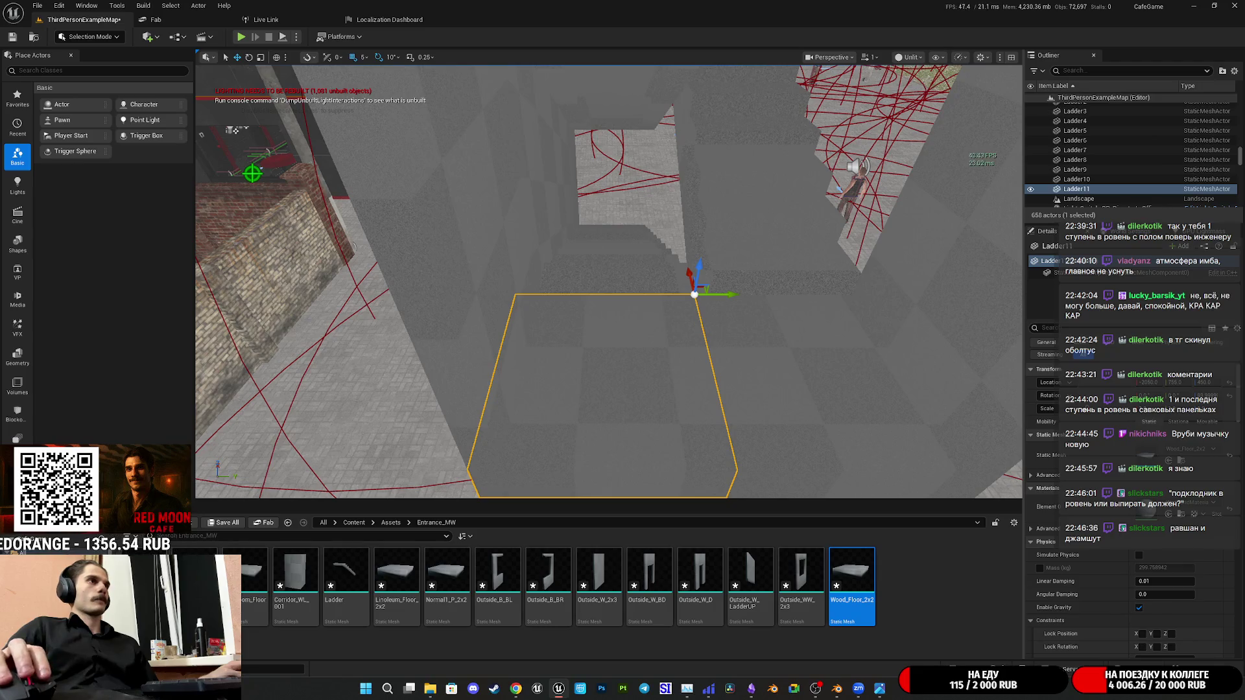
right_drag(725, 334, 726, 334)
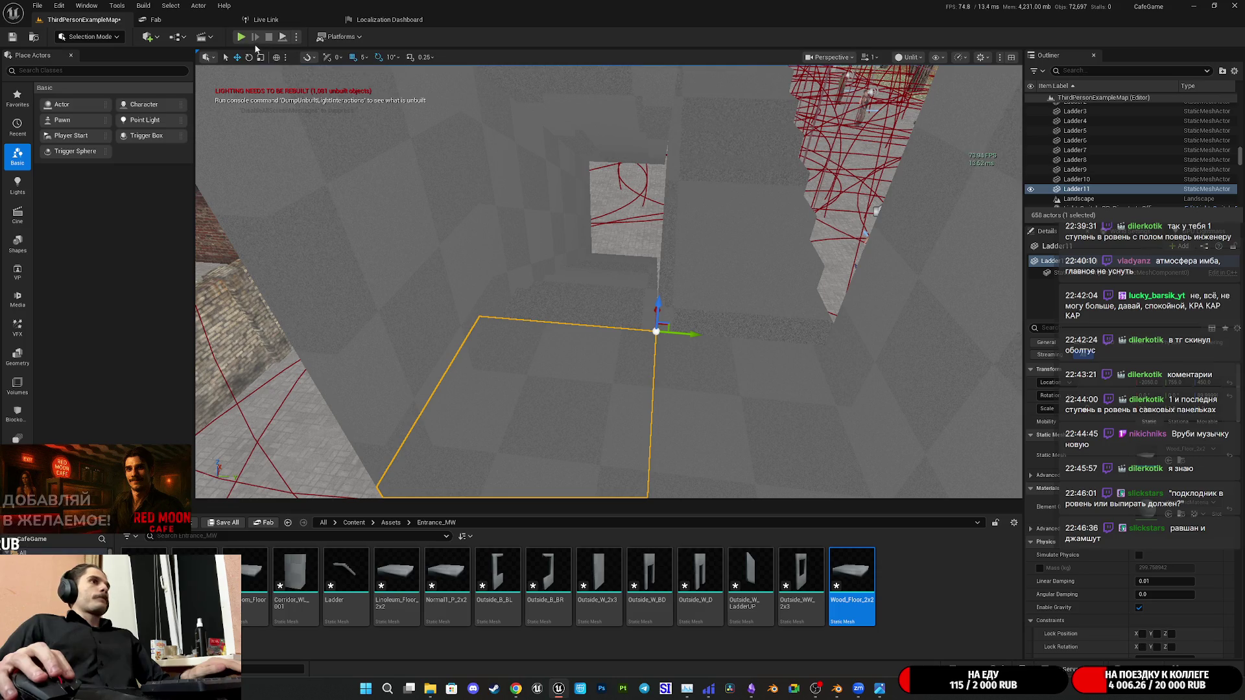
right_drag(623, 292, 623, 292)
right_drag(511, 187, 510, 187)
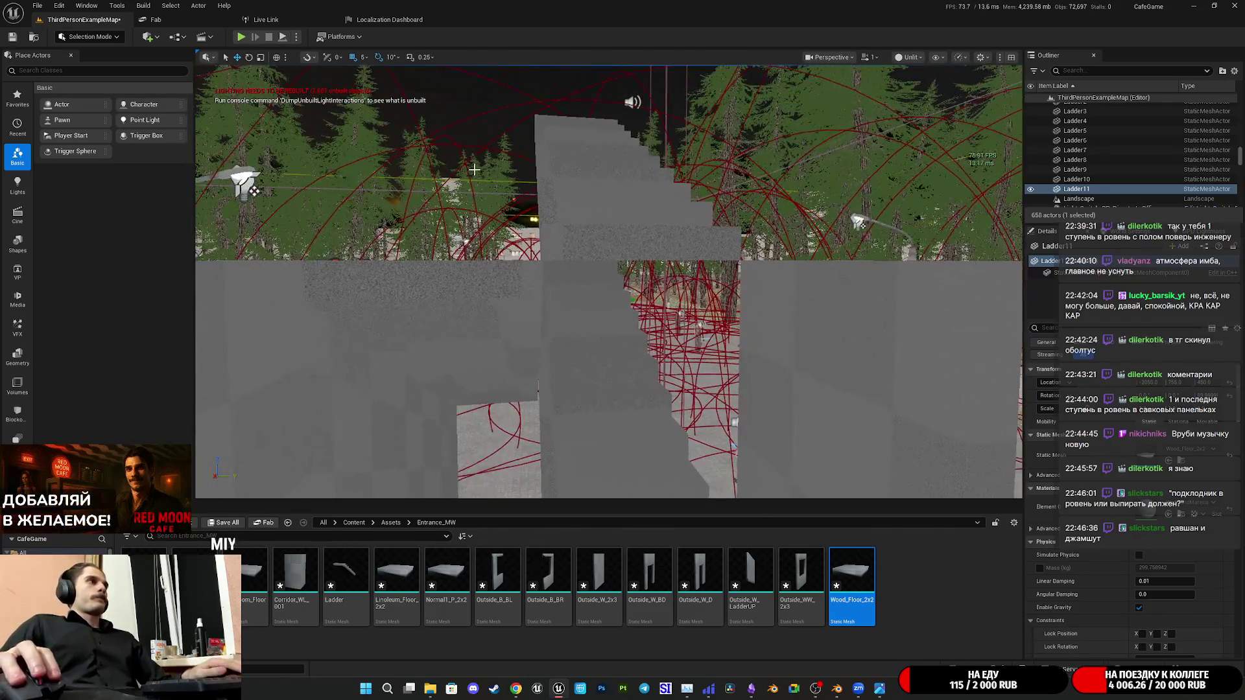
Run a quick fullscreen play-test of the level, then return to the editor
key(alt+p)
key(F11)
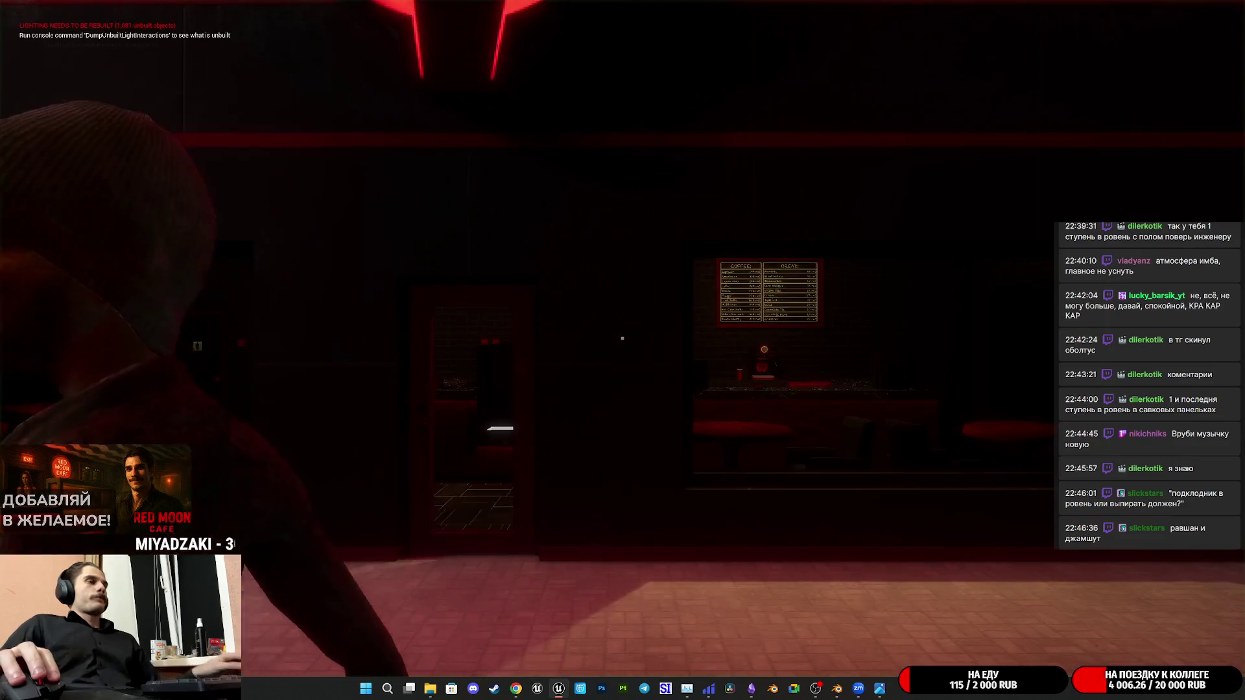
key(Escape)
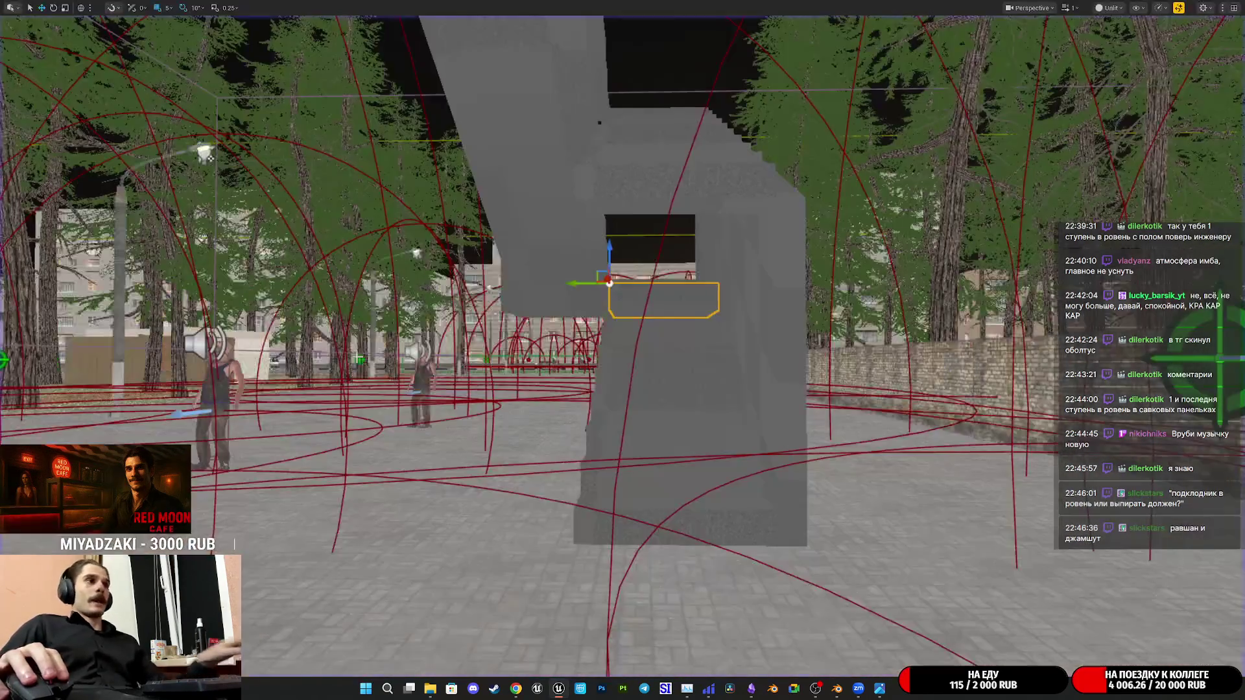
key(F11)
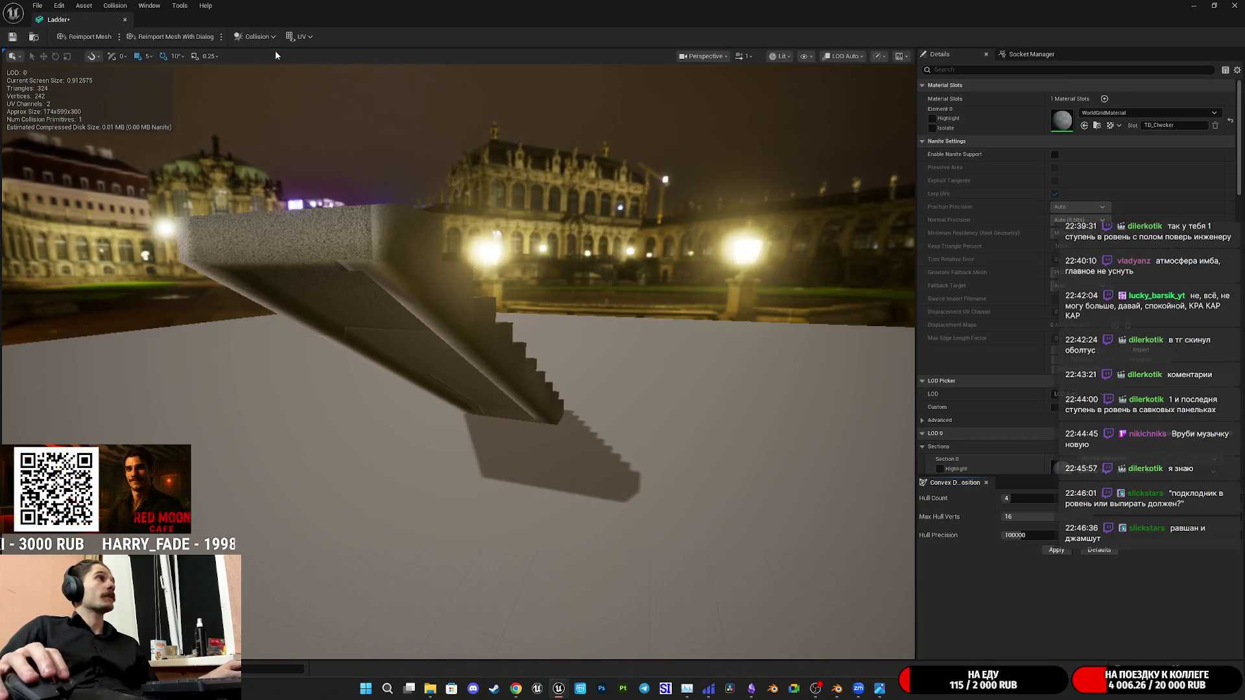
click(256, 36)
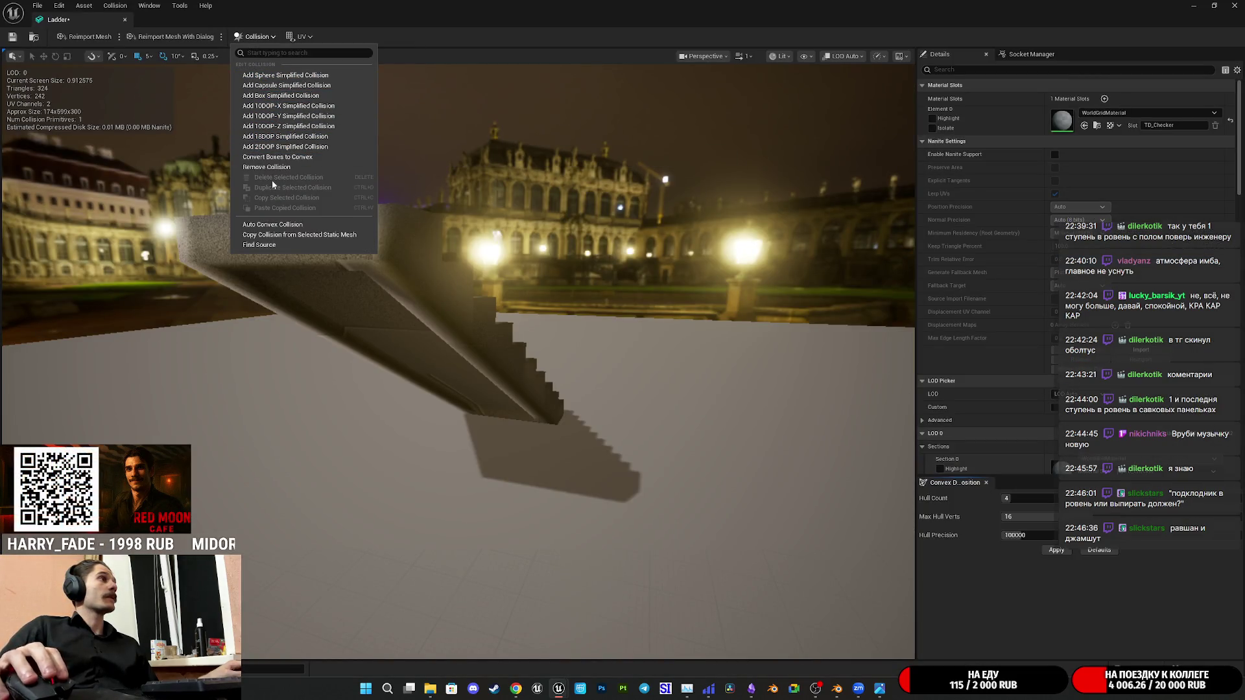
Apply Auto Convex Collision to the Ladder mesh, save it, and close the mesh editor
click(269, 225)
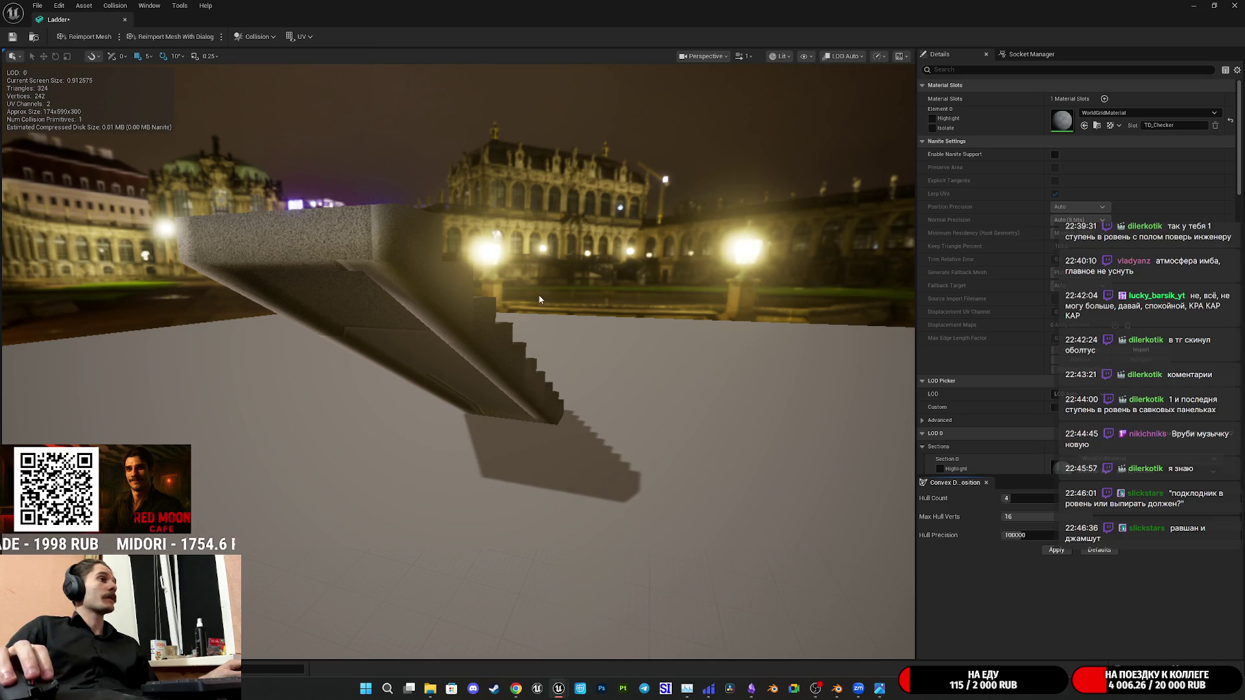
drag(540, 299, 589, 237)
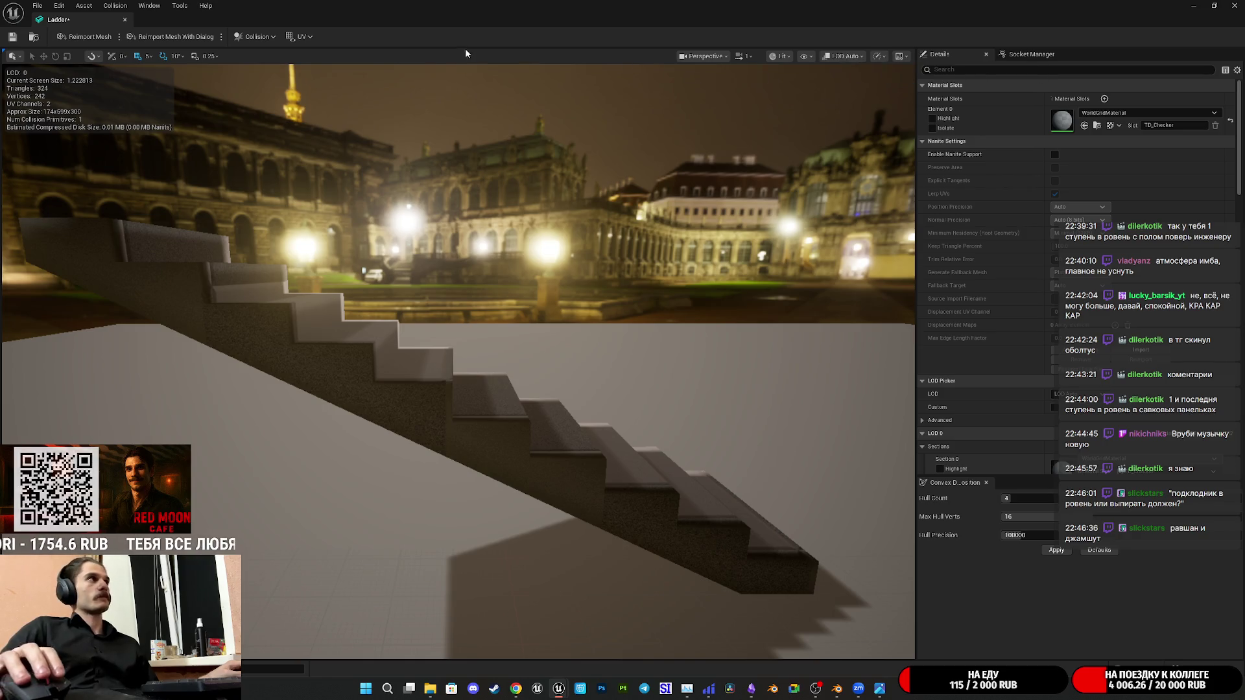
click(804, 56)
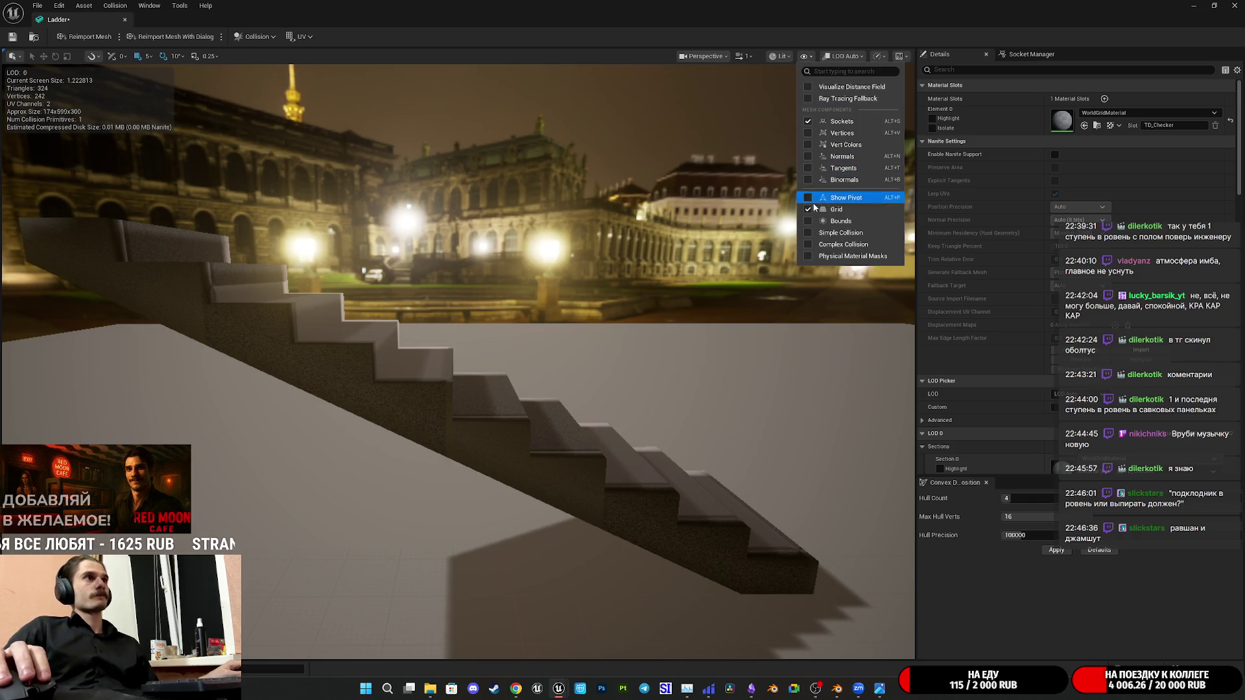
drag(733, 240, 974, 404)
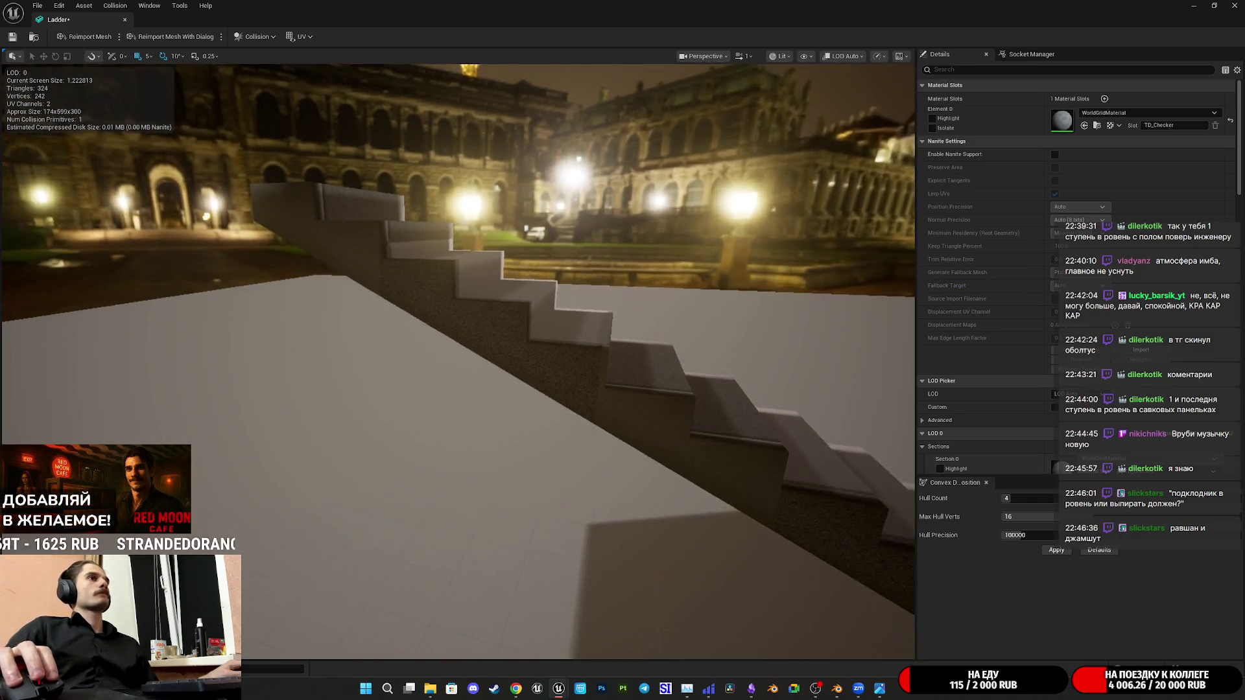
click(1057, 550)
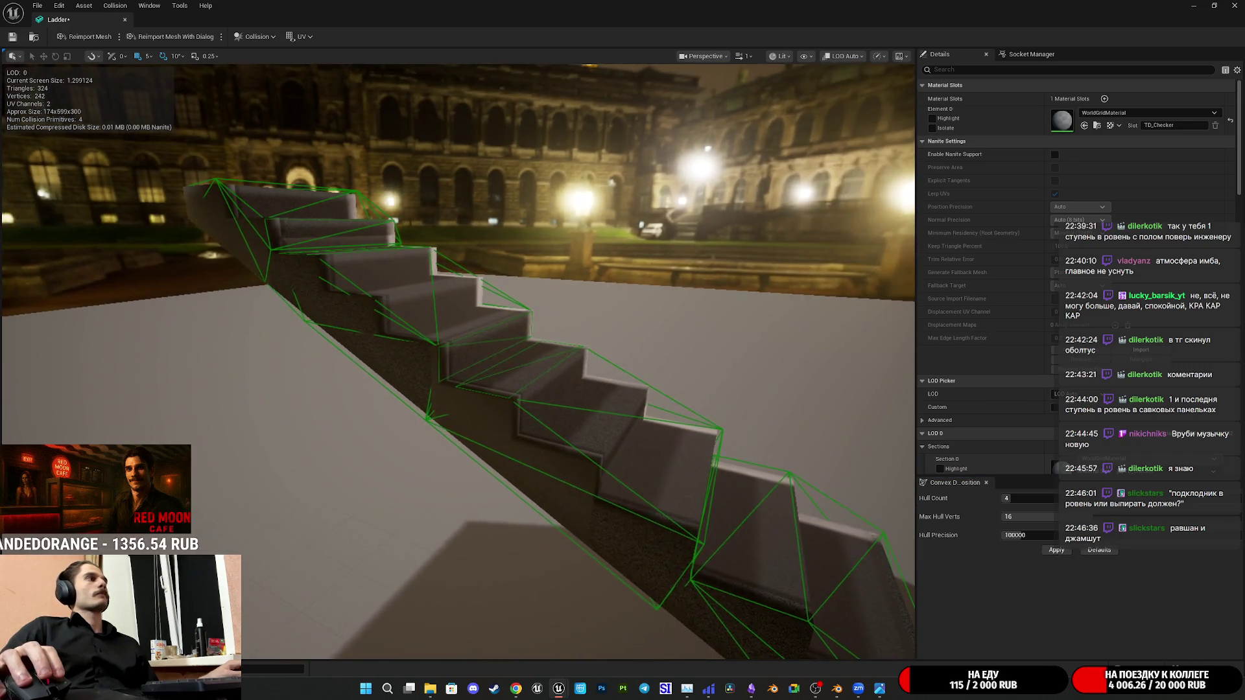
drag(619, 393, 619, 391)
click(12, 36)
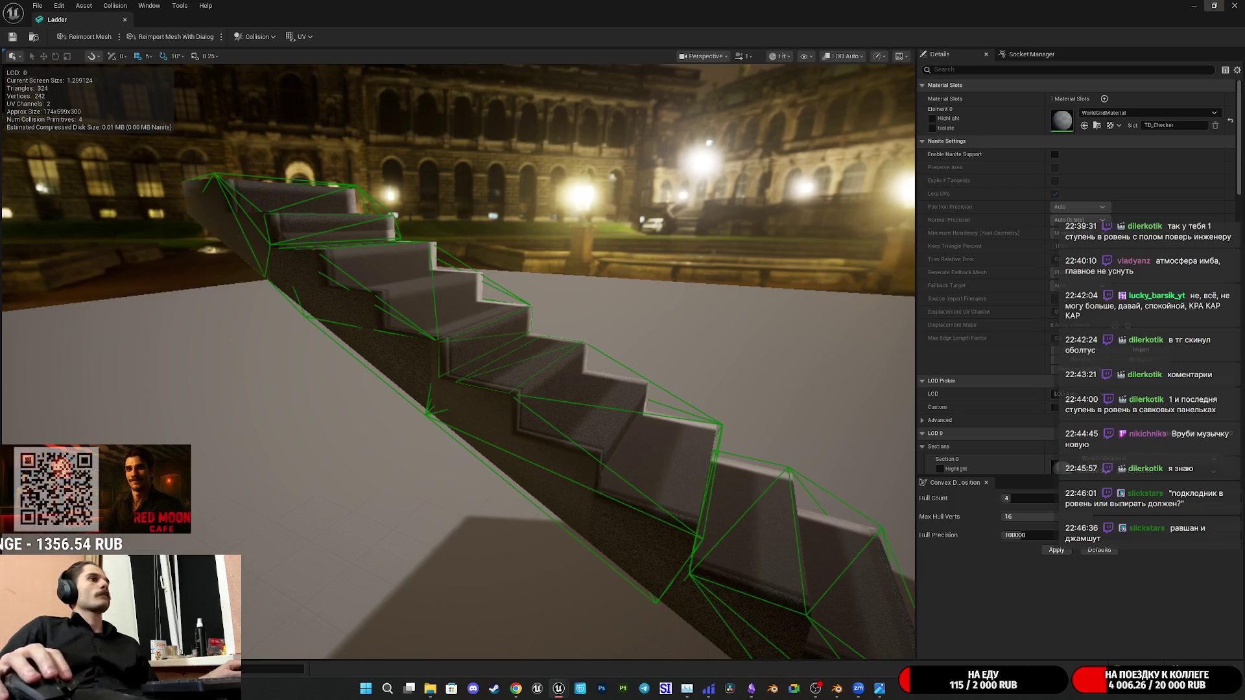
click(1230, 5)
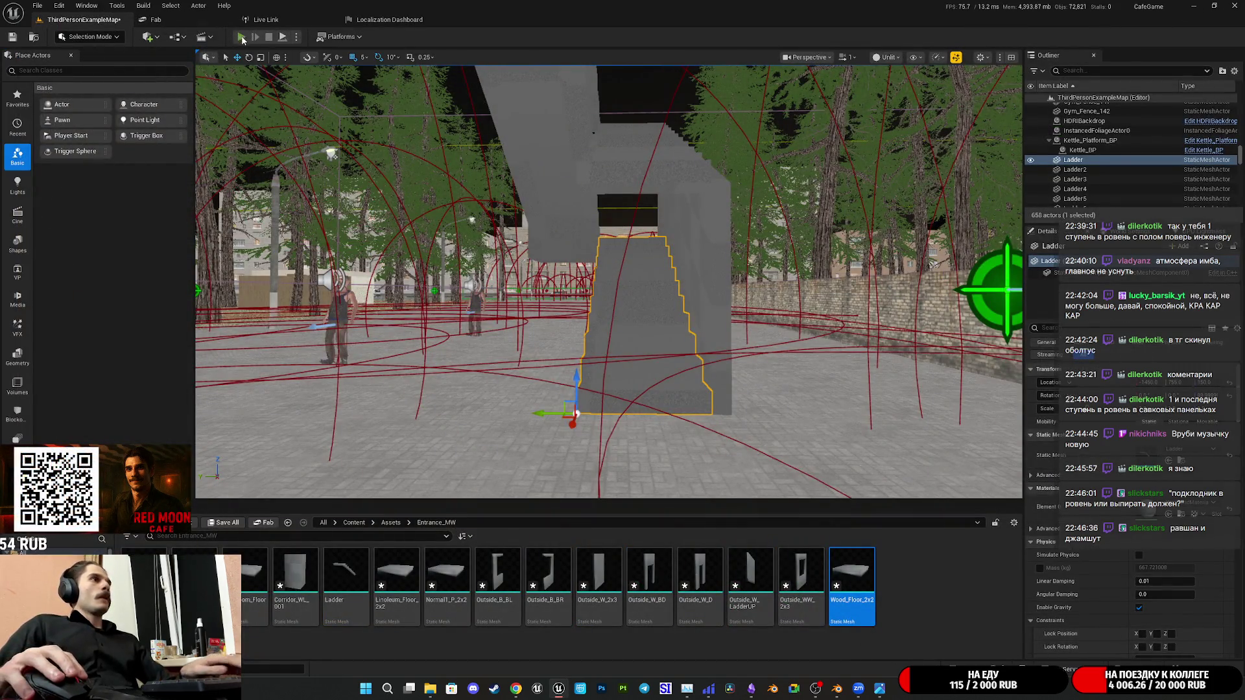
Play-test fullscreen and walk the character to the foot of the staircase
click(242, 37)
key(F11)
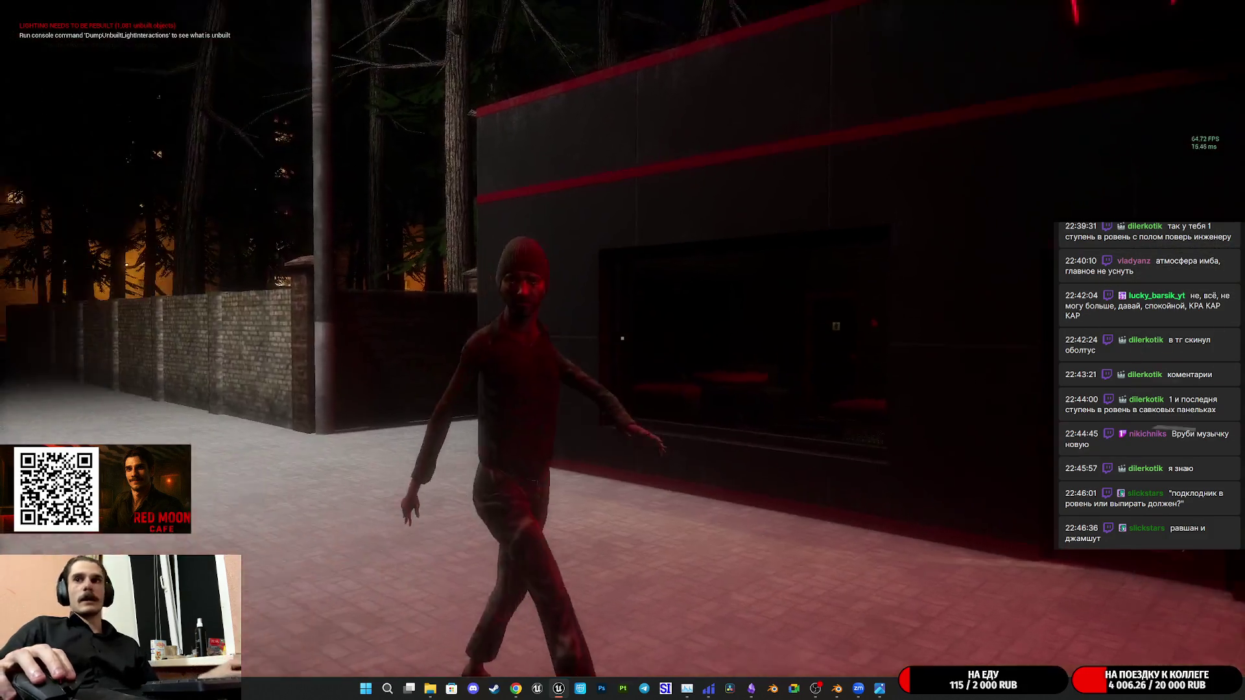
key(w)
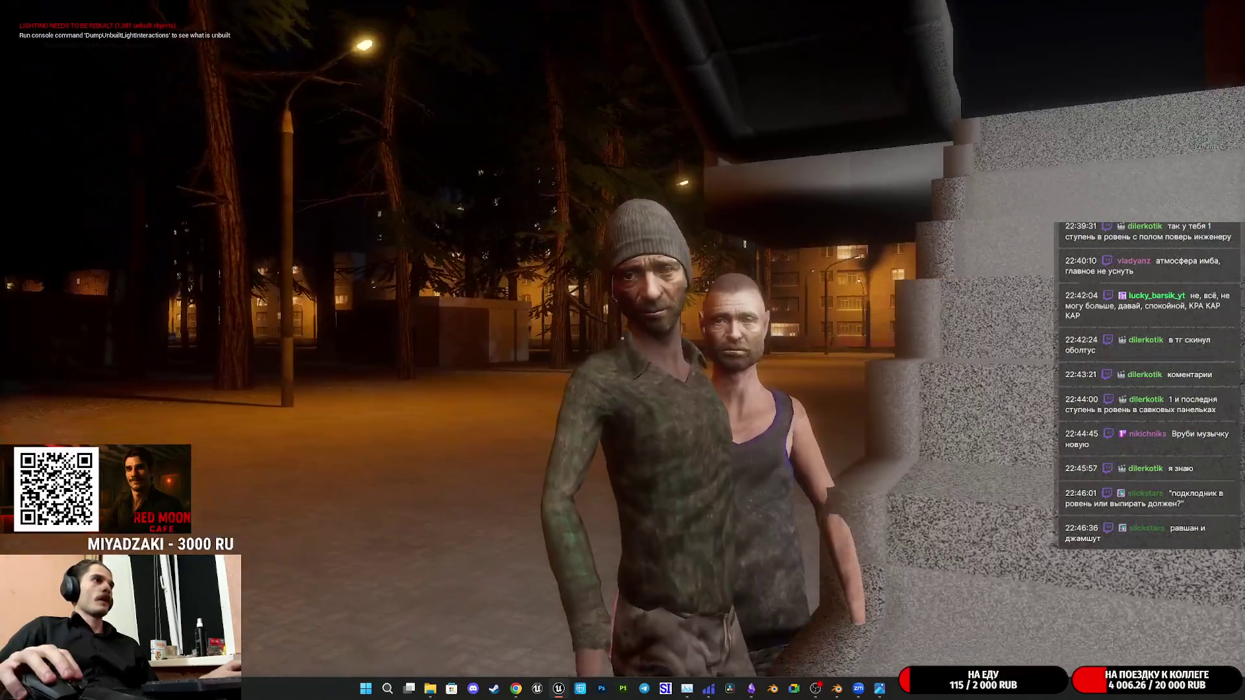
key(w)
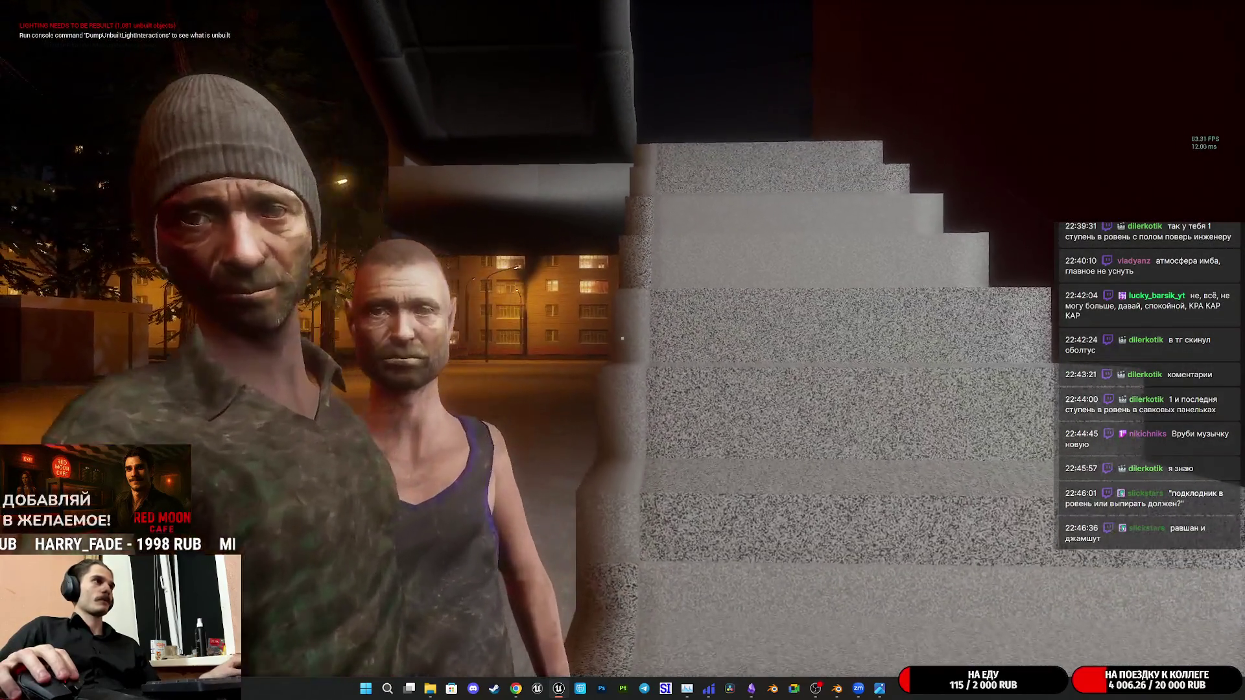
key(Escape)
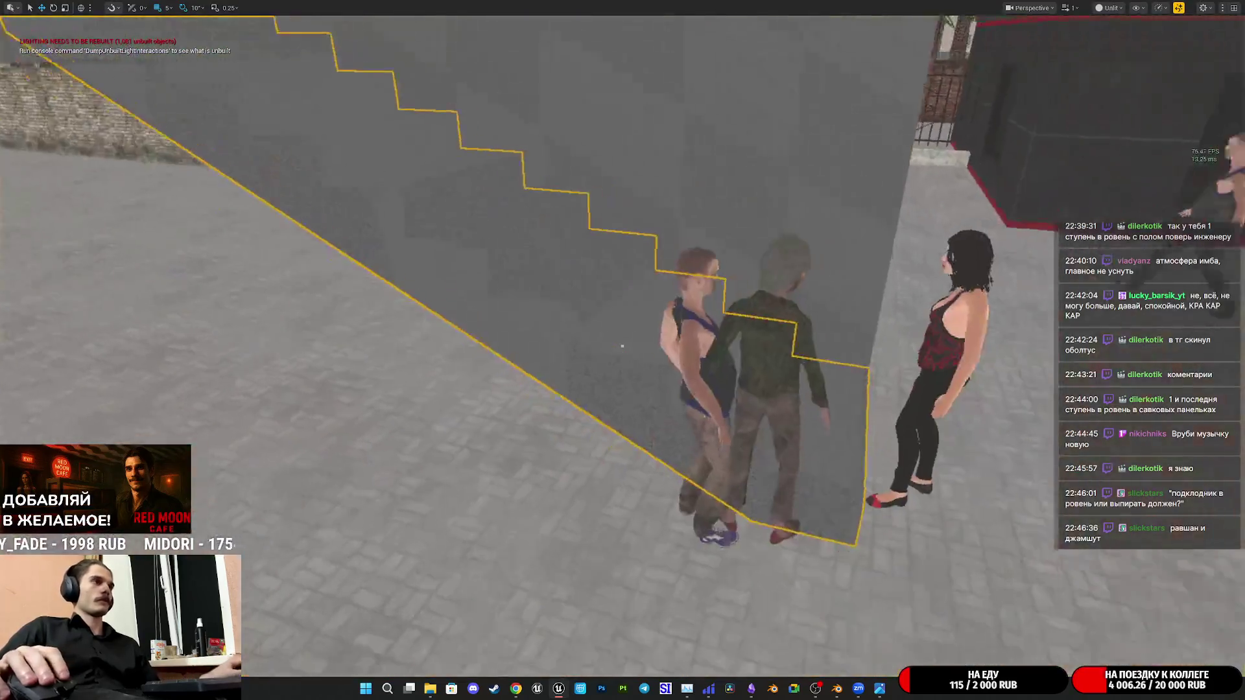
Lift the woman character over the man, resume play, walk up and down the stairs twice, then stop
click(885, 389)
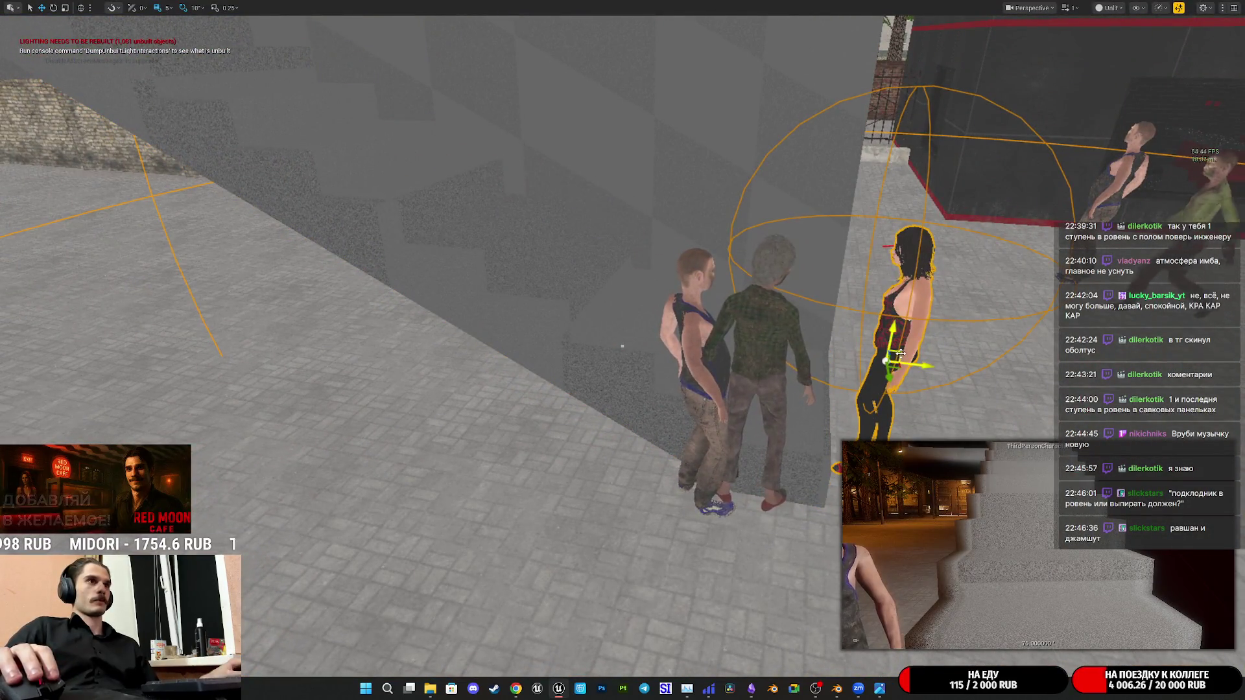
drag(901, 352, 778, 256)
key(F8)
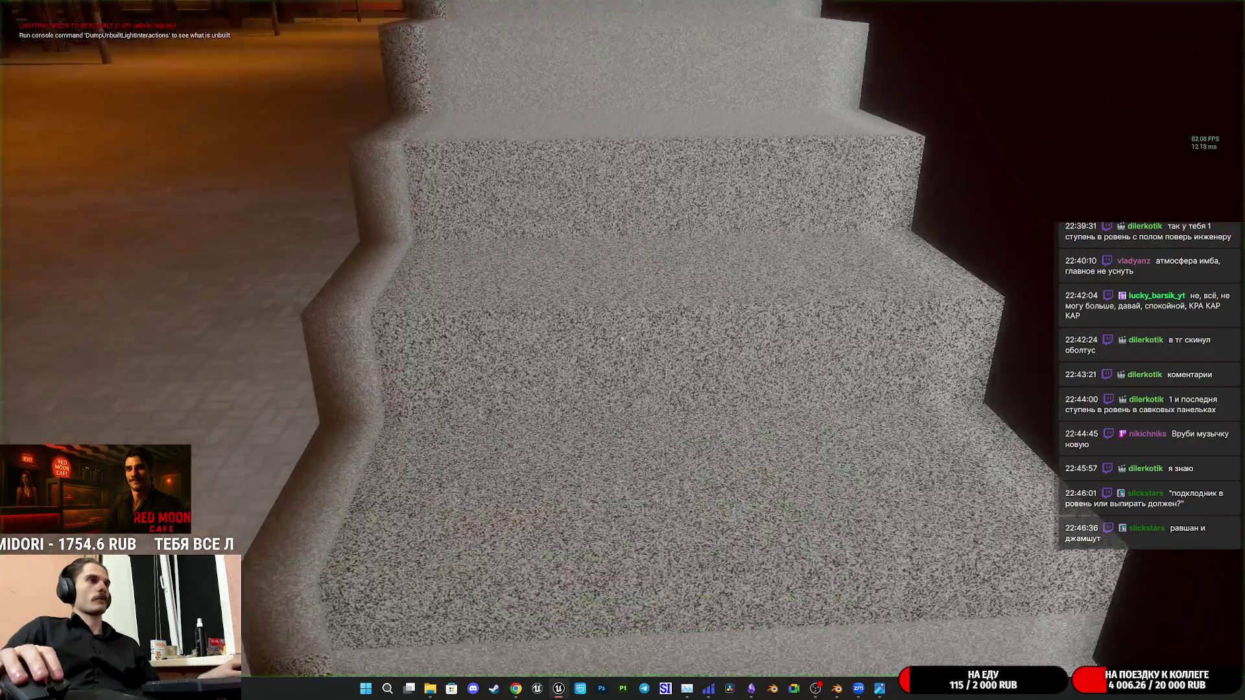
key(w)
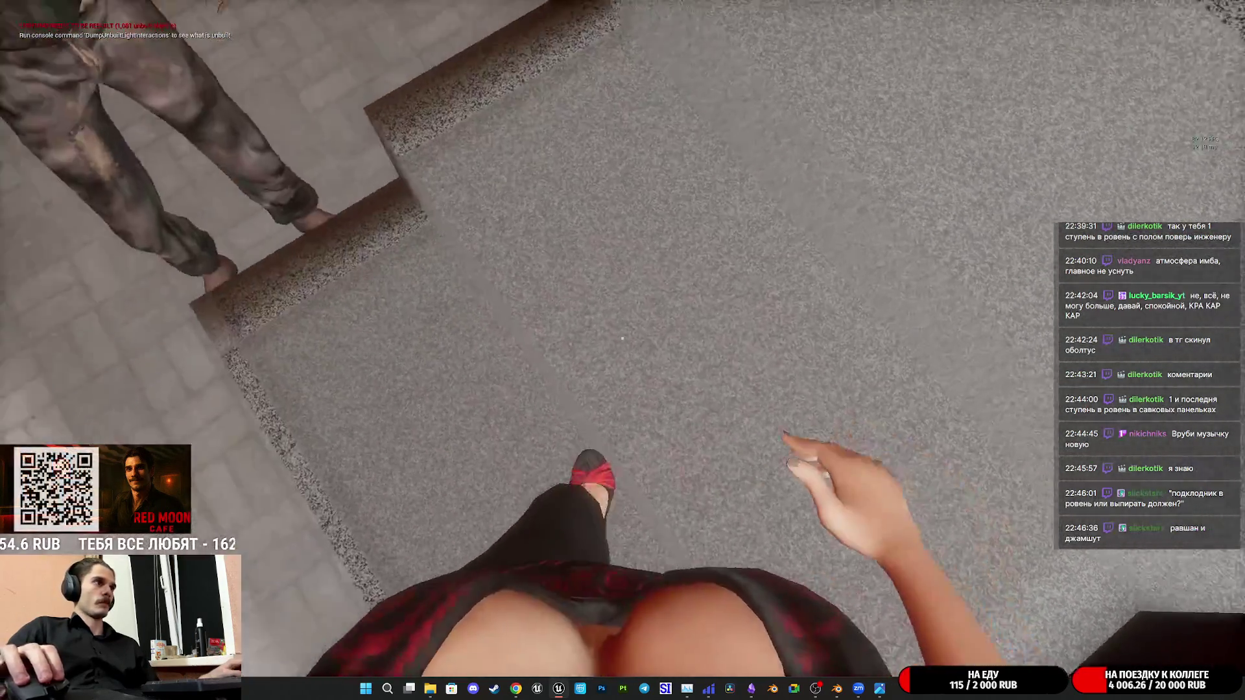
key(w)
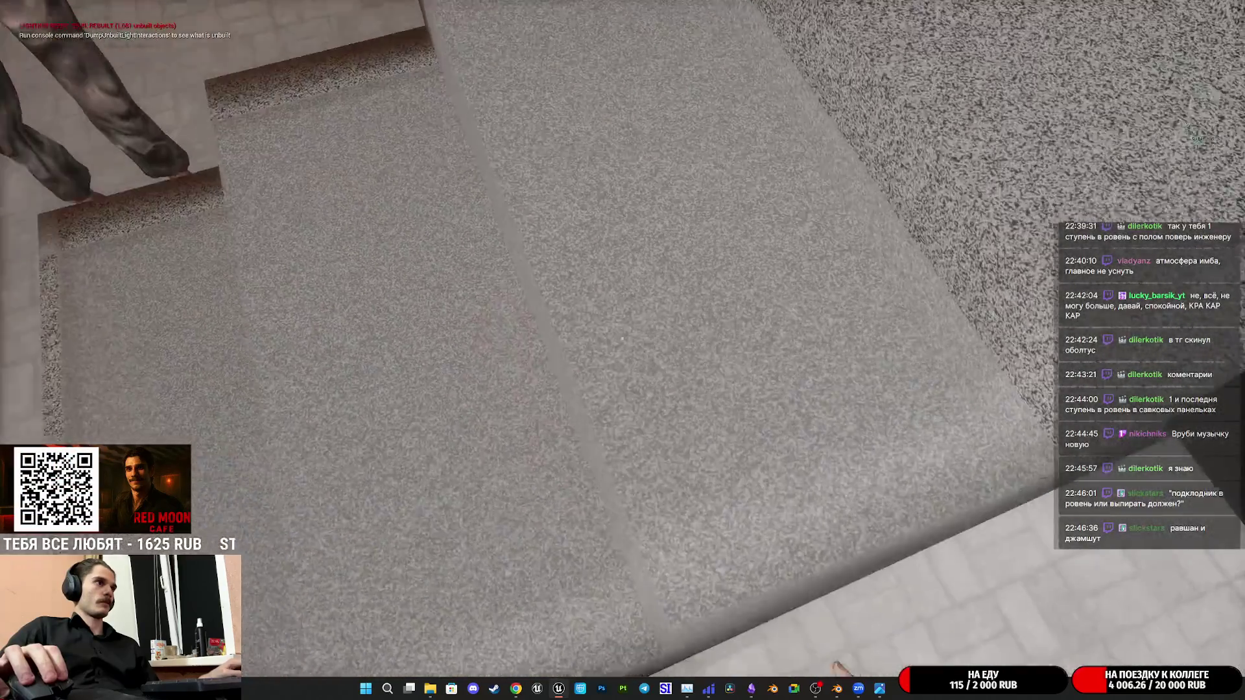
key(w)
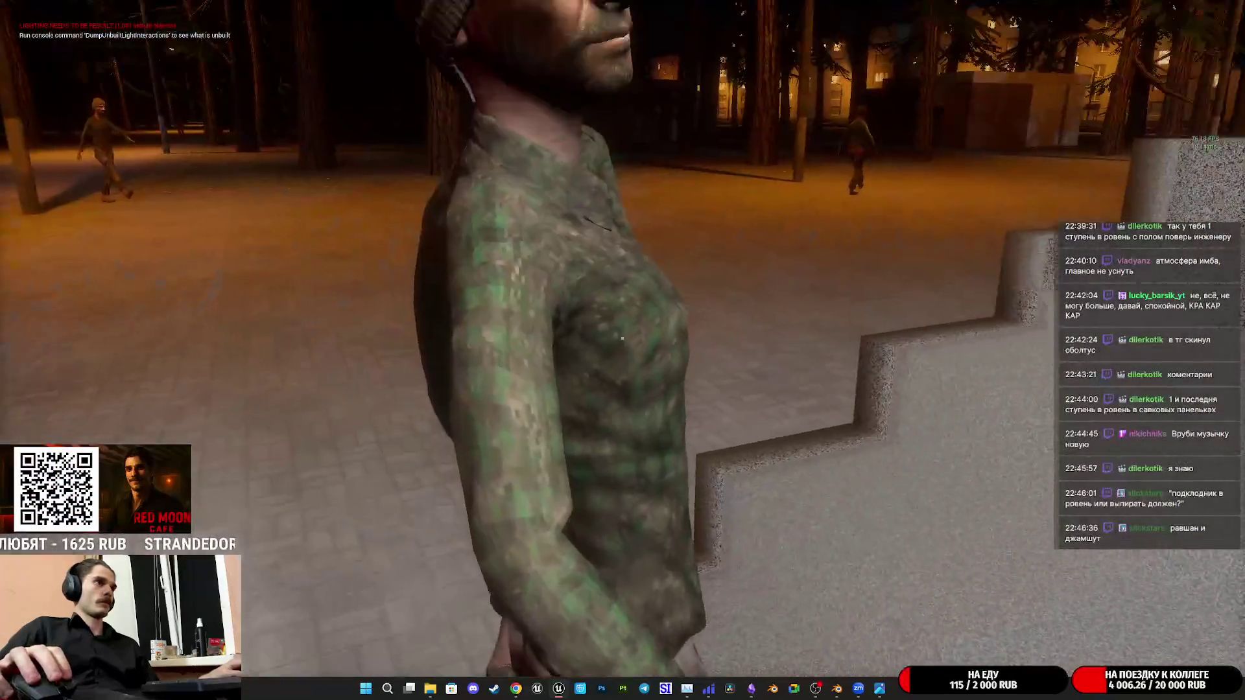
key(w)
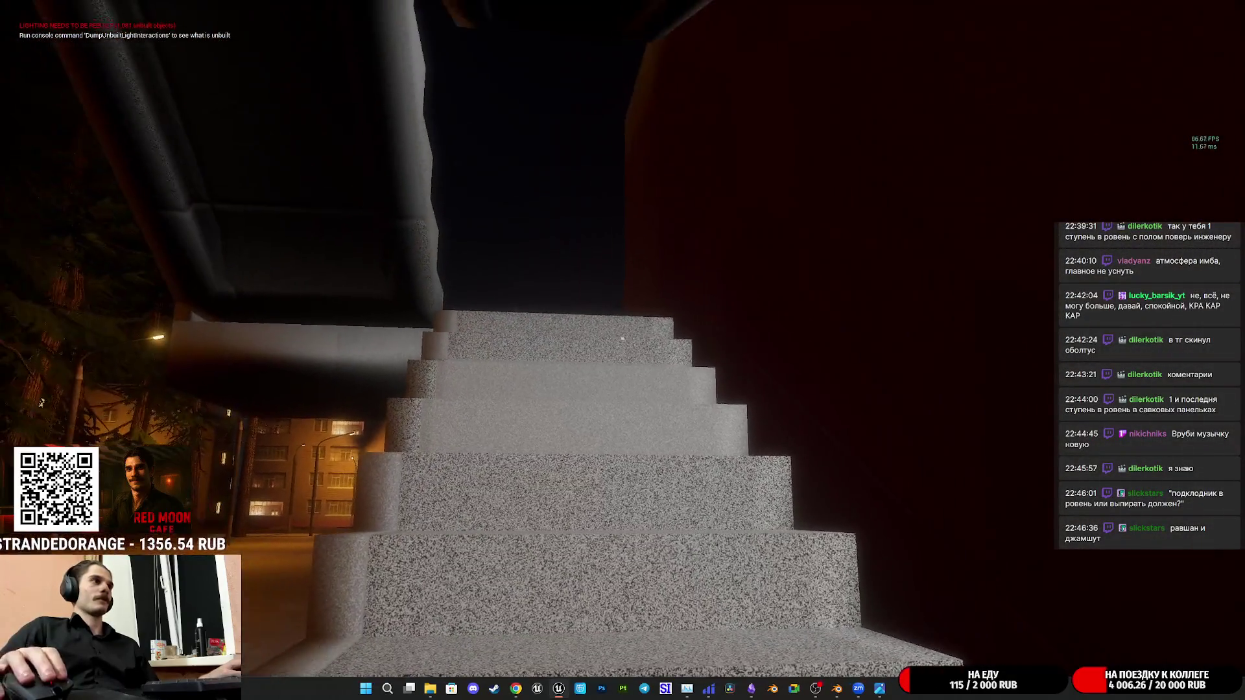
key(Escape)
key(F11)
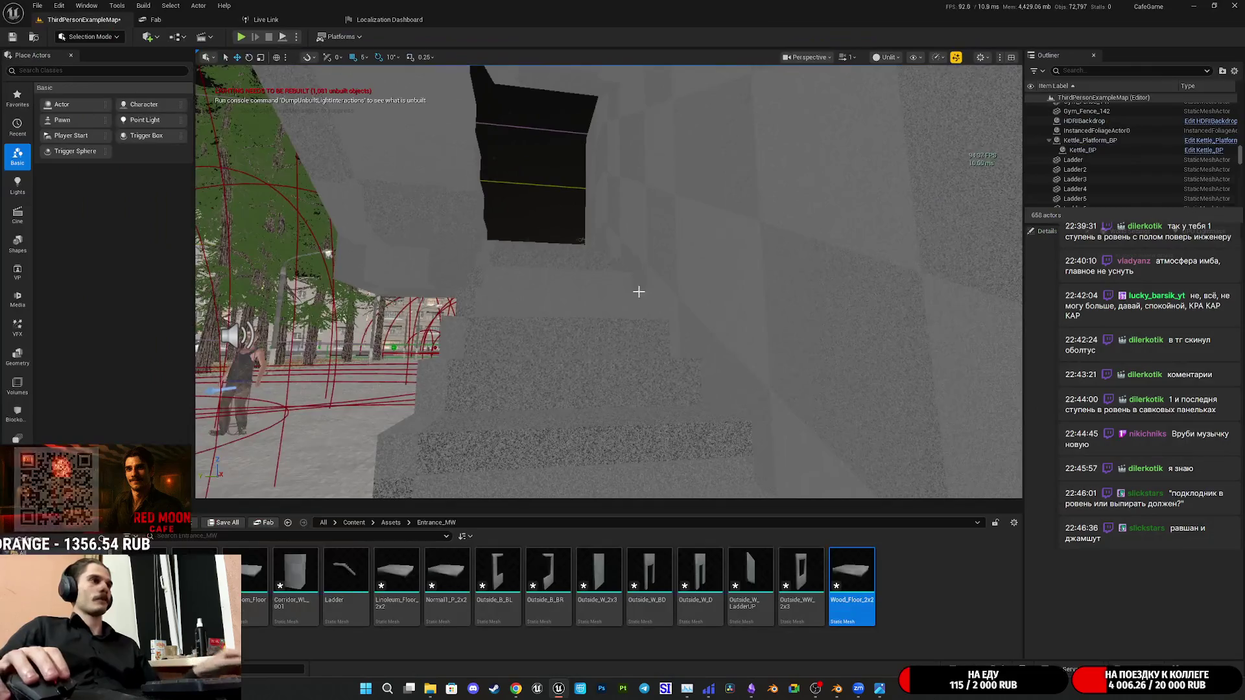
Select the Ladder staircase in the level and confirm the Ladder_Blueprint dialog
mouse_move(637, 289)
right_down()
mouse_move(682, 292)
mouse_move(671, 303)
right_up()
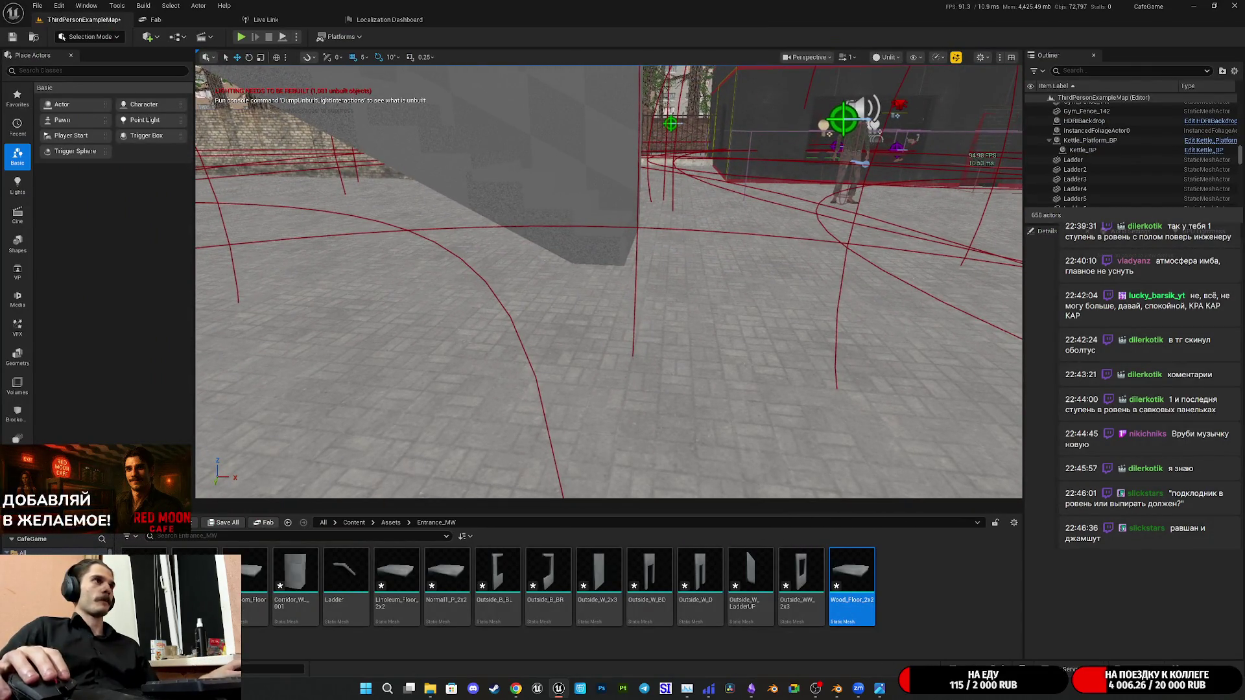
click(584, 234)
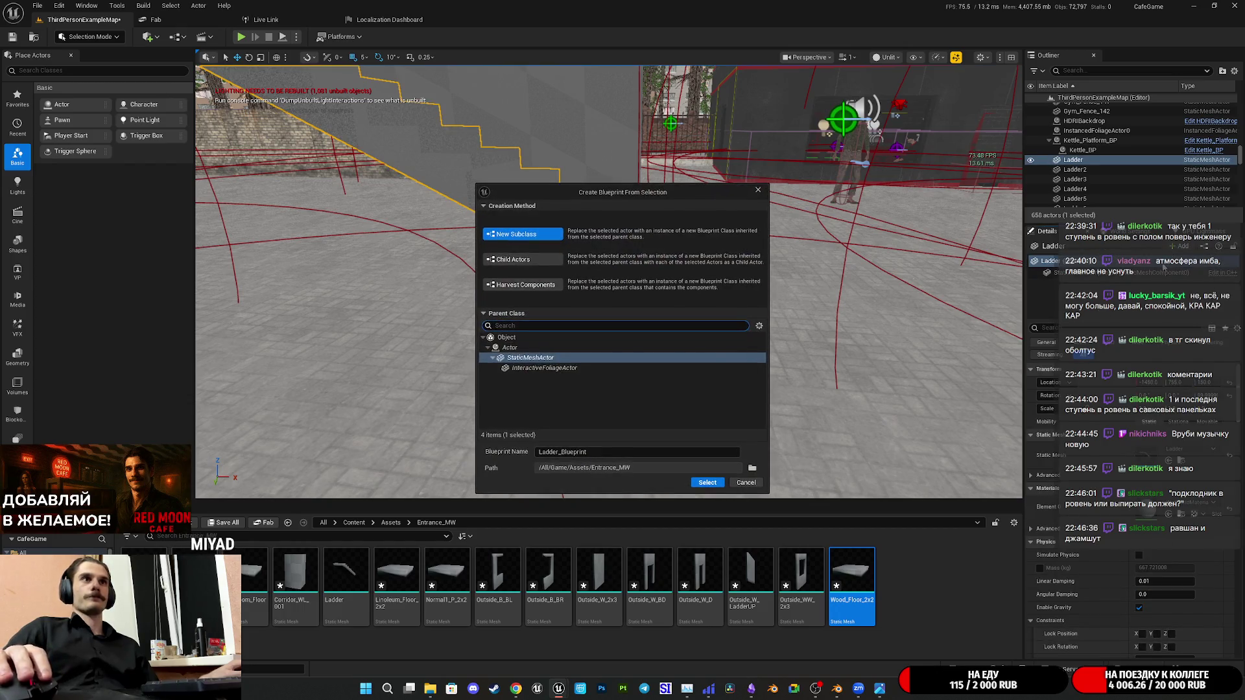
key(Return)
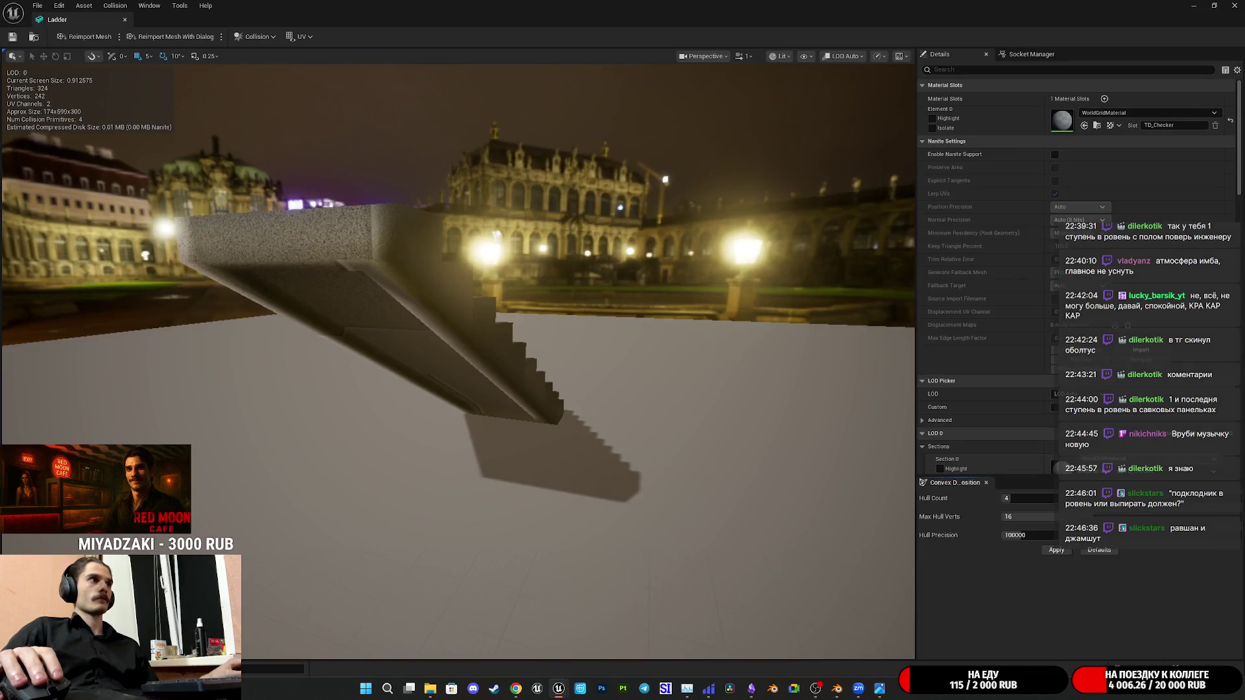
Show the Ladder mesh's simple collision and inspect the hulls around the stairs
right_drag(739, 347, 812, 56)
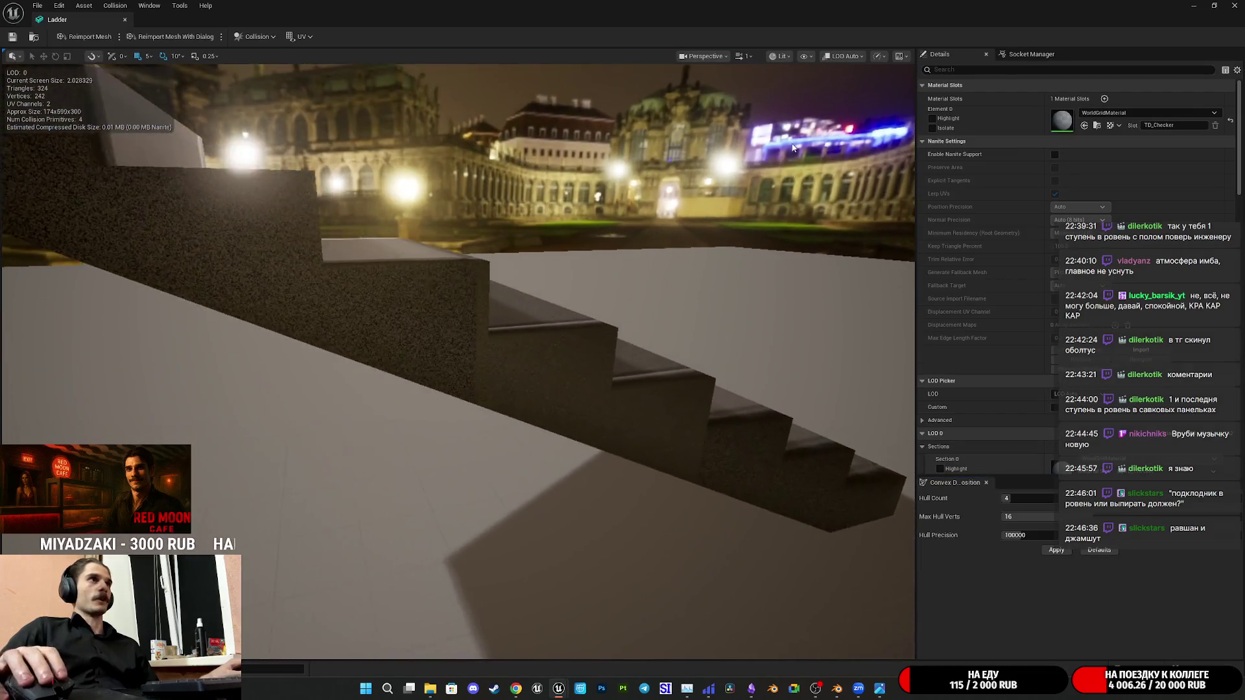
click(811, 55)
click(810, 239)
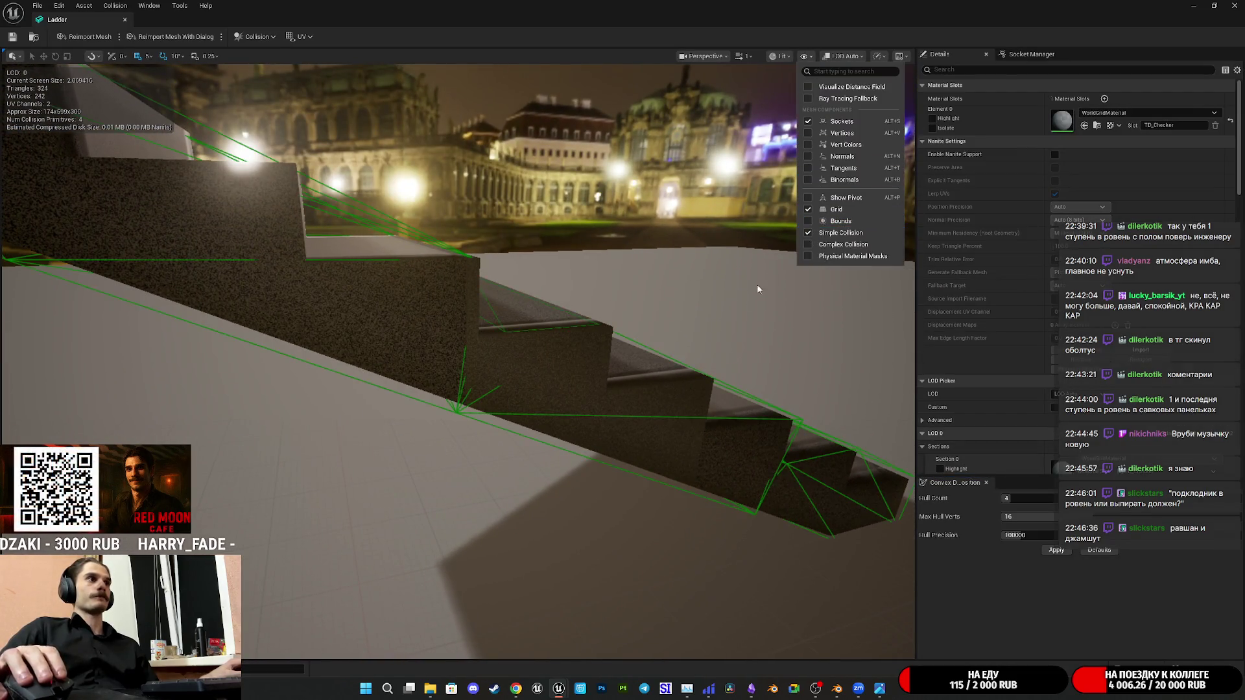
right_drag(681, 340, 681, 340)
right_drag(457, 360, 458, 360)
right_drag(740, 307, 740, 307)
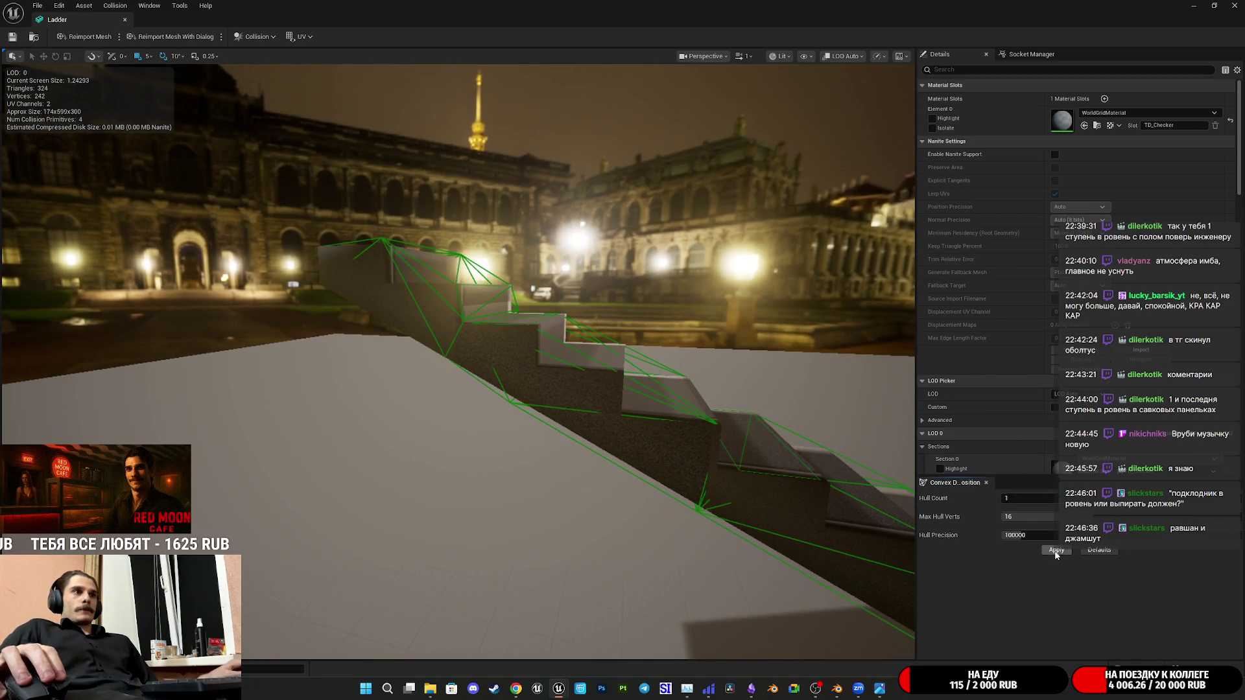
right_drag(840, 488, 839, 489)
right_drag(642, 438, 600, 437)
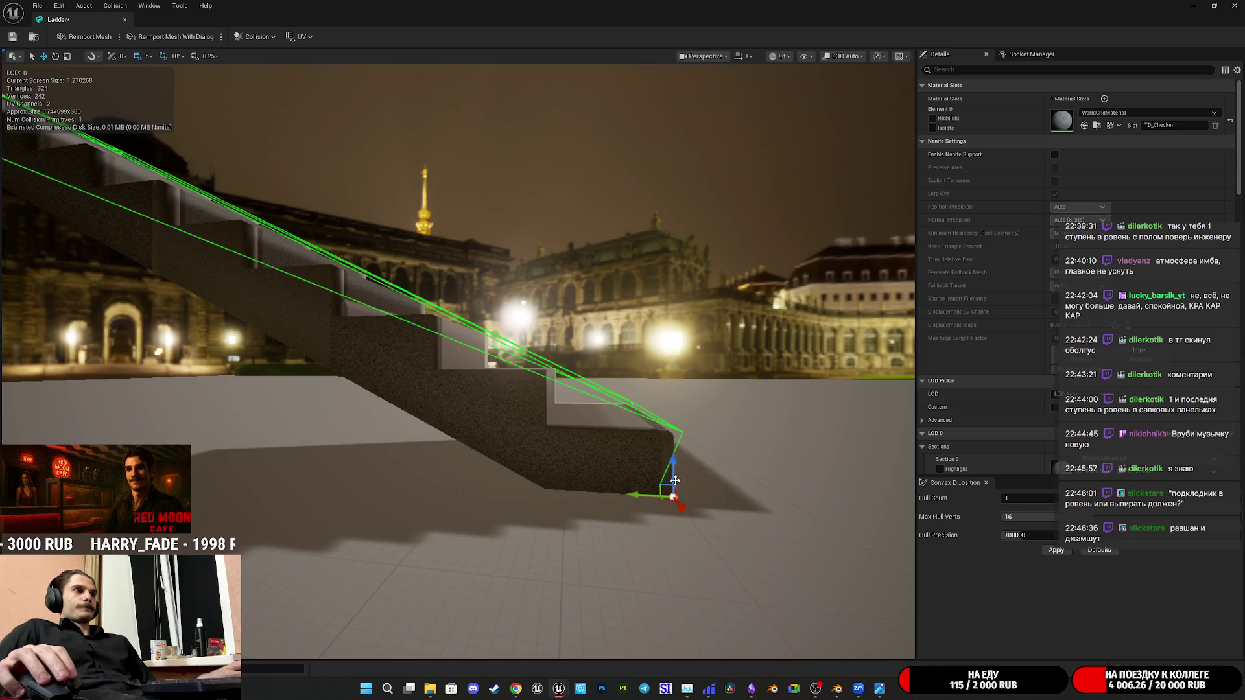
right_drag(665, 458, 678, 454)
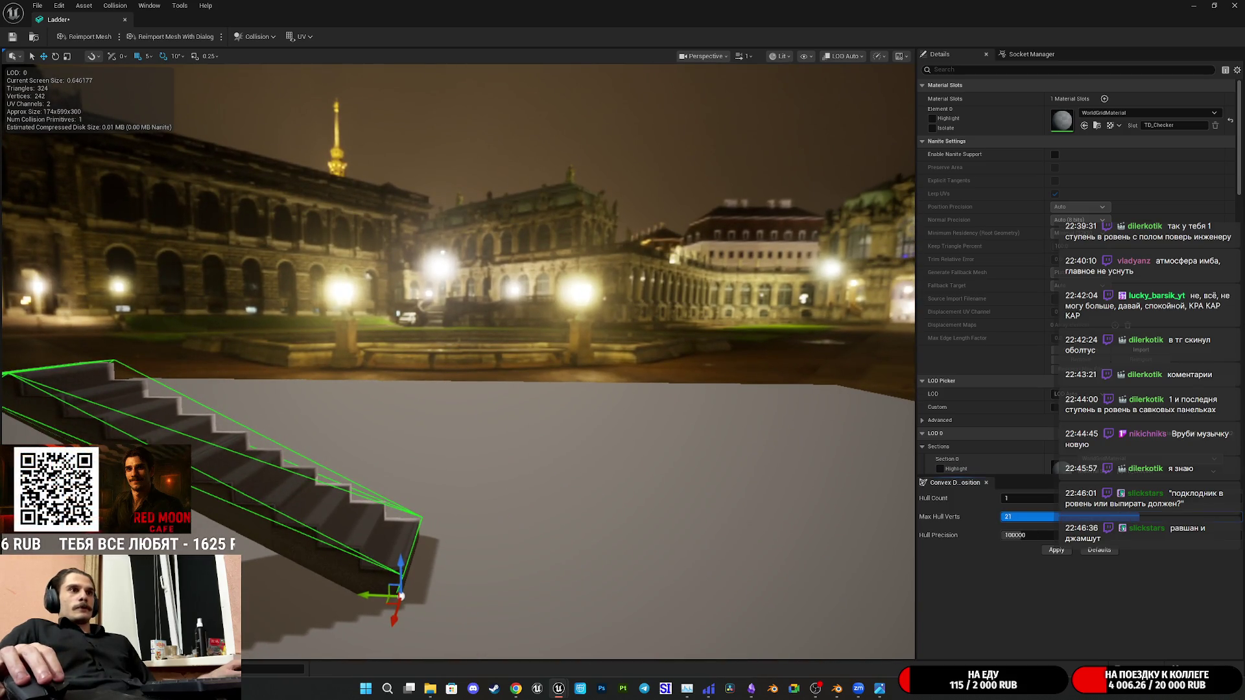
Regenerate the collision as one convex hull with up to 22 vertices
click(1047, 552)
right_drag(593, 458, 593, 459)
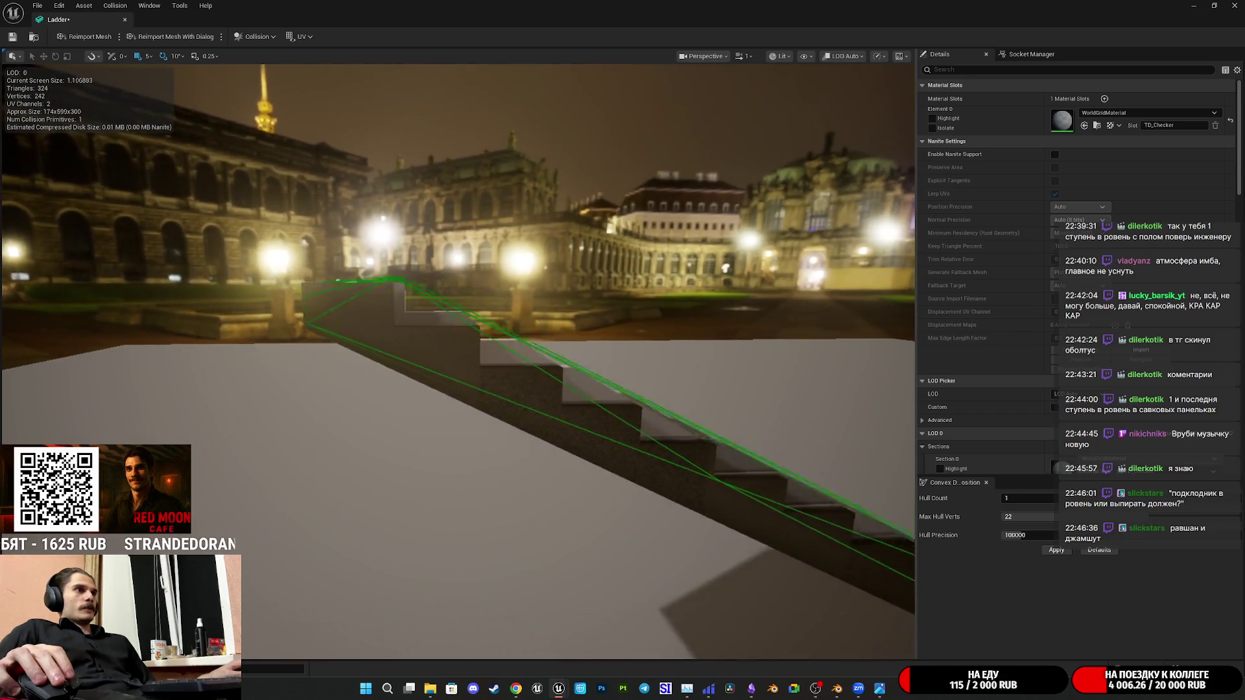
right_drag(252, 193, 251, 194)
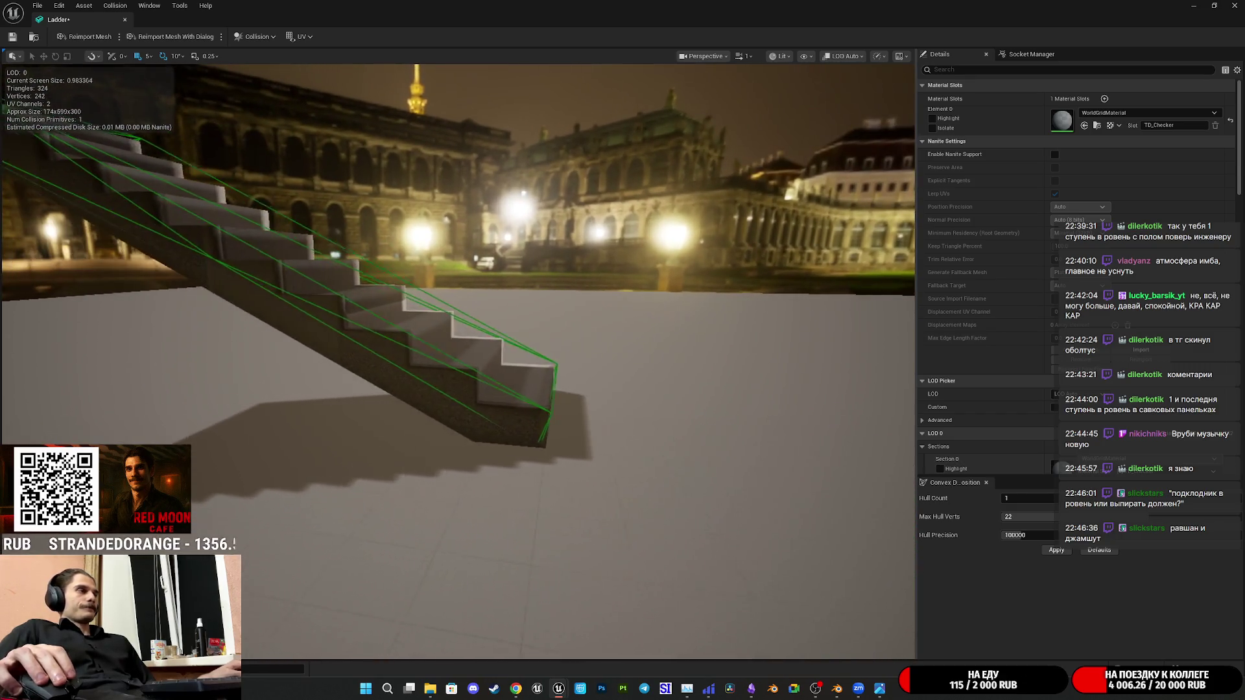
click(259, 39)
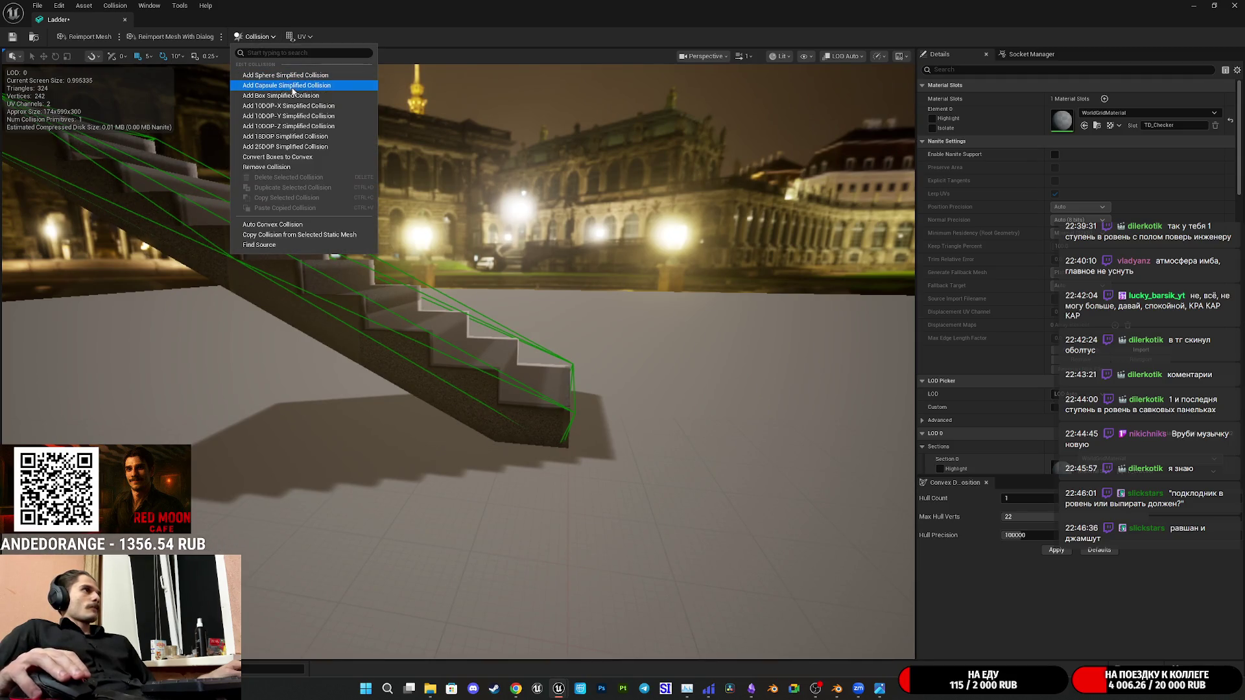
Add a box simplified collision to the Ladder mesh and tilt it about 30 degrees along the stairs
click(288, 103)
right_drag(289, 102, 289, 102)
right_drag(506, 282, 507, 282)
key(e)
mouse_move(376, 382)
mouse_down()
mouse_move(353, 357)
mouse_move(231, 544)
mouse_up()
mouse_move(302, 392)
mouse_down()
mouse_move(425, 425)
mouse_move(387, 476)
mouse_up()
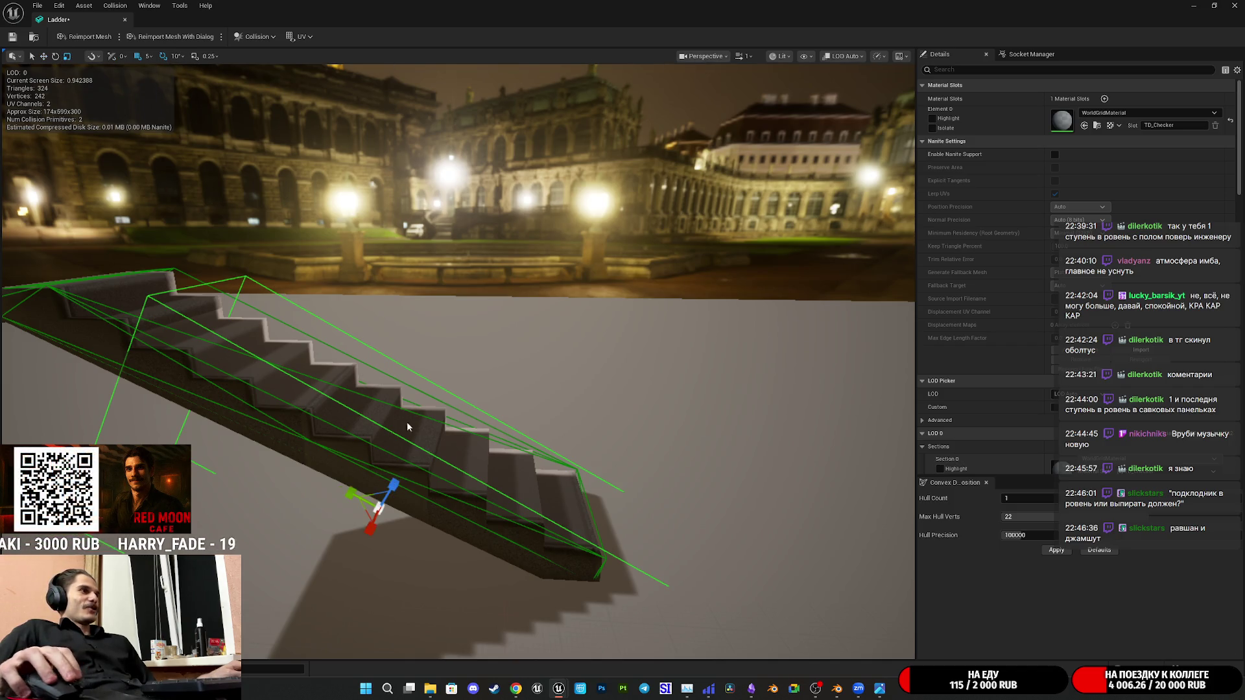
drag(350, 494, 342, 498)
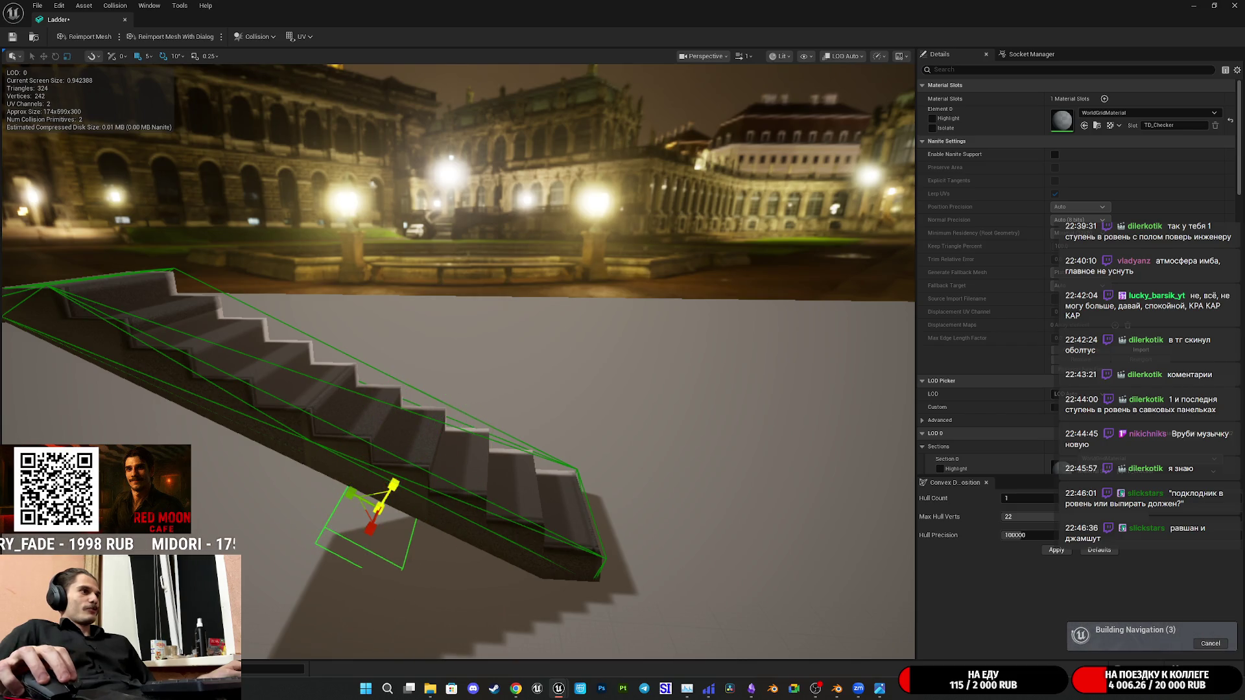
Refine the box's tilt, slide it along the staircase and rotate it back toward level
mouse_move(393, 485)
right_down()
mouse_move(377, 436)
mouse_move(416, 409)
right_up()
drag(390, 409, 614, 440)
mouse_move(458, 360)
right_down()
mouse_move(418, 292)
mouse_move(457, 331)
mouse_move(506, 321)
mouse_move(468, 350)
right_up()
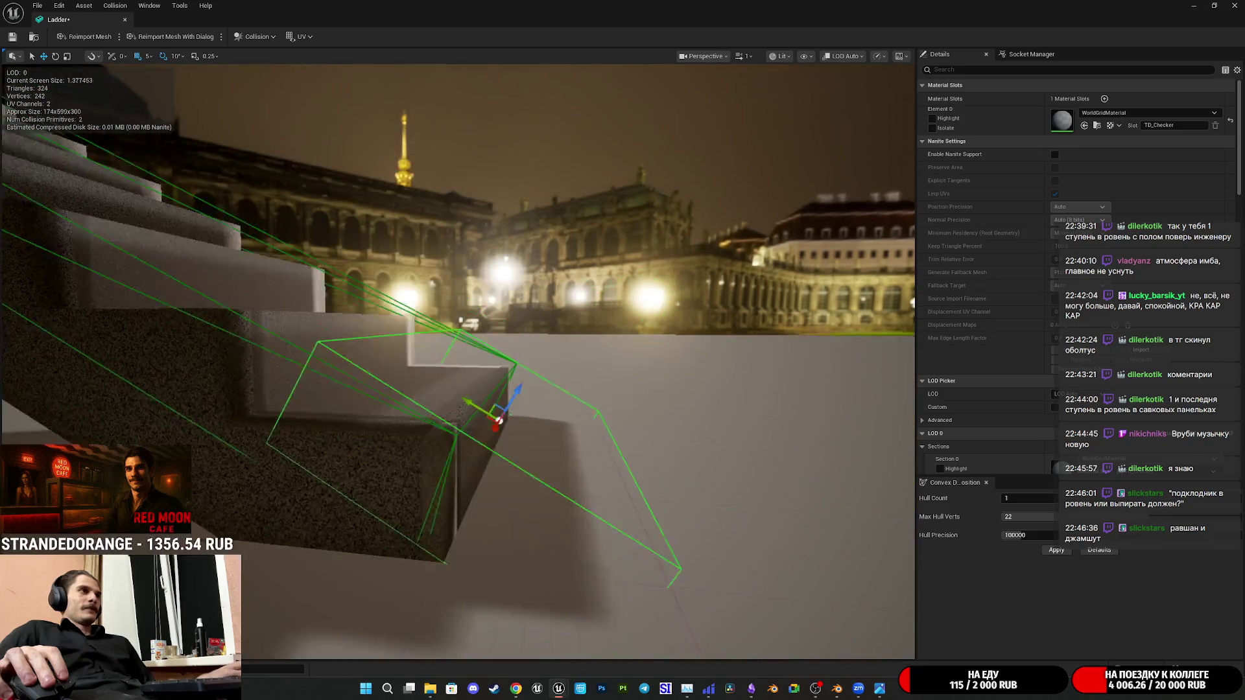
drag(501, 416, 472, 415)
key(w)
right_drag(587, 420, 511, 409)
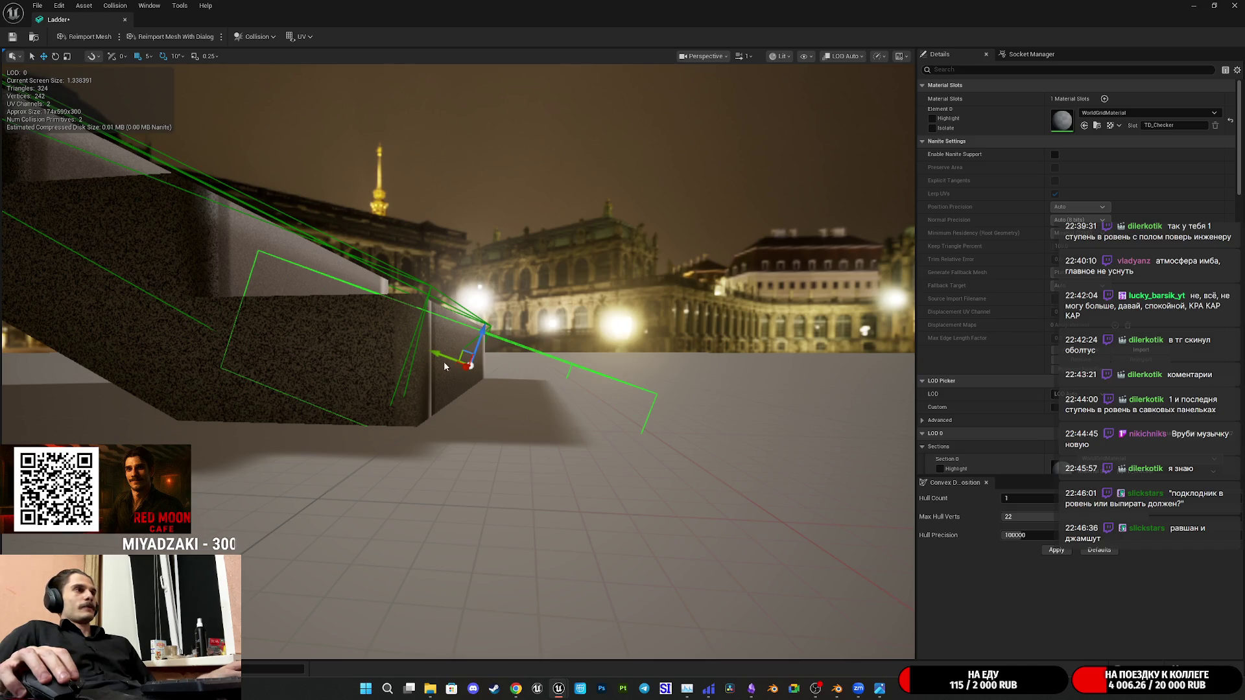
drag(475, 374, 416, 358)
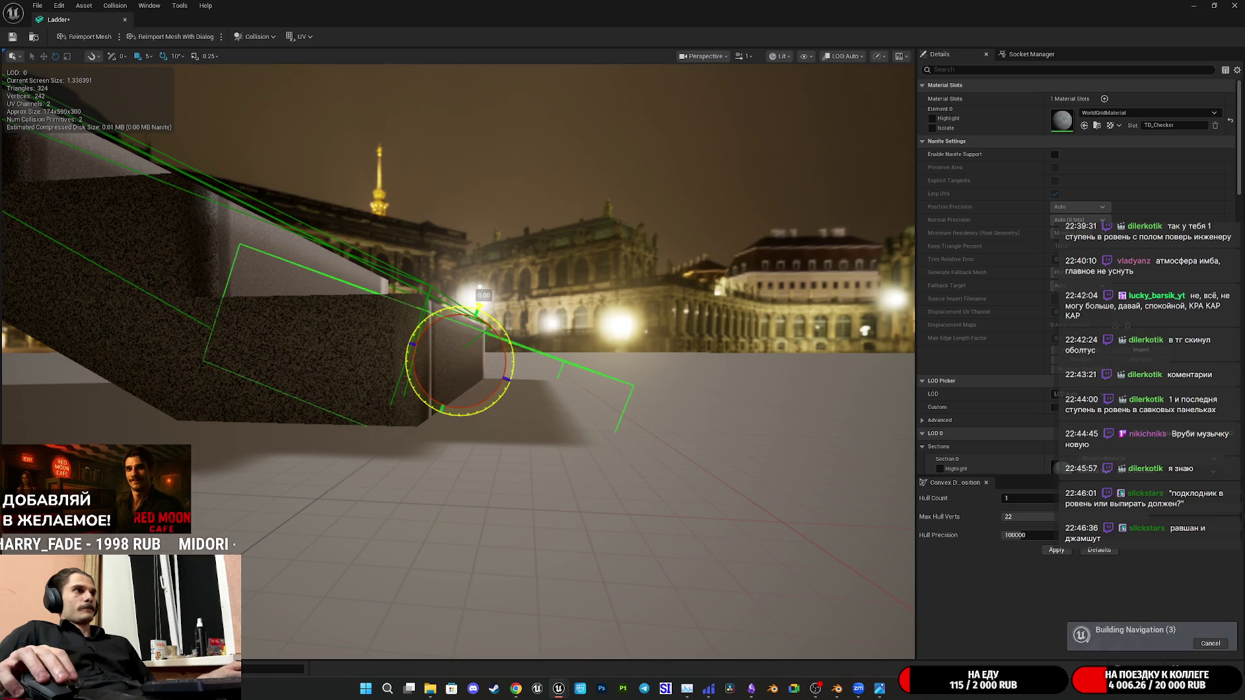
drag(476, 309, 454, 391)
Move the flat collision box under the bottom step and raise its height around the step
key(w)
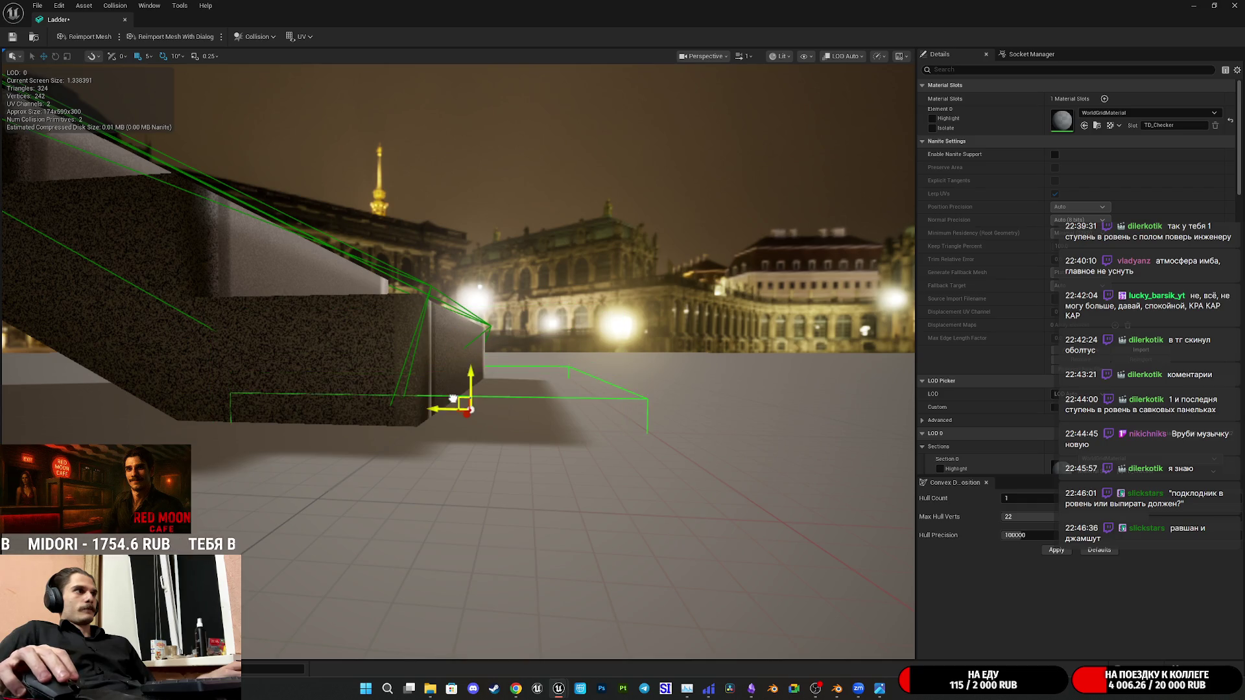
mouse_move(460, 379)
right_down()
mouse_move(507, 322)
mouse_move(433, 352)
right_up()
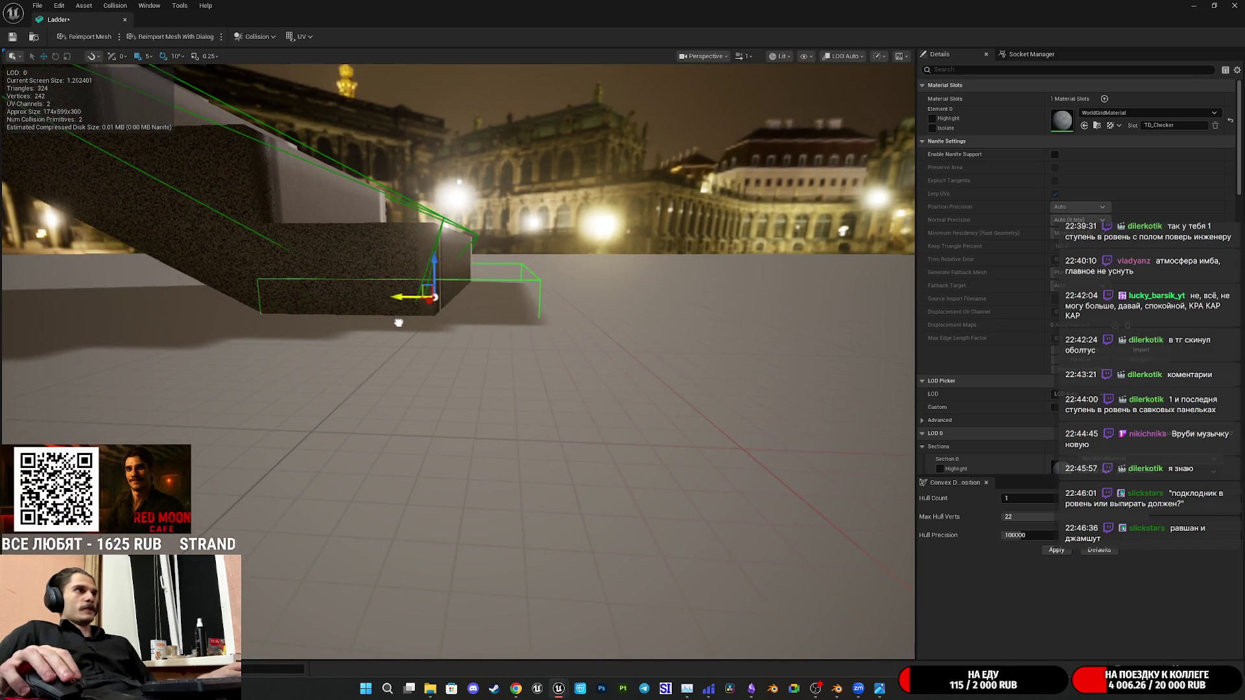
mouse_move(399, 330)
right_down()
mouse_move(457, 321)
mouse_move(11, 19)
right_up()
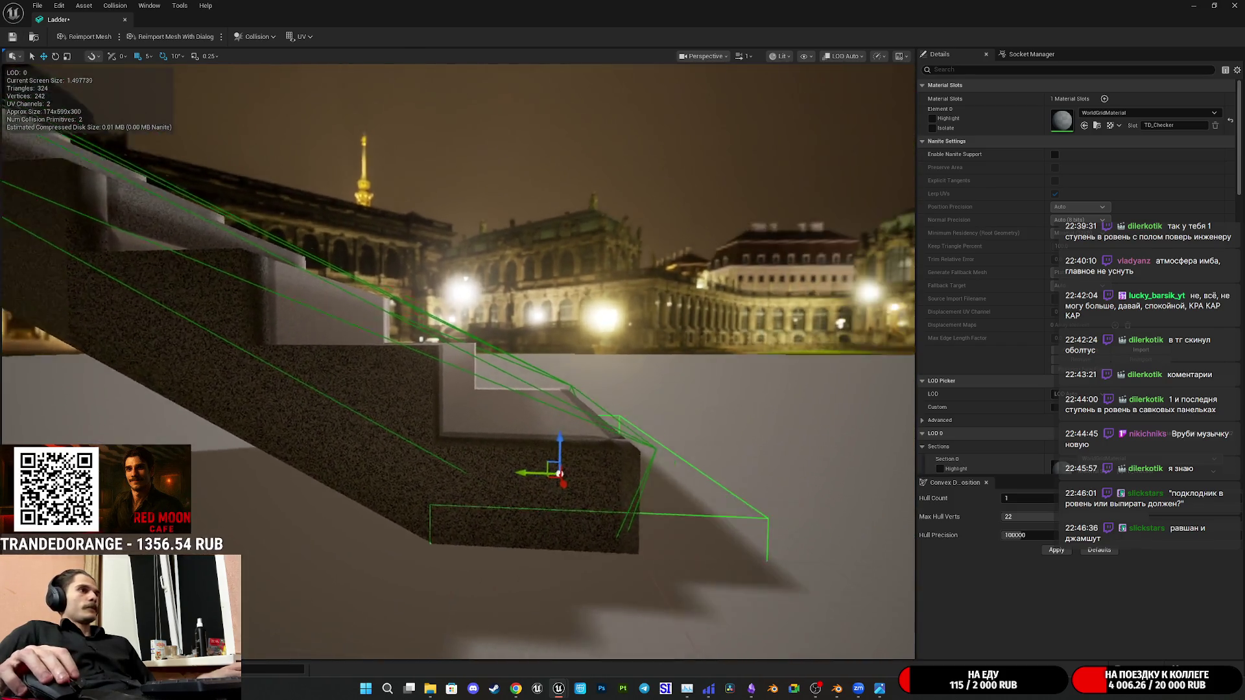
right_drag(612, 323, 612, 323)
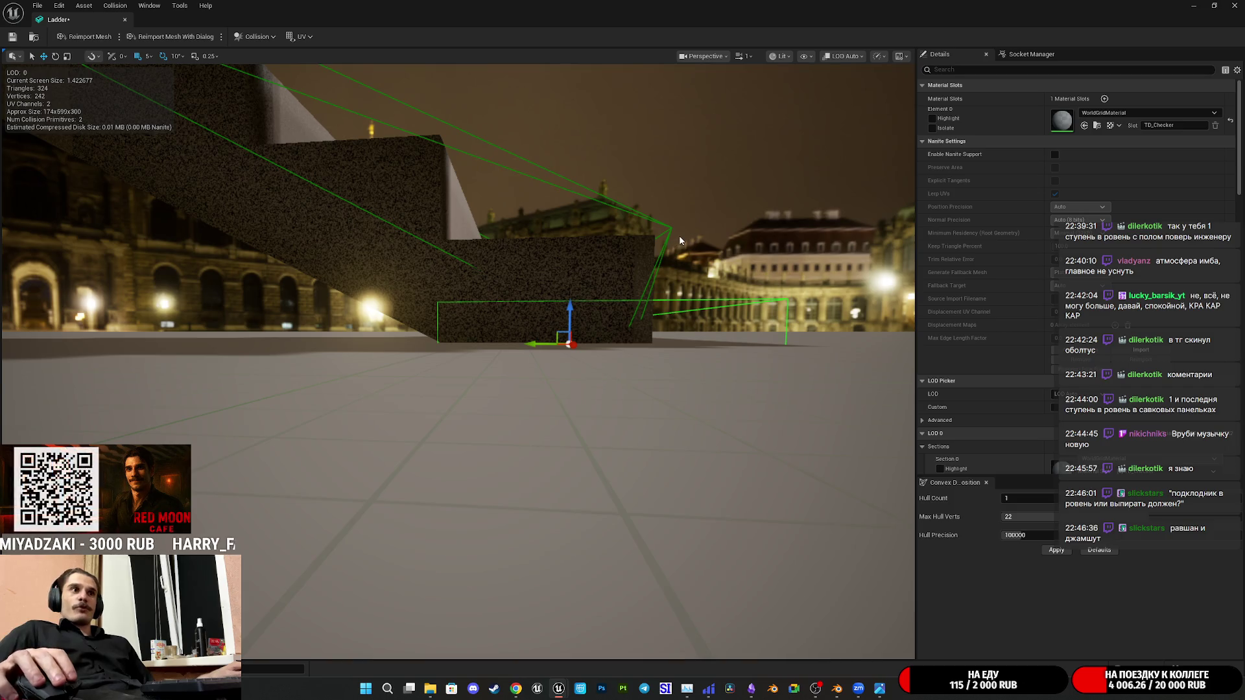
drag(671, 333, 545, 321)
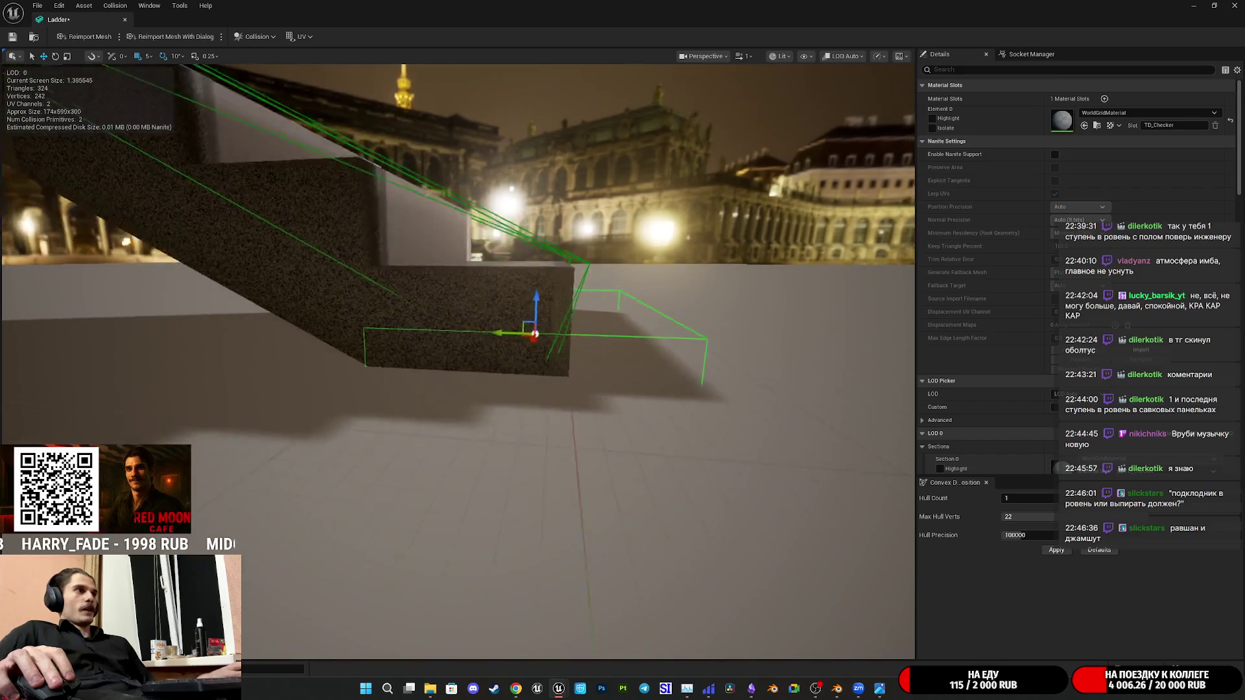
mouse_move(545, 321)
mouse_down()
mouse_move(458, 360)
mouse_move(631, 298)
mouse_up()
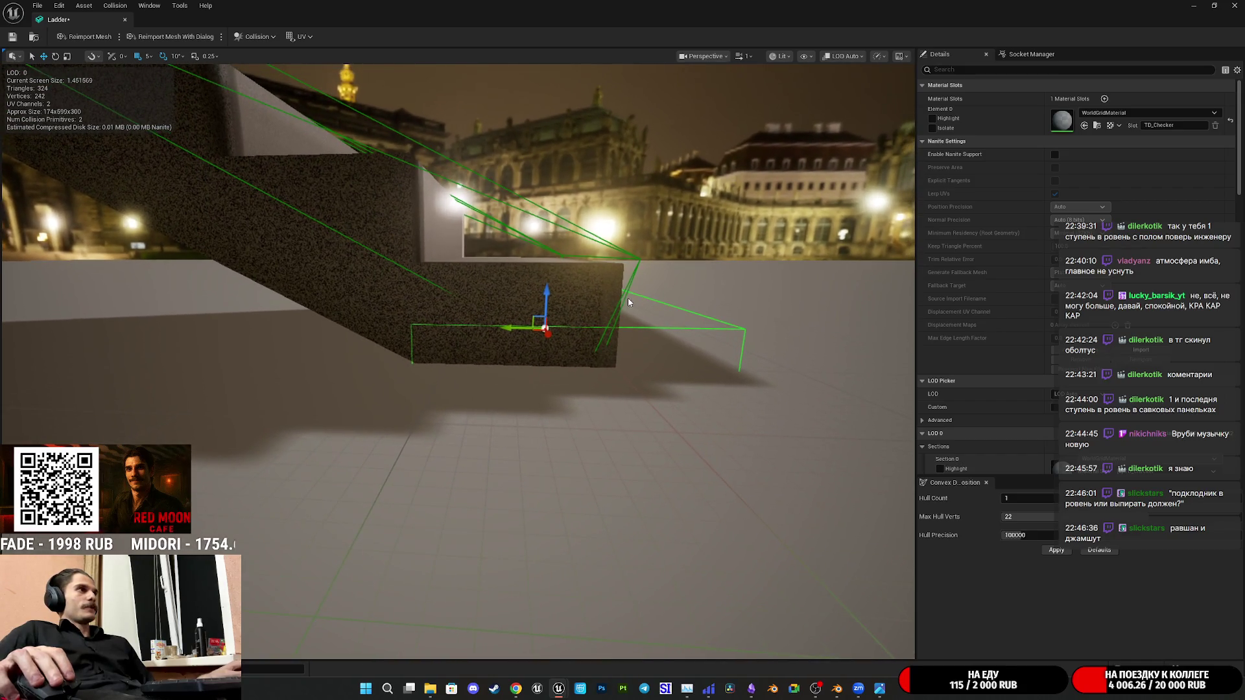
drag(548, 289, 565, 259)
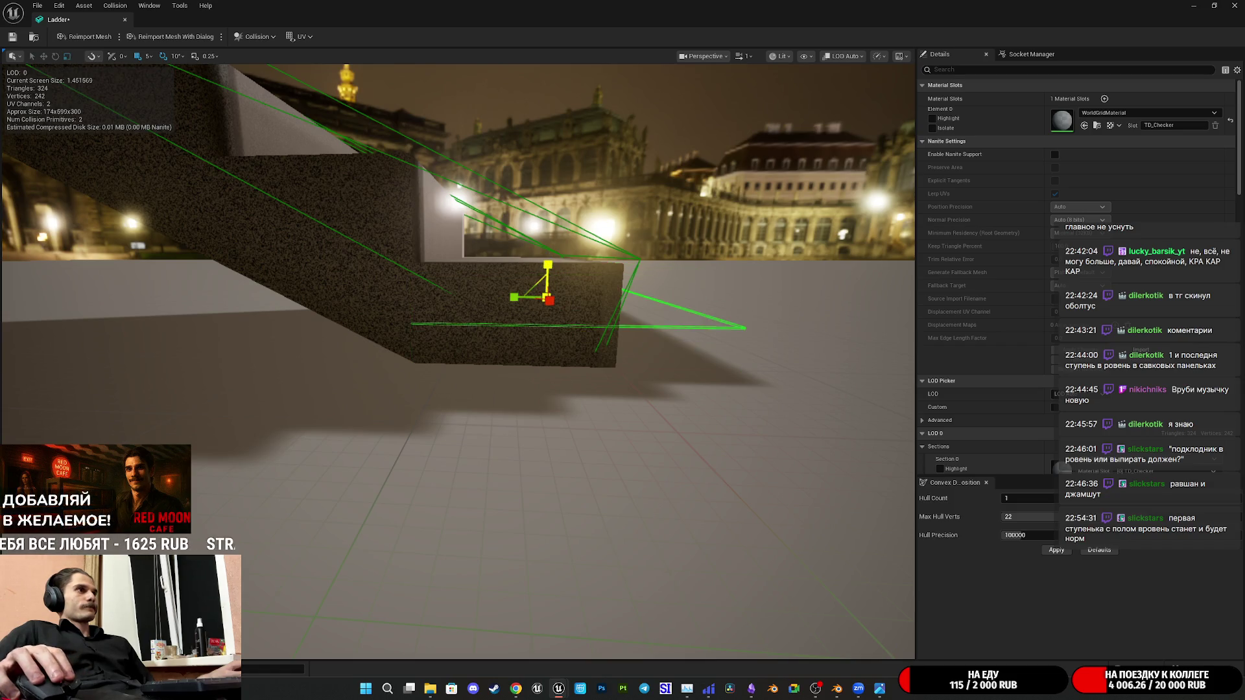
Tilt the bottom step's collision box around the step
key(ctrl+z)
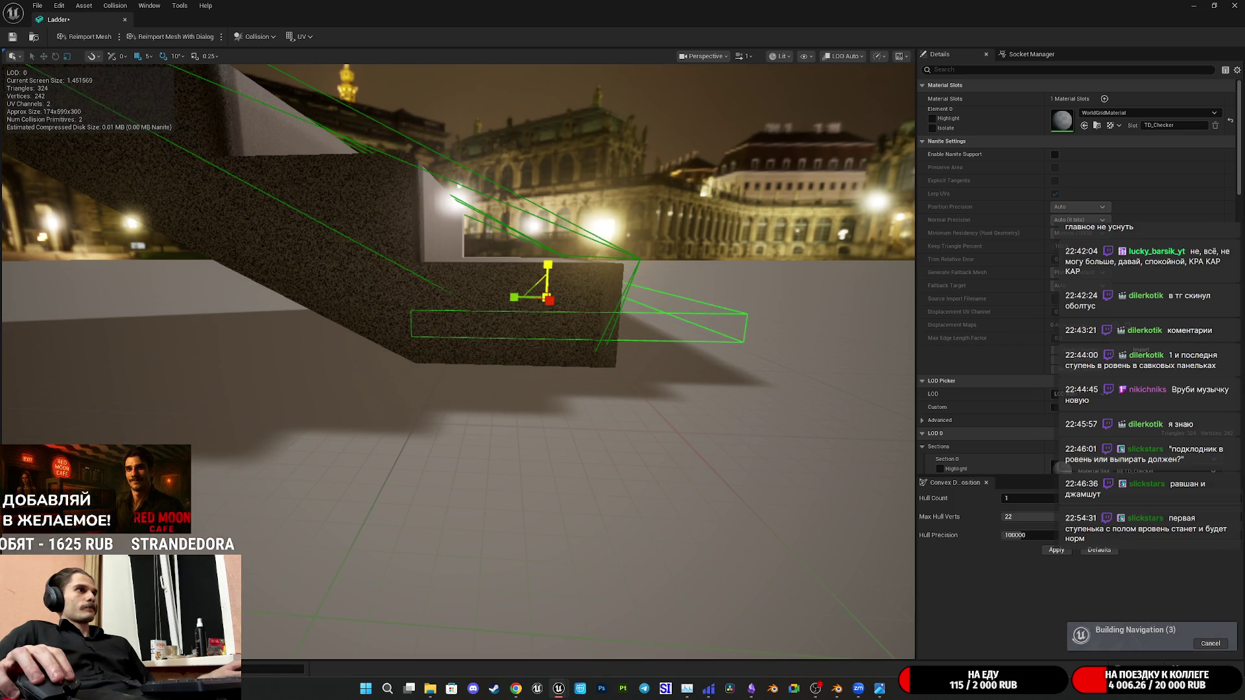
mouse_move(565, 290)
mouse_down()
mouse_move(521, 263)
mouse_move(564, 260)
mouse_up()
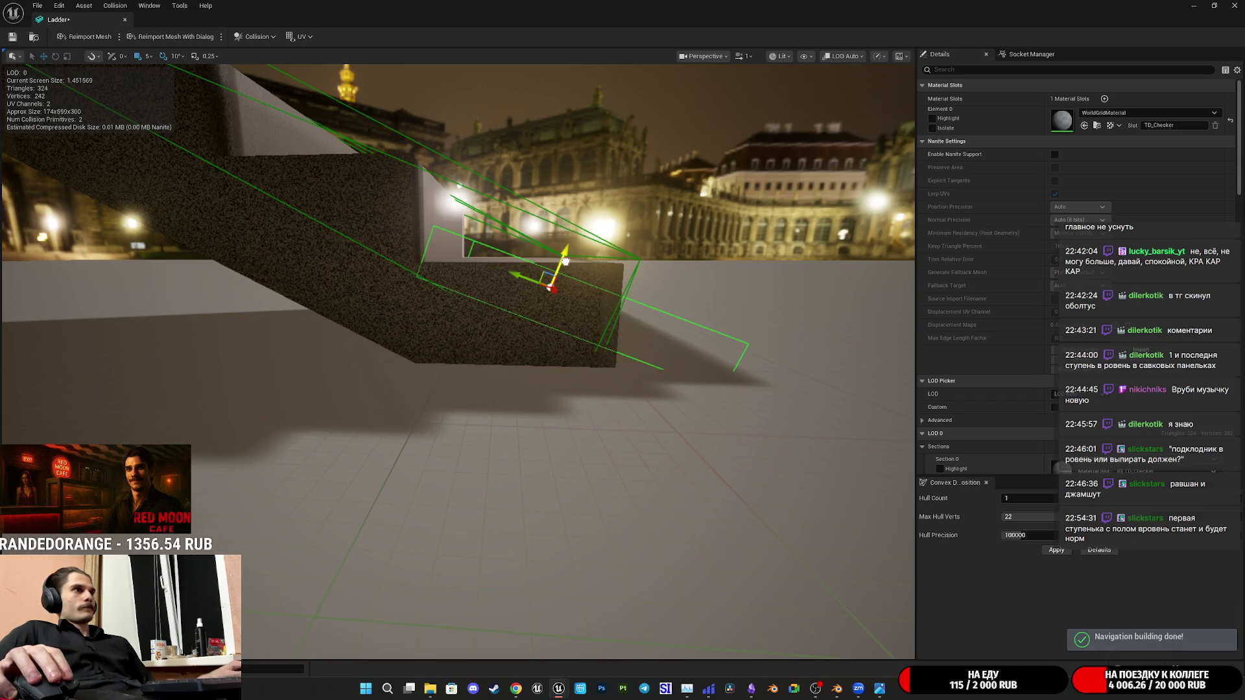
right_drag(566, 256, 520, 260)
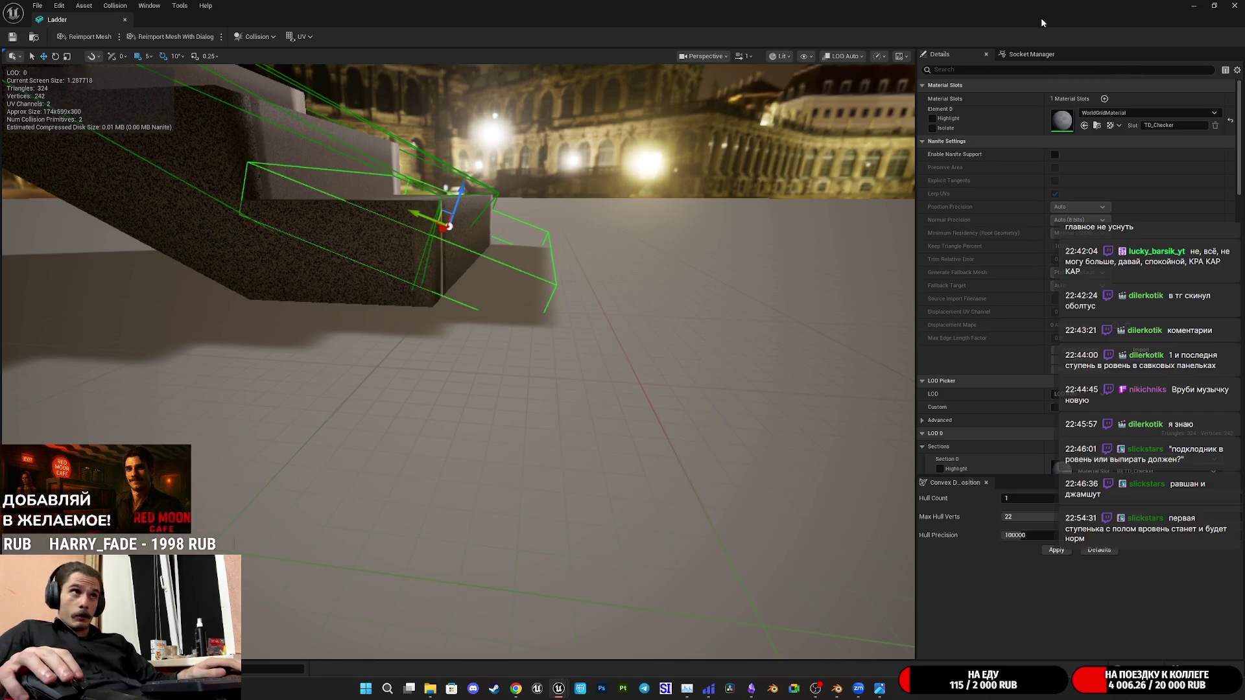
Minimize the mesh editor and start a full-screen play-test of the level
click(1191, 5)
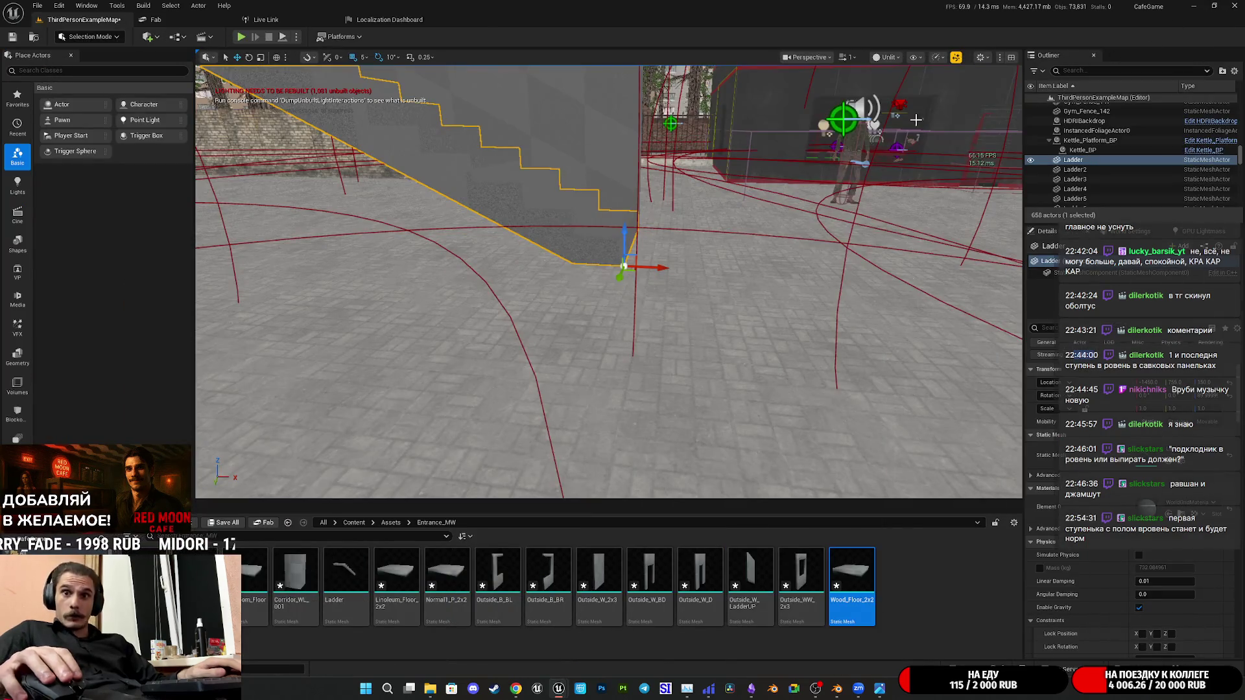
click(243, 36)
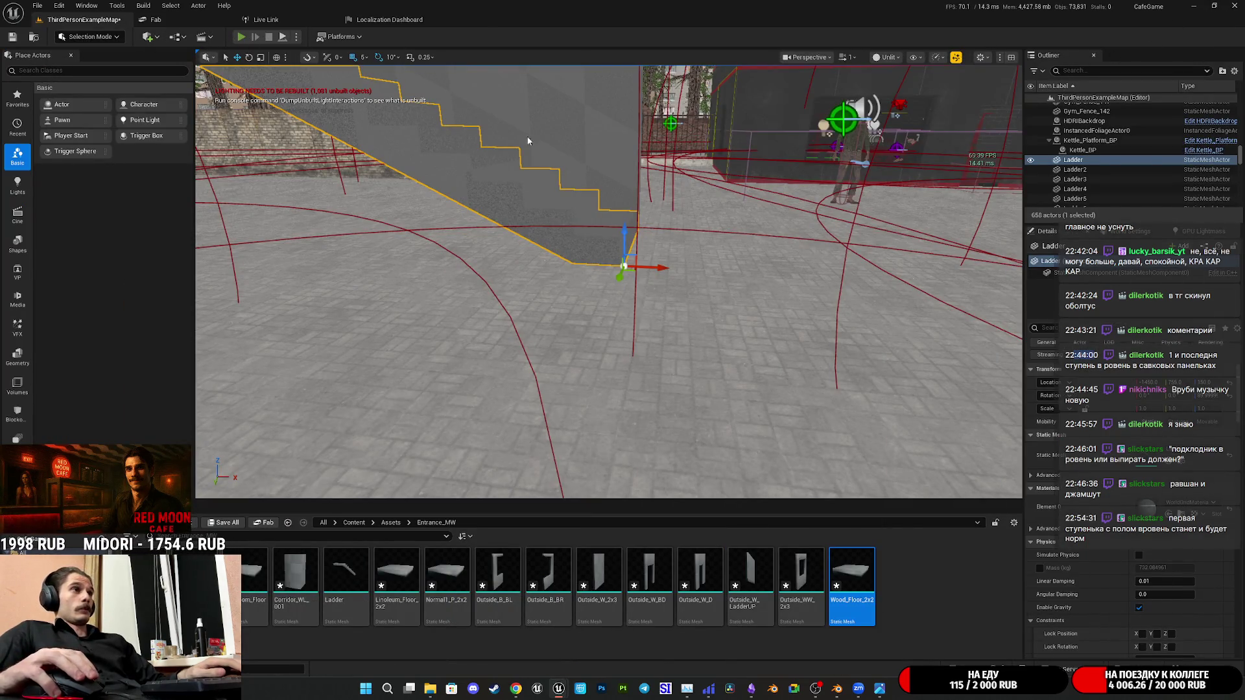
key(F11)
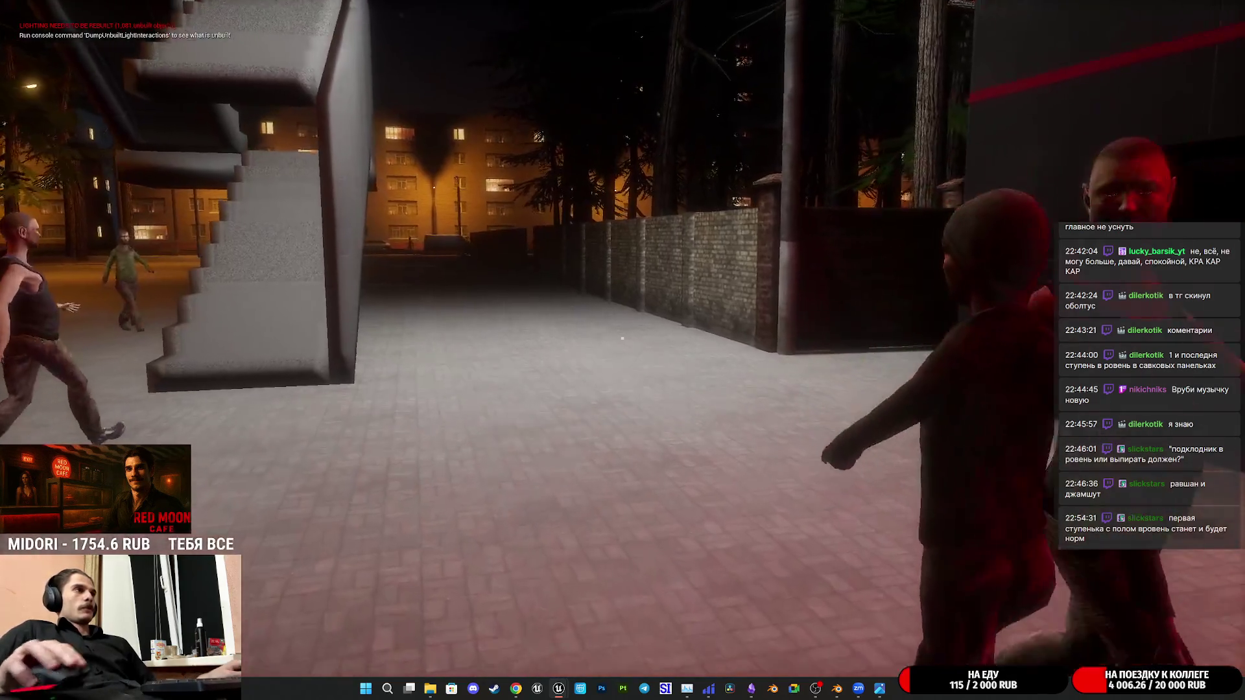
Walk the character up the staircase, then eject to the free editor camera
key(w)
key(w)
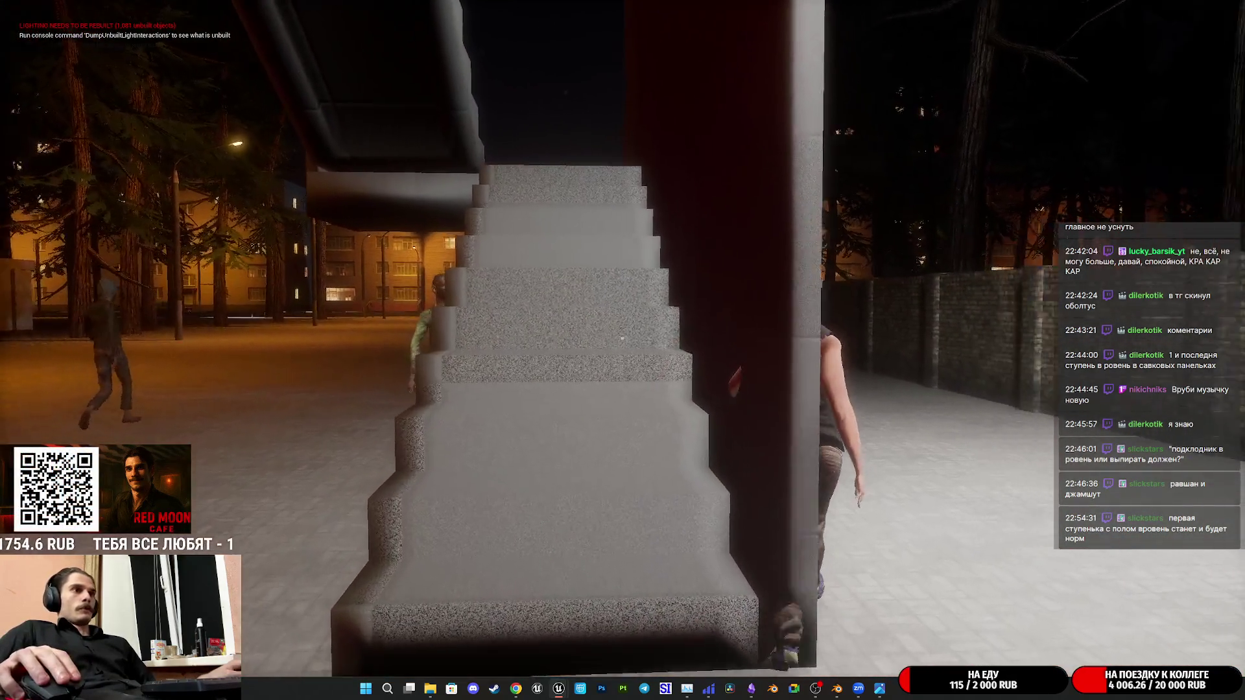
key(w)
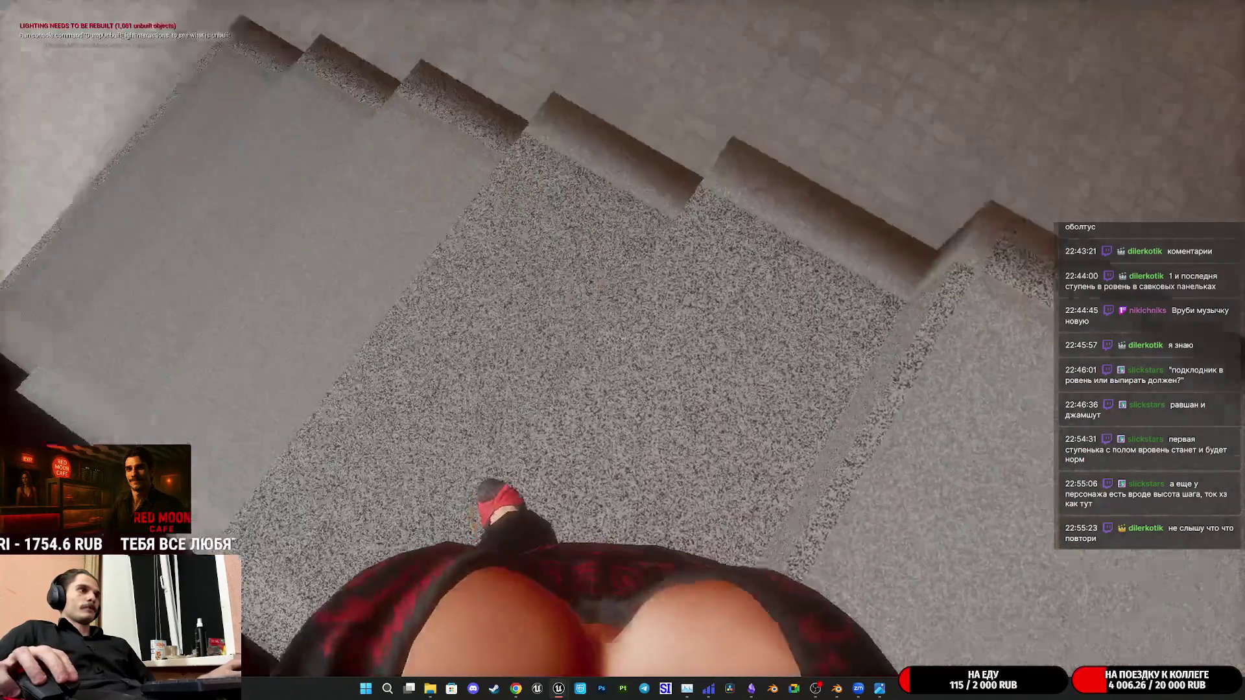
key(F8)
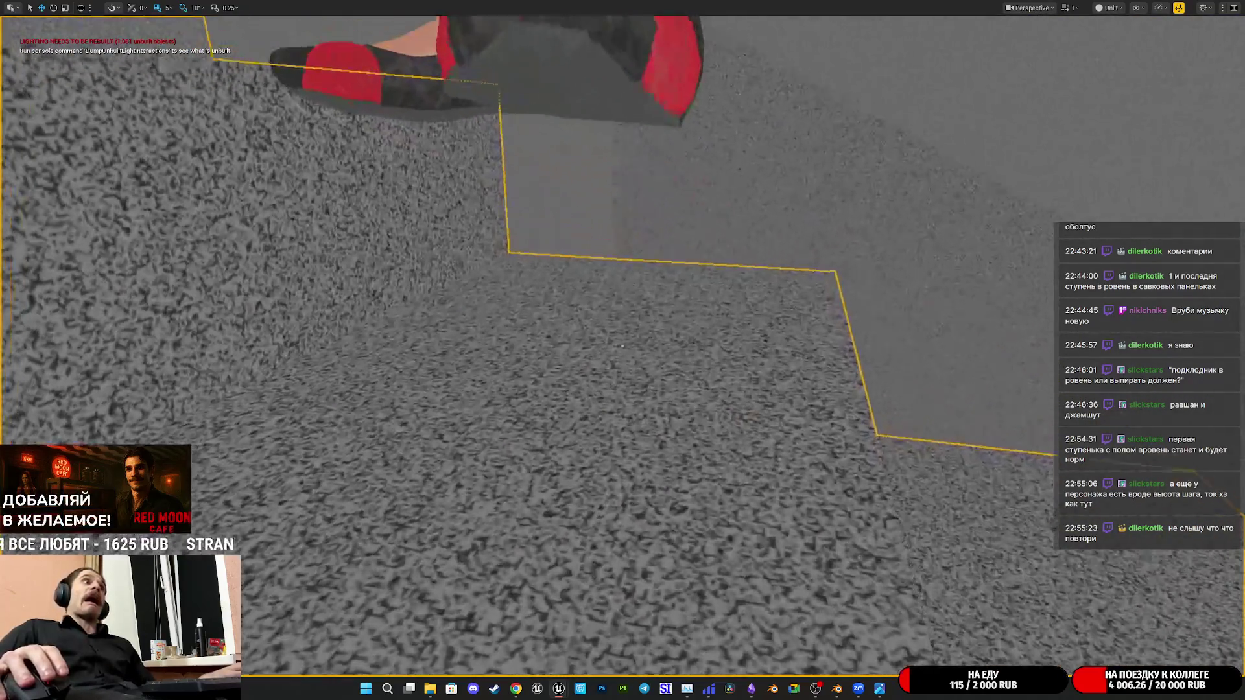
Check the stairs from above, repossess the character and walk down to the step edge
right_drag(739, 292, 739, 358)
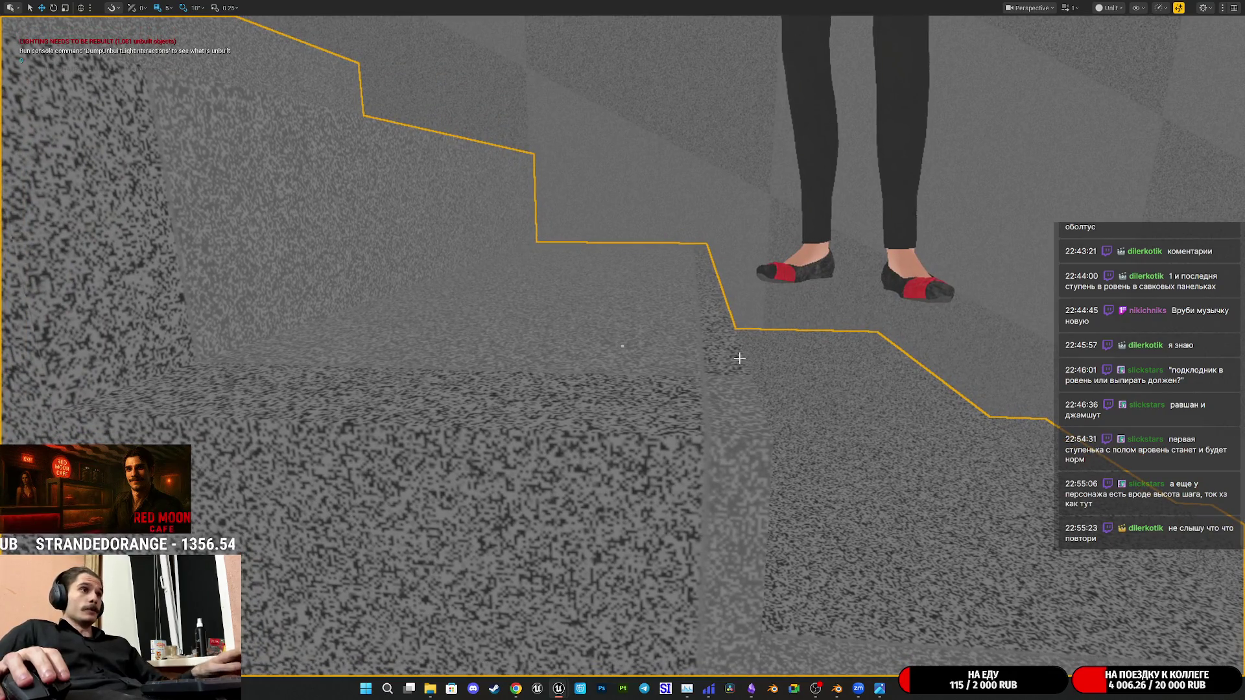
key(F8)
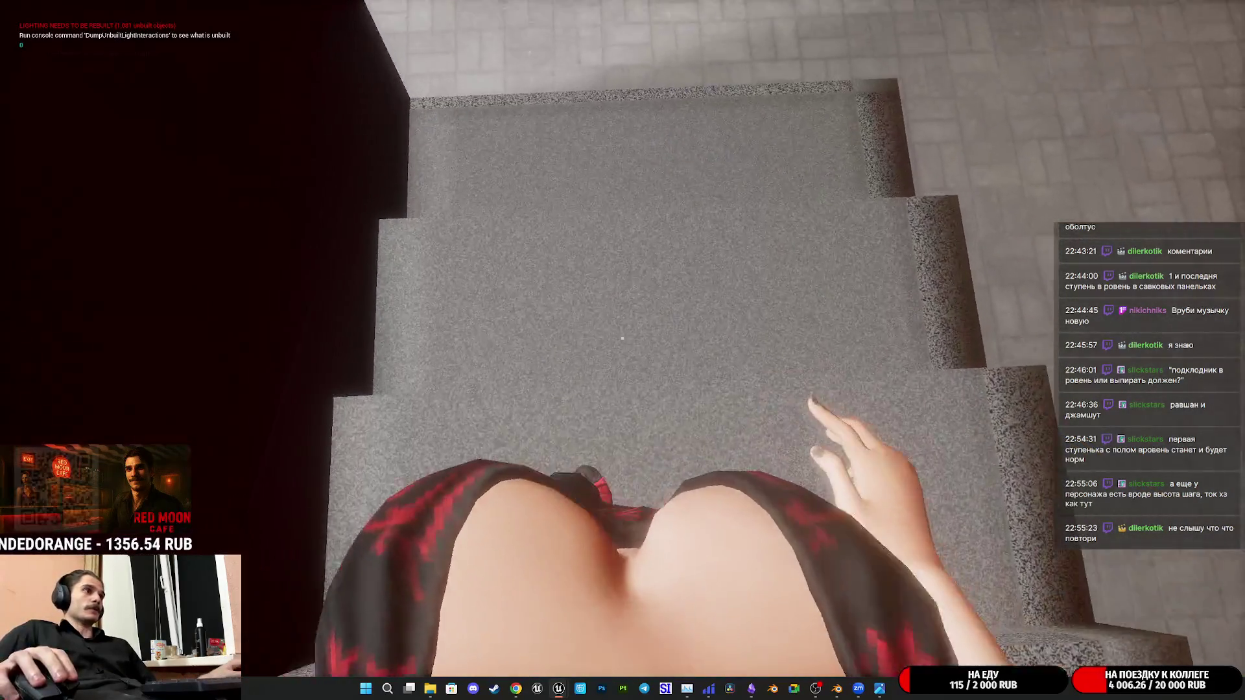
key(w)
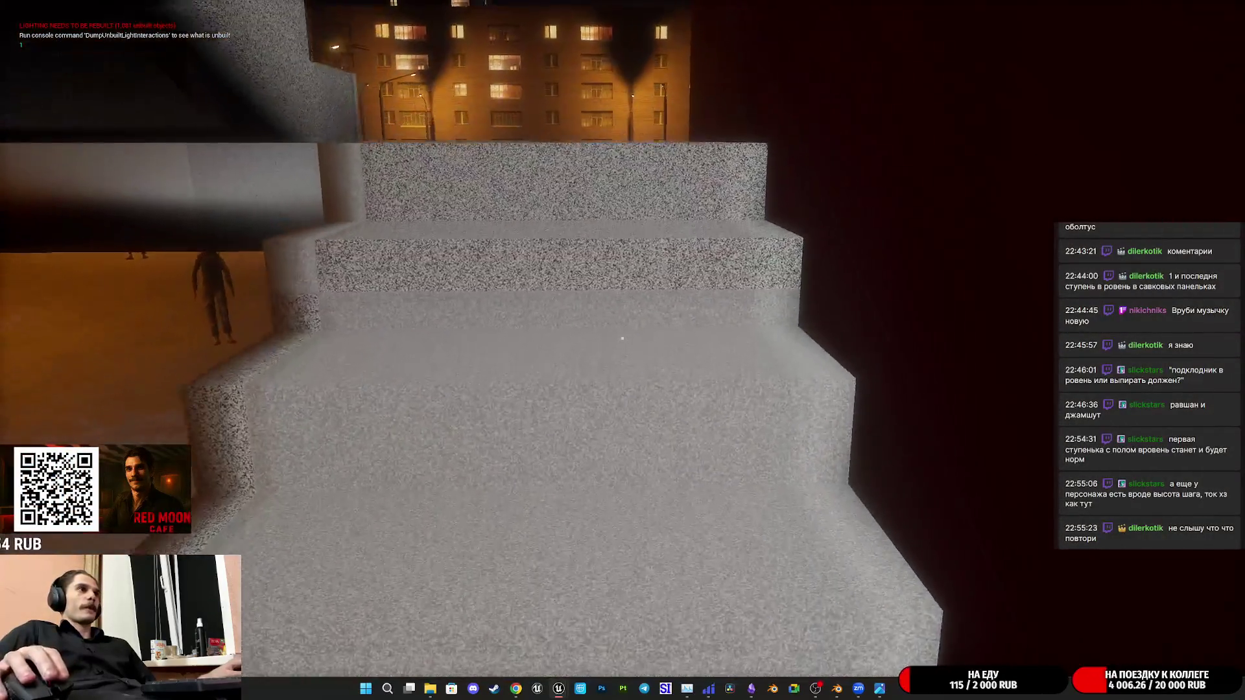
key(w)
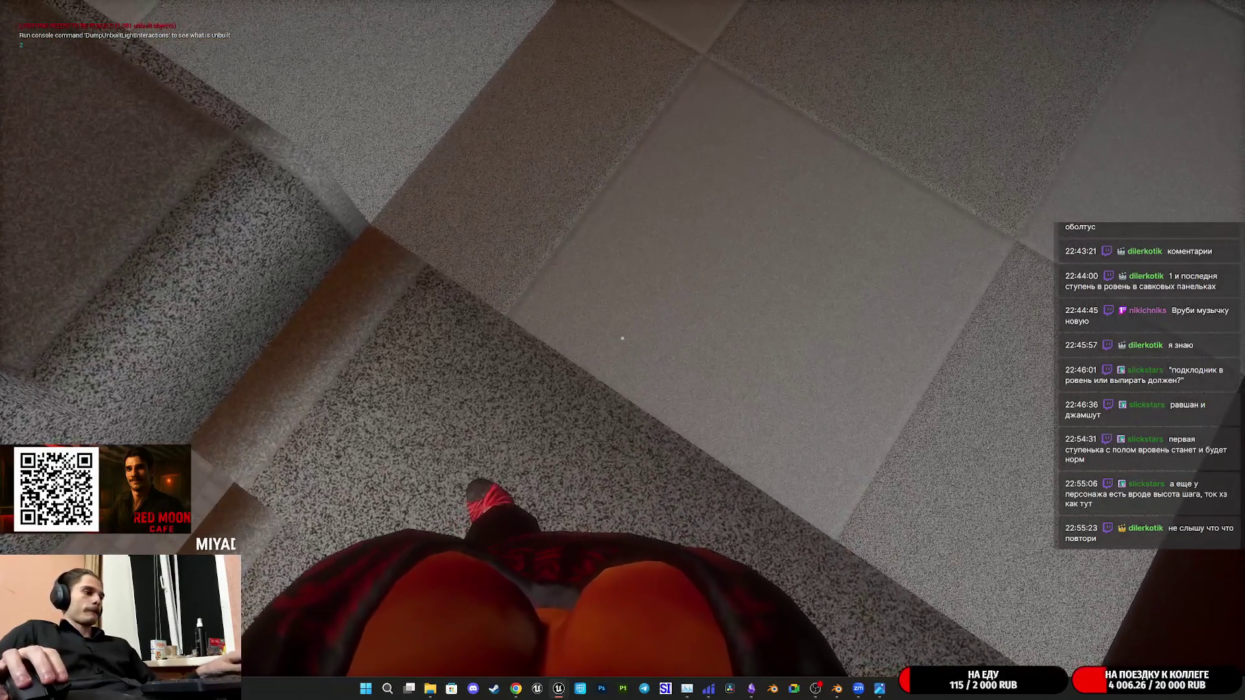
Eject to inspect the platform outline, then repossess and walk down the staircase
key(F8)
mouse_move(623, 351)
right_down()
mouse_move(643, 371)
mouse_move(622, 345)
right_up()
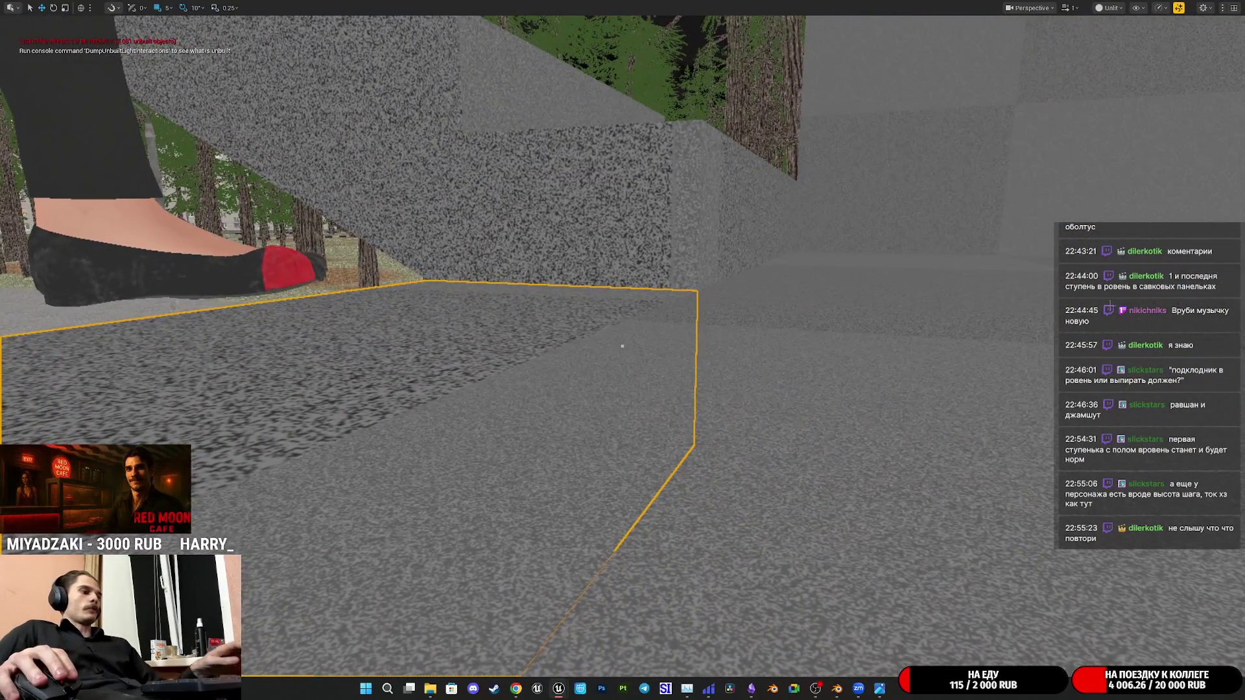
key(F8)
key(w)
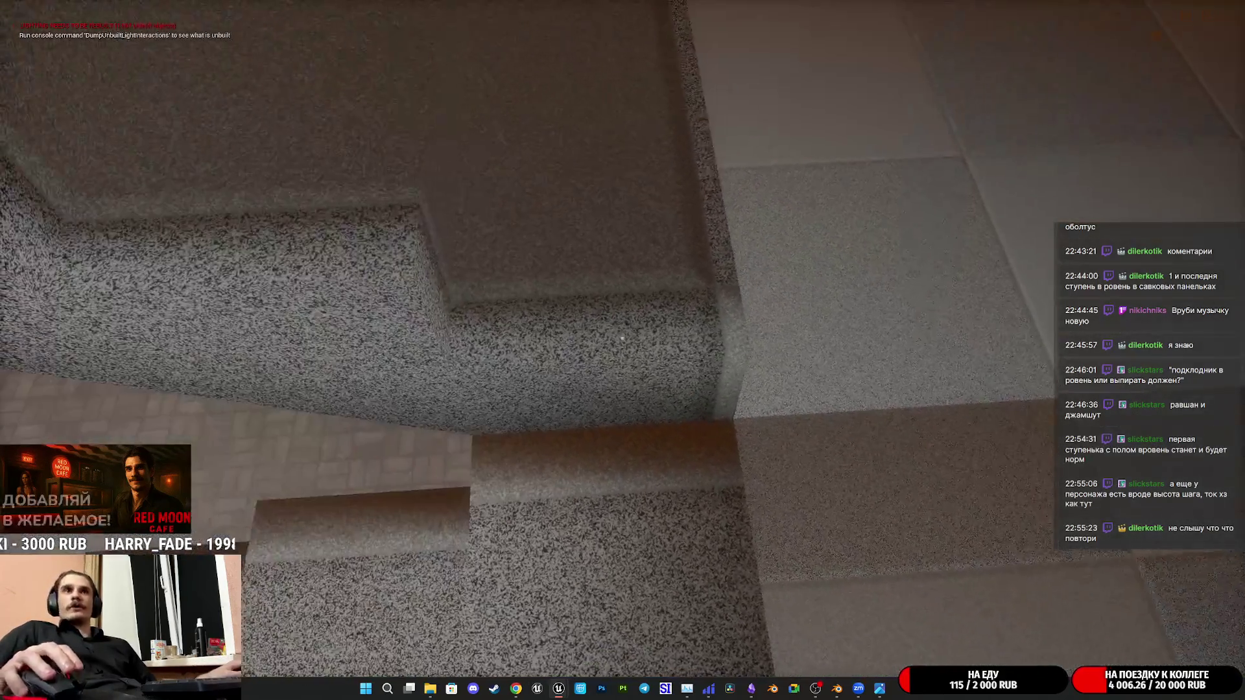
key(w)
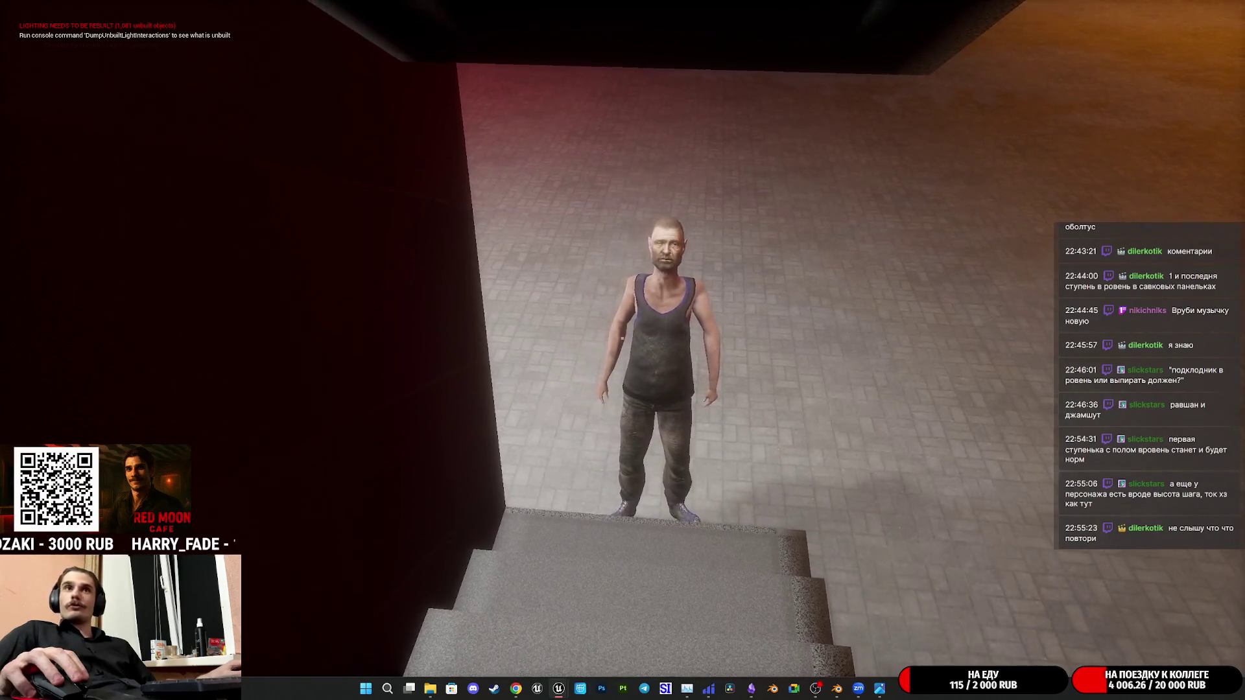
Climb the stairs to the NPC, attack it, then stop the play session
key(w)
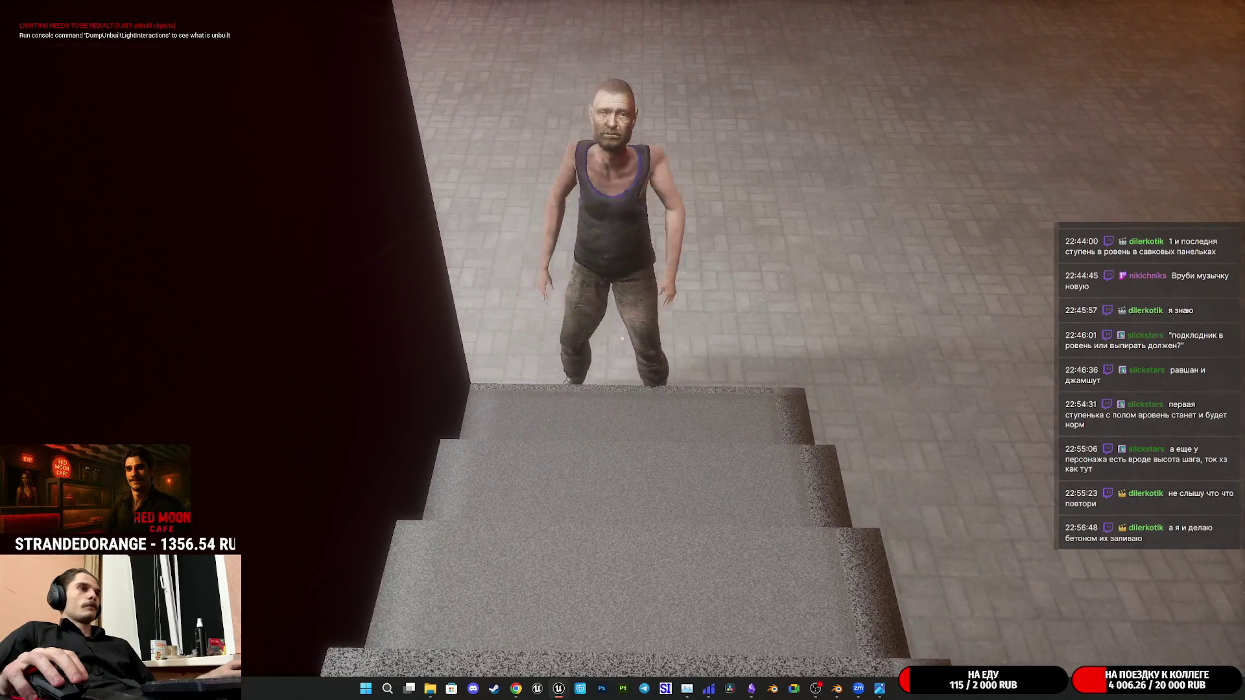
key(w)
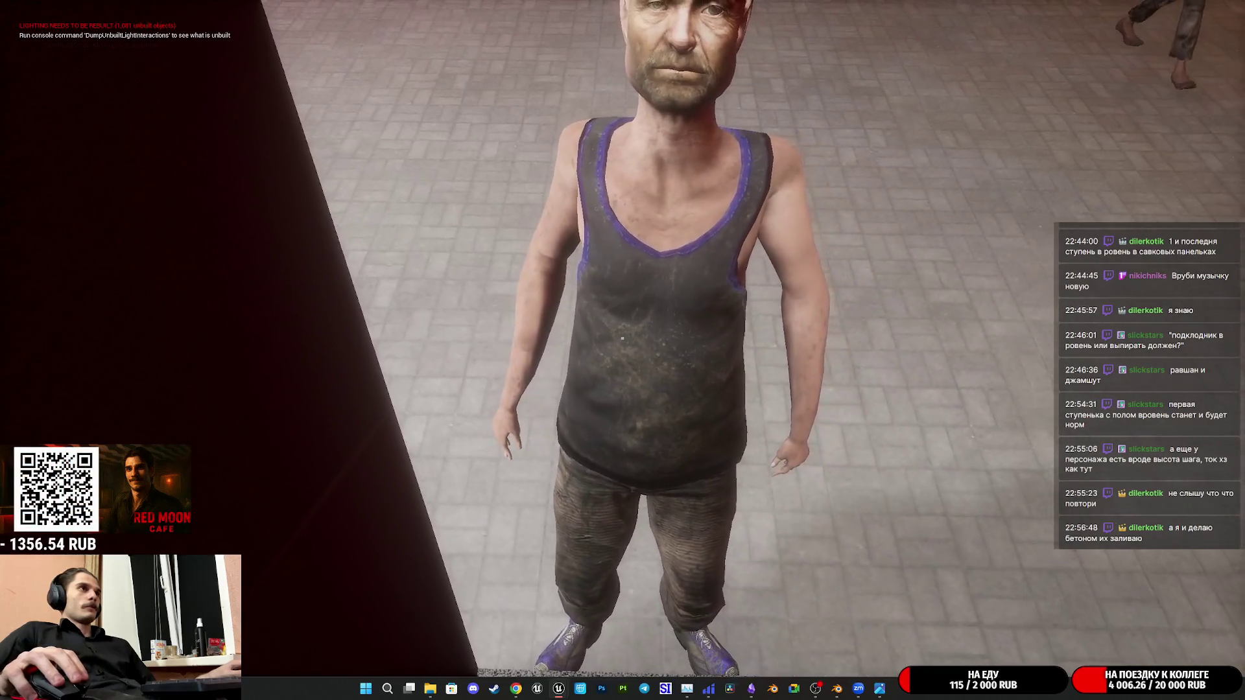
click(622, 351)
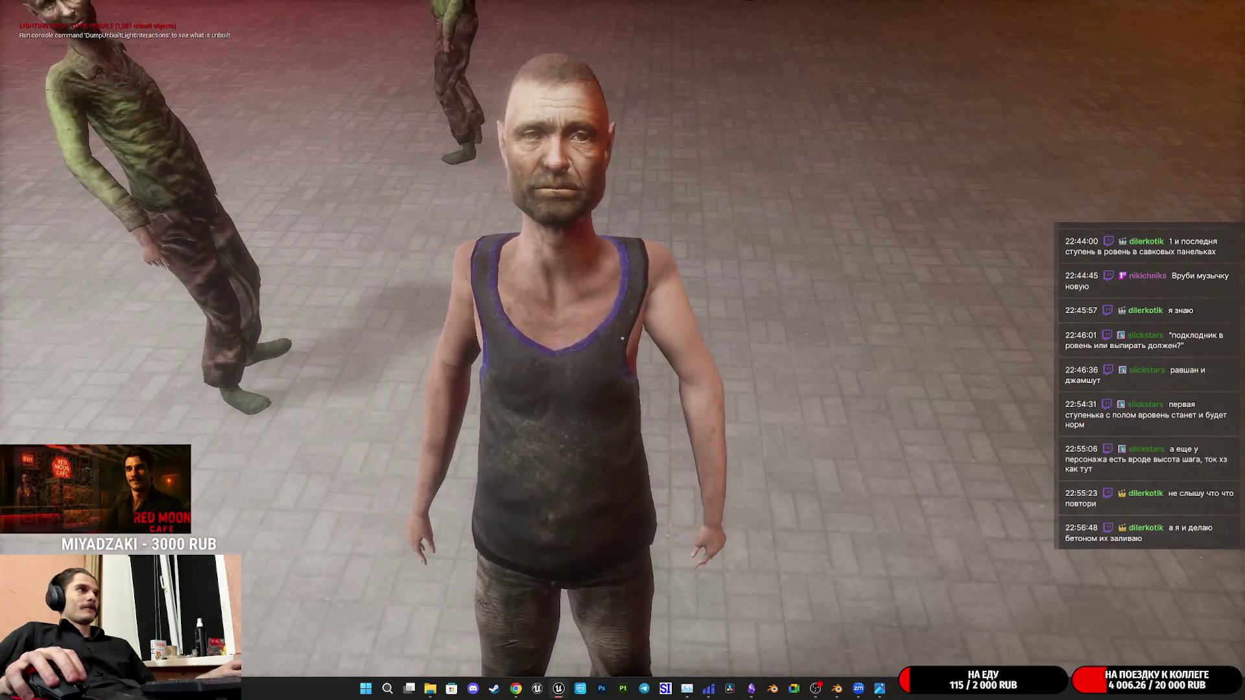
key(w)
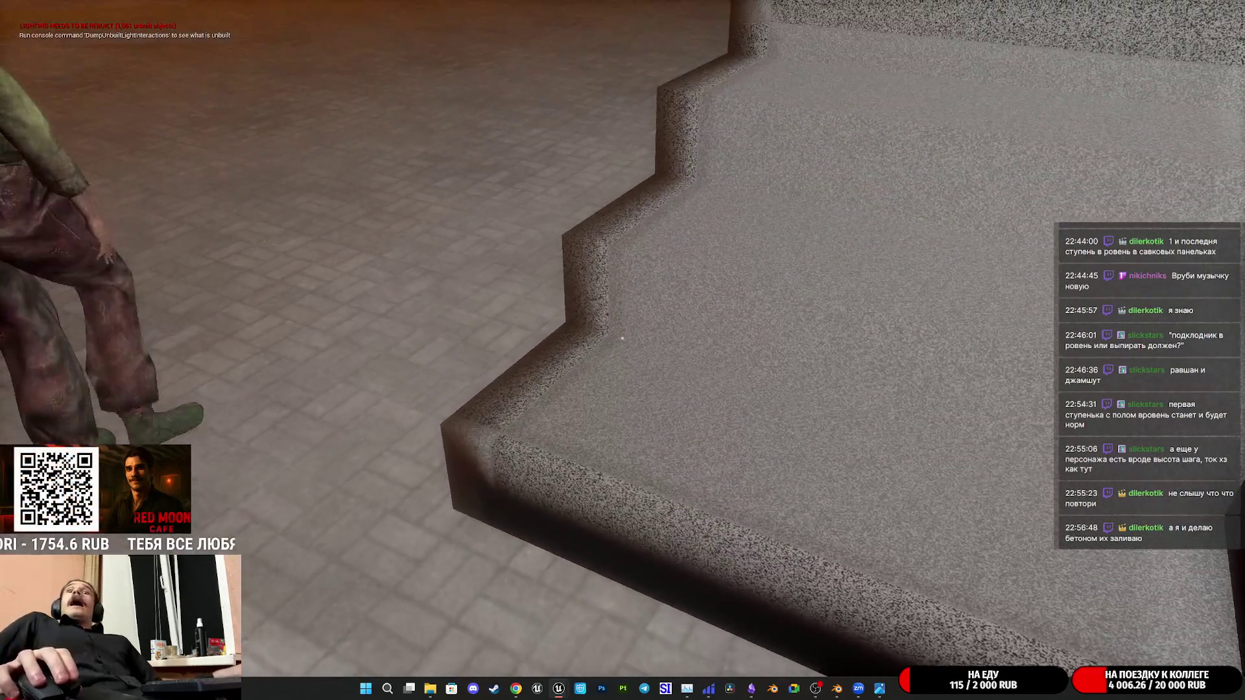
key(Escape)
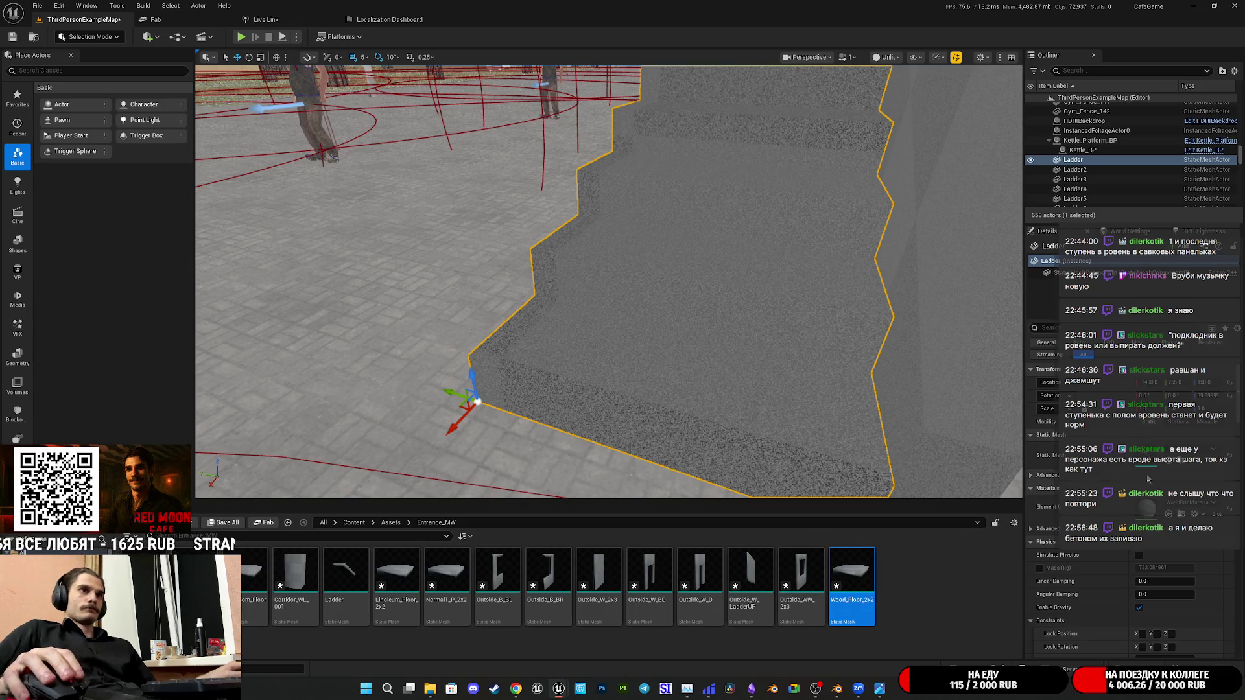
Orbit the Ladder mesh's collision shapes in its editor, close it and start playing the level
double_click(1147, 481)
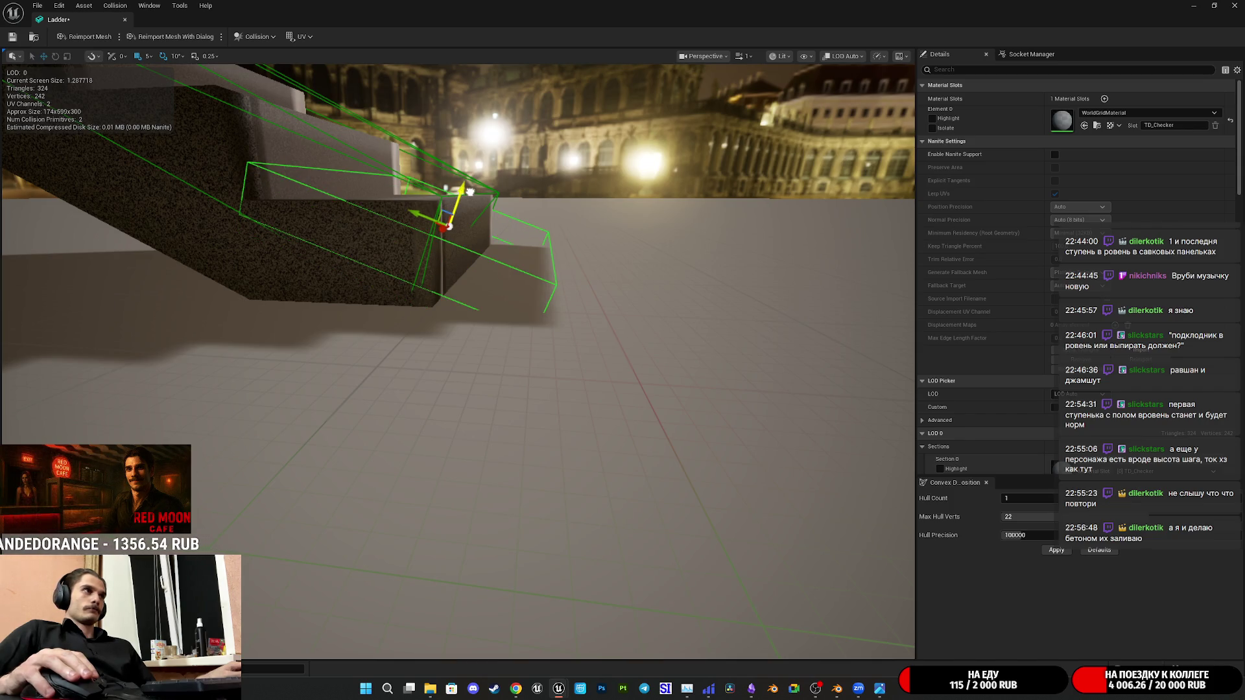
drag(518, 258, 522, 256)
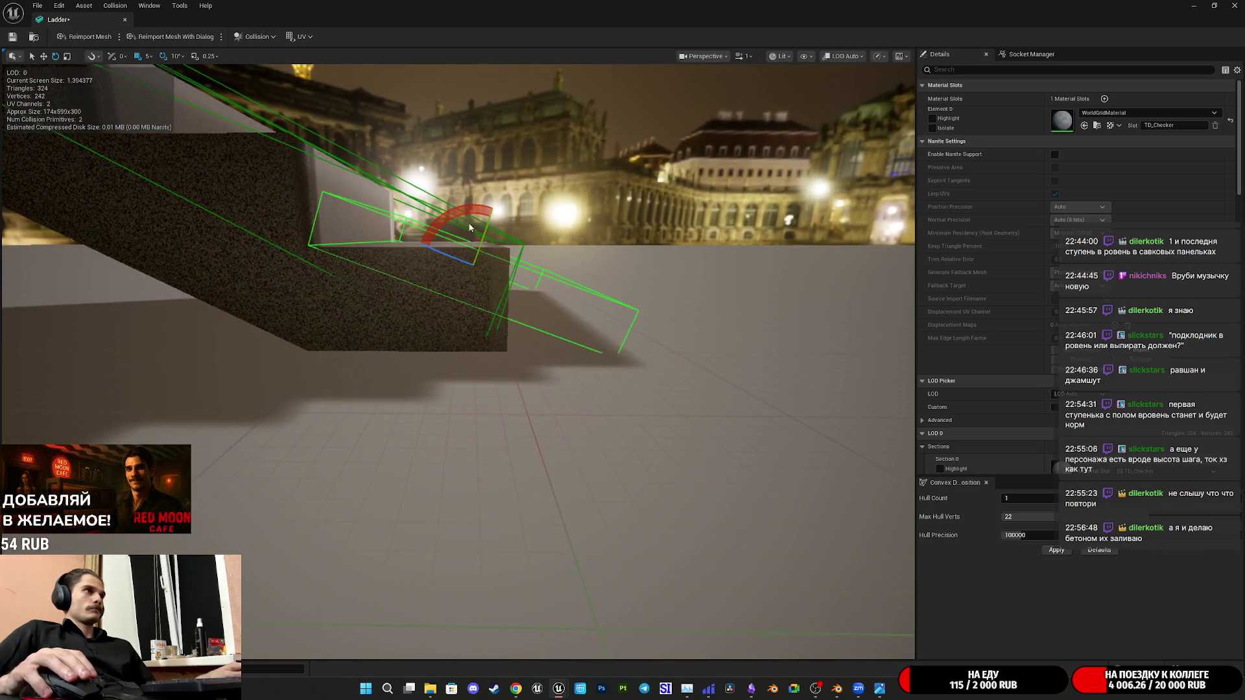
drag(477, 235, 488, 251)
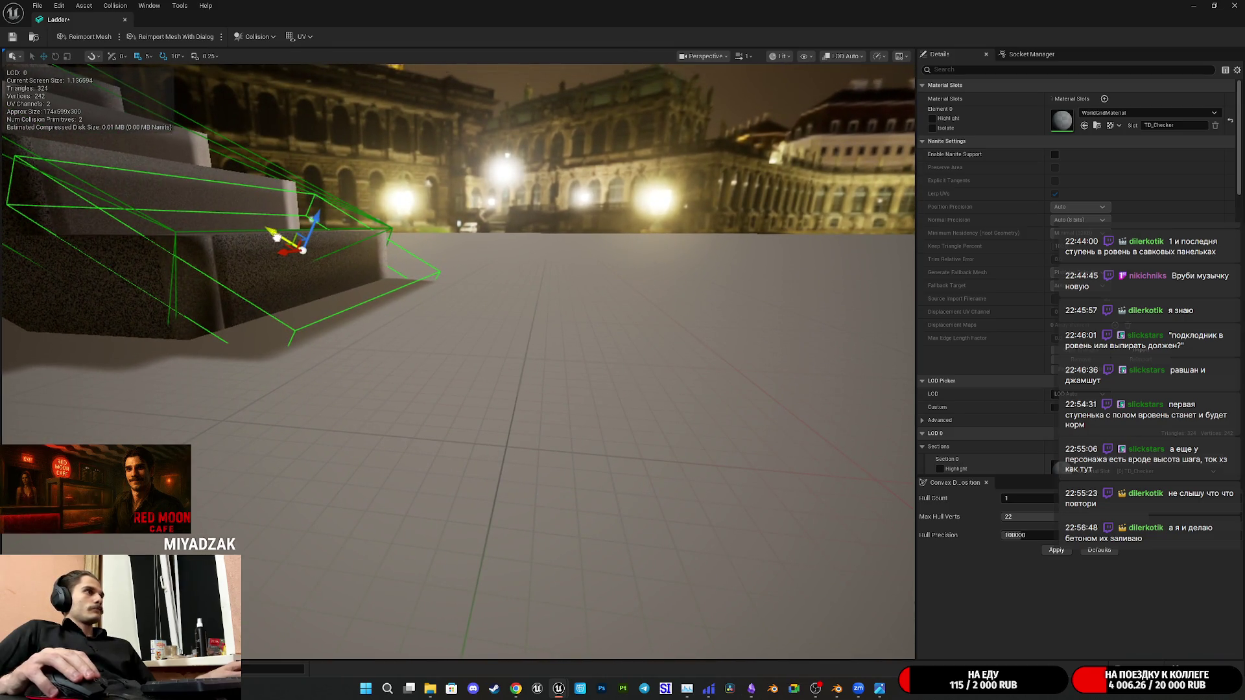
drag(489, 251, 496, 256)
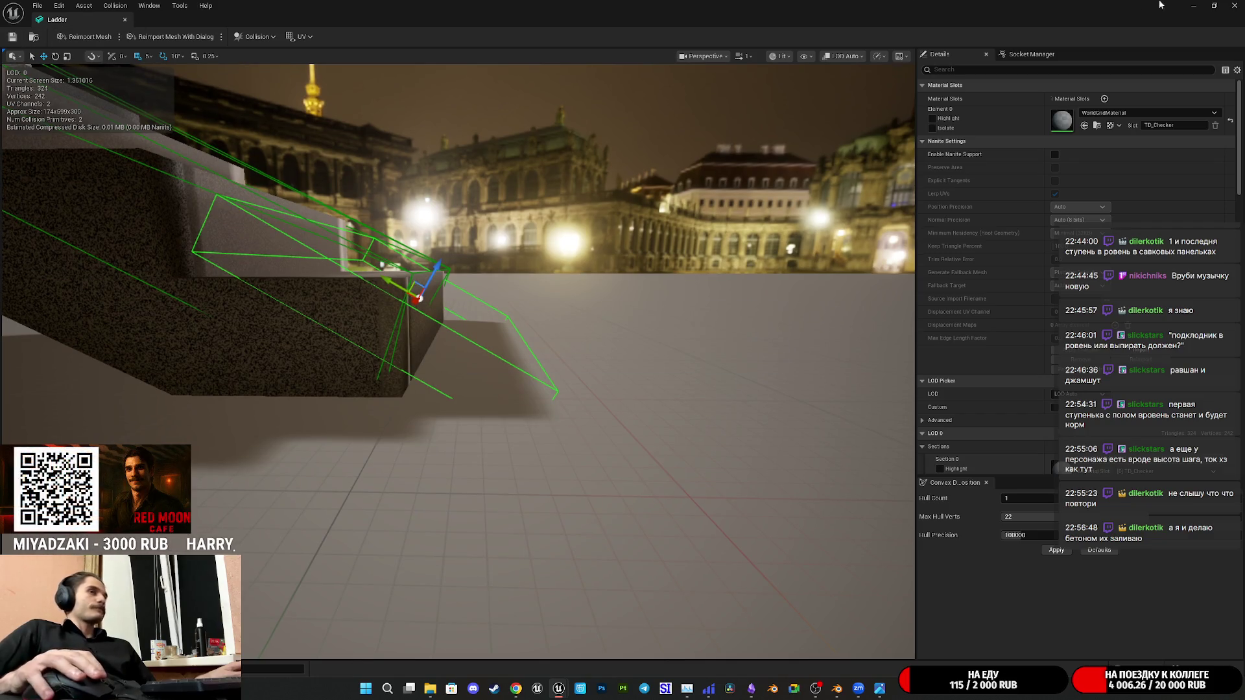
click(1231, 6)
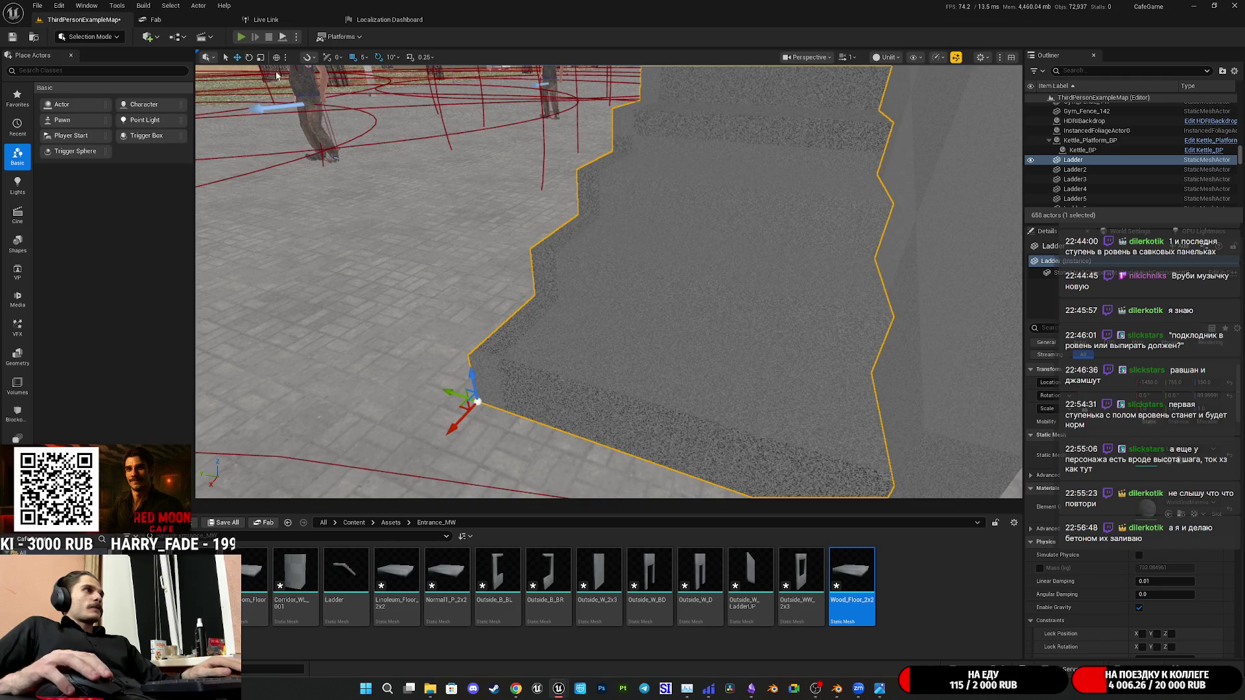
click(242, 36)
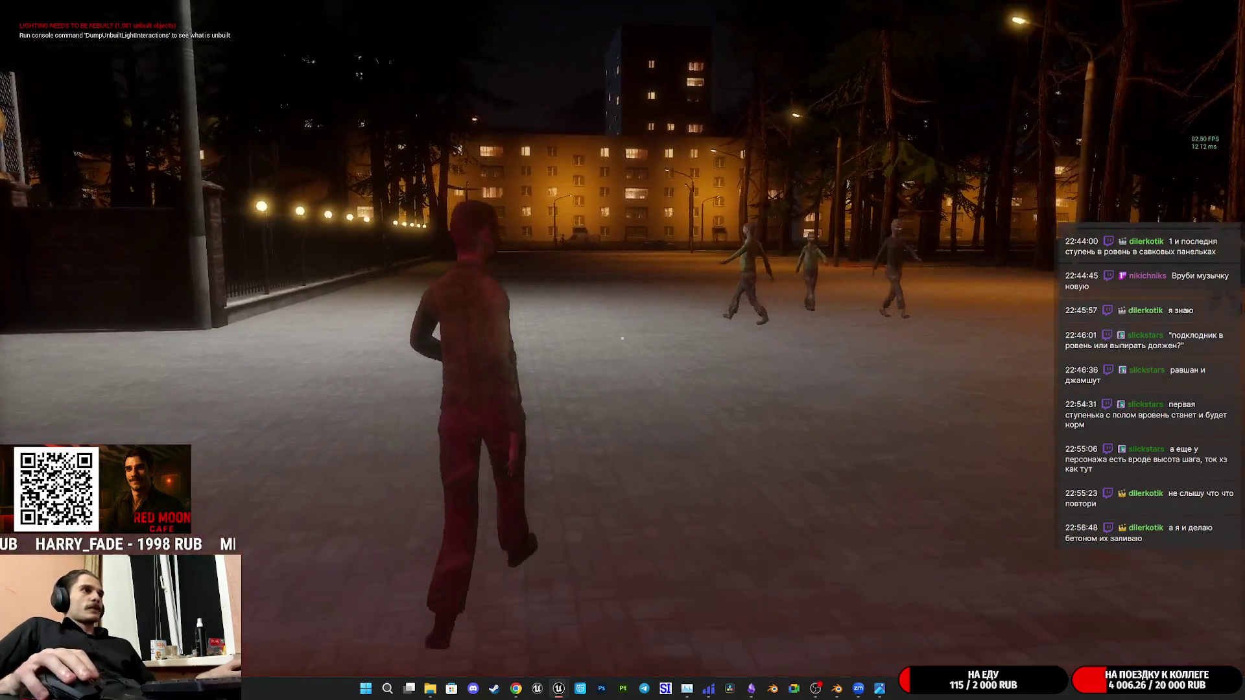
Walk across the plaza to the NPC by the staircase and look down at the steps
key(w)
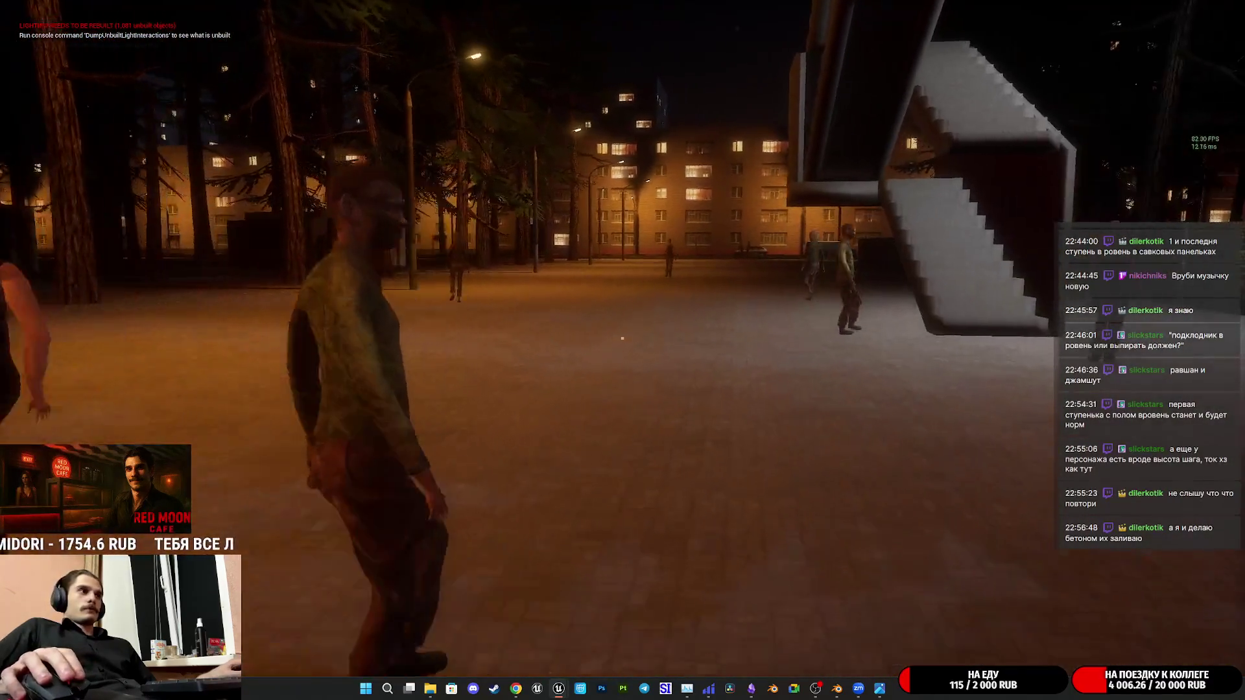
key(w)
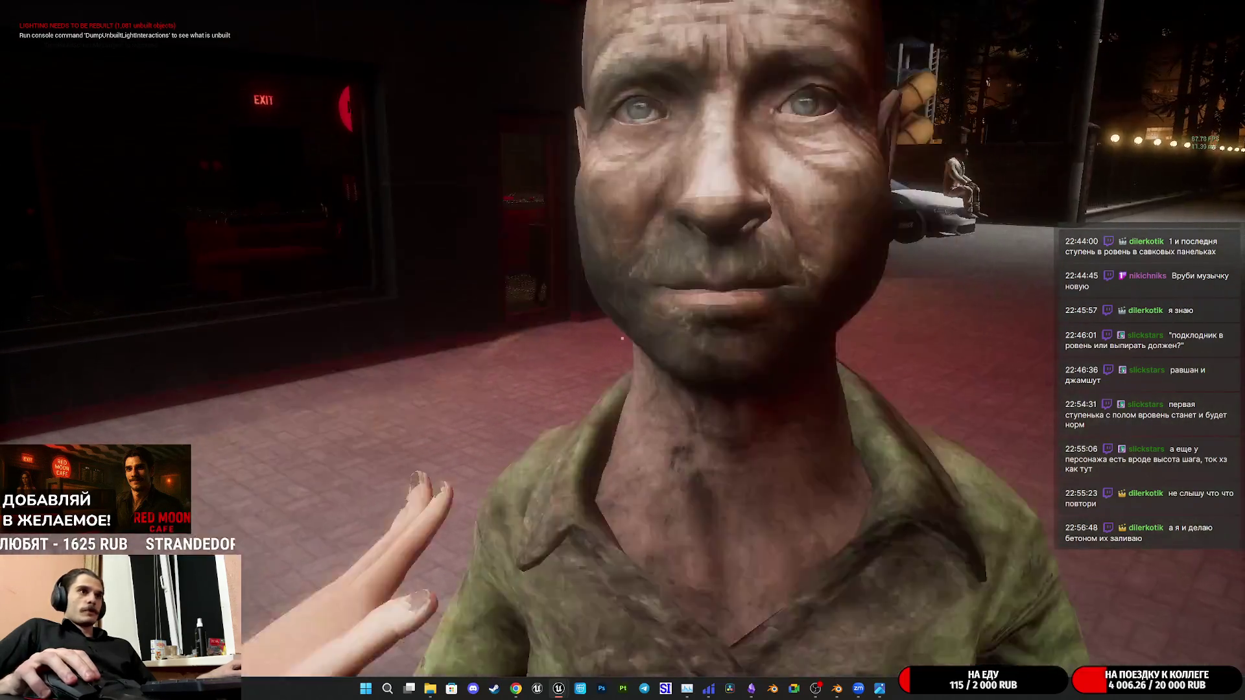
key(v)
key(v)
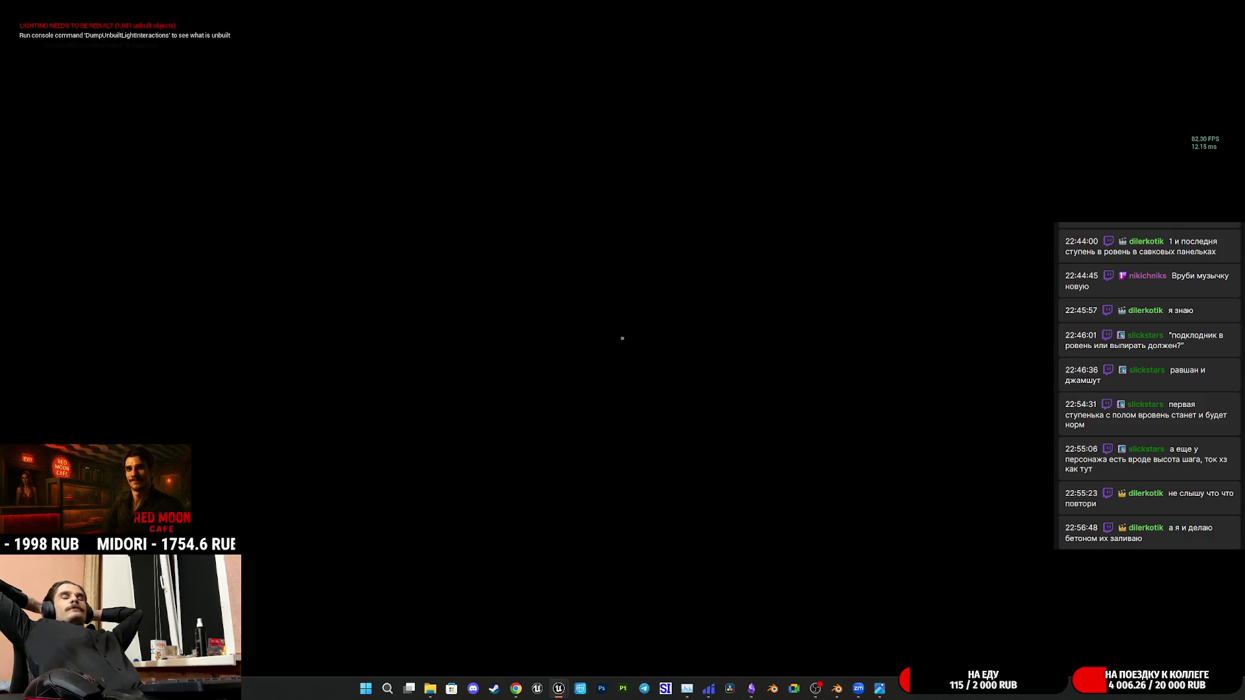
key(w)
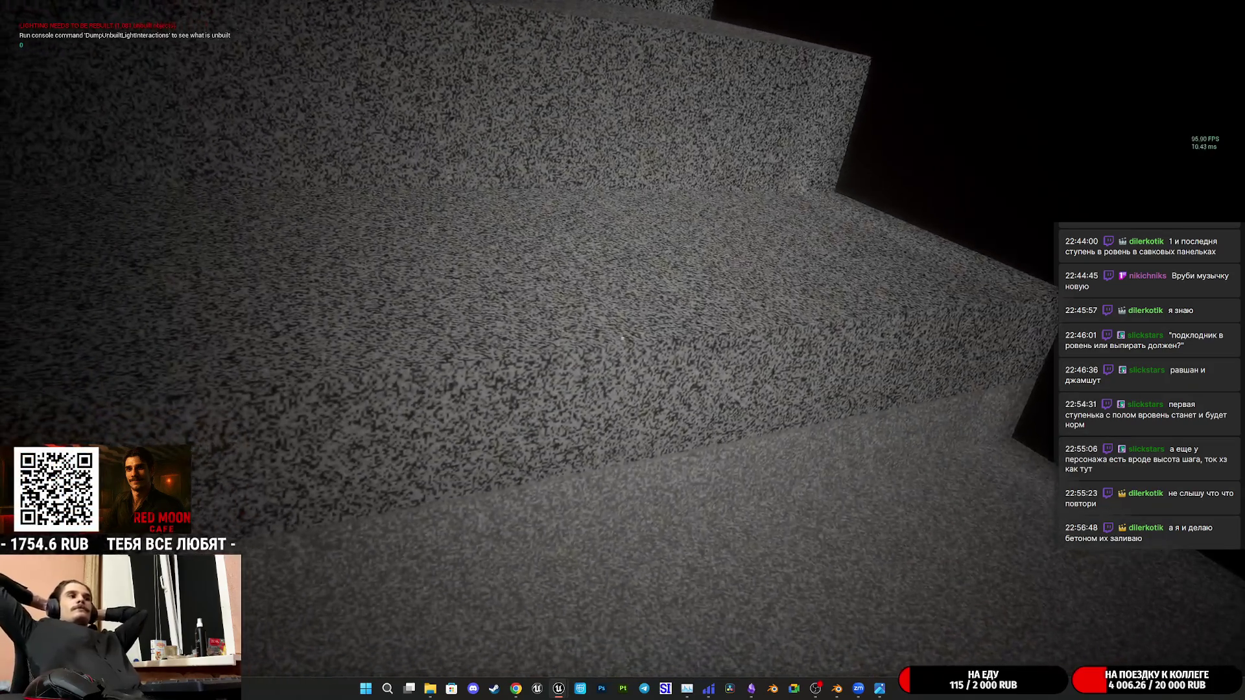
Climb along the staircase wall to the landing, then eject to the editor camera
key(w)
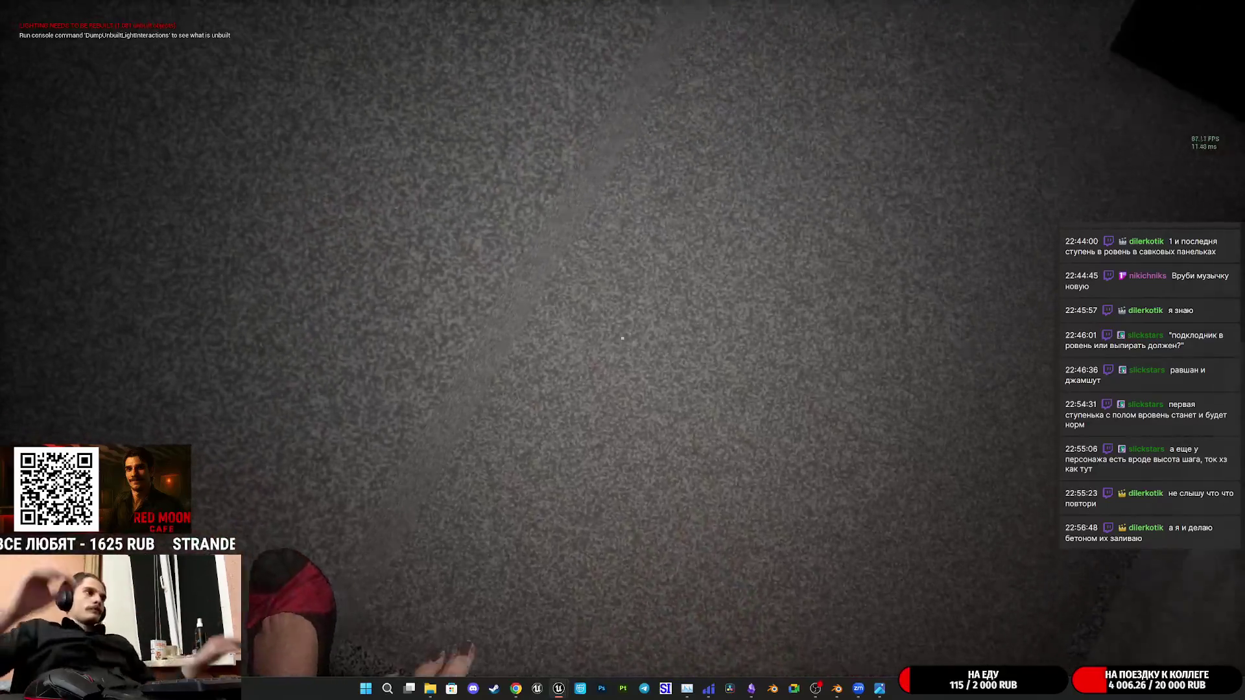
key(w)
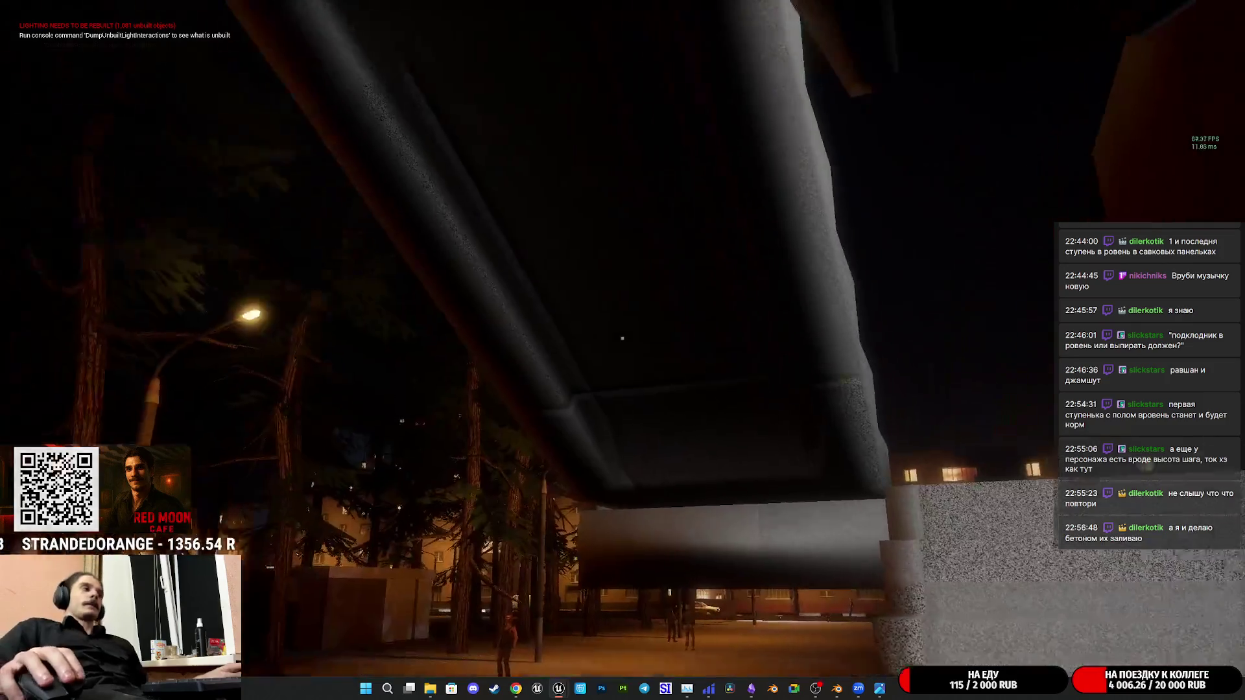
key(w)
key(w)
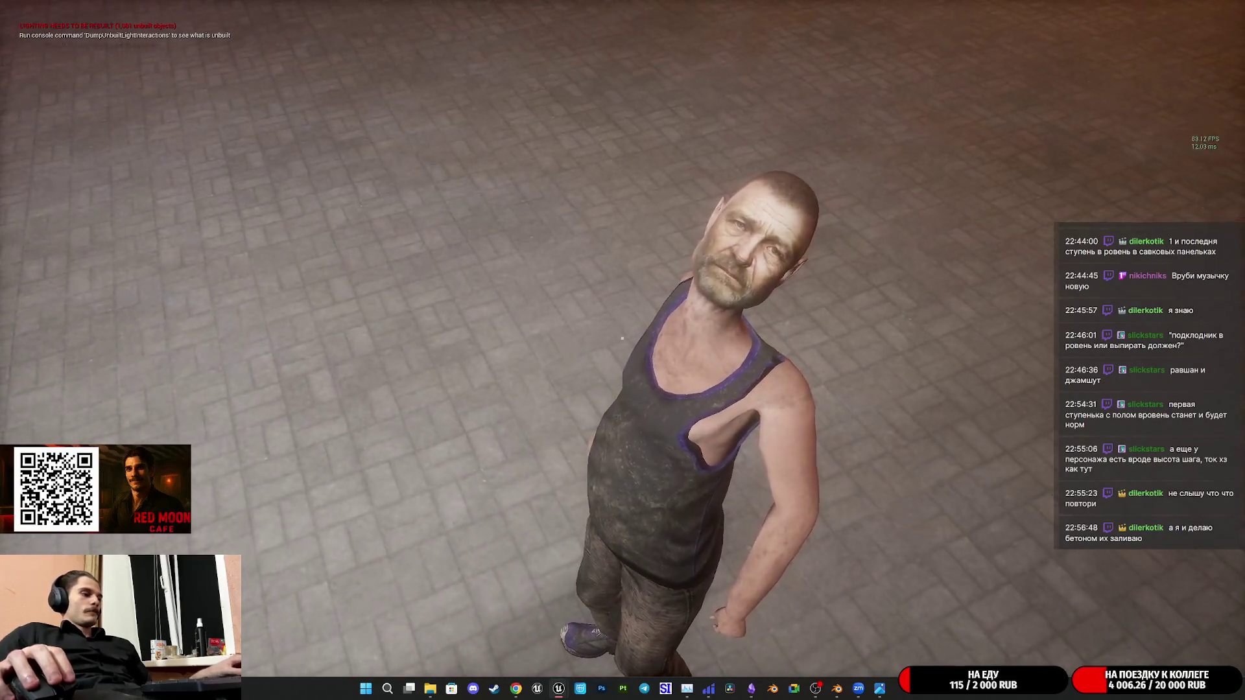
key(F8)
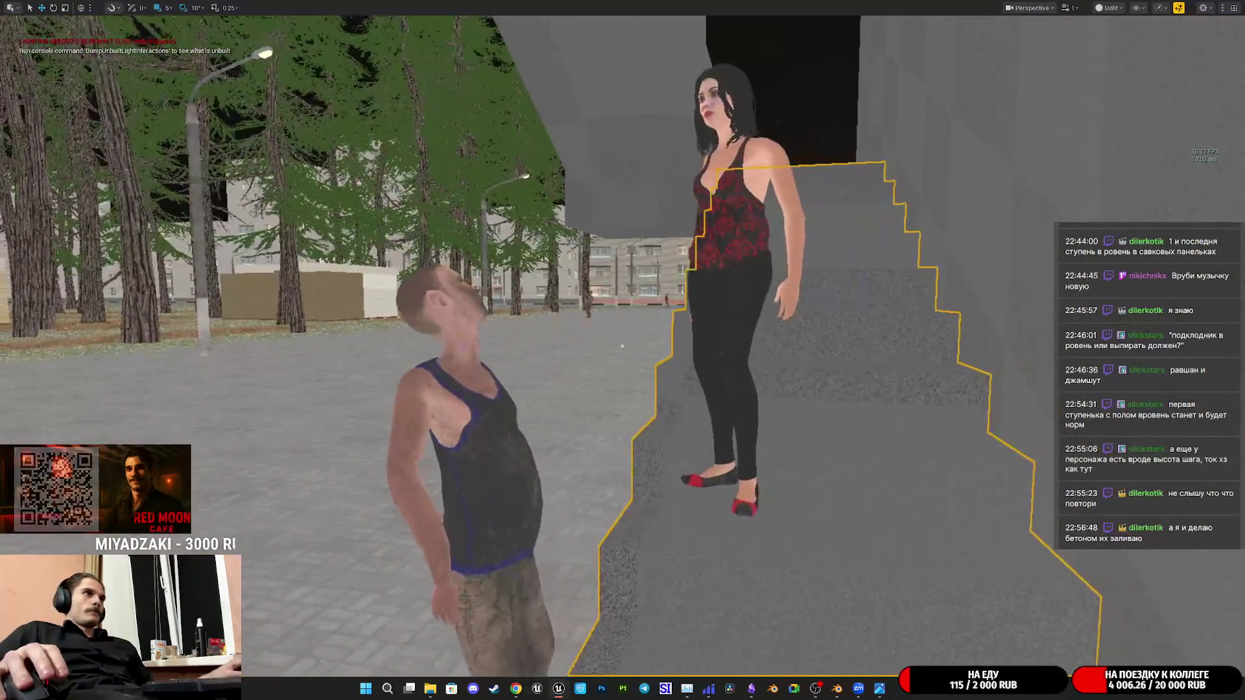
Repossess the character, then detach and view the staircase from the side
key(F8)
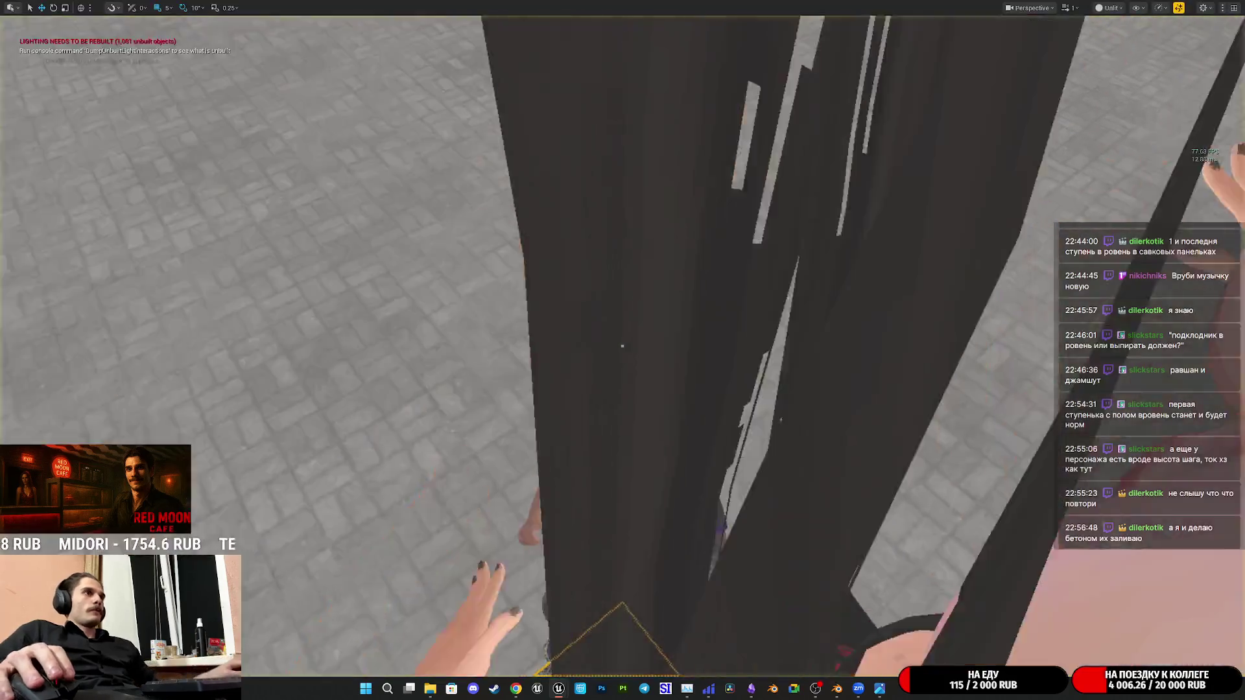
key(Escape)
right_drag(622, 345, 623, 292)
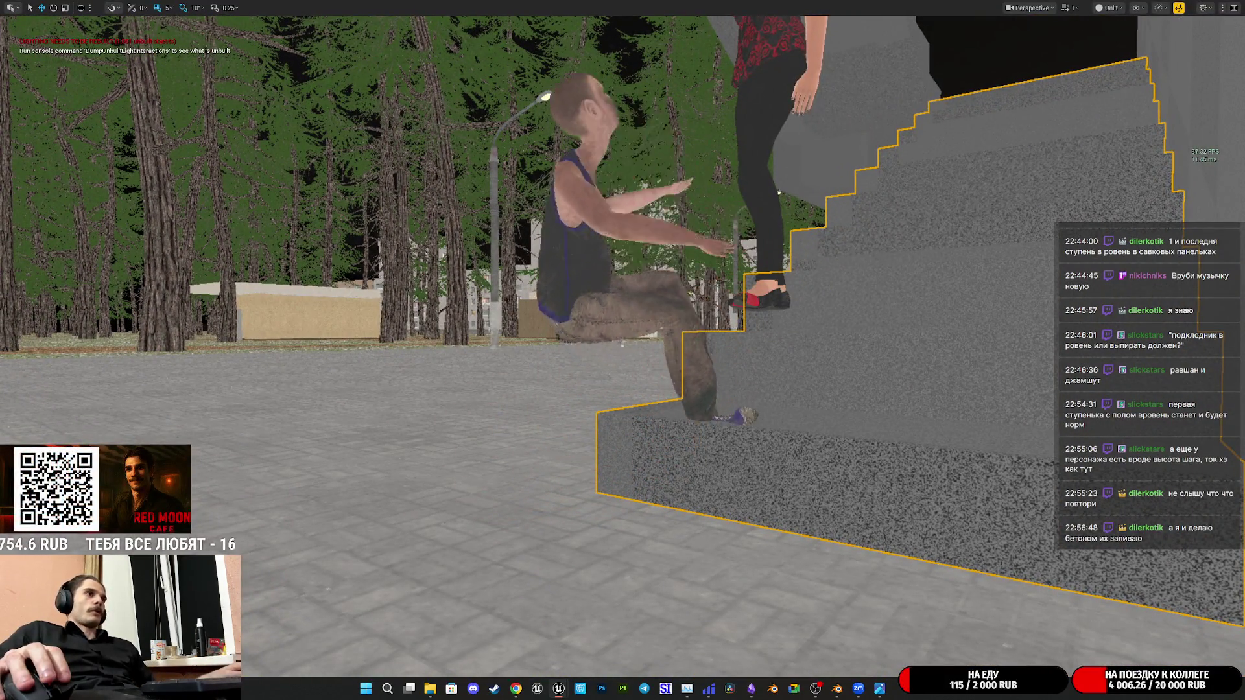
right_drag(622, 351, 616, 339)
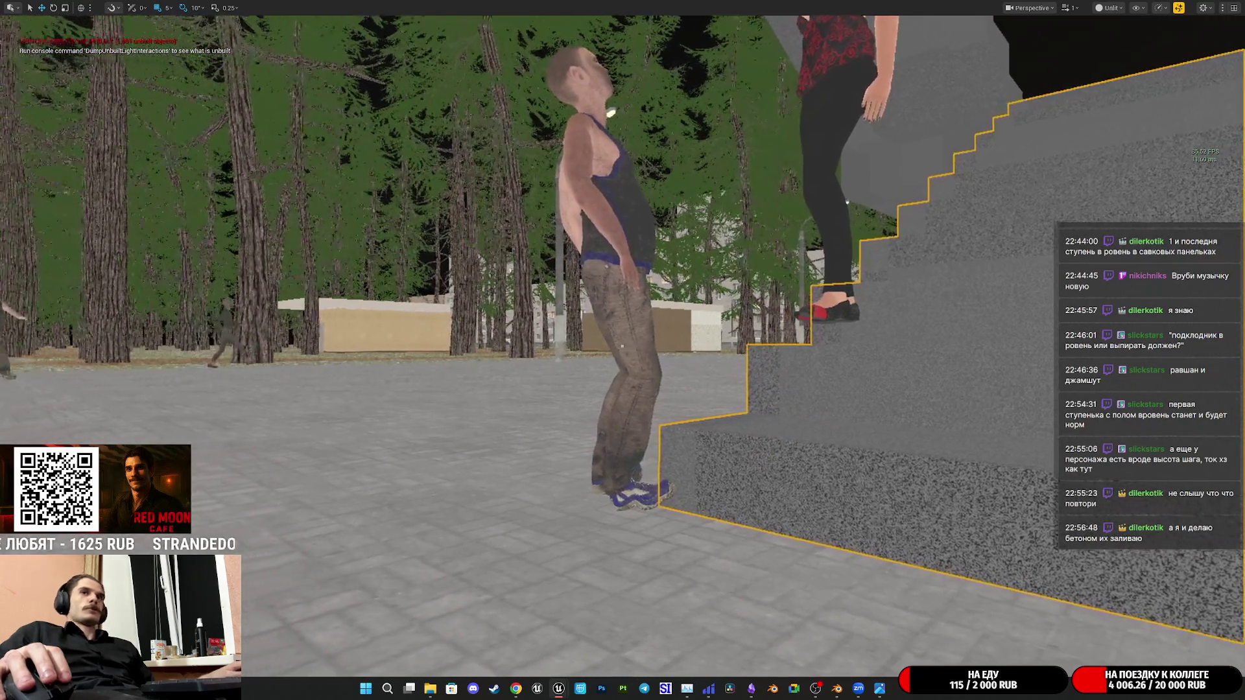
mouse_move(623, 350)
right_down()
mouse_move(739, 350)
mouse_move(652, 350)
right_up()
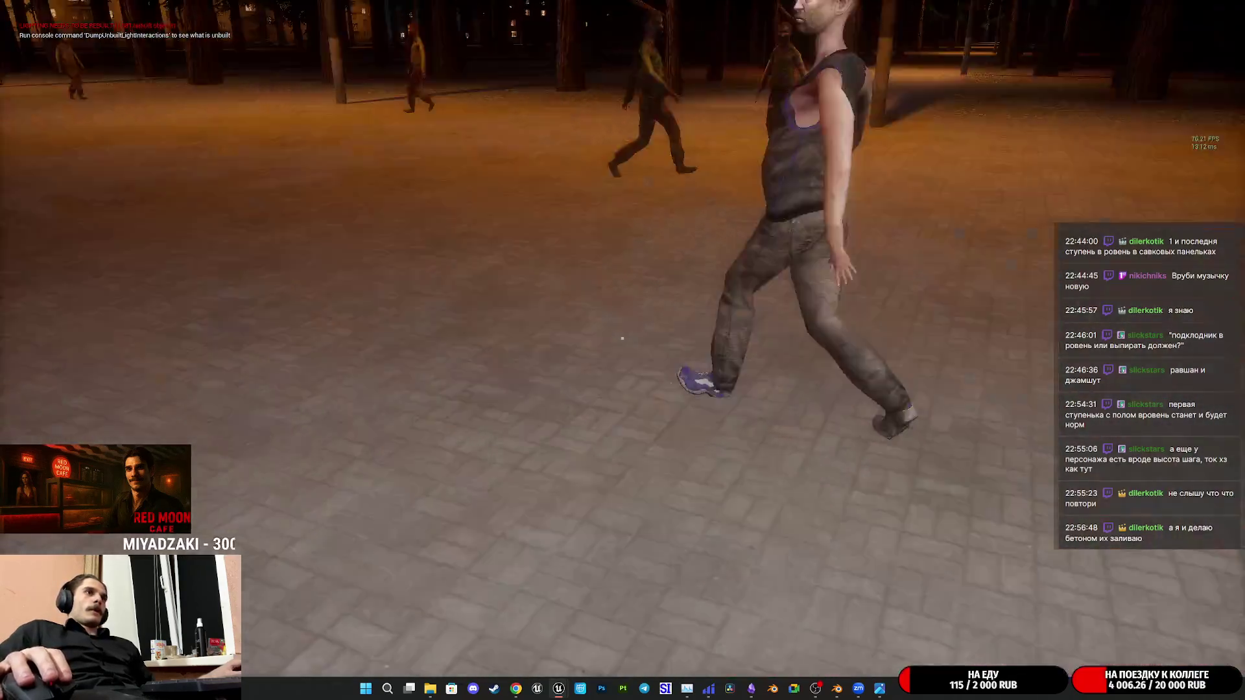
Walk into the cafe, stop the play session and frame the view on the selected Ladder actor
key(w)
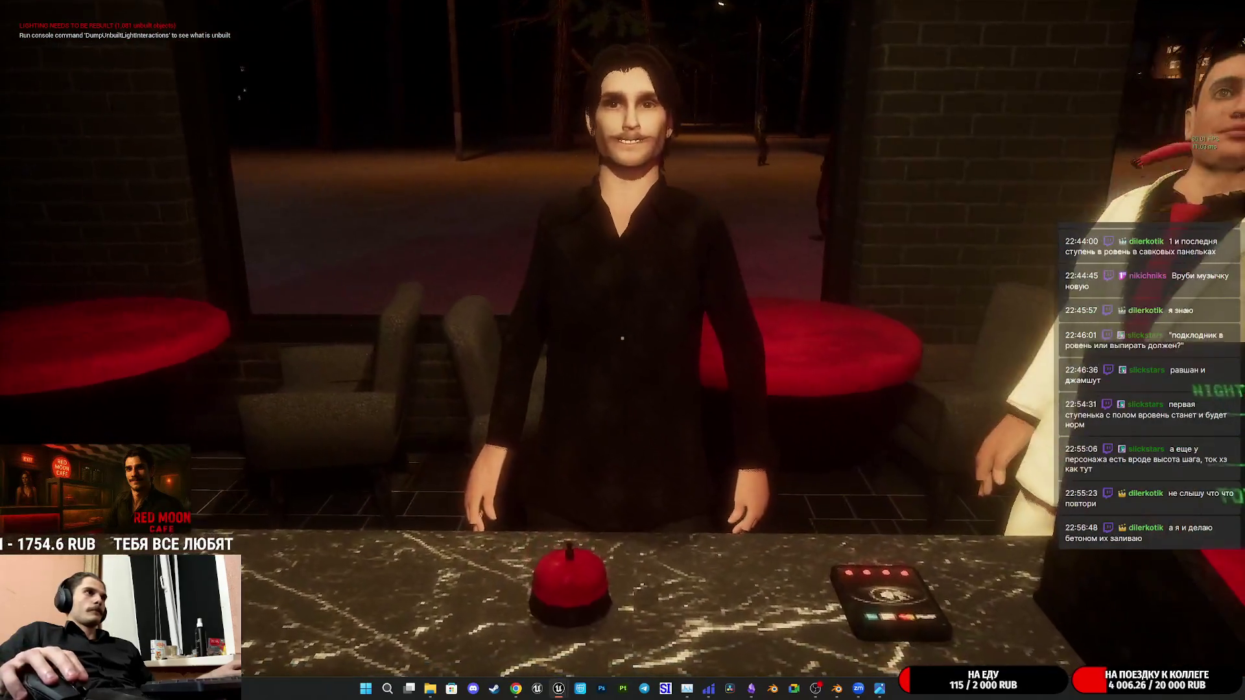
key(Escape)
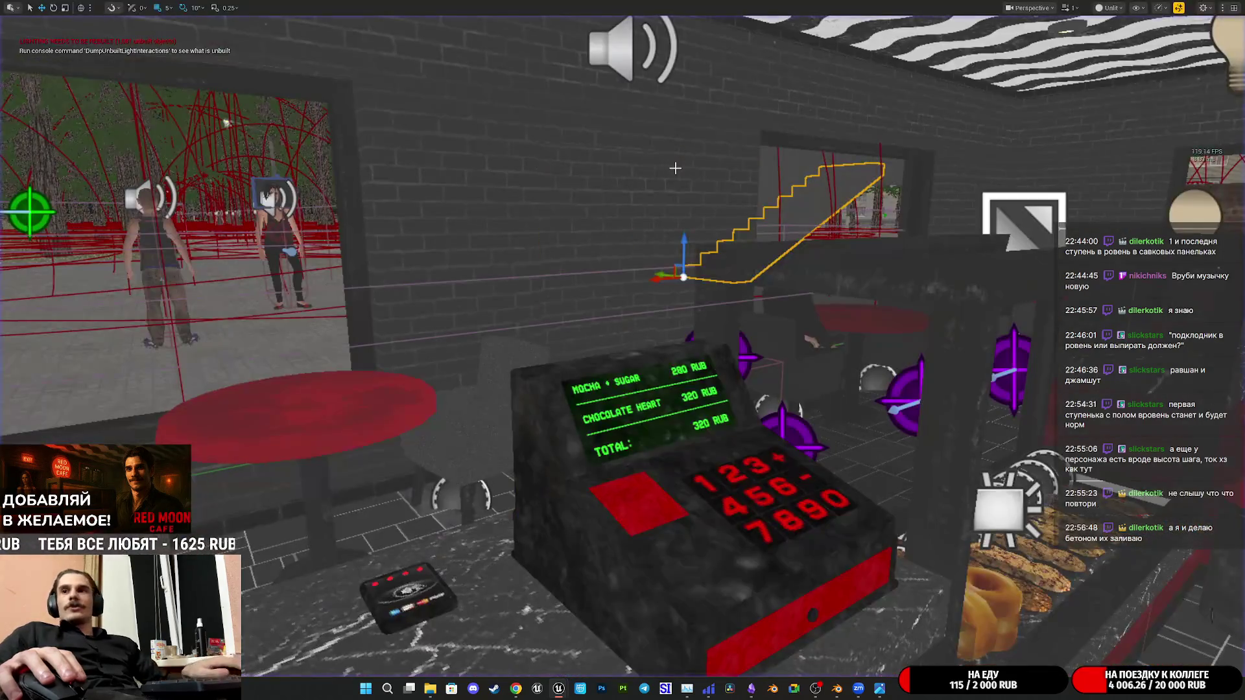
key(f)
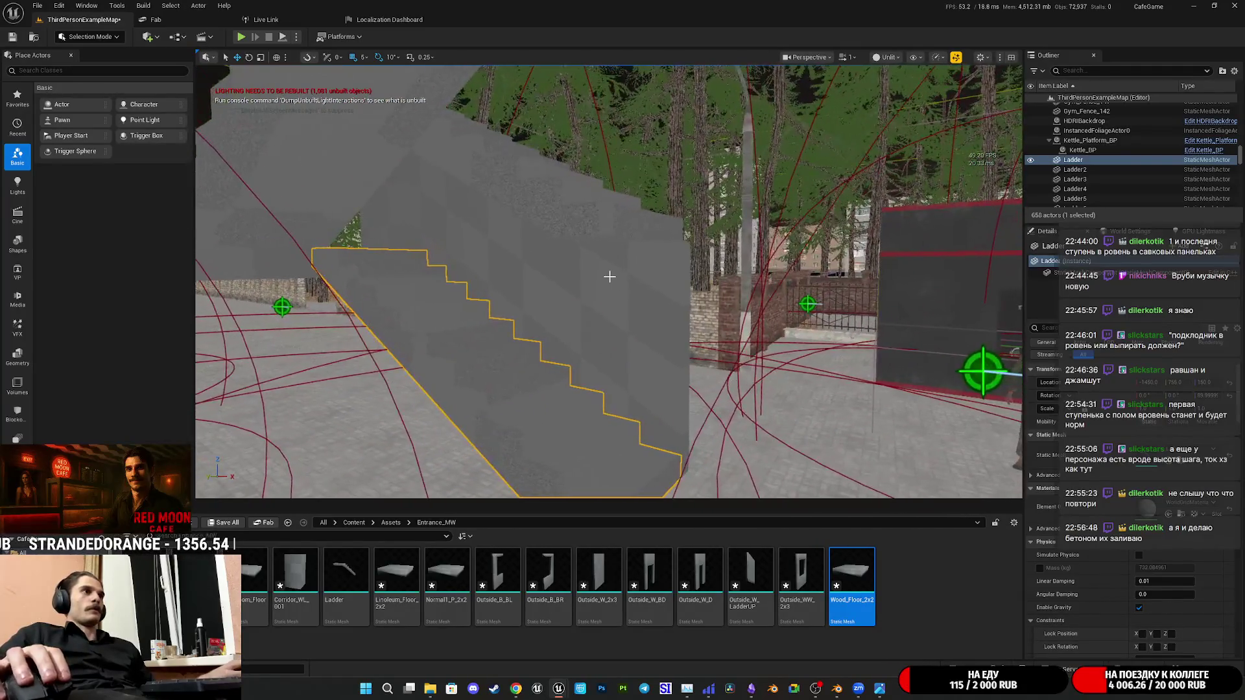
Add more ladder panels to the selection and fly around them to inspect
right_drag(610, 283, 682, 321)
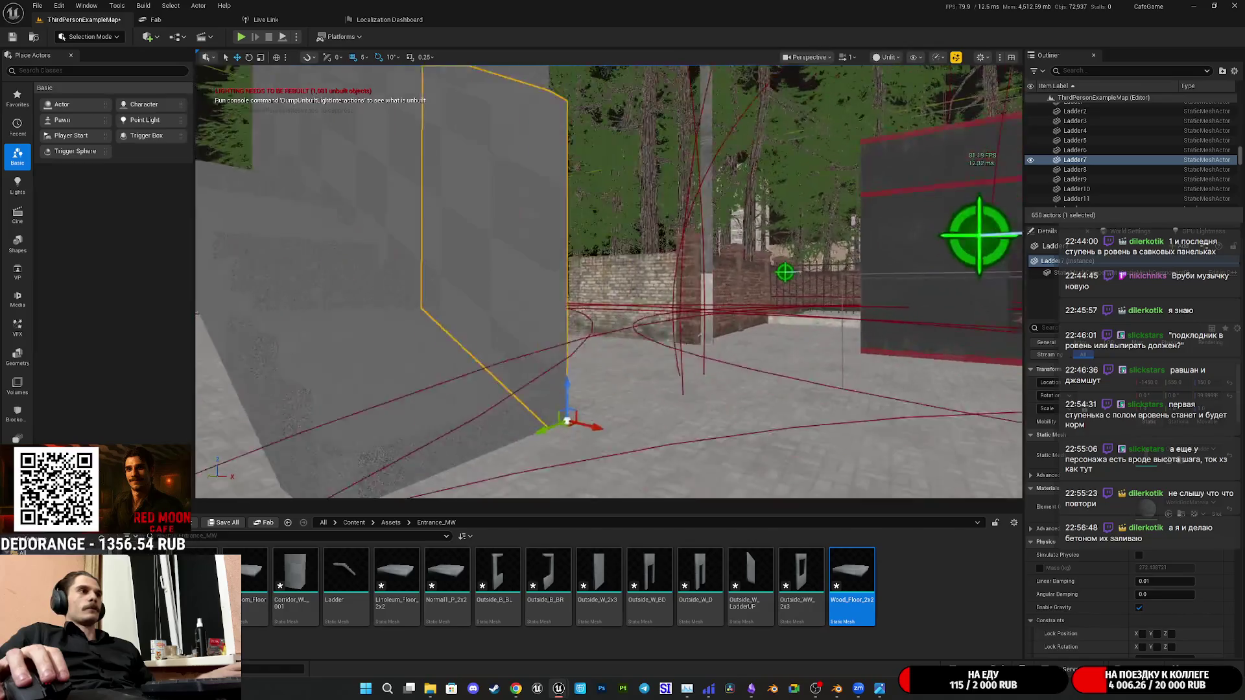
right_drag(609, 282, 623, 291)
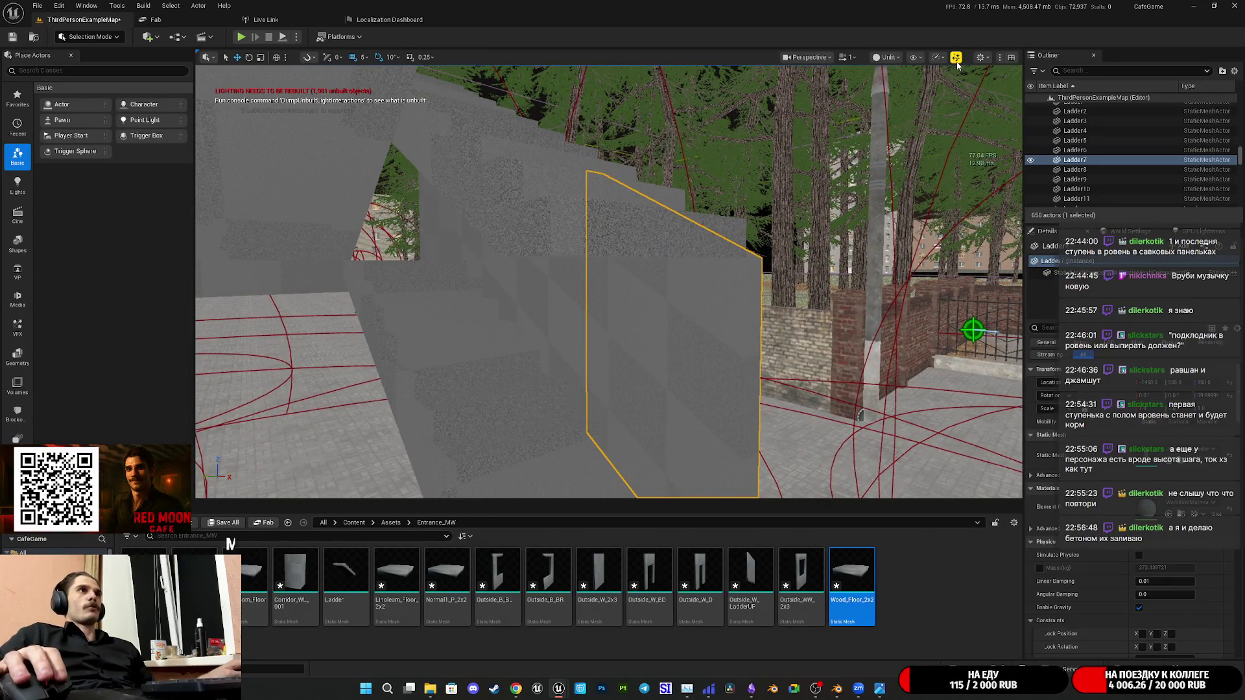
ctrl+click(557, 291)
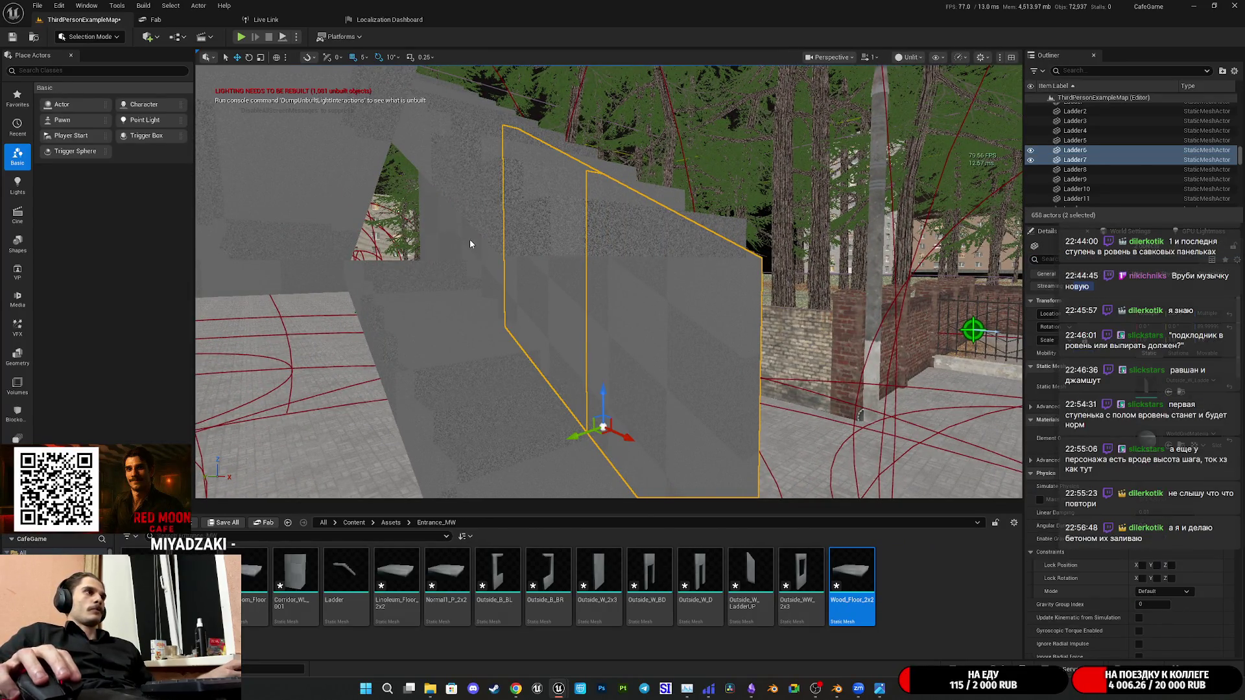
ctrl+click(457, 246)
mouse_move(457, 246)
right_down()
mouse_move(610, 282)
mouse_move(560, 282)
right_up()
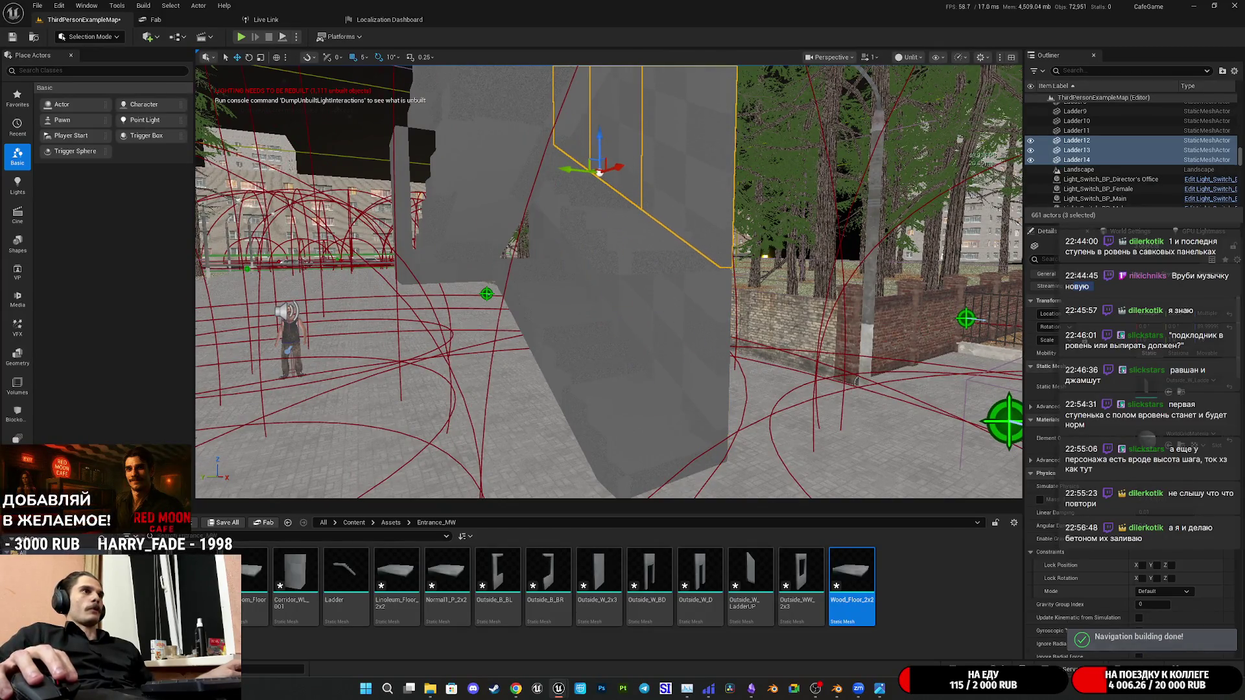
right_drag(542, 168, 541, 167)
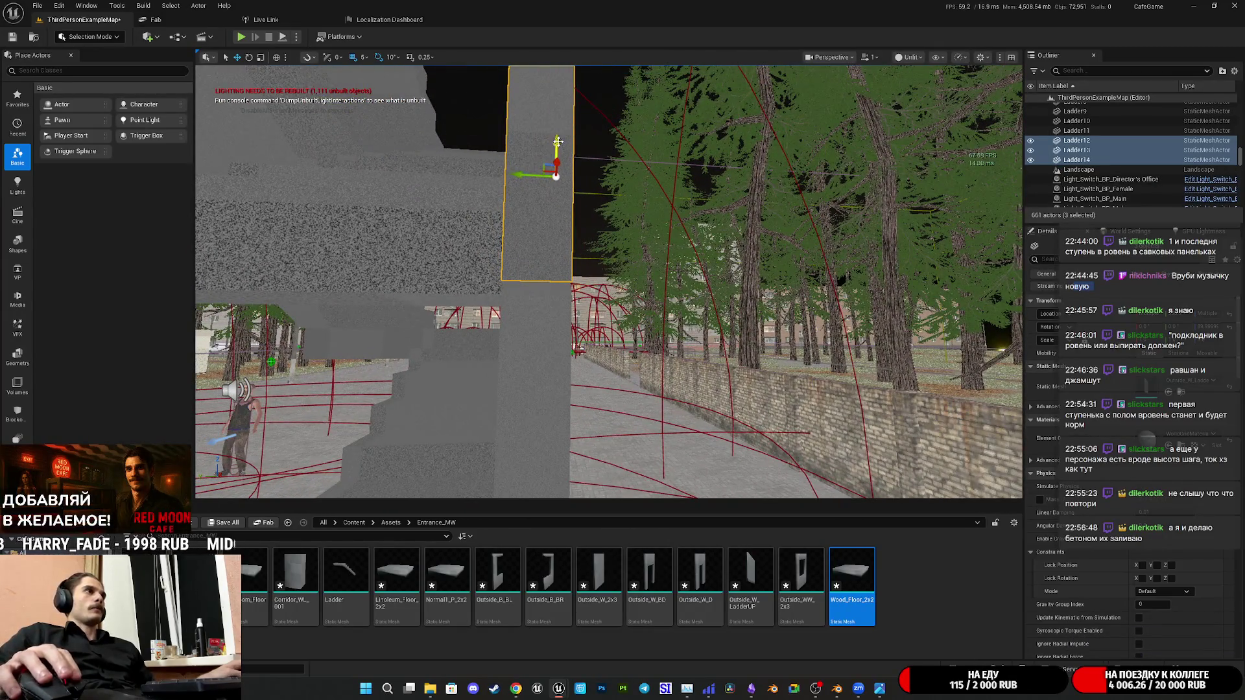
mouse_move(564, 137)
right_down()
mouse_move(966, 155)
mouse_move(781, 120)
right_up()
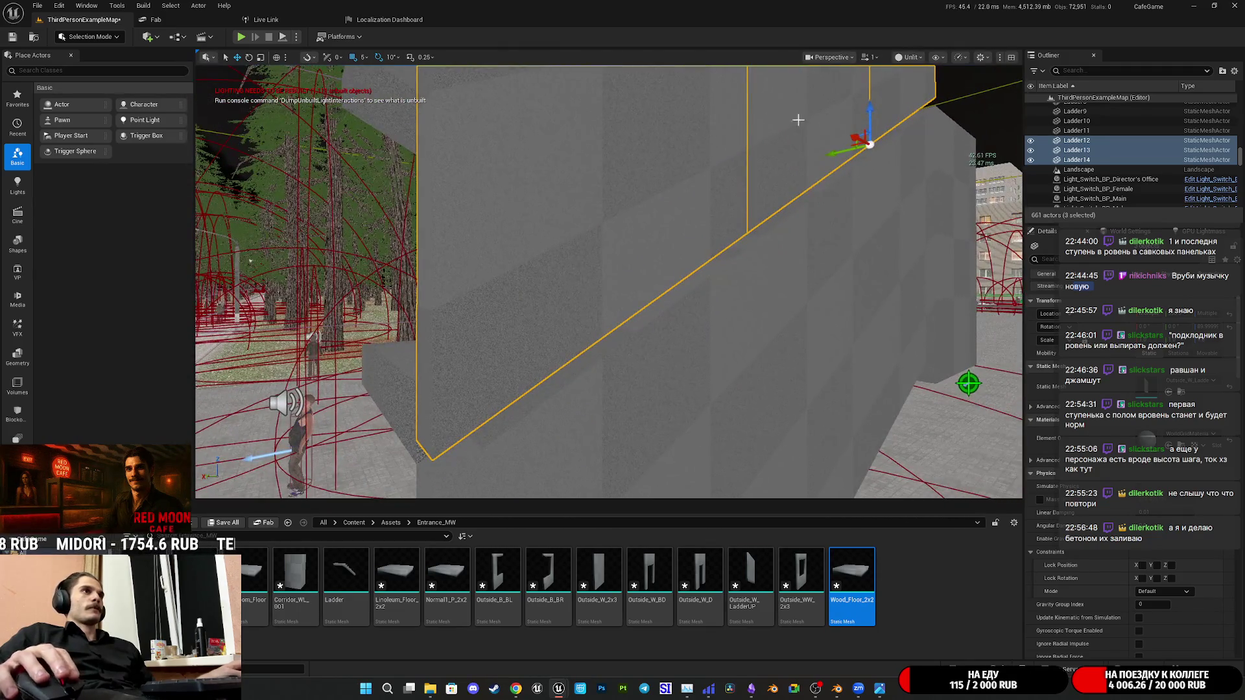
right_drag(609, 283, 609, 282)
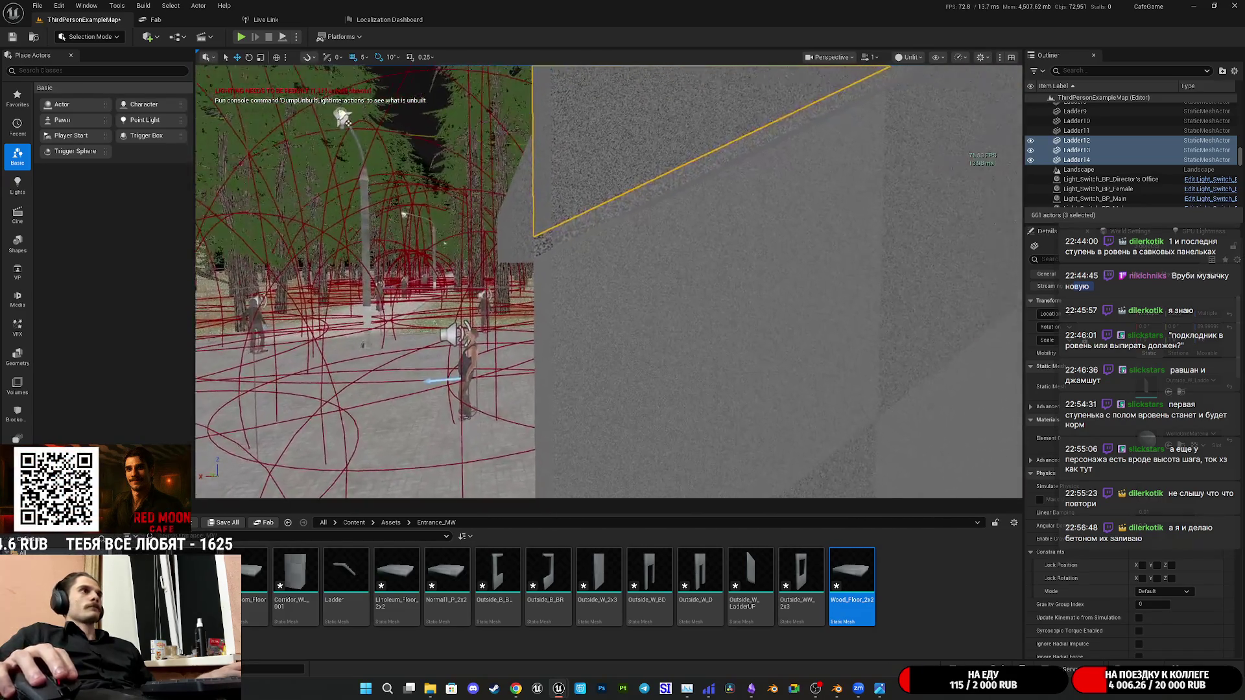
right_drag(828, 121, 828, 120)
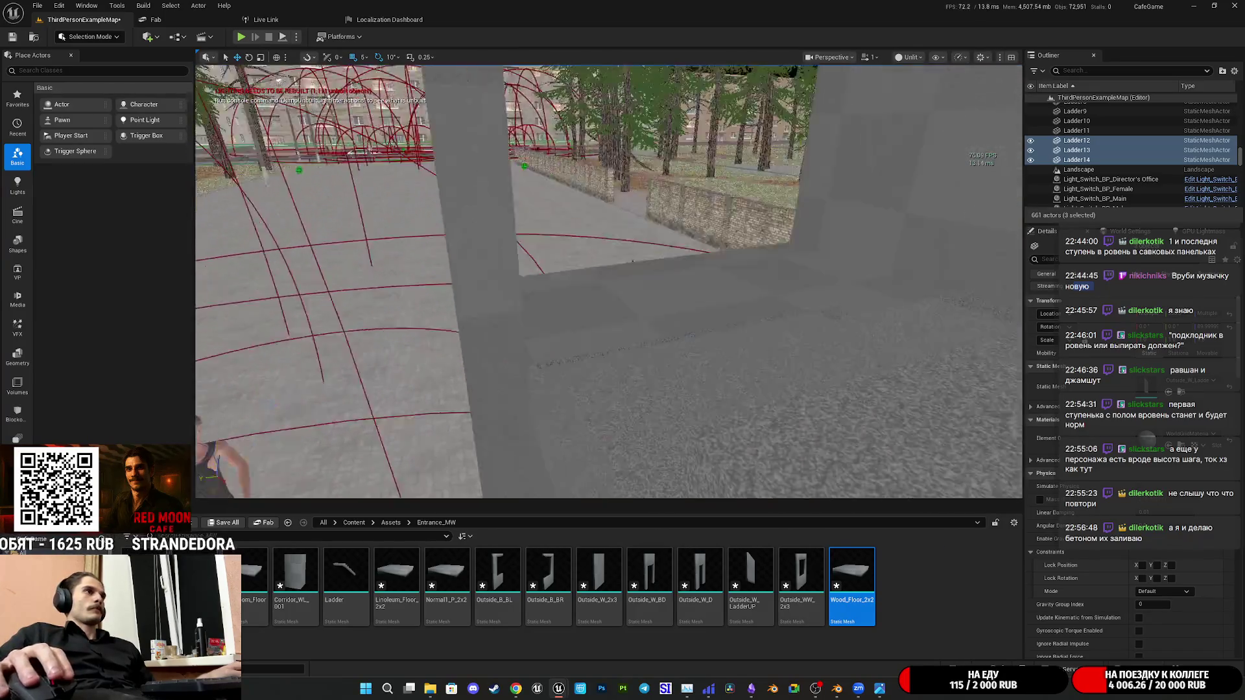
Check the Wood_Floor_2x2 floor mesh in the Static Mesh Editor, then start a play test
right_drag(671, 240, 670, 240)
click(666, 264)
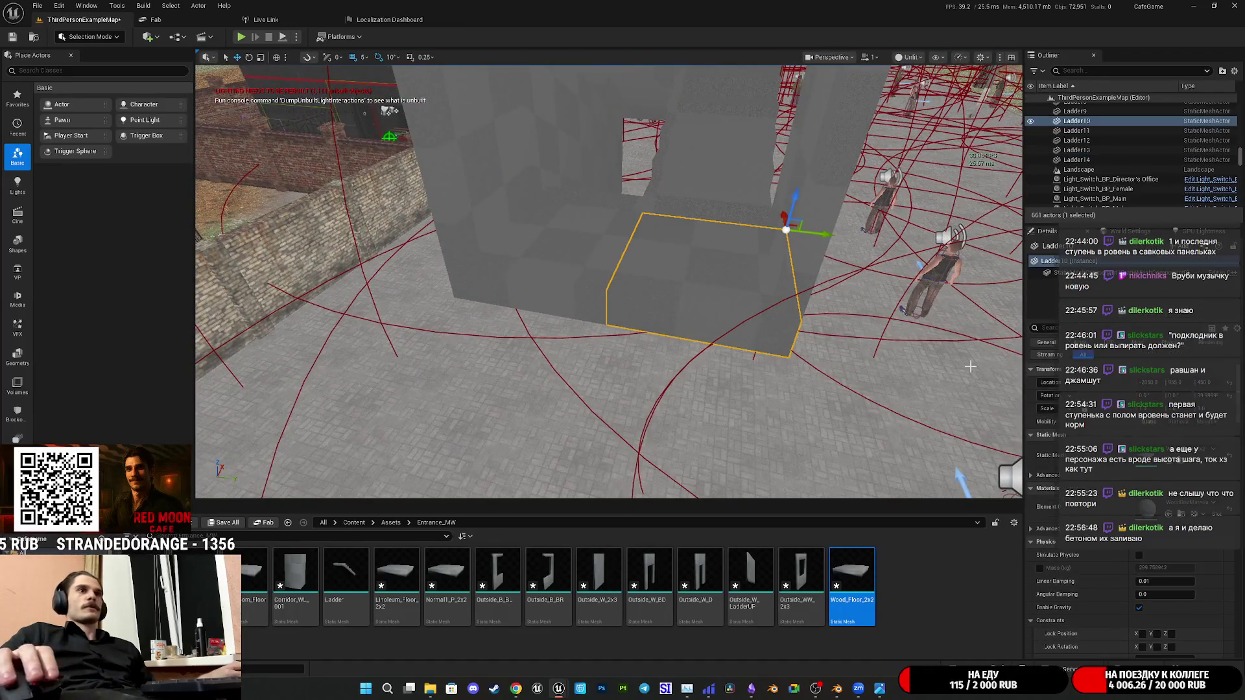
key(ctrl+e)
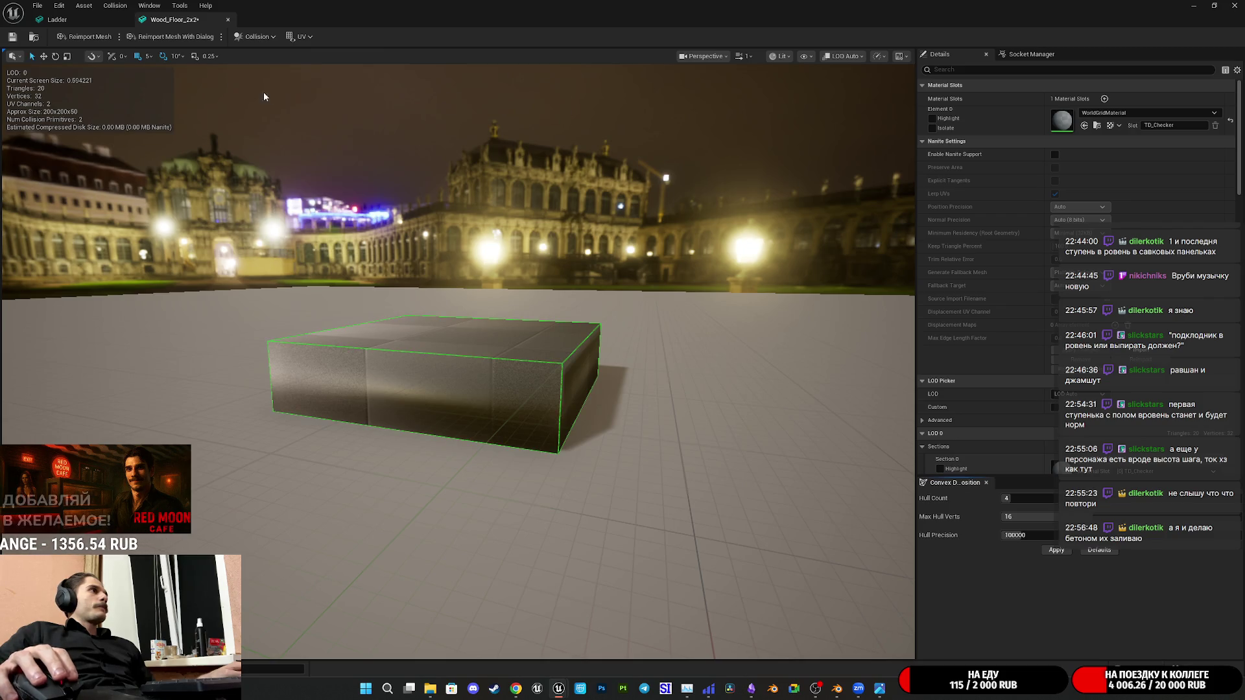
key(alt+Tab)
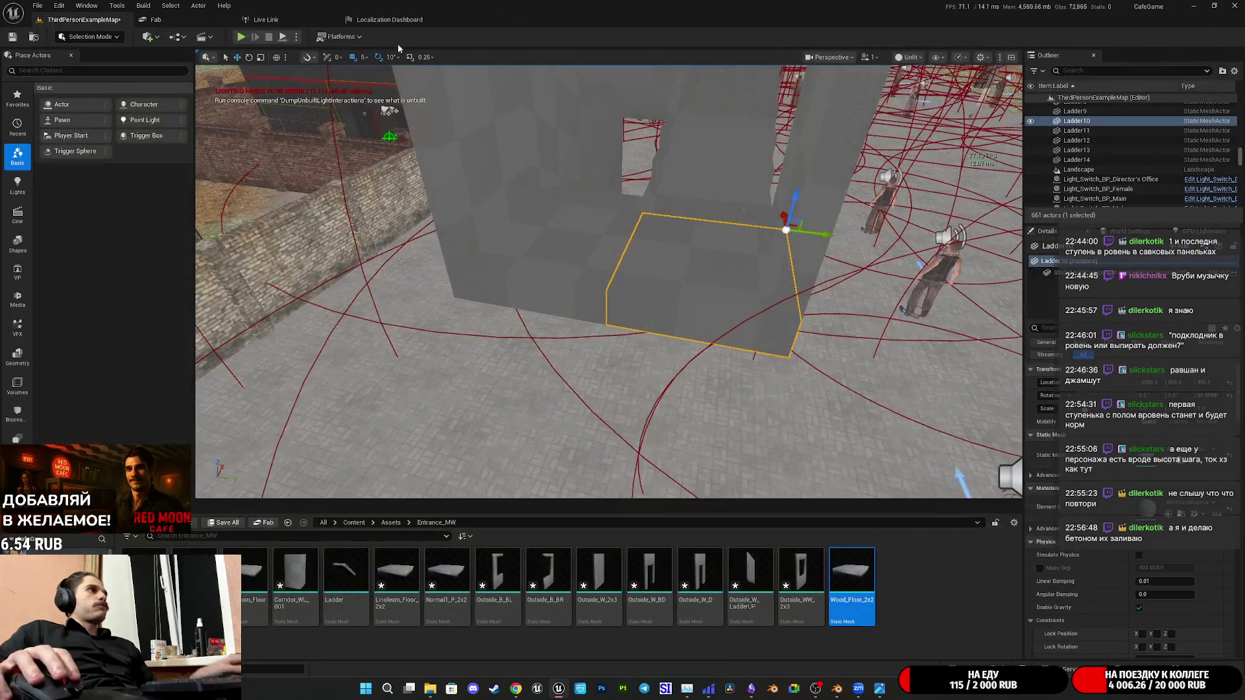
key(alt+p)
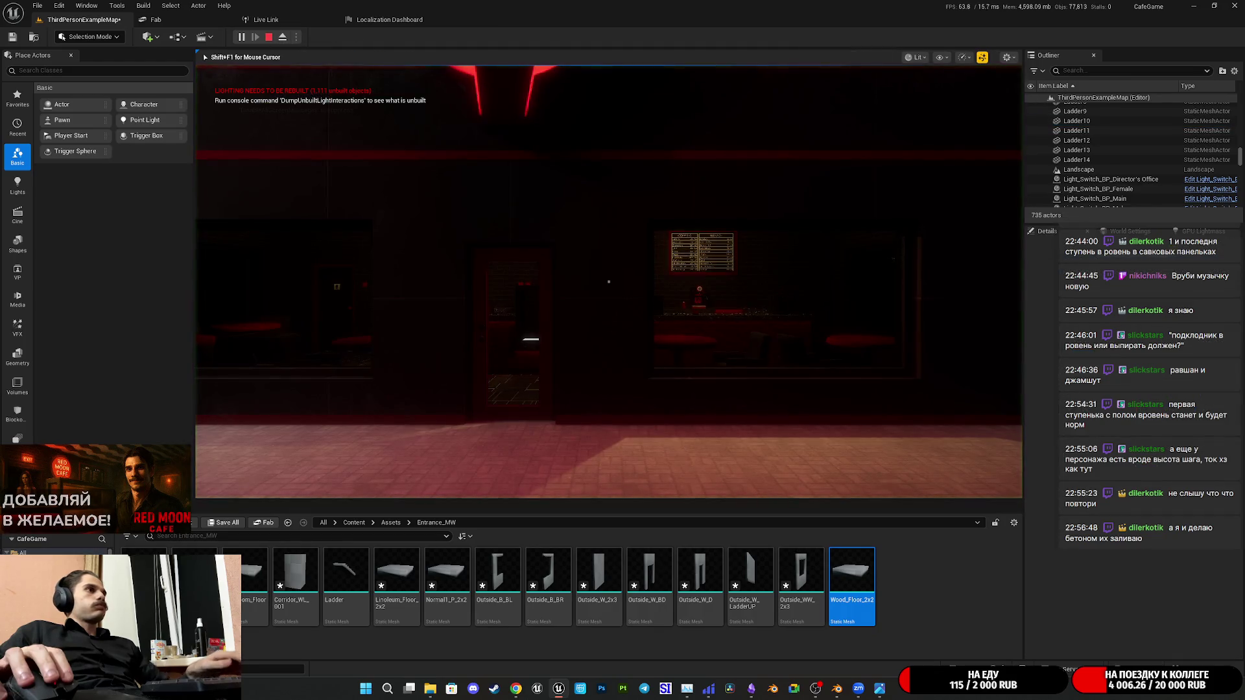
Go fullscreen and walk the character up the staircase past the Red Moon Cafe sign
key(F11)
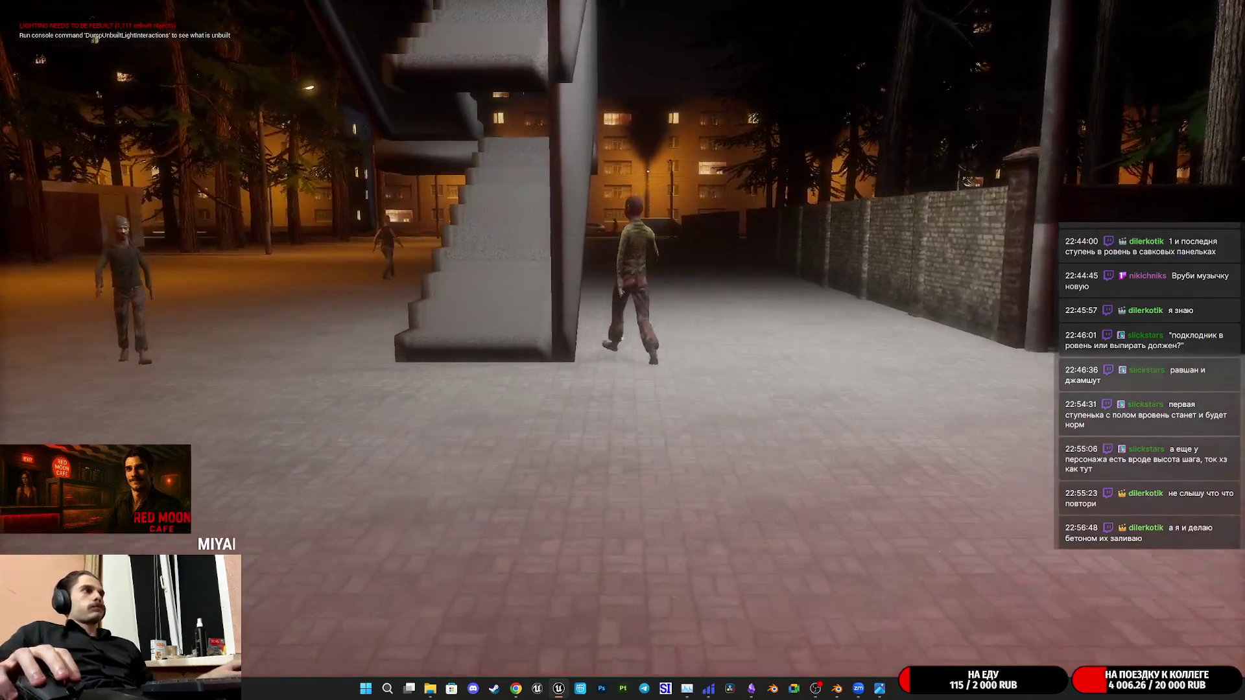
key(w)
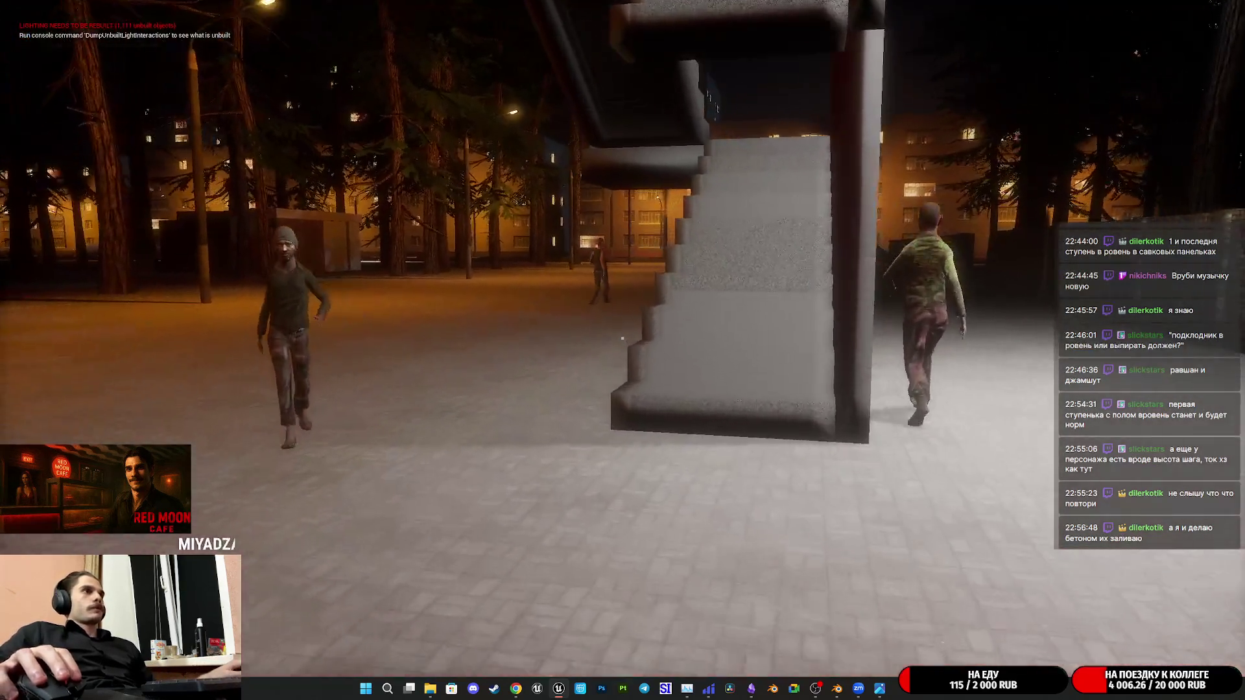
key(w)
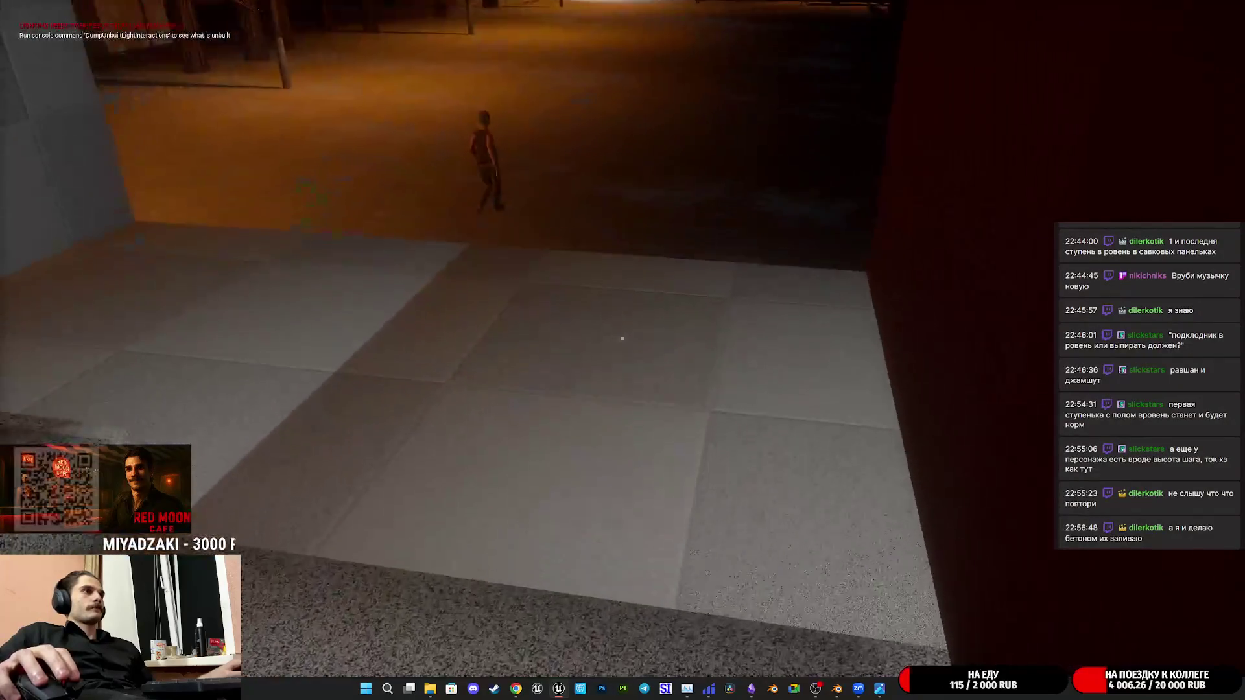
key(w)
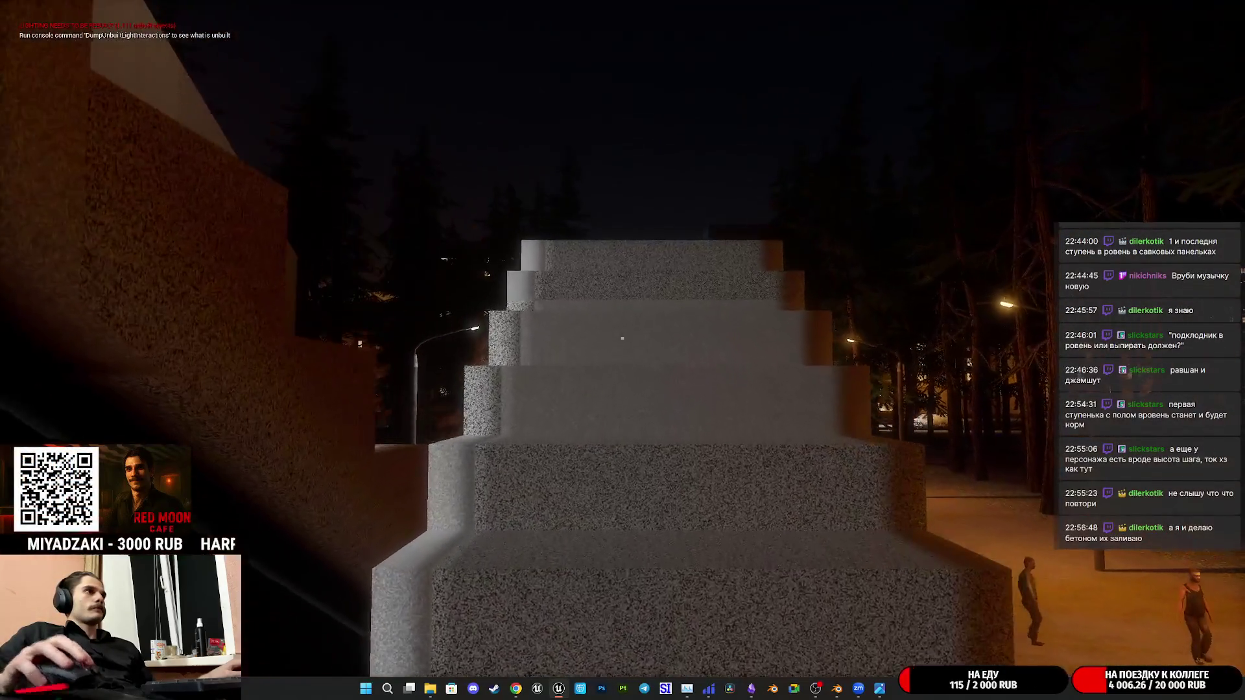
key(w)
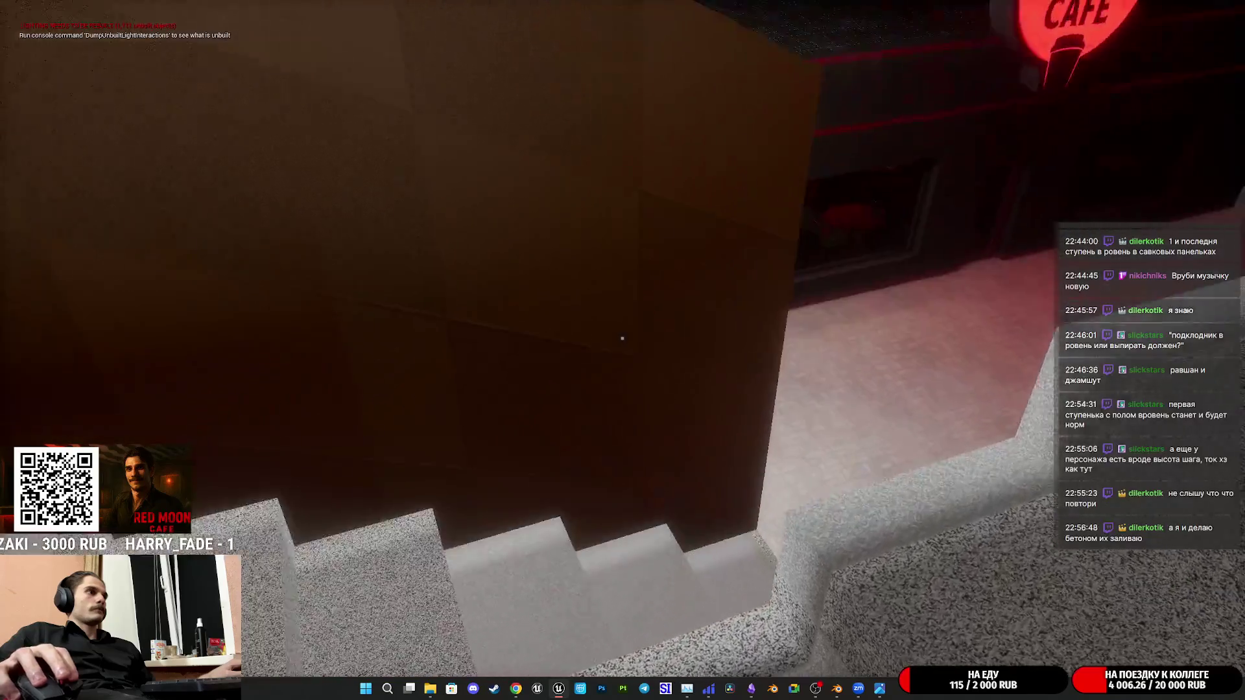
Walk back down and up the staircase again, then stop the play test
key(w)
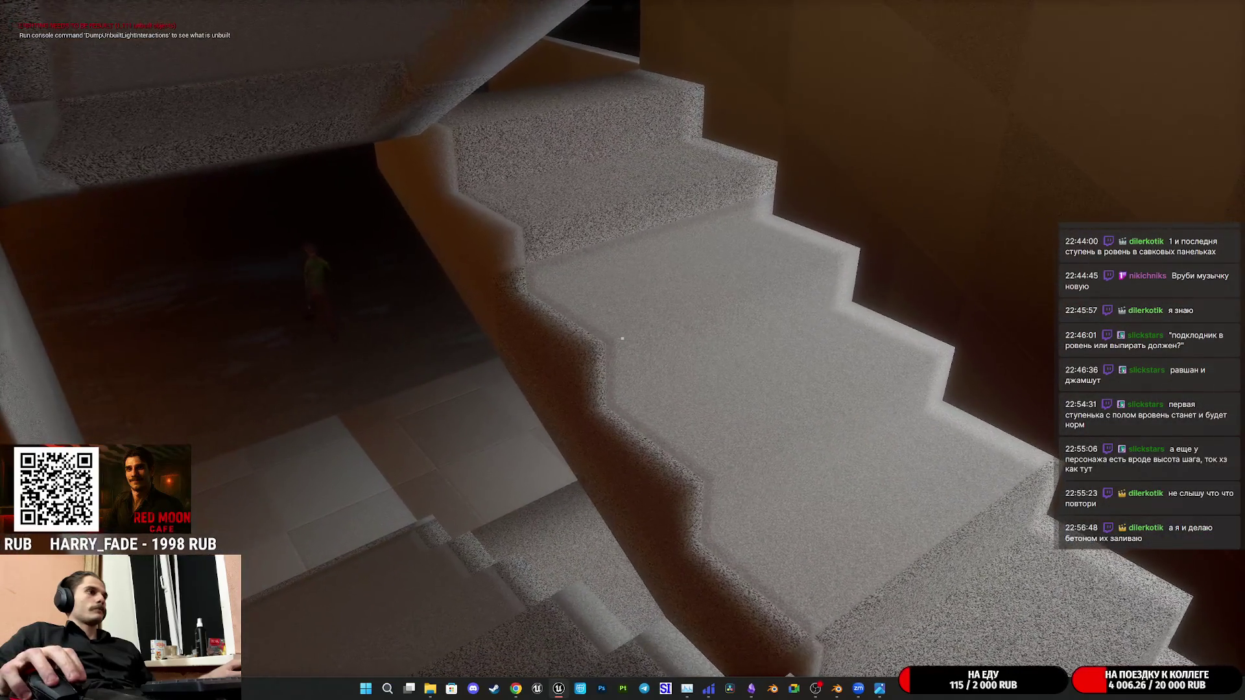
key(w)
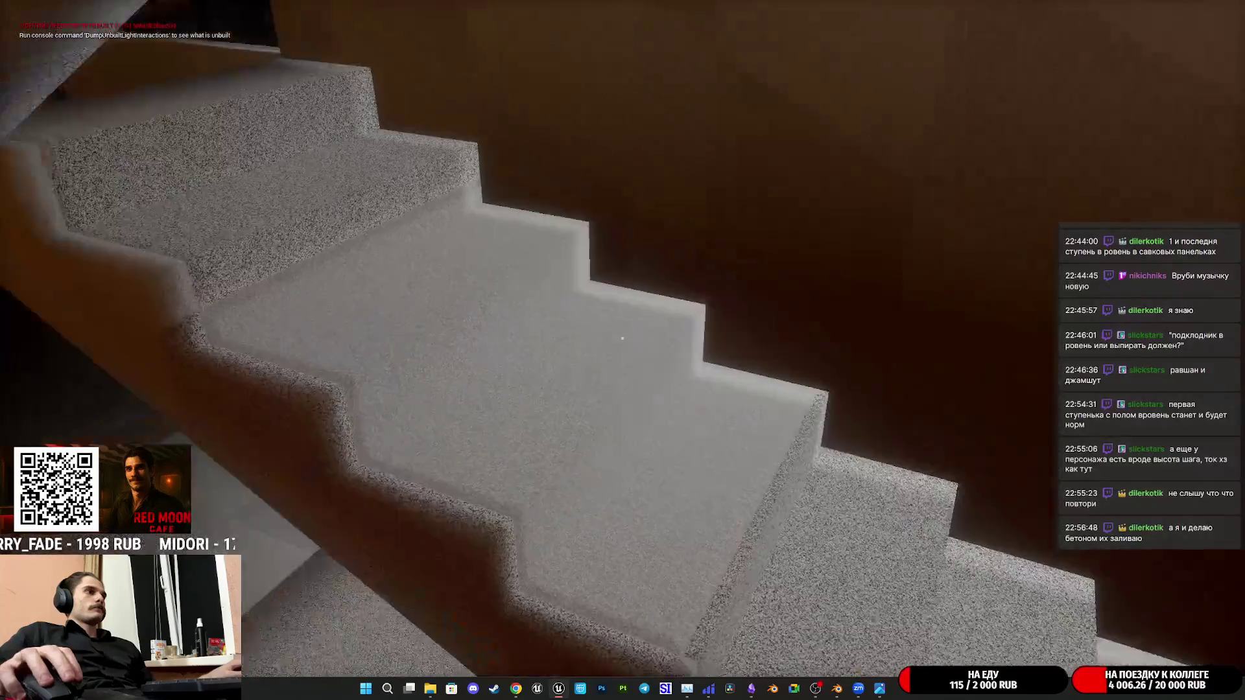
key(w)
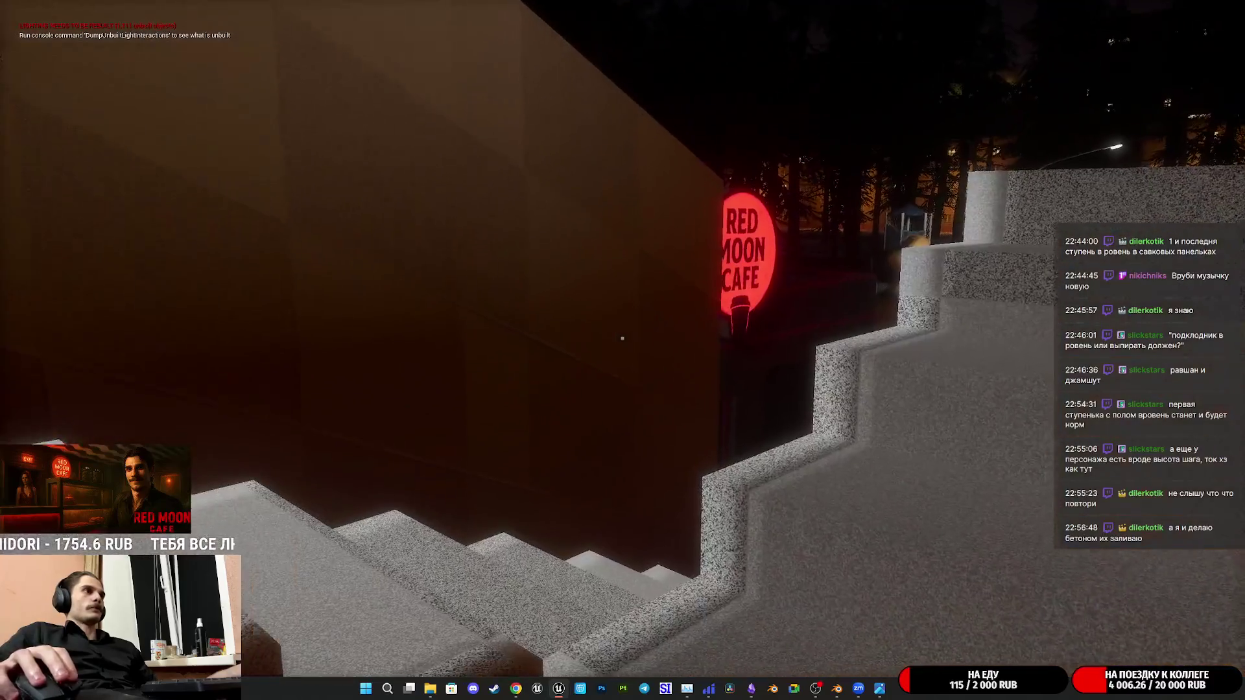
key(Escape)
right_drag(433, 234, 454, 217)
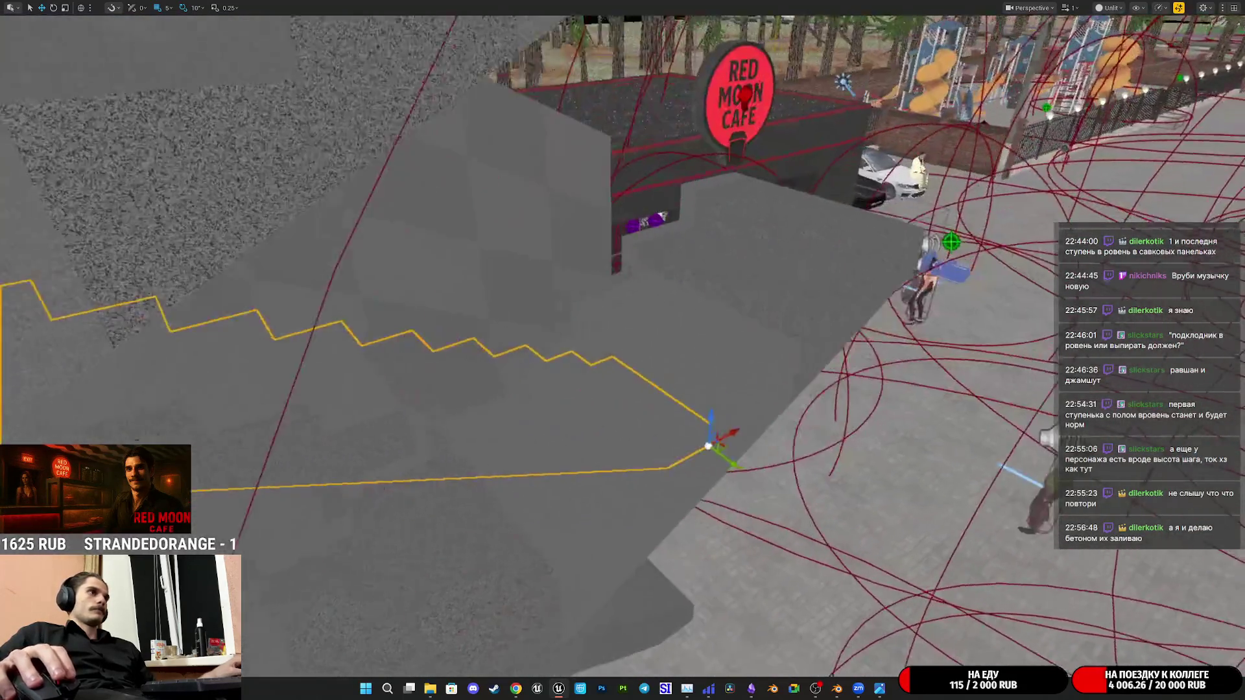
Fly the viewport around the grey staircase meshes to inspect them from several angles
right_drag(623, 350, 762, 211)
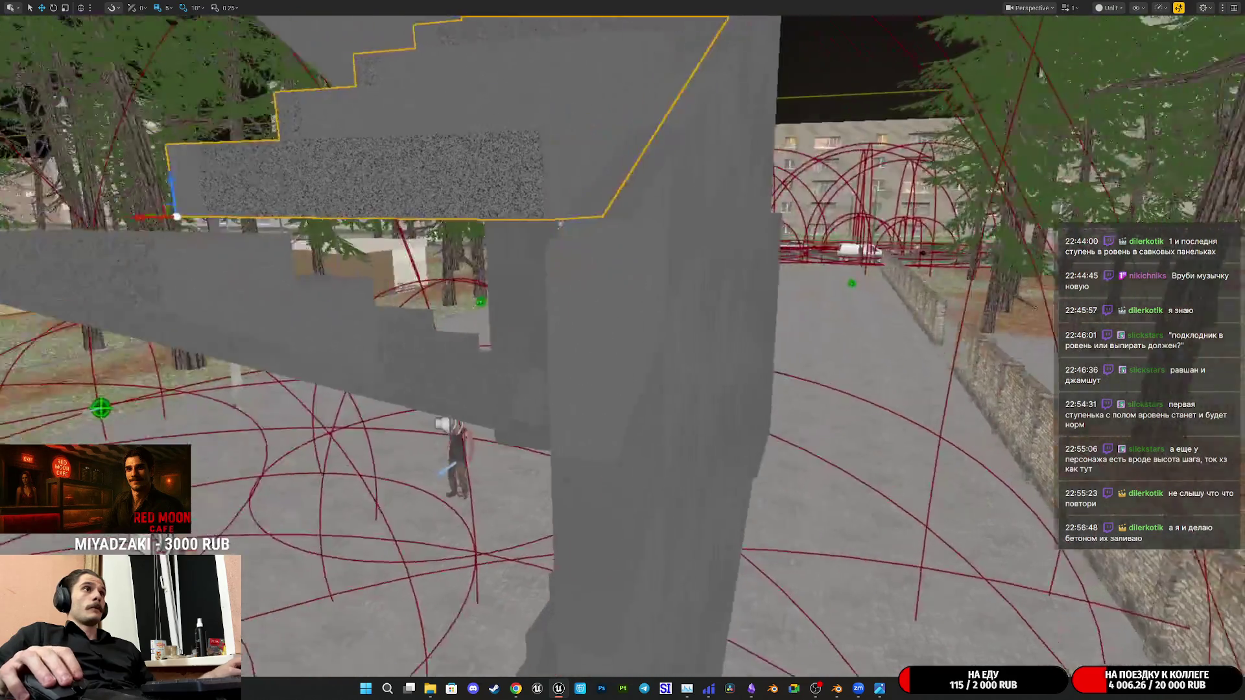
right_drag(623, 350, 623, 350)
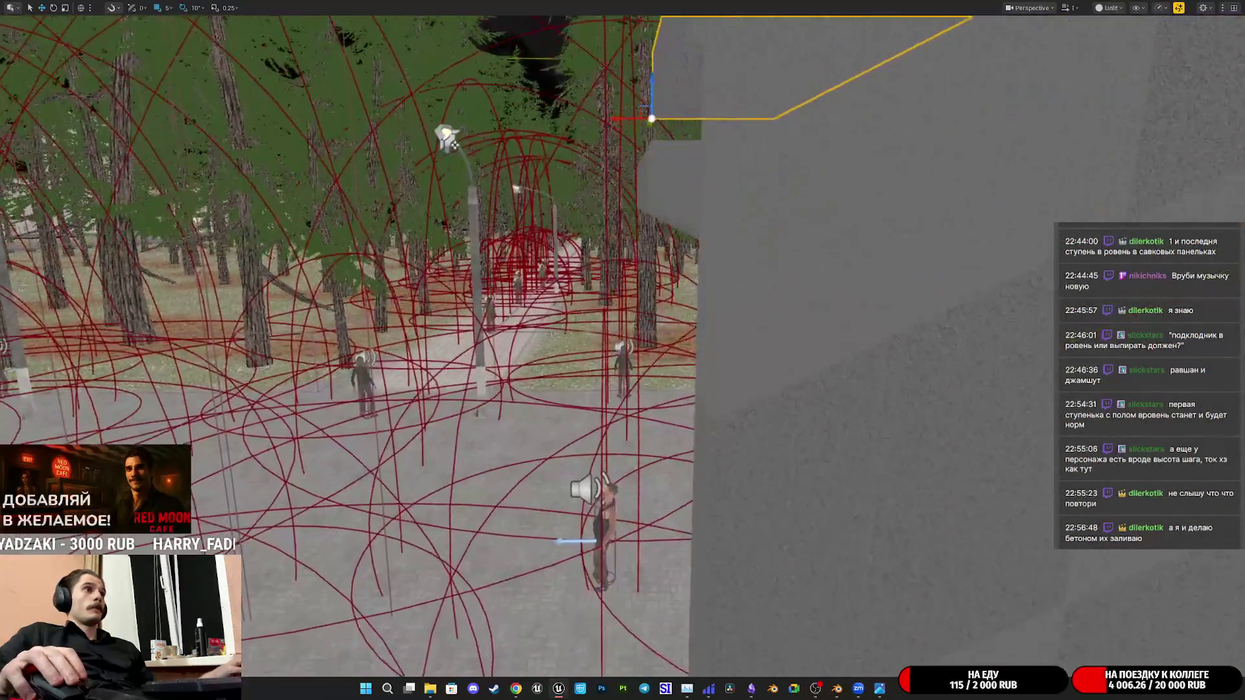
right_drag(623, 350, 623, 350)
right_drag(647, 248, 618, 258)
right_drag(623, 350, 623, 350)
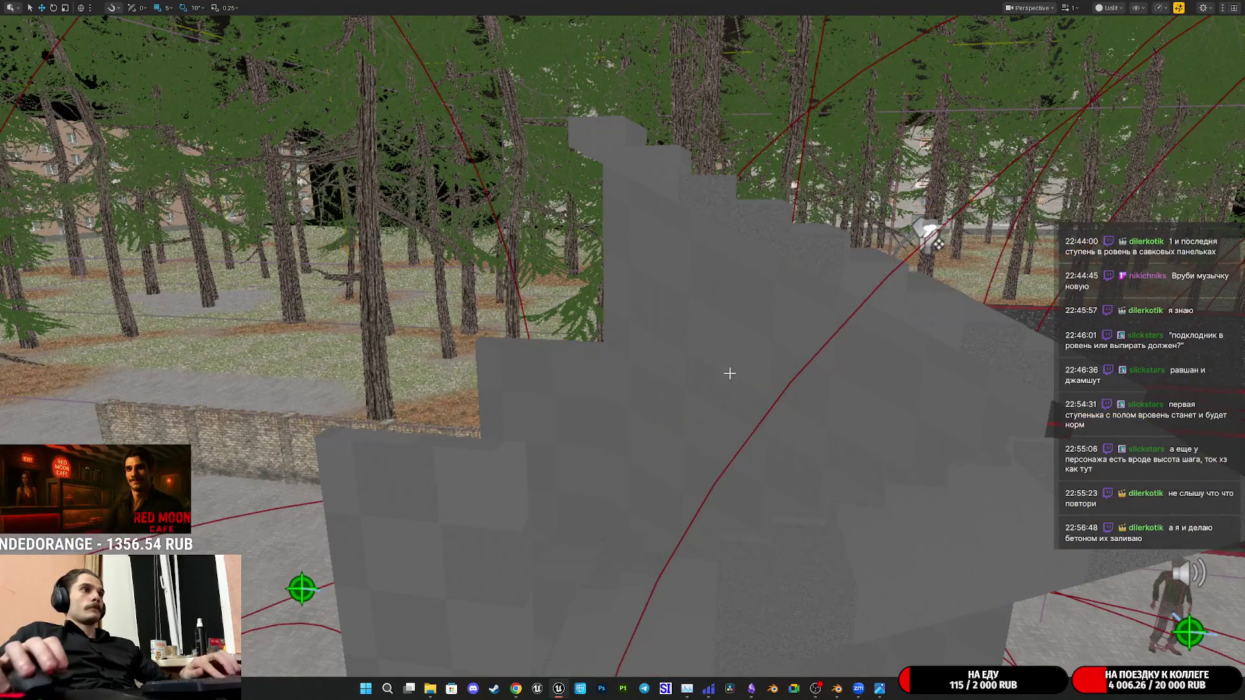
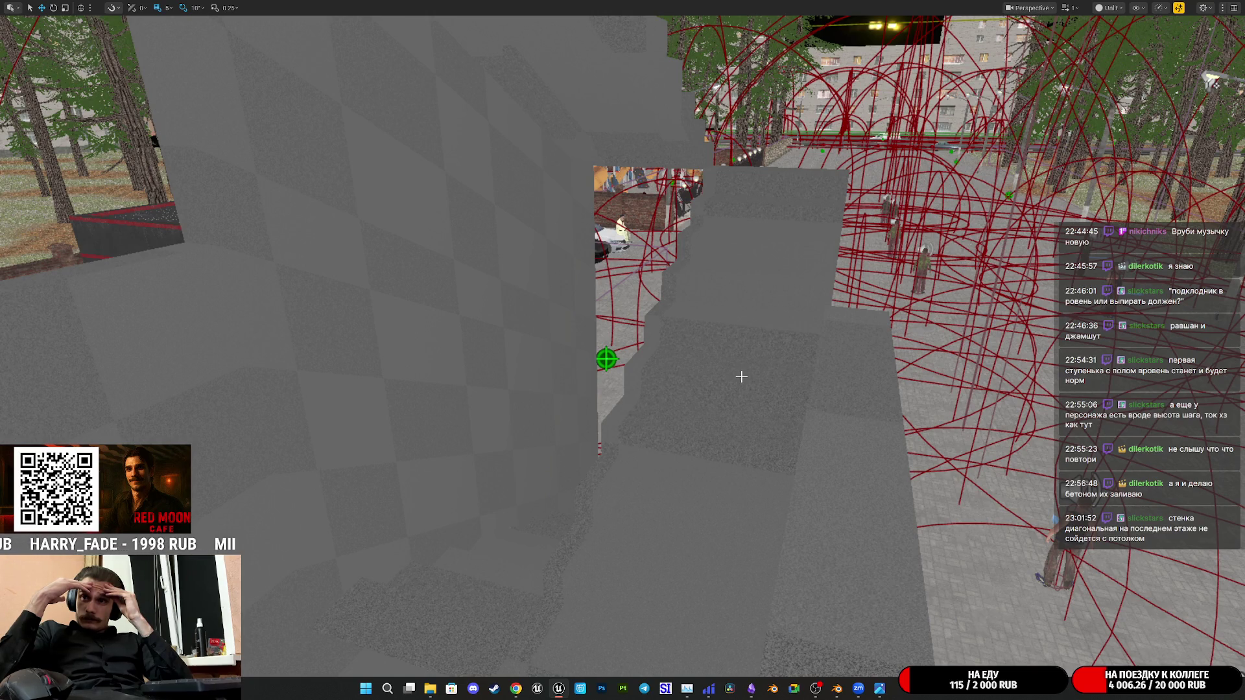
Fly in on the staircase walls and select the wall piece beside the opening
right_drag(741, 377, 706, 406)
click(706, 405)
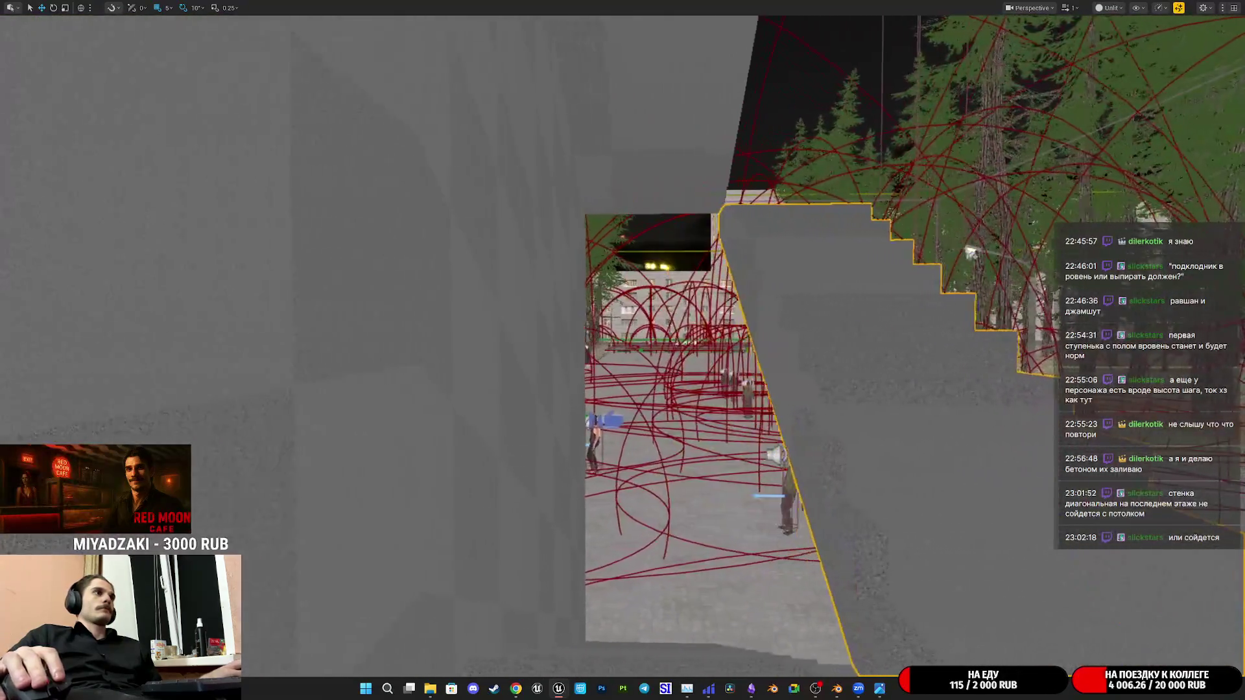
right_drag(706, 406, 707, 406)
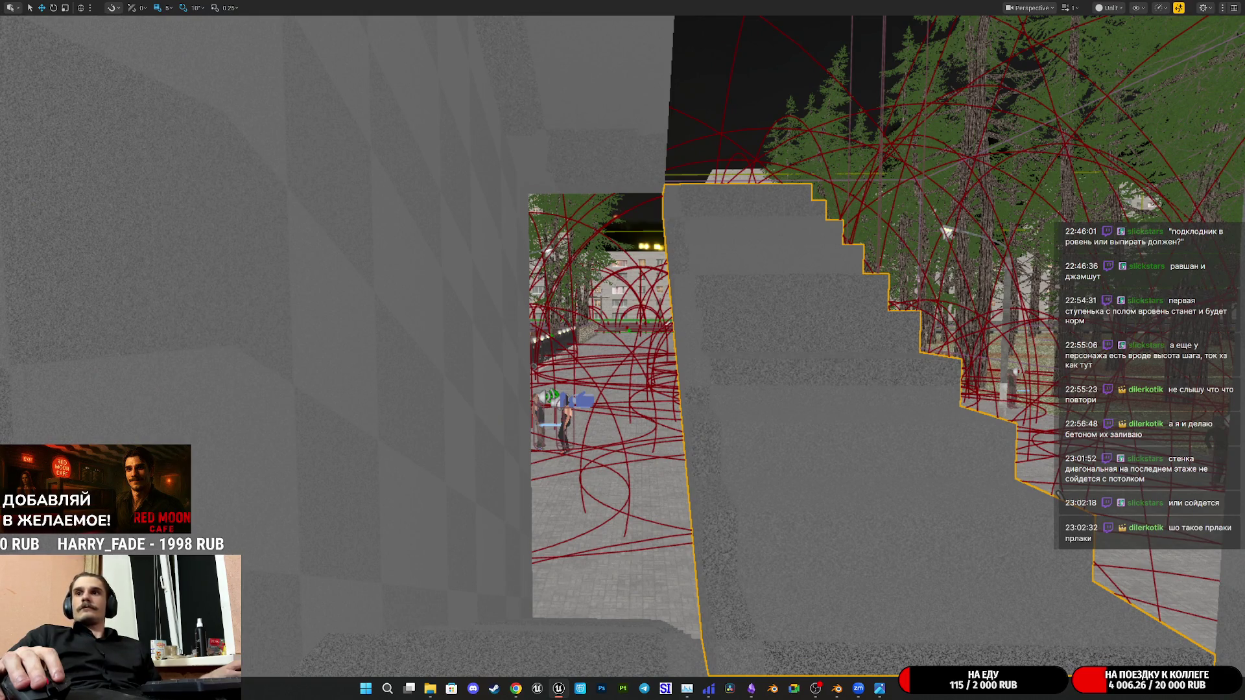
right_drag(706, 406, 706, 406)
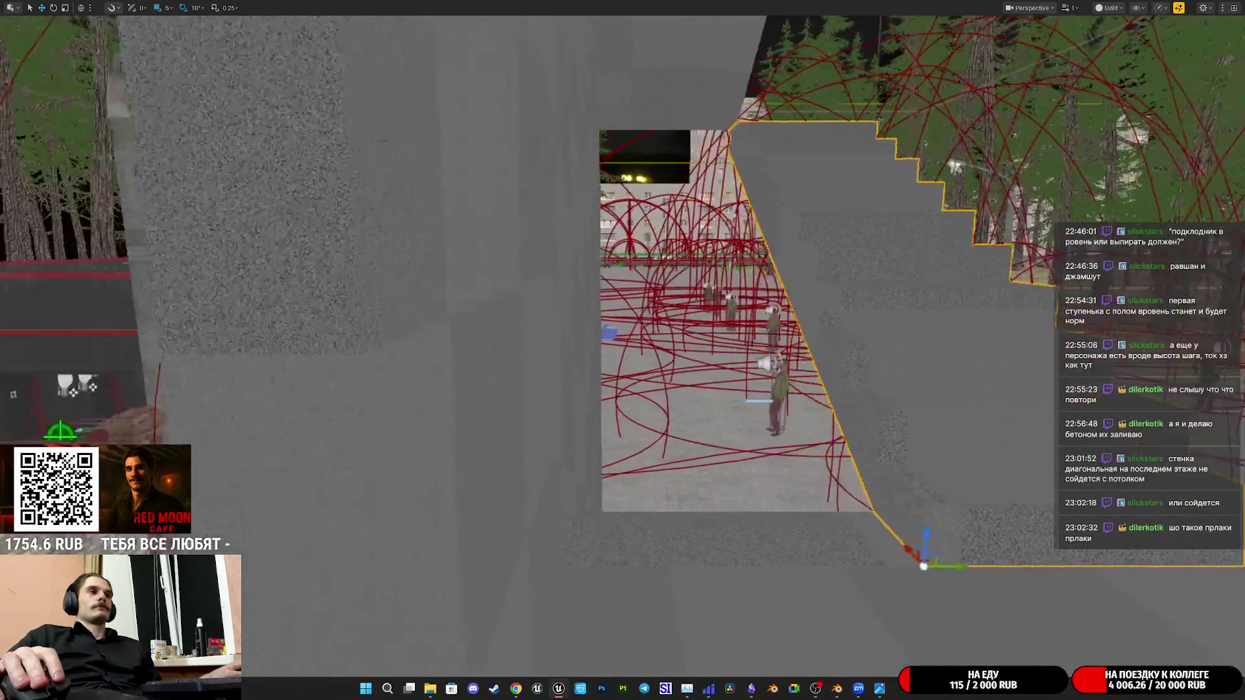
right_drag(707, 406, 706, 406)
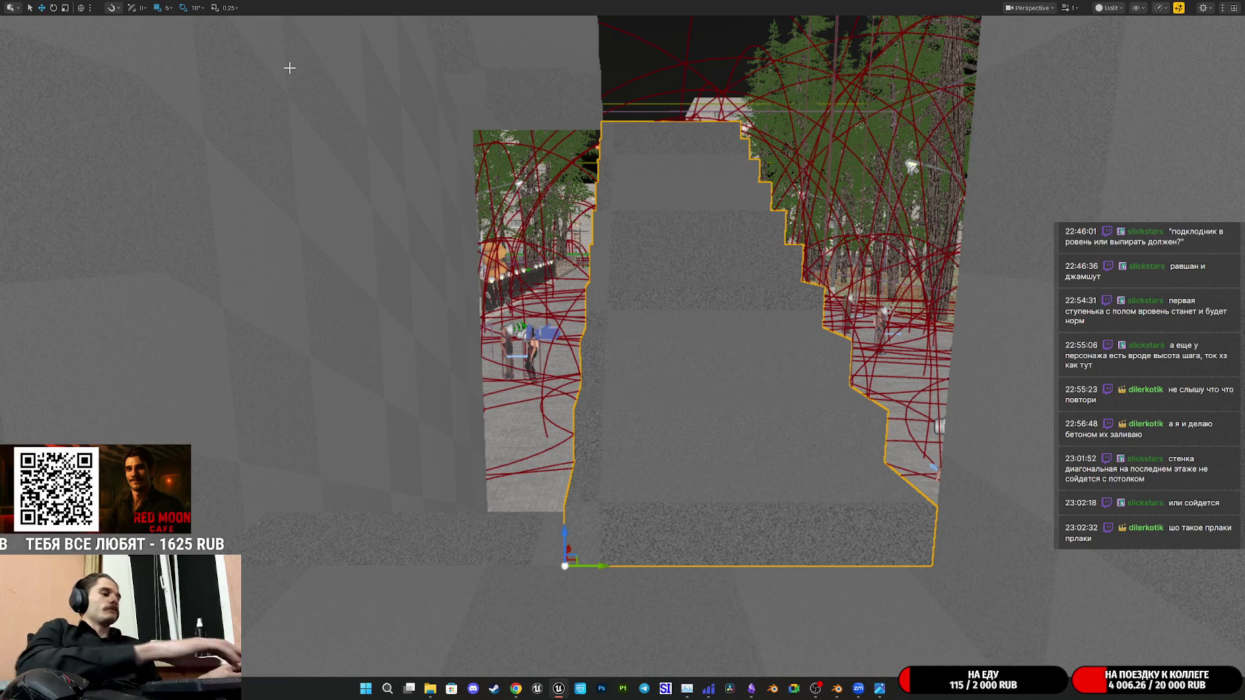
Playtest the level, walking under and up the staircase and back into the courtyard
key(alt+p)
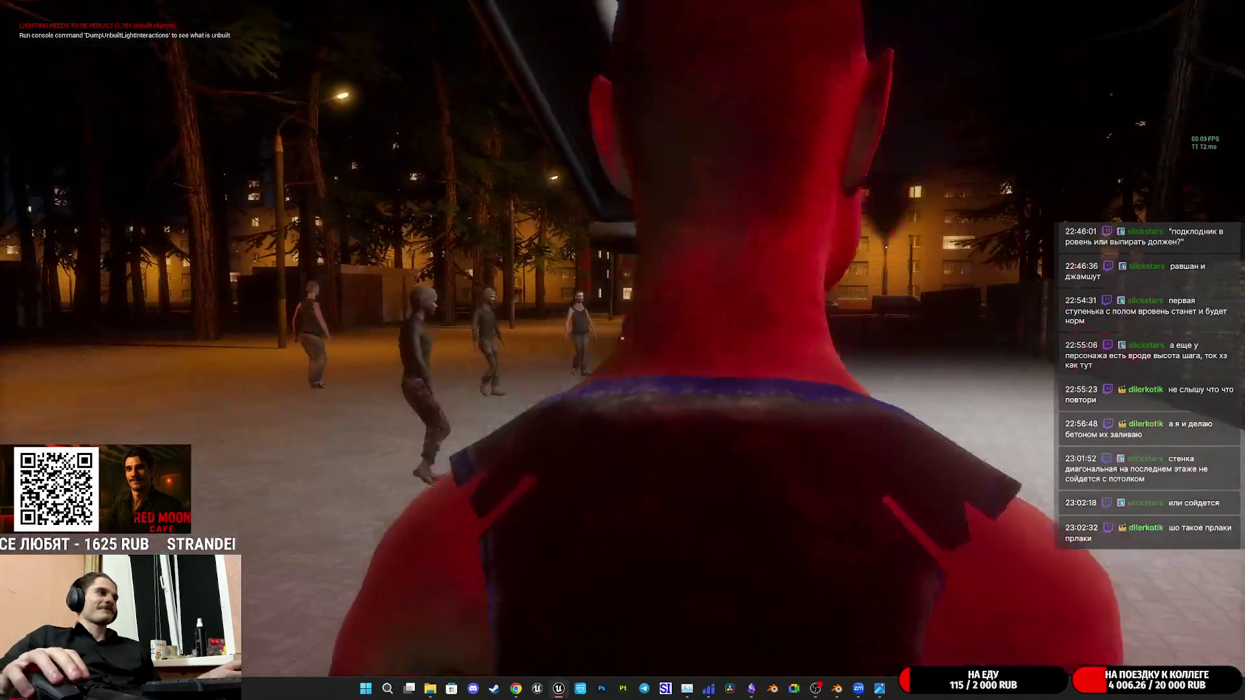
key(w)
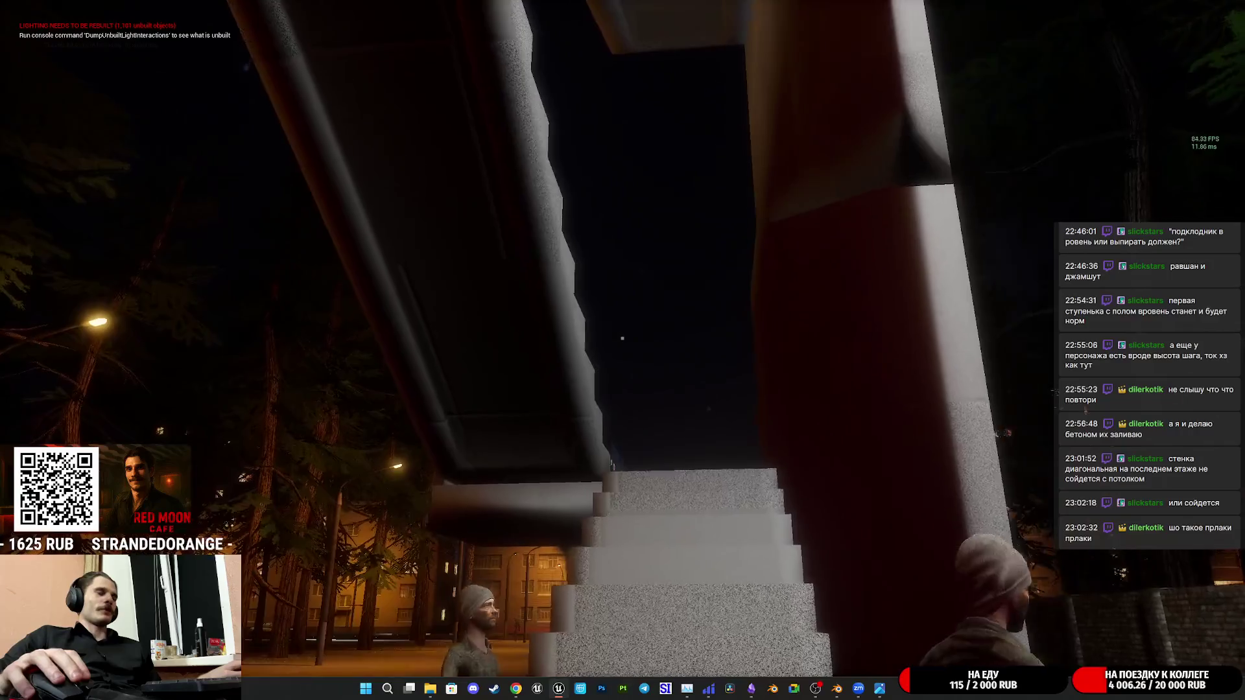
key(w)
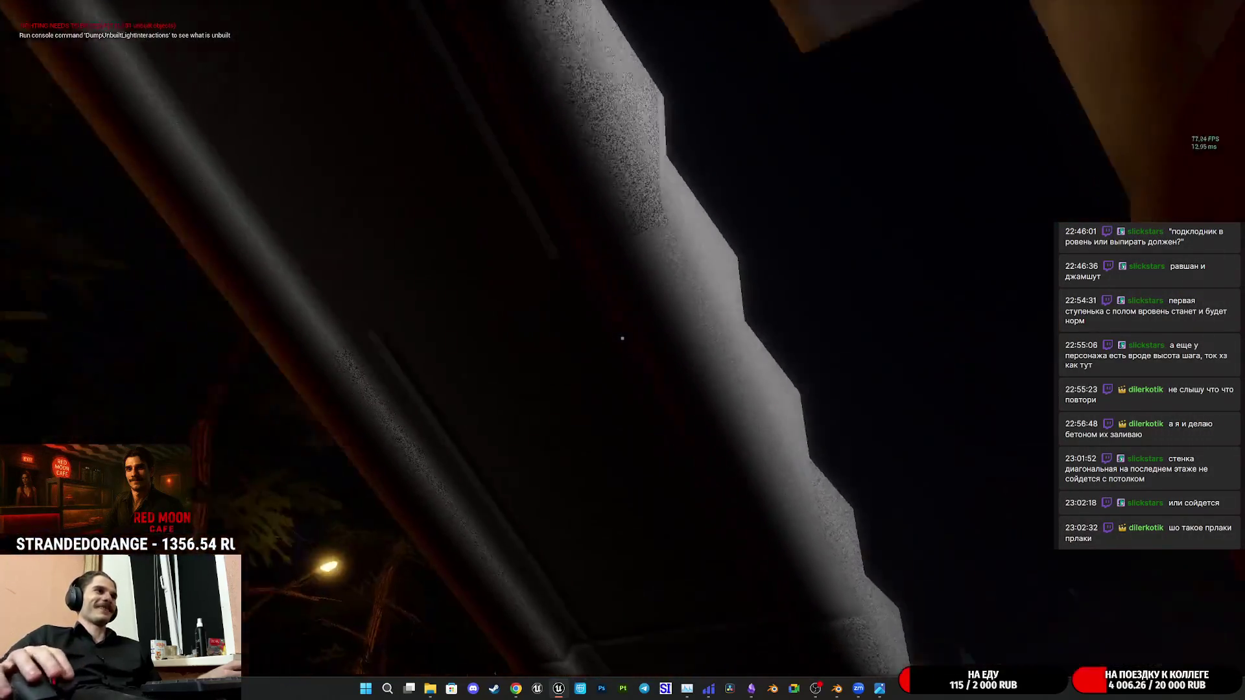
key(w)
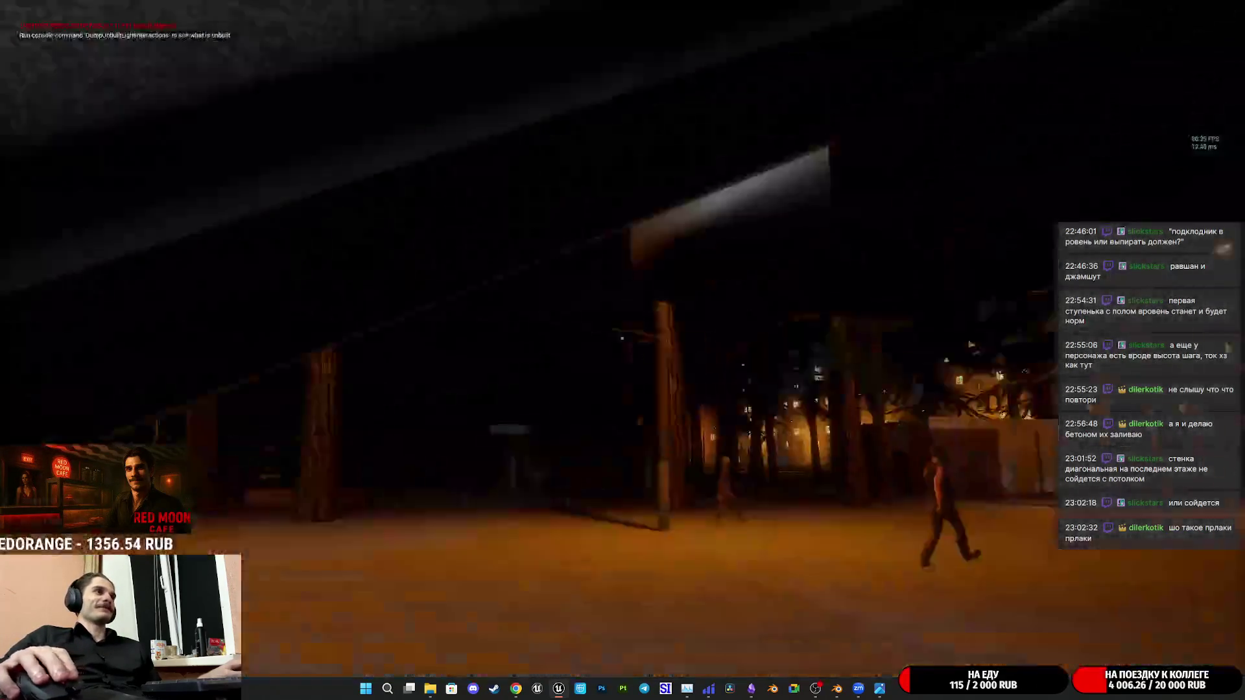
key(w)
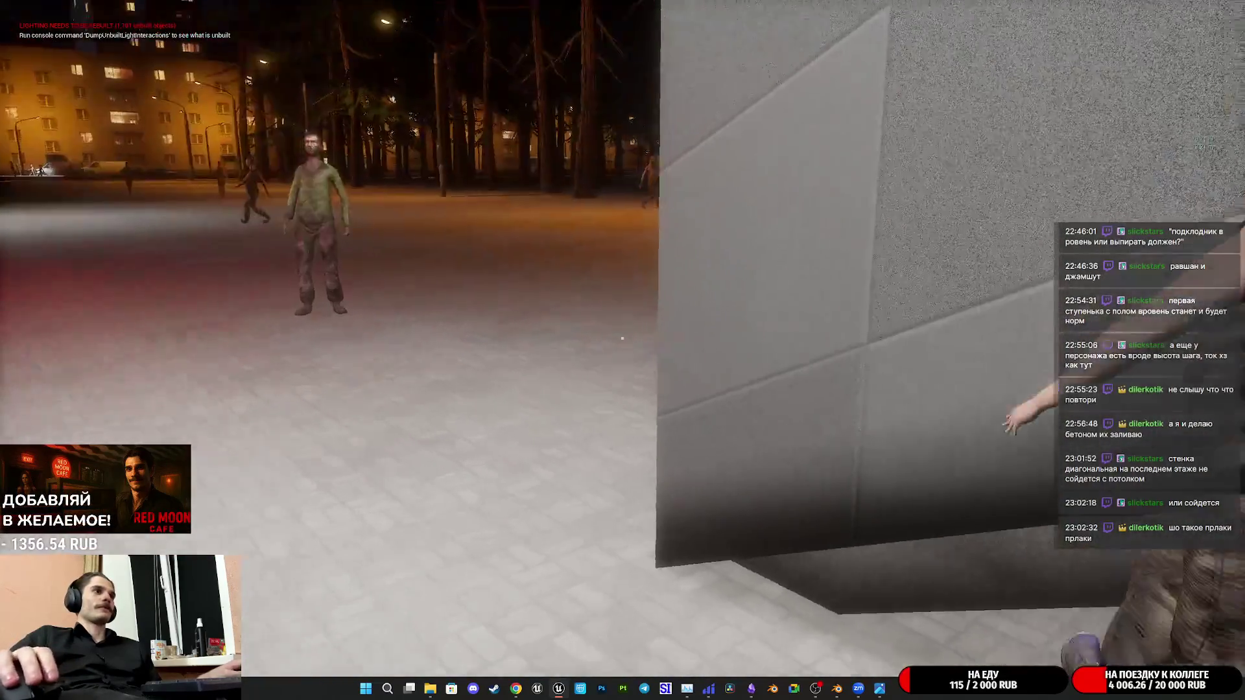
key(w)
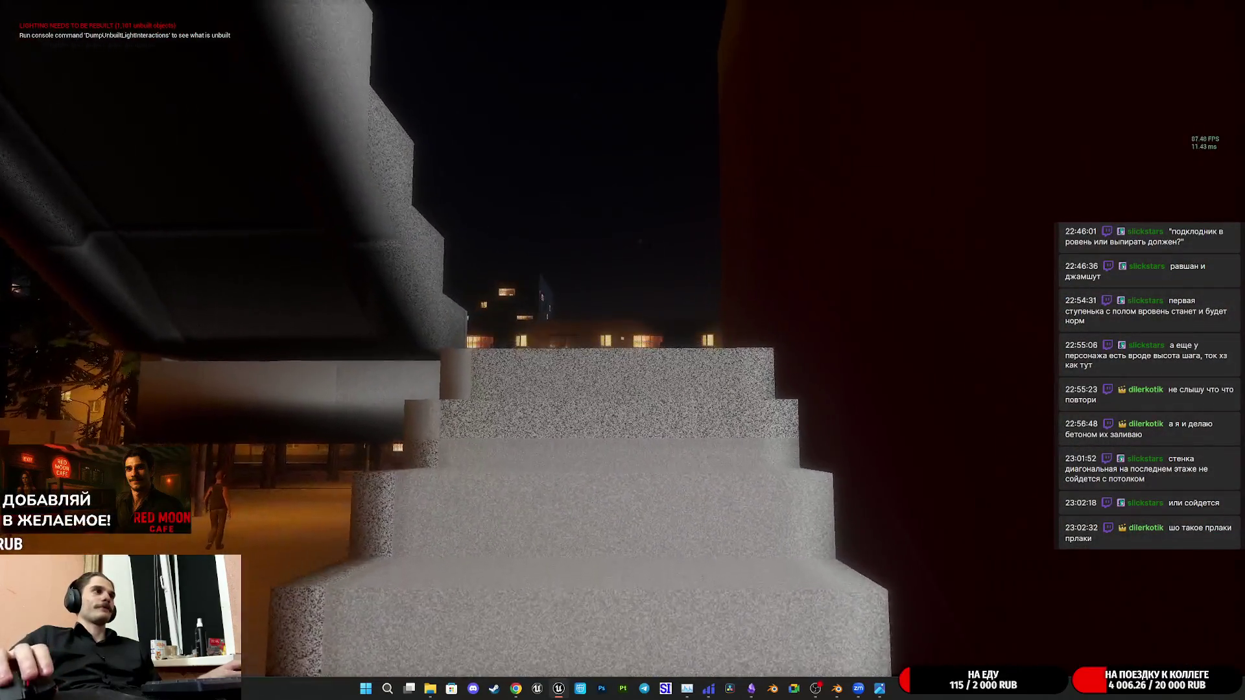
key(w)
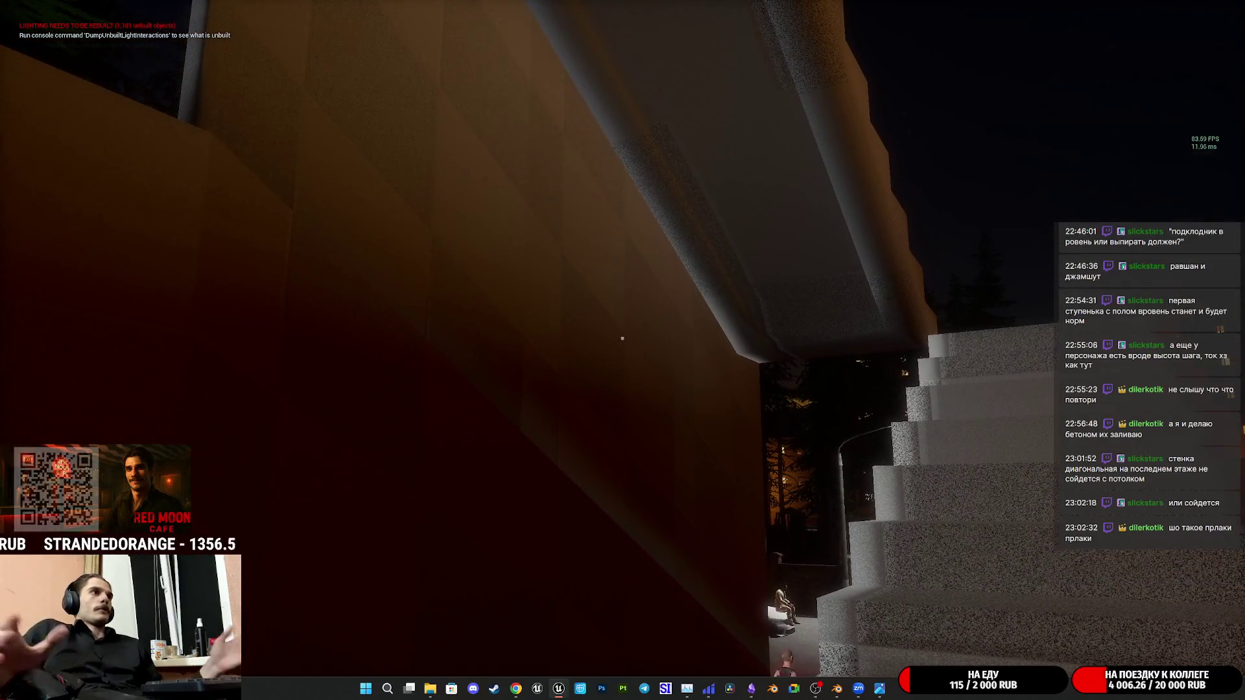
key(Escape)
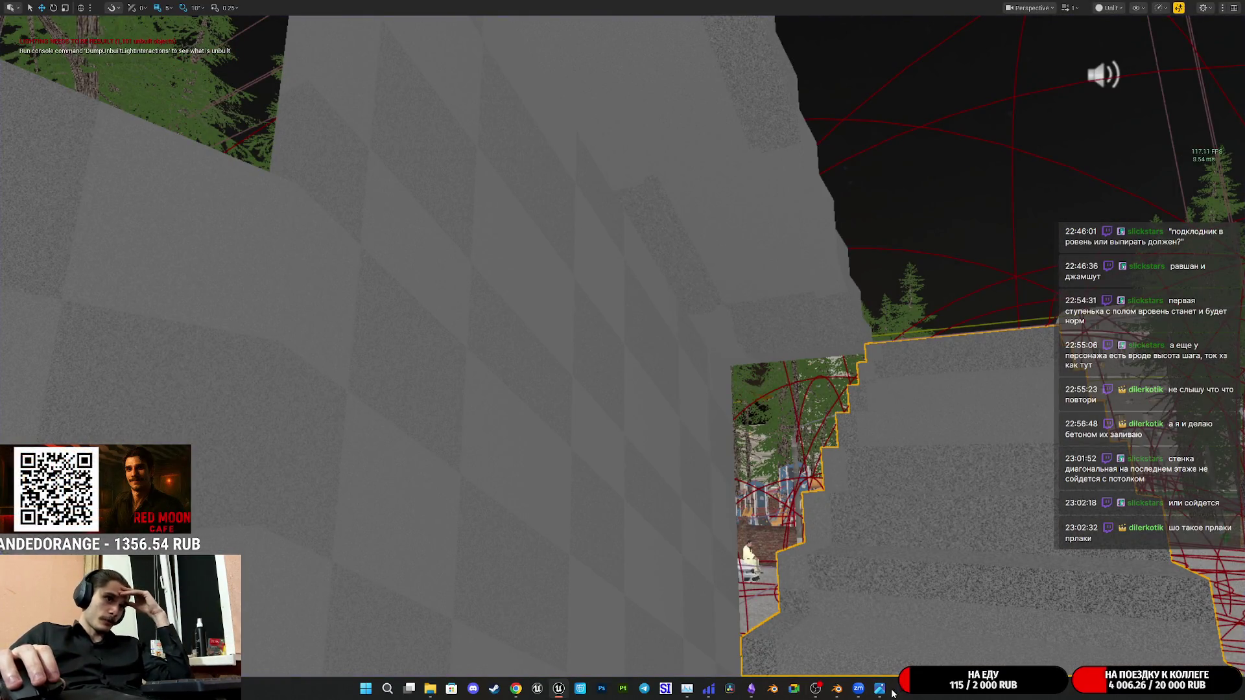
Check the staircase reference photo, then delete the checker wall panel next to the stairs
click(880, 689)
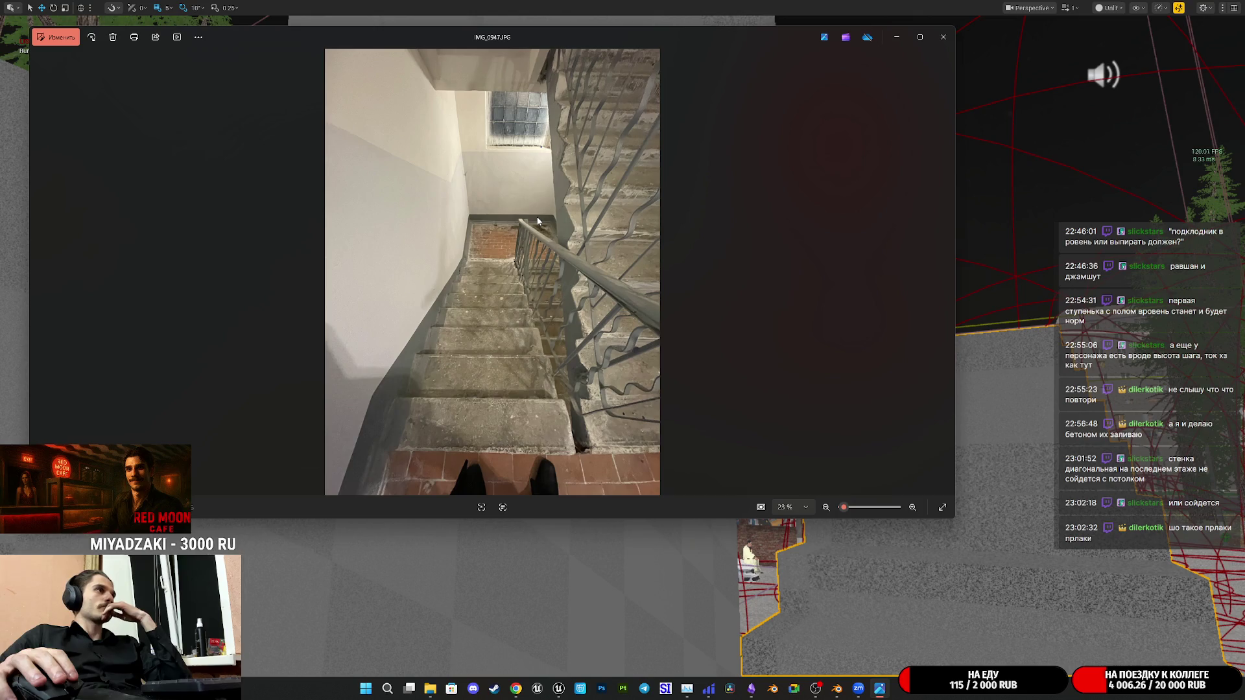
click(900, 40)
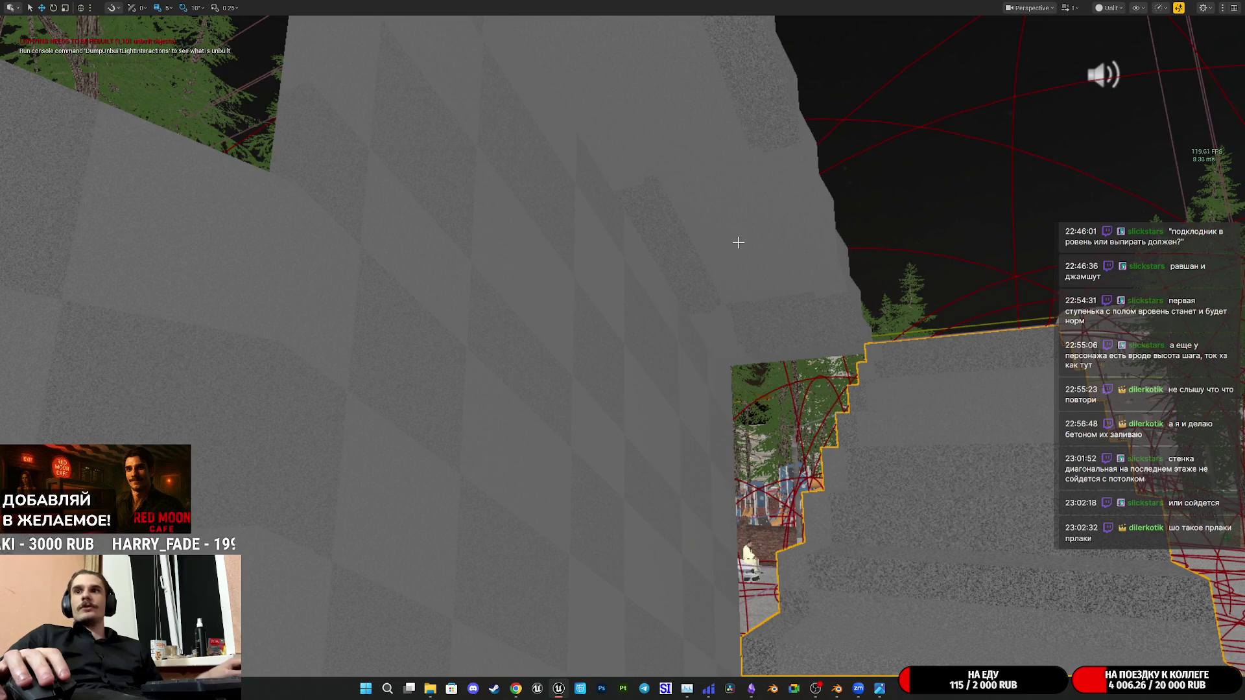
right_drag(738, 242, 721, 226)
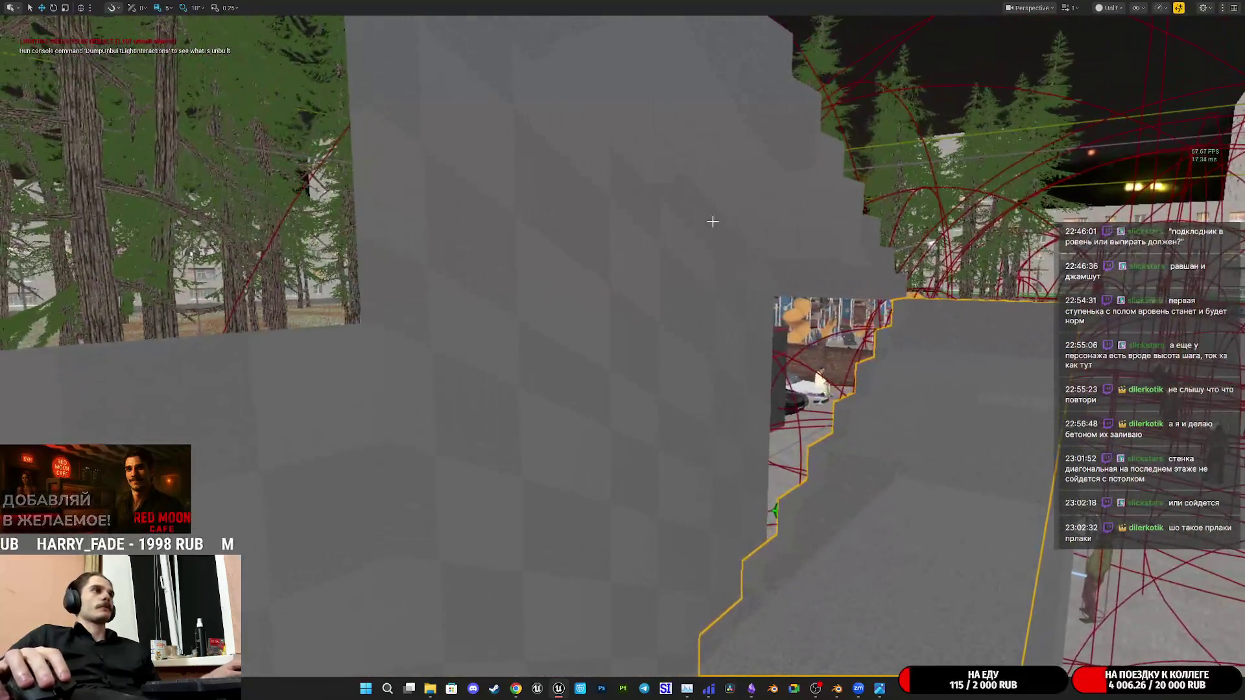
click(626, 264)
key(Delete)
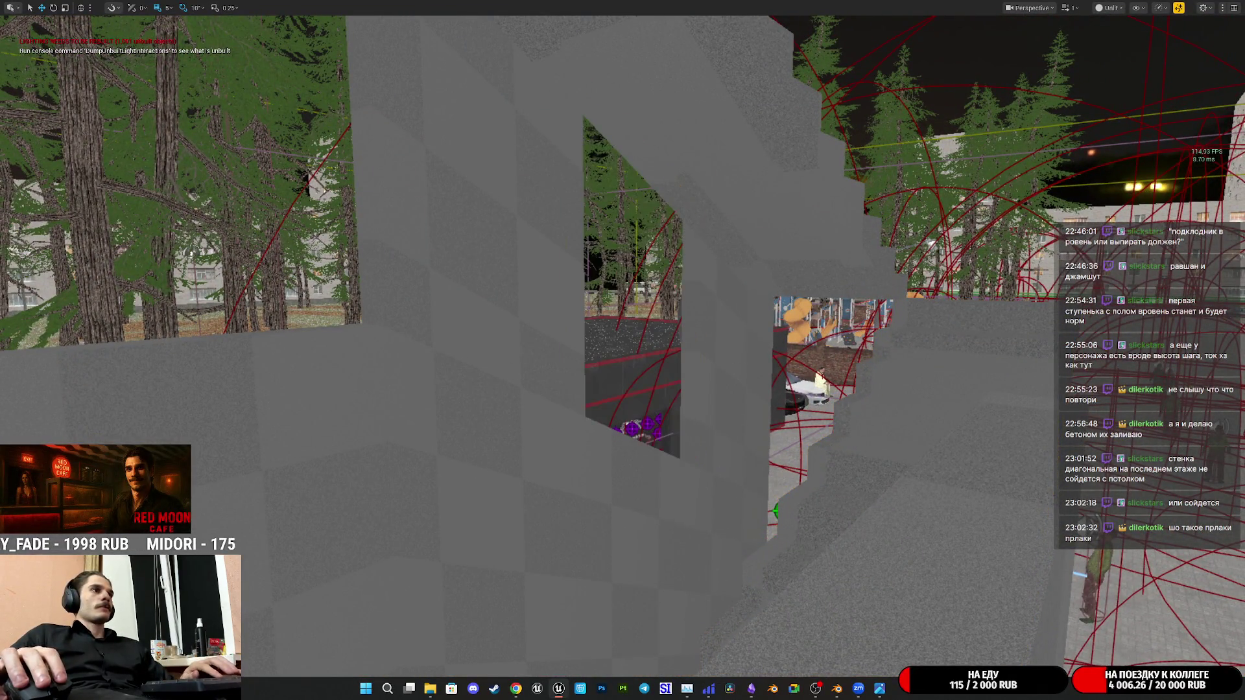
right_drag(737, 354, 736, 354)
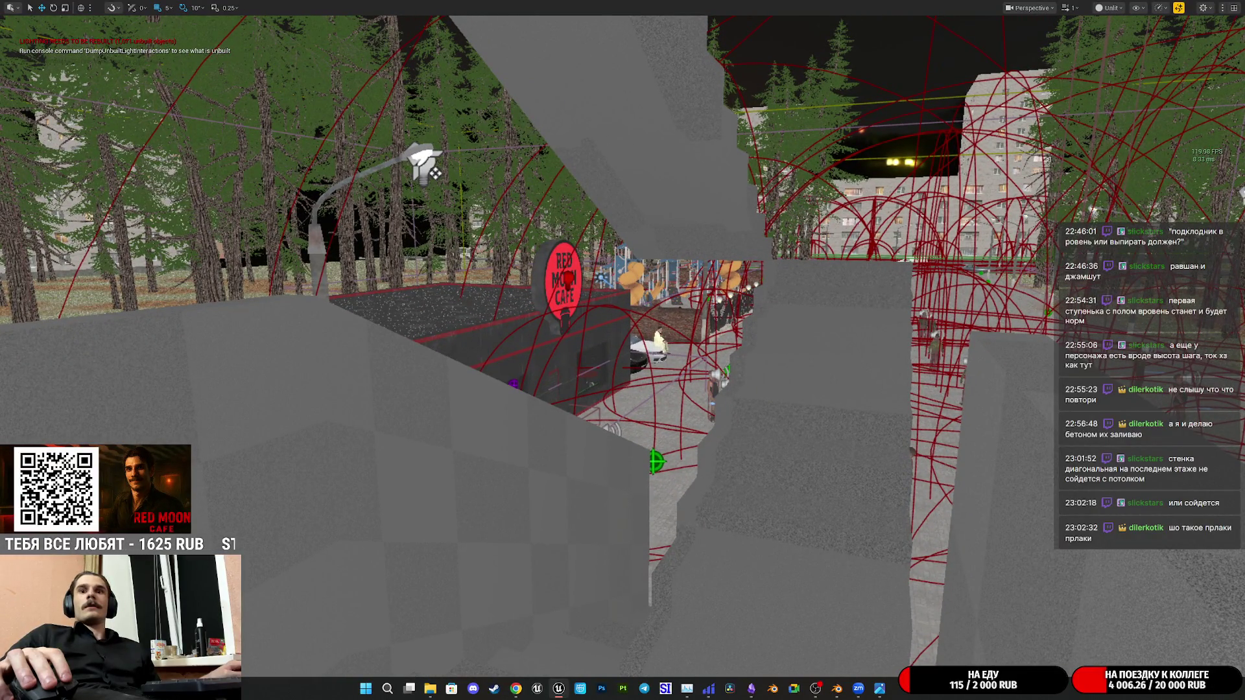
right_drag(736, 355, 737, 355)
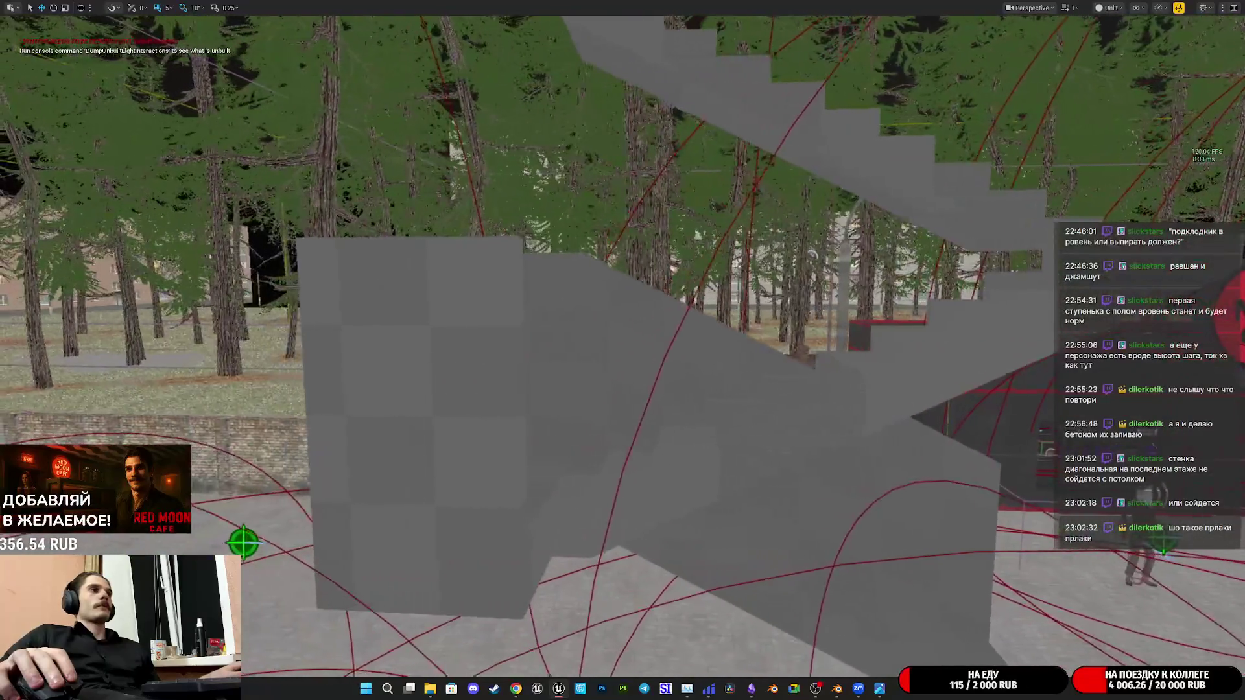
right_drag(623, 350, 623, 350)
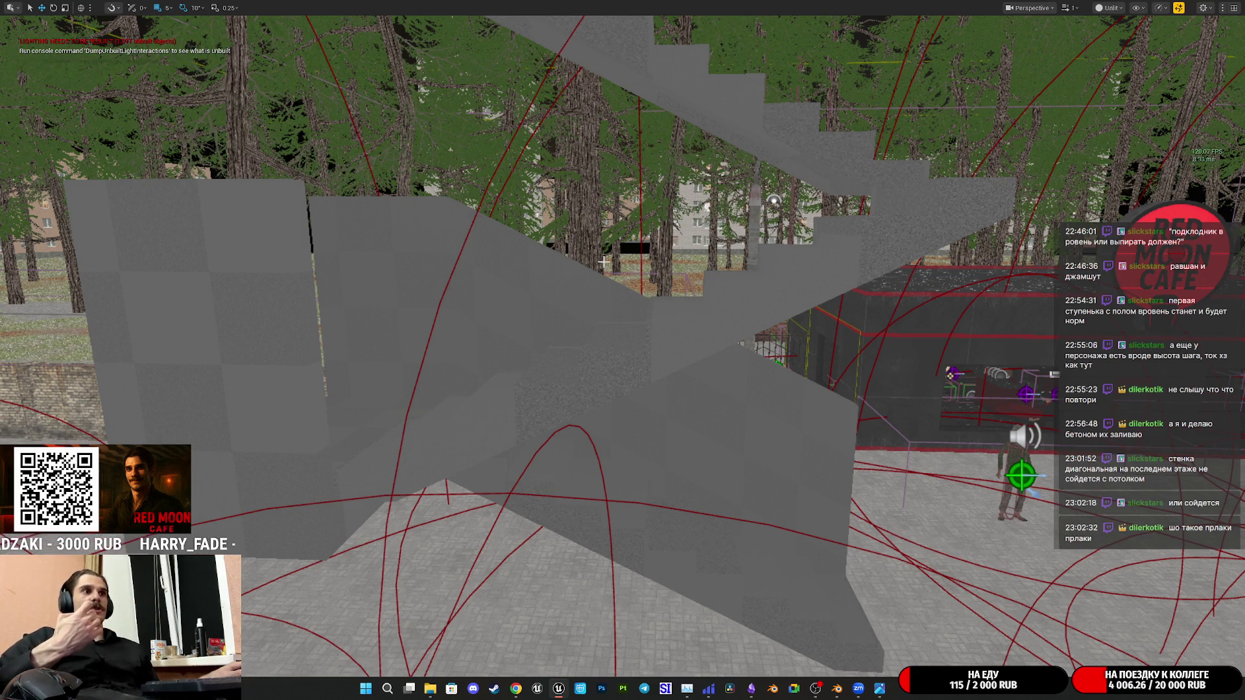
click(666, 344)
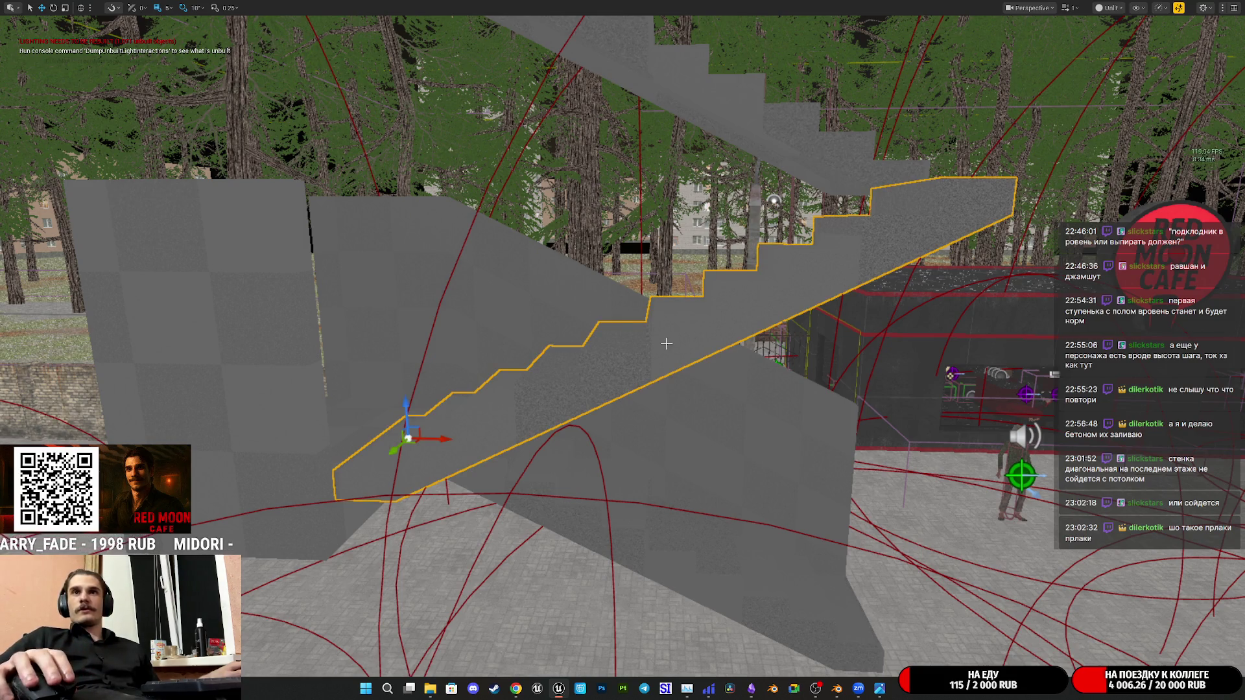
right_drag(622, 350, 545, 351)
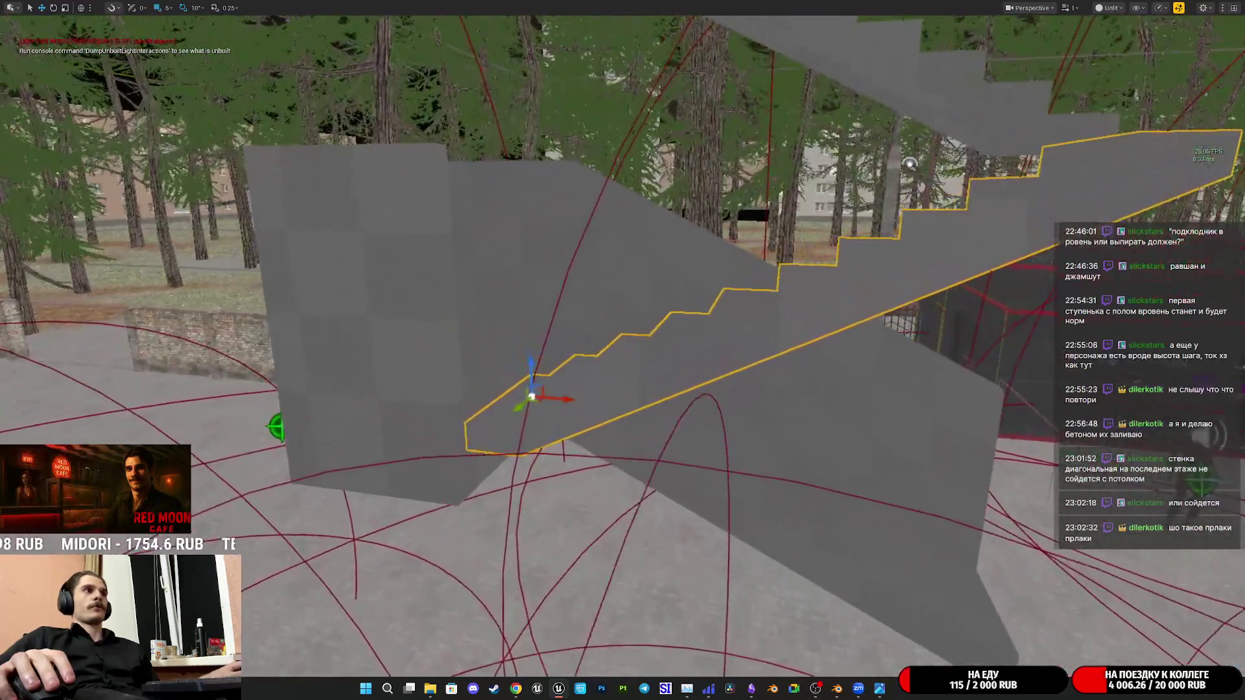
right_drag(624, 350, 584, 351)
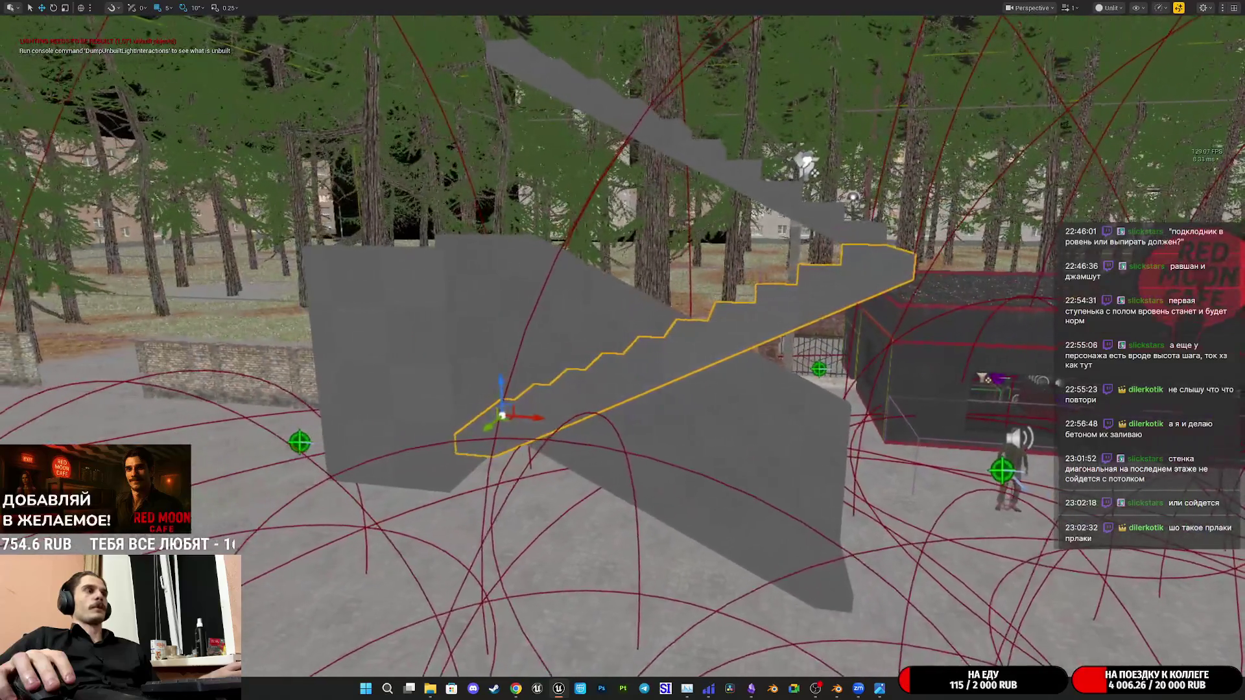
mouse_move(623, 351)
right_down()
mouse_move(603, 350)
mouse_move(622, 352)
right_up()
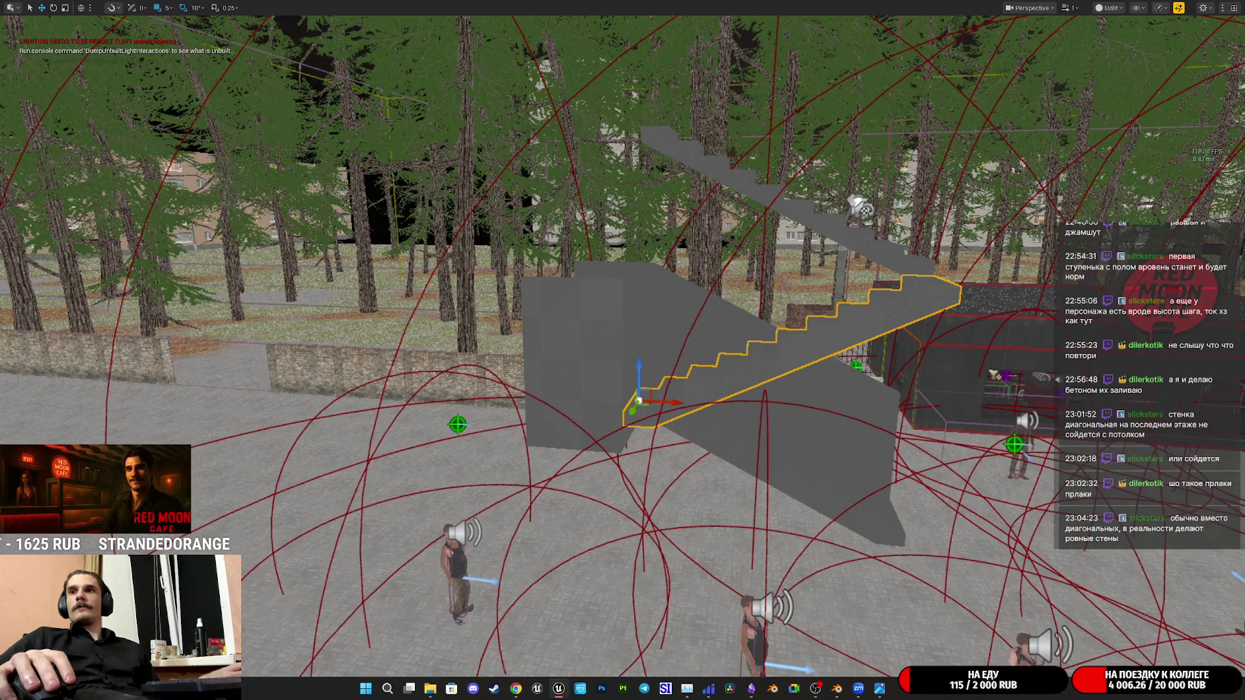
right_drag(623, 350, 622, 336)
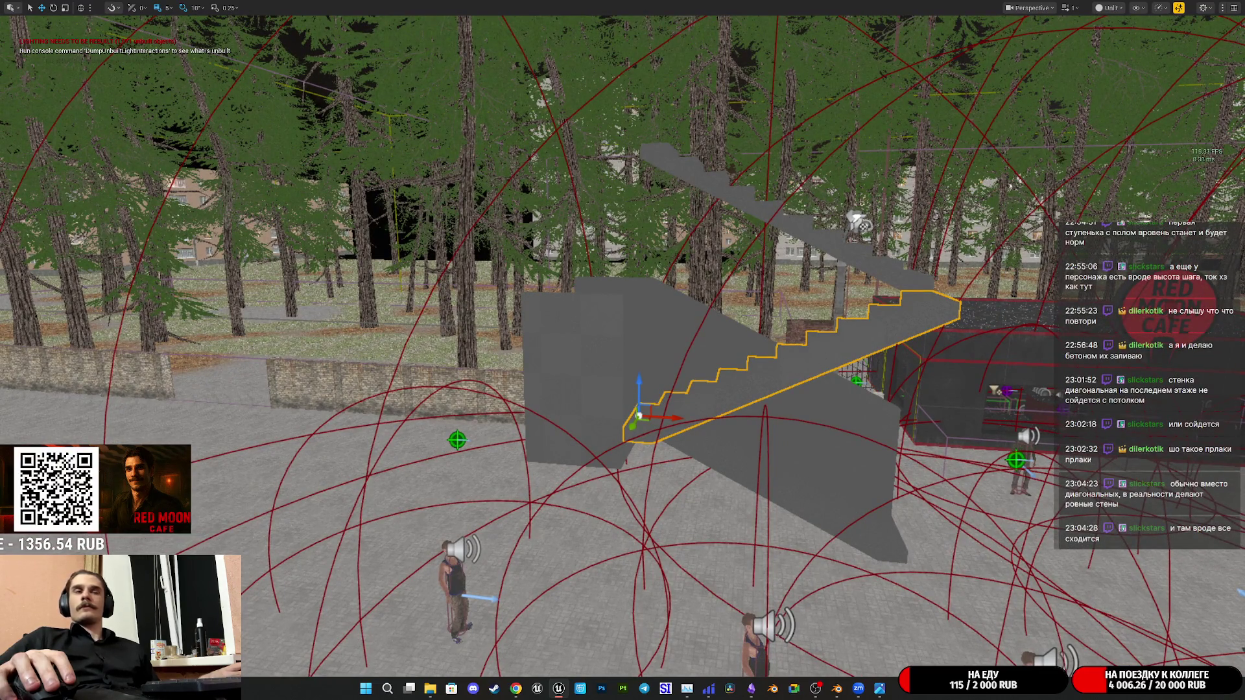
scroll(643, 337, up, 3)
scroll(644, 338, up, 3)
scroll(643, 338, up, 2)
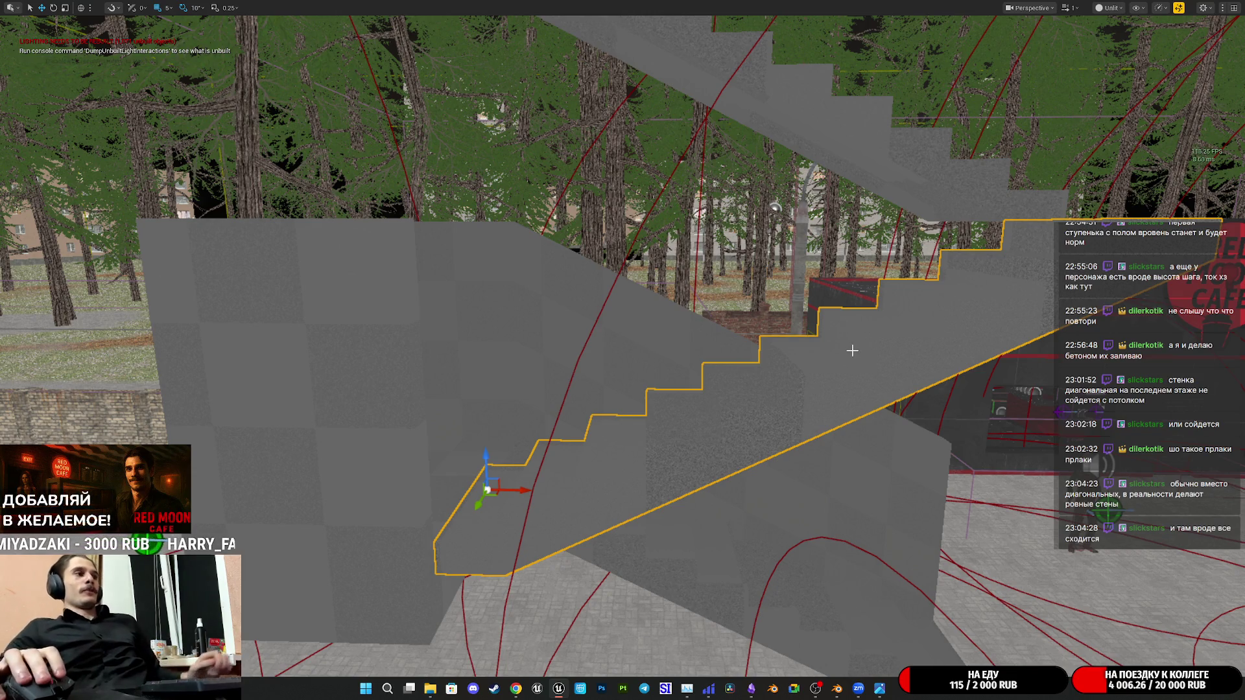
key(F11)
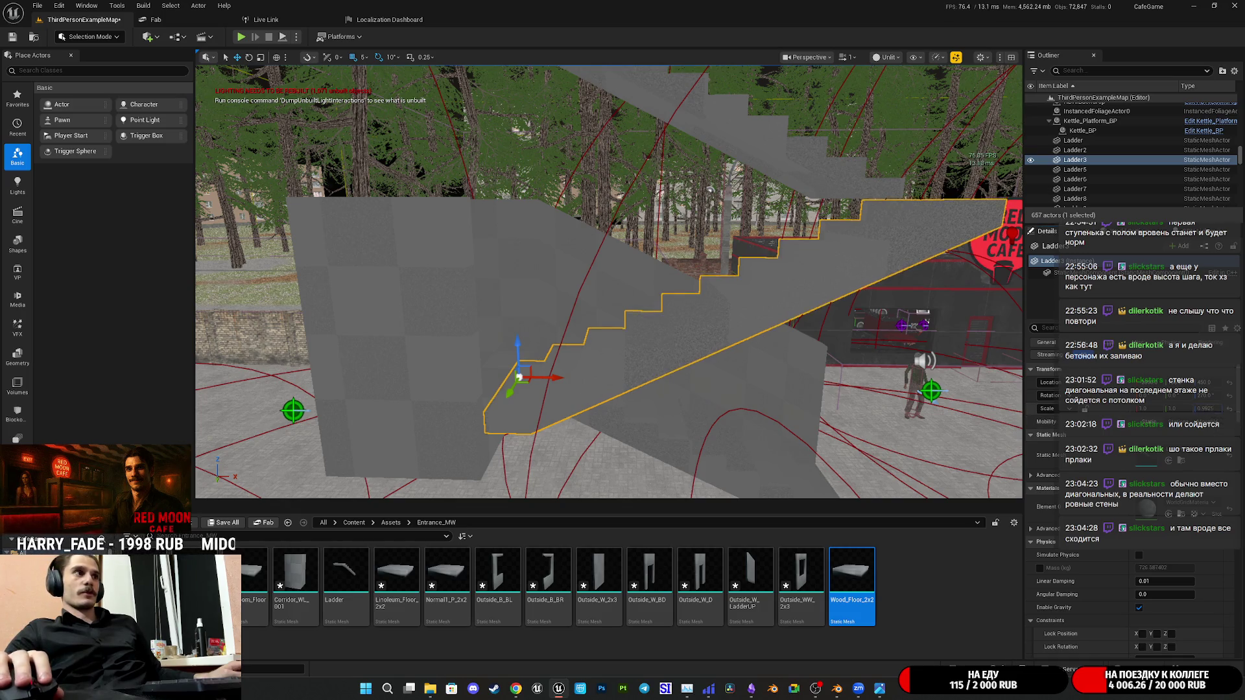
drag(1138, 395, 1158, 395)
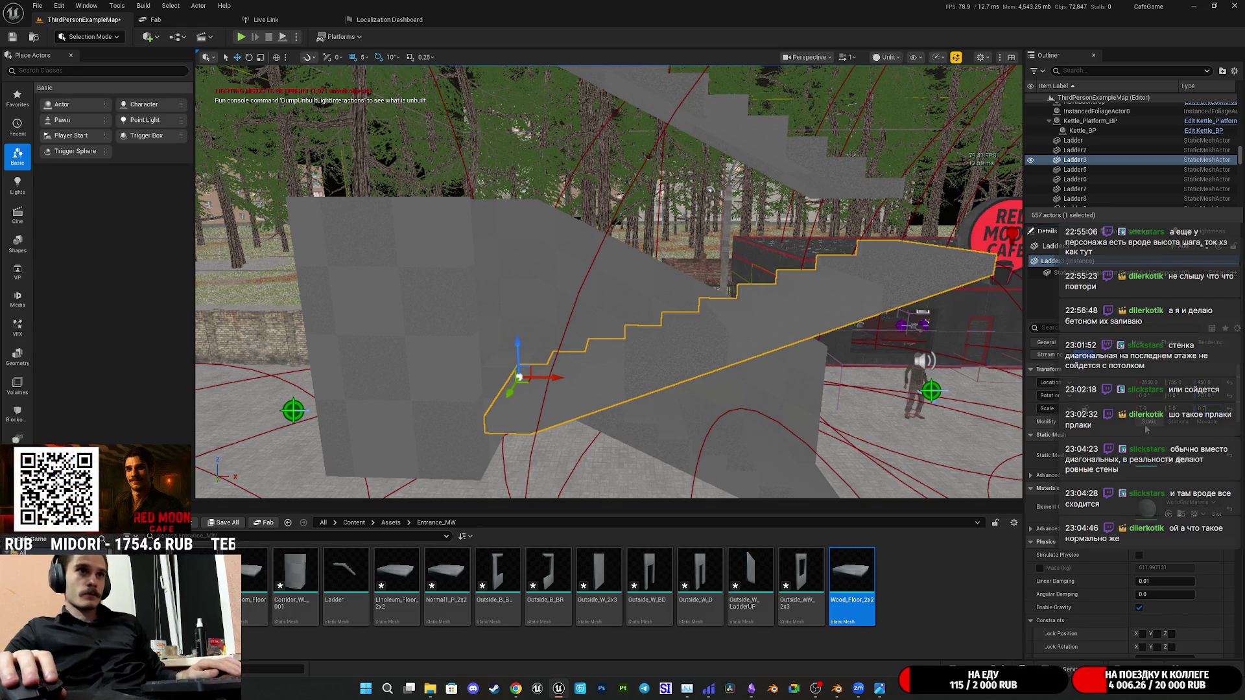
right_drag(609, 282, 584, 292)
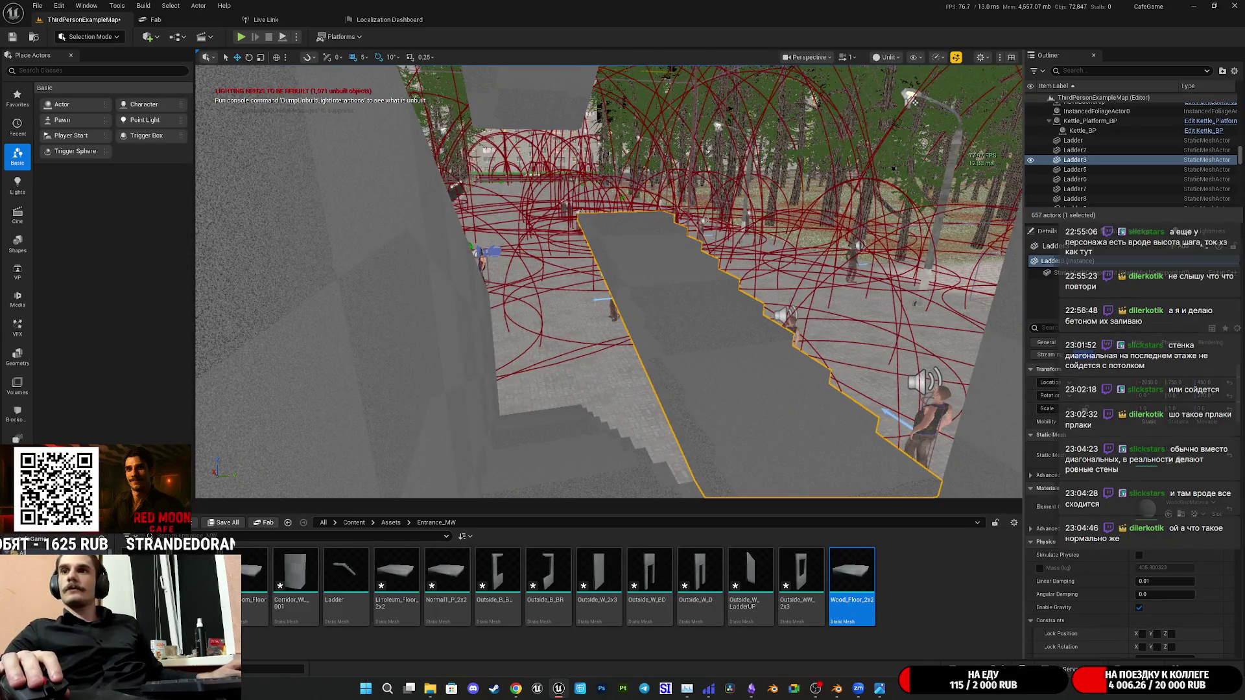
right_drag(584, 292, 585, 292)
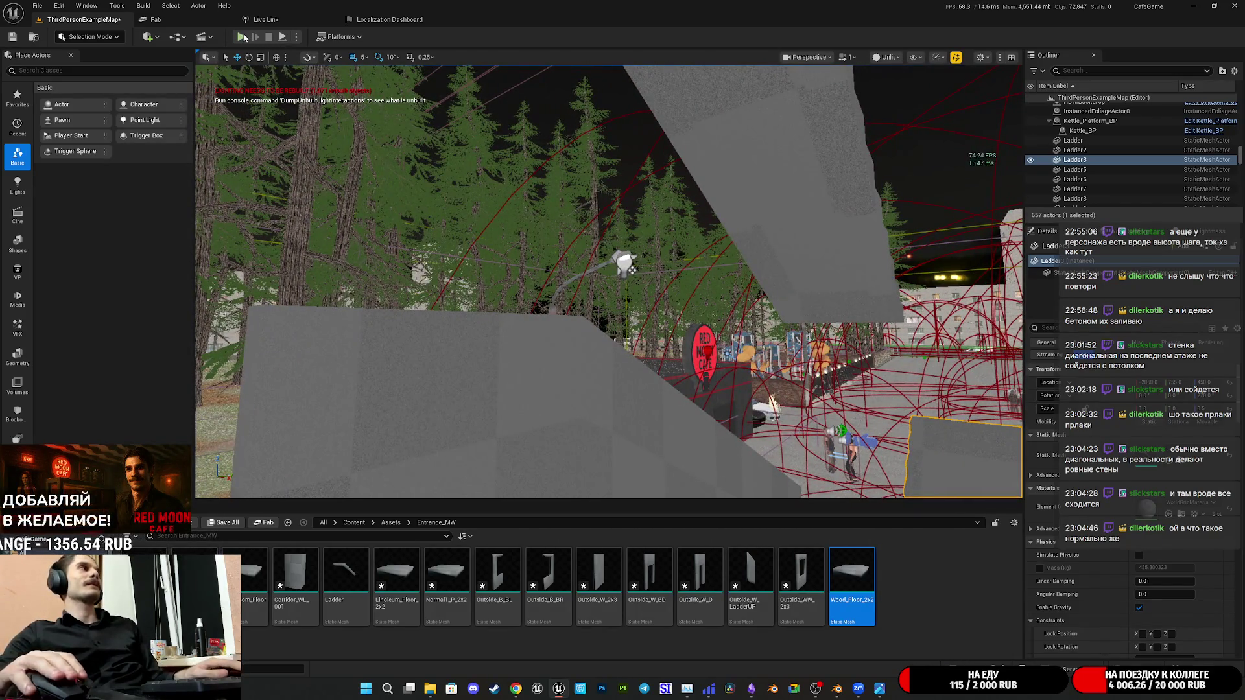
key(alt+p)
Maximise the view, walk the character up and down the staircase, then stop the playtest
key(F11)
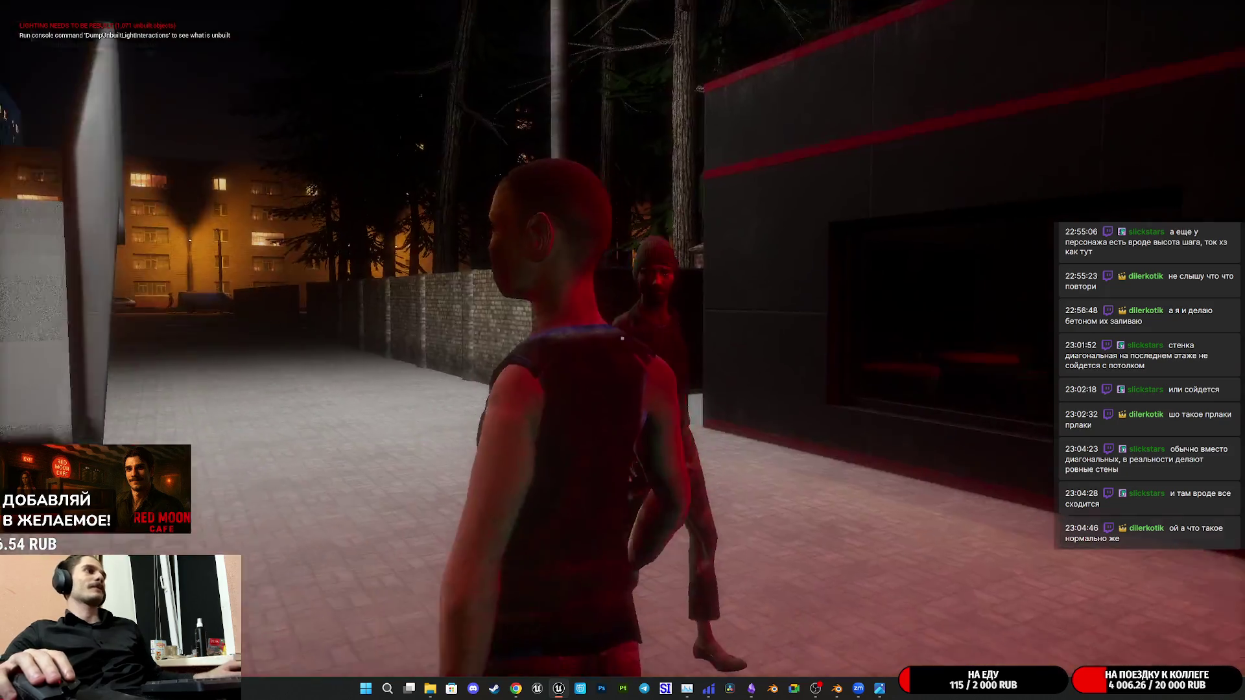
key(w)
key(w)
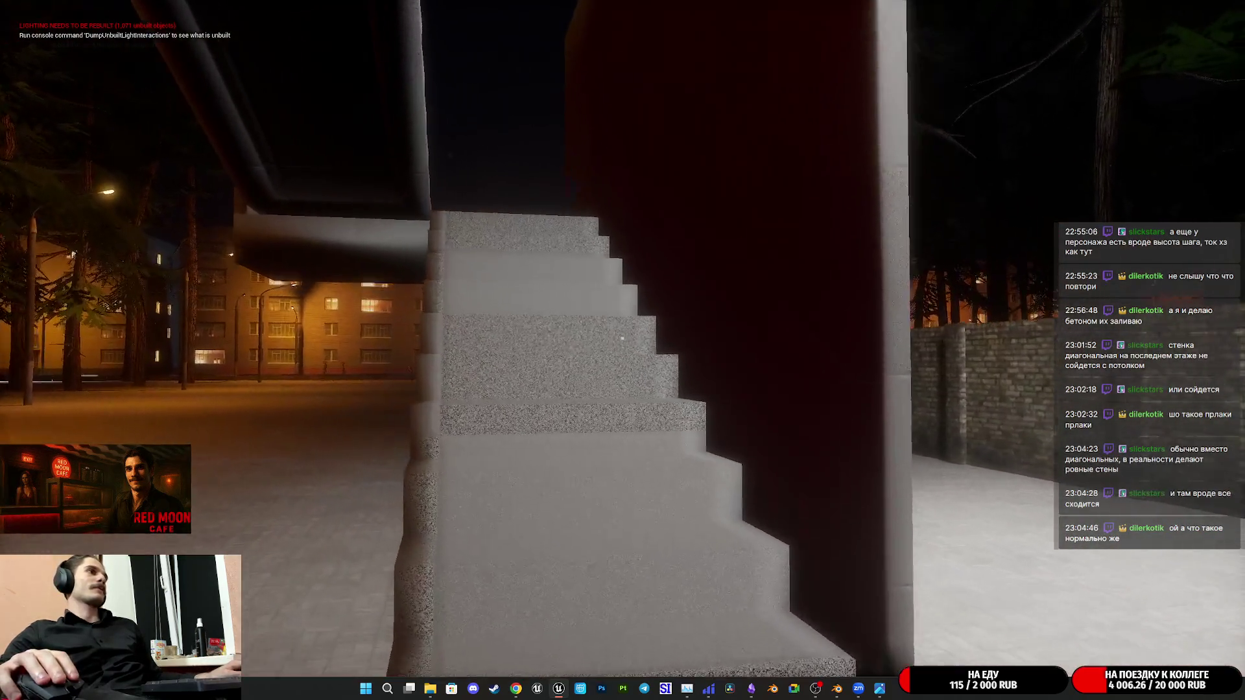
key(w)
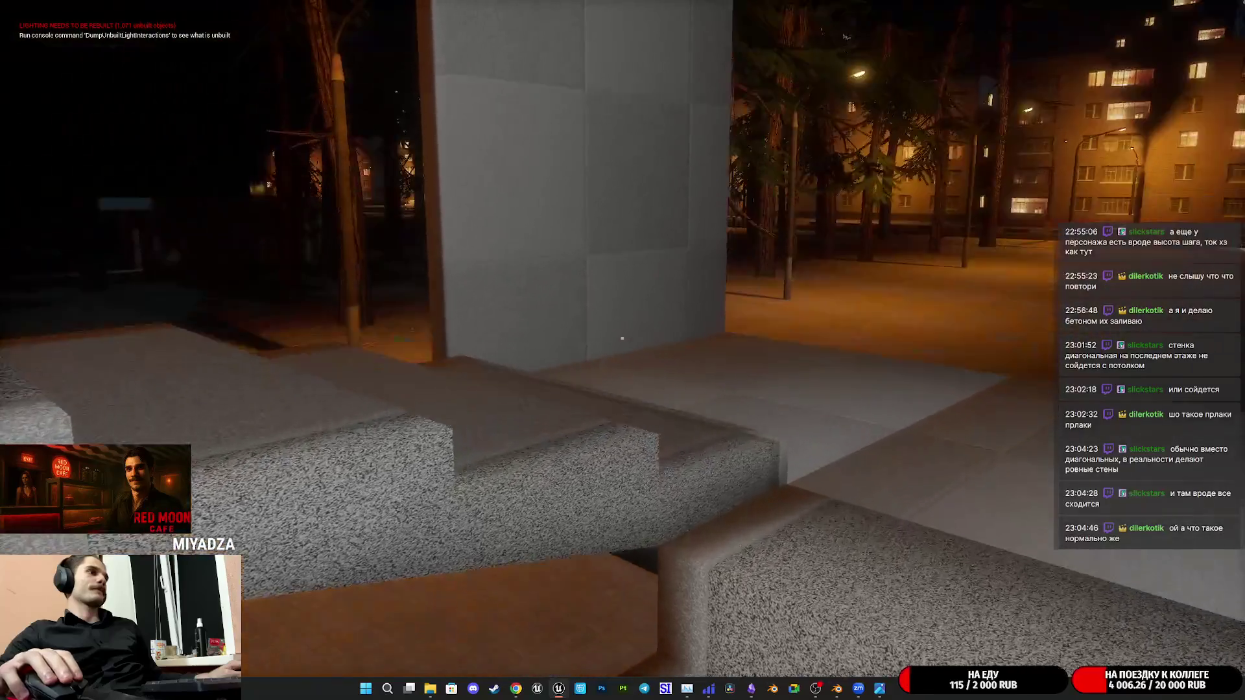
key(w)
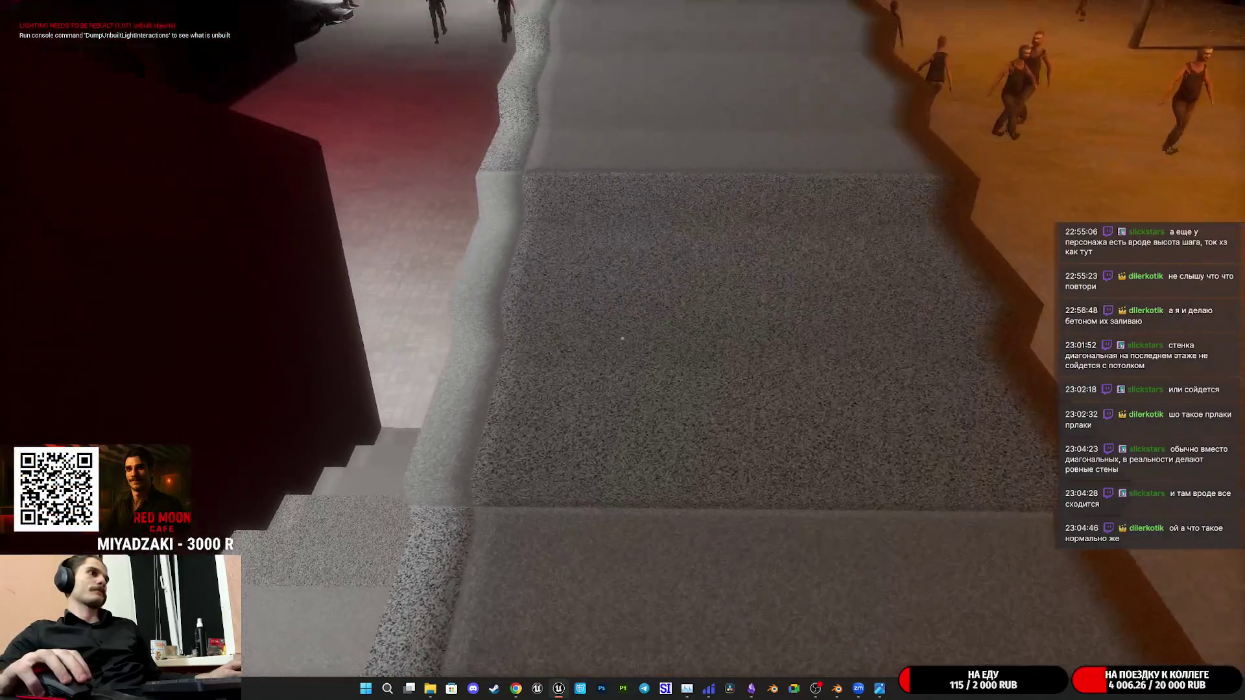
key(w)
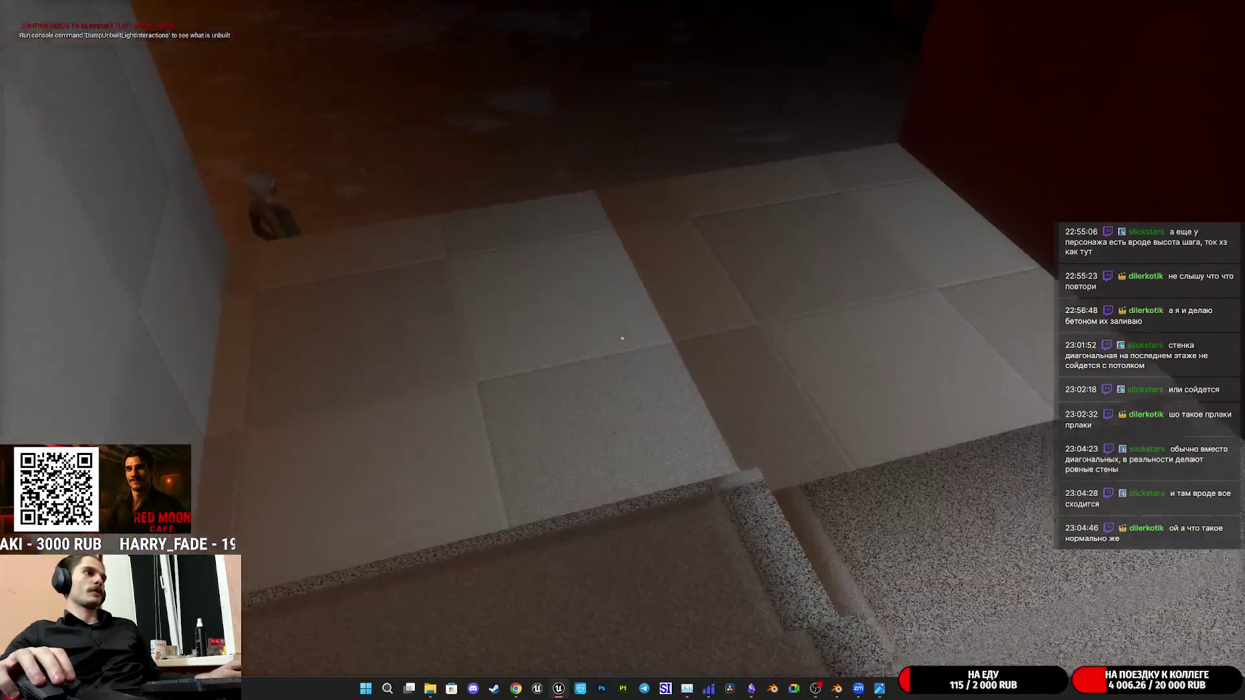
key(w)
key(w)
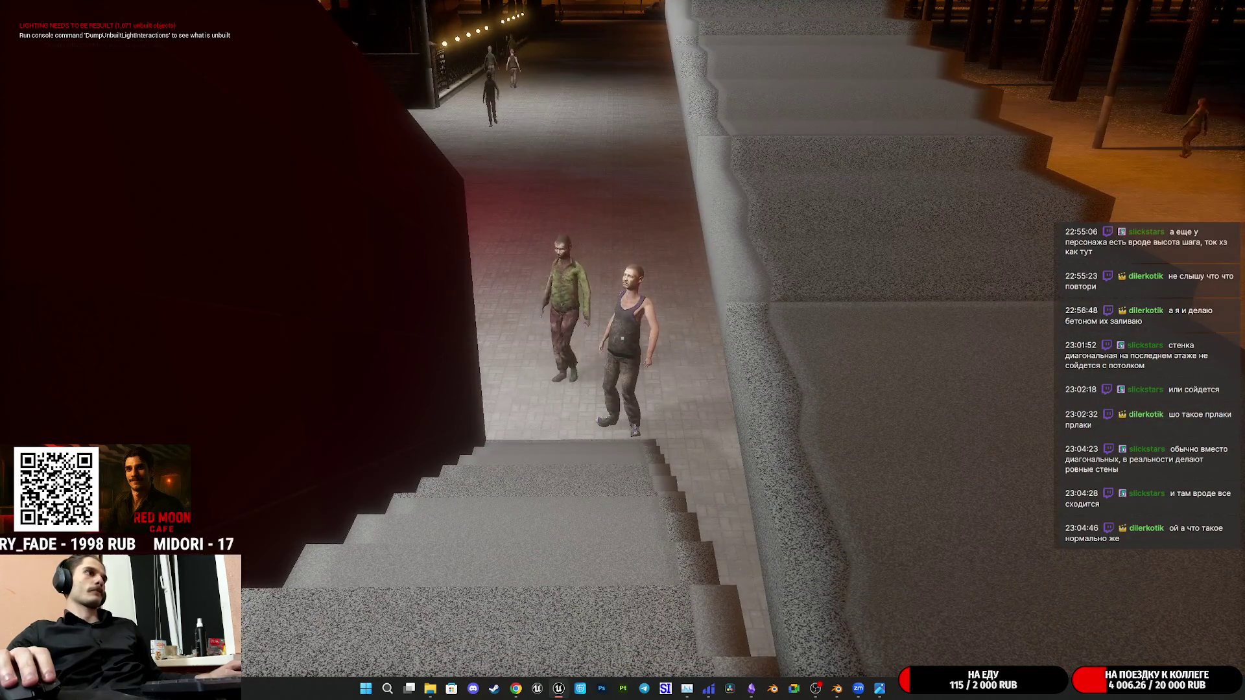
key(Escape)
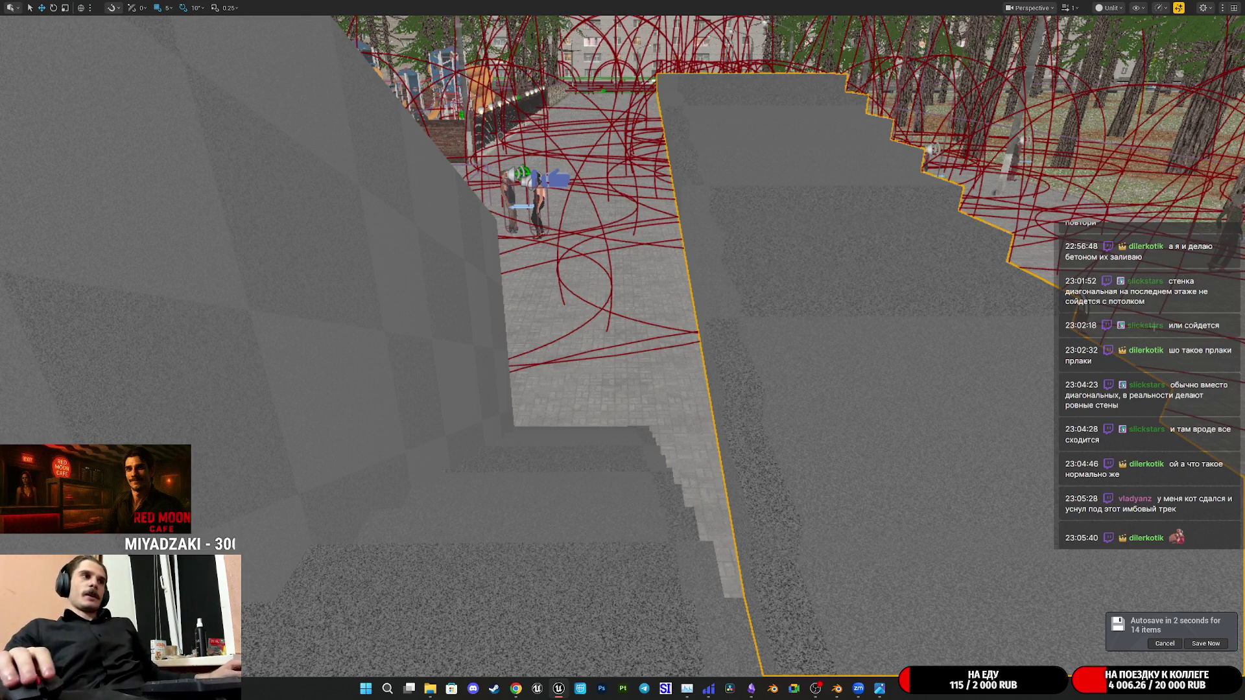
Deselect the stair slab and restore the full editor layout with F11
right_drag(907, 326, 877, 319)
key(Escape)
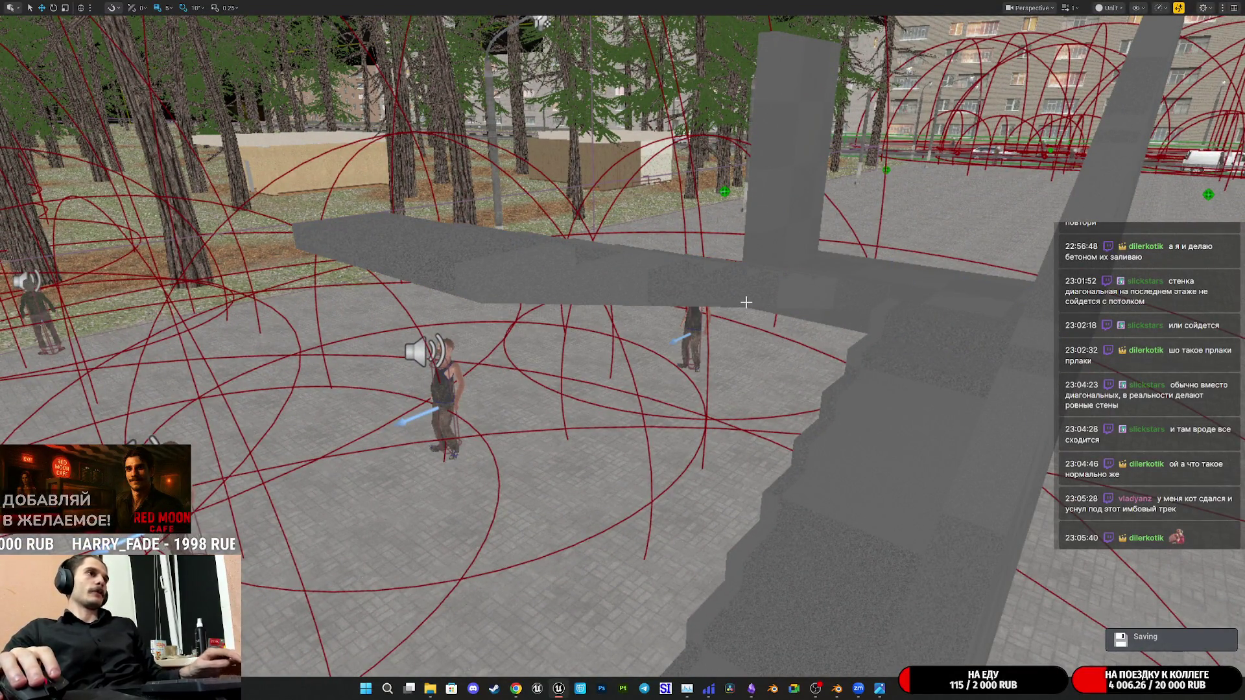
right_drag(745, 297, 720, 292)
key(F11)
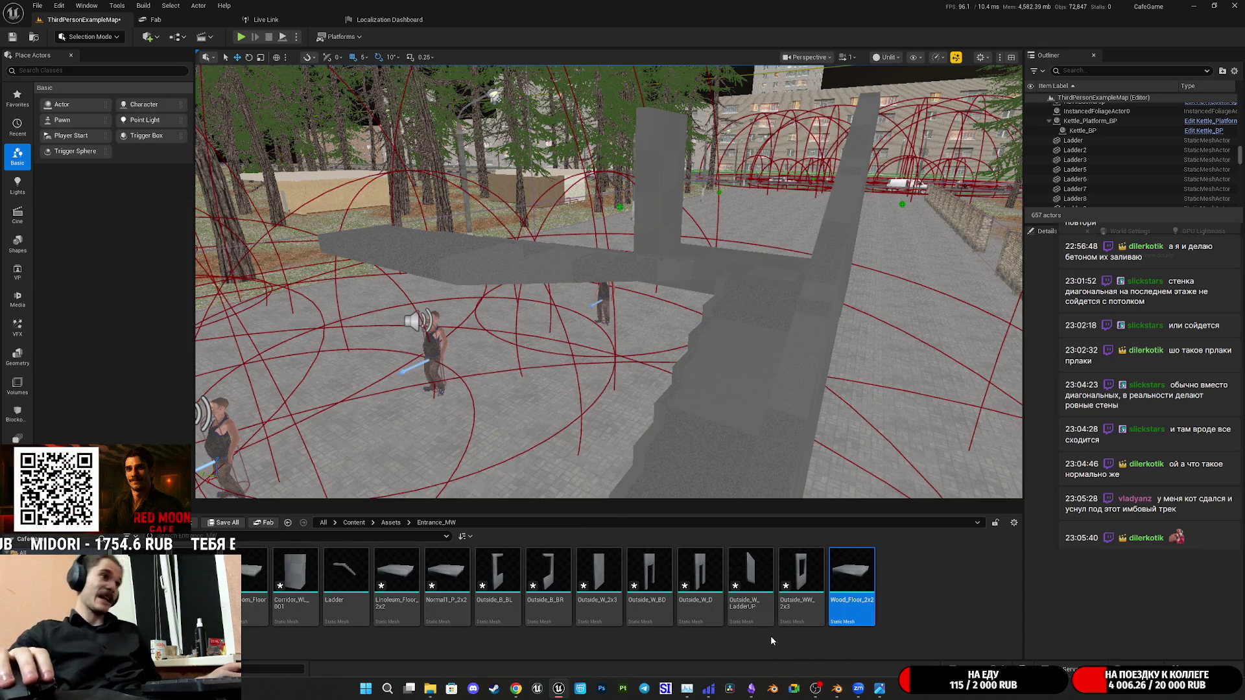
mouse_move(837, 689)
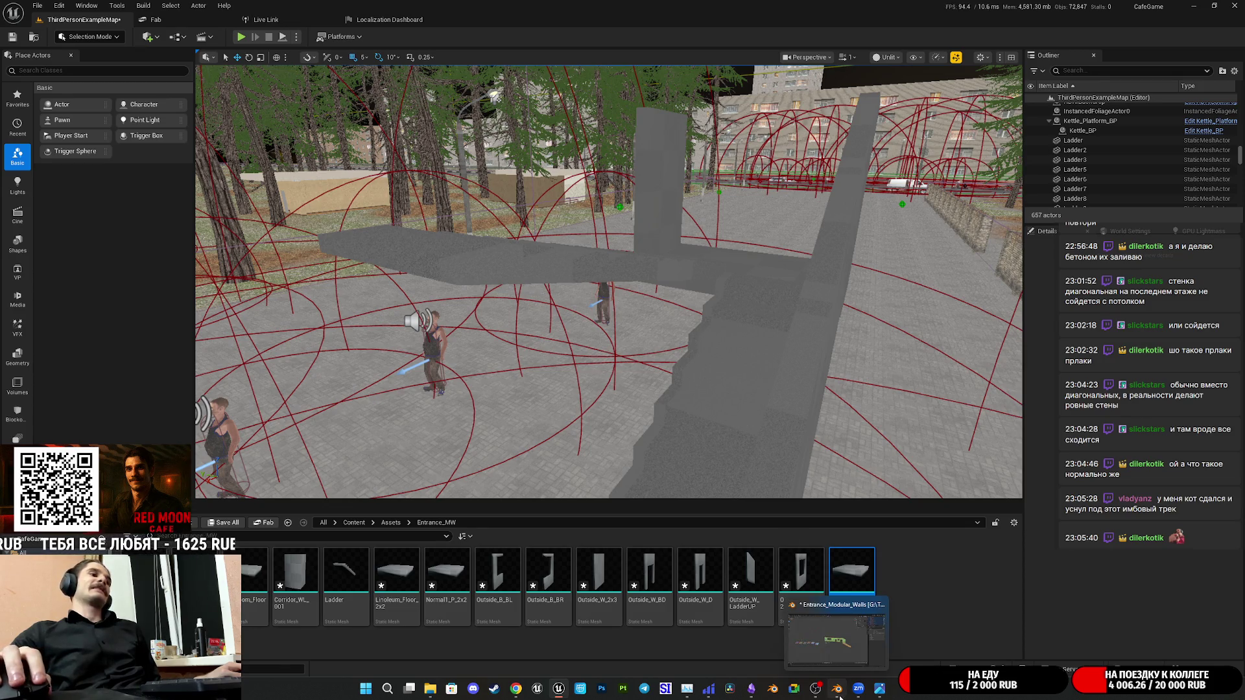
Switch to the Blender modular walls file and enter Edit Mode on the Outside_W_LadderUP panel
click(838, 691)
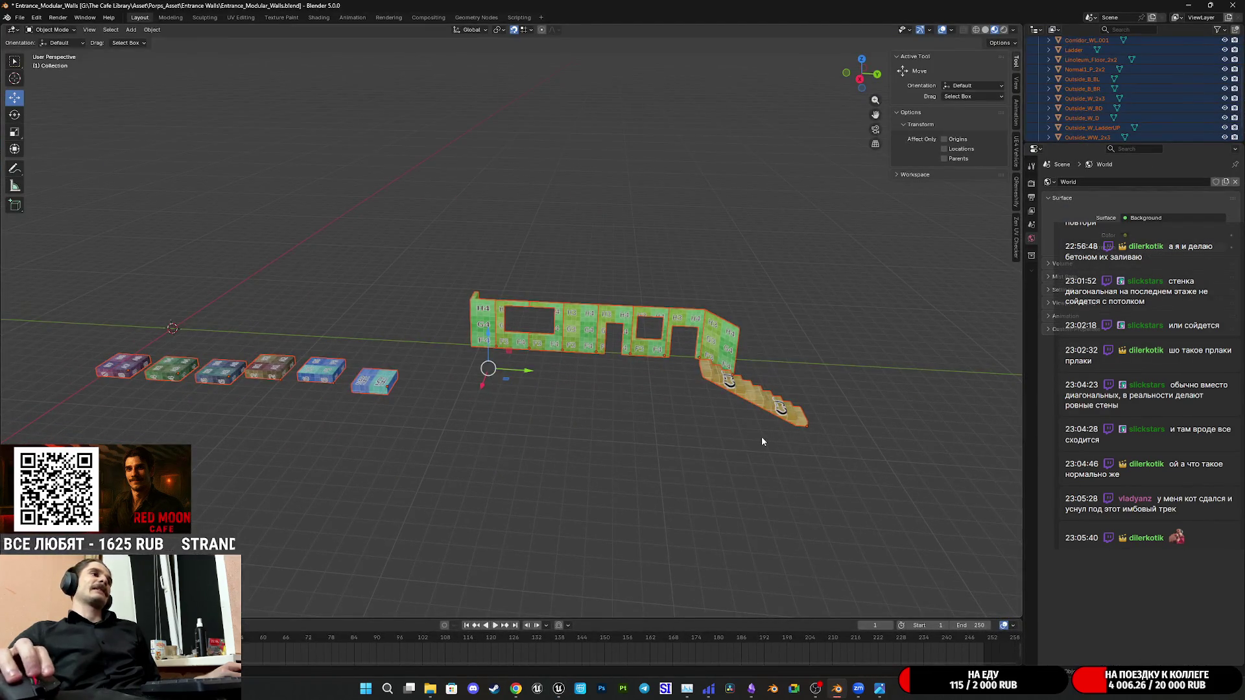
scroll(762, 437, up, 2)
scroll(781, 465, up, 2)
scroll(594, 377, up, 3)
scroll(672, 400, up, 2)
mouse_move(673, 401)
middle_down()
mouse_move(716, 396)
mouse_move(605, 405)
middle_up()
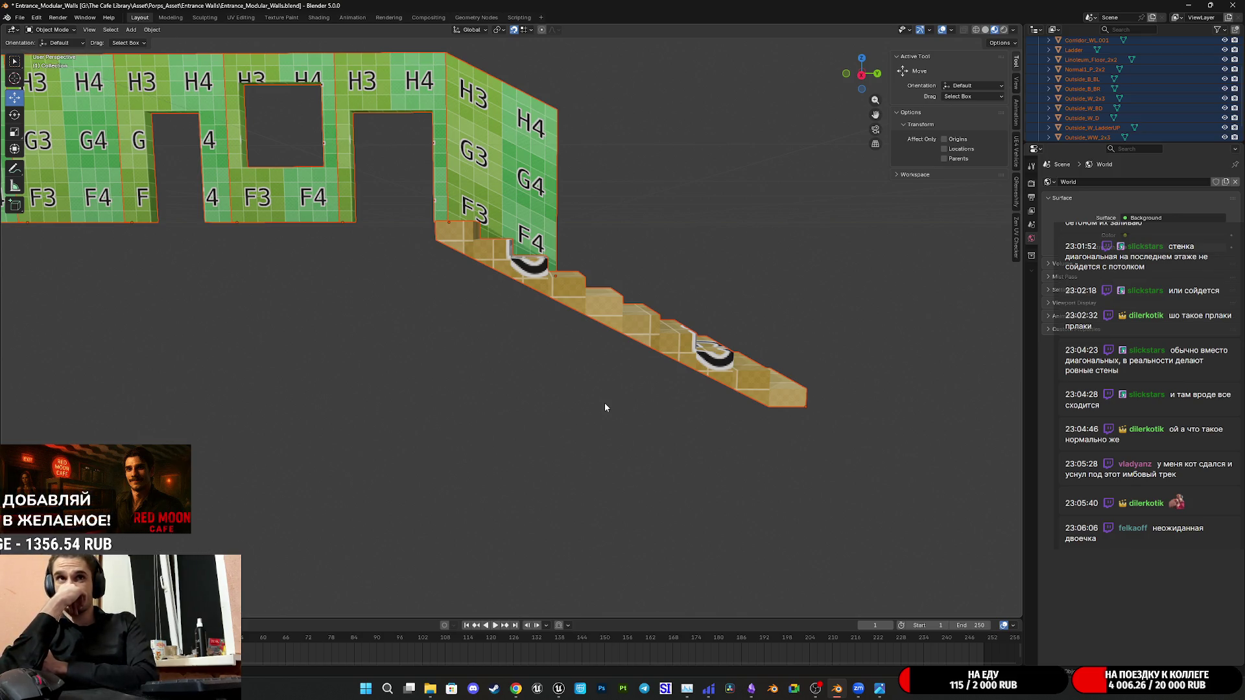
mouse_move(607, 381)
middle_down()
mouse_move(614, 292)
mouse_move(522, 298)
mouse_move(525, 311)
mouse_move(529, 288)
mouse_move(554, 383)
middle_up()
click(521, 297)
key(Tab)
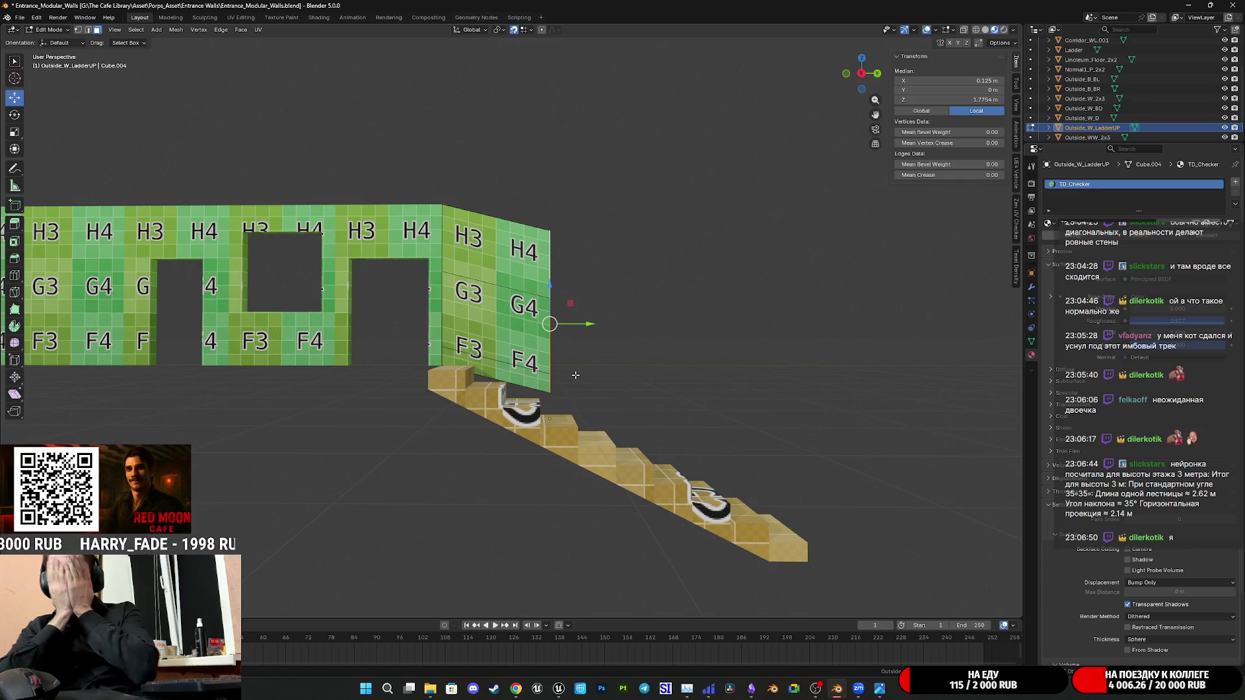
Deselect all vertices, inspect the wall and stairs from several angles, then return to Object Mode
click(544, 389)
middle_drag(544, 390, 513, 441)
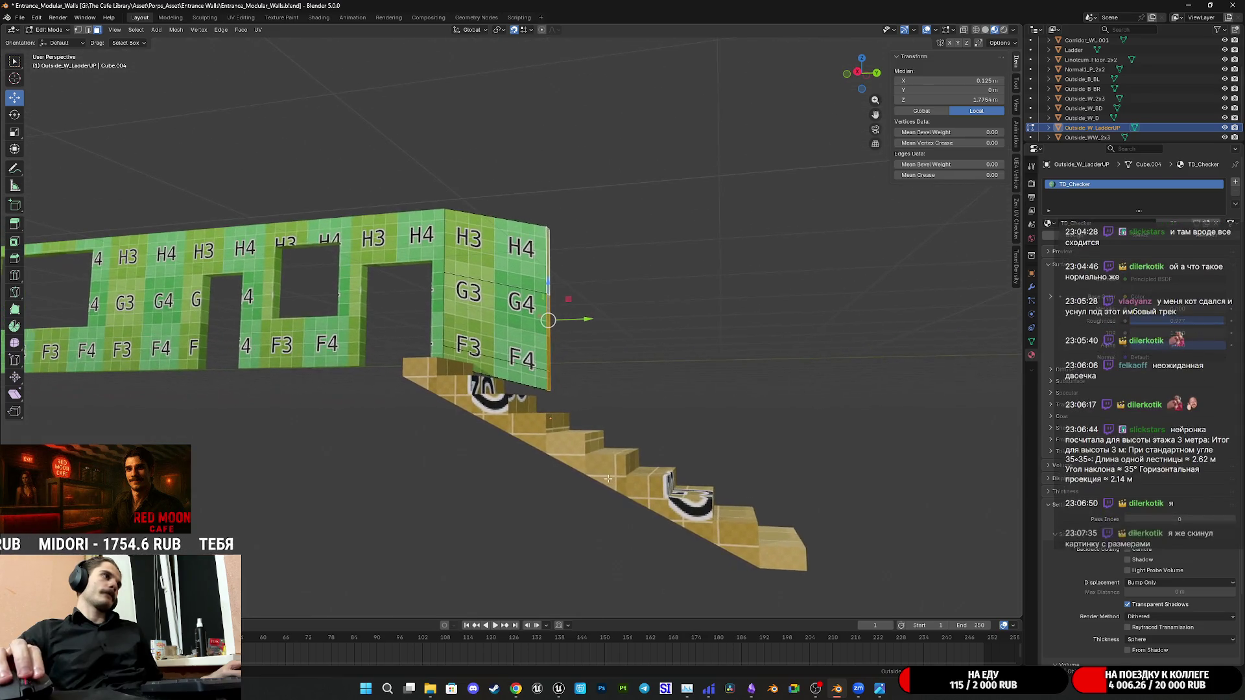
mouse_move(556, 461)
middle_down()
mouse_move(590, 458)
mouse_move(518, 441)
middle_up()
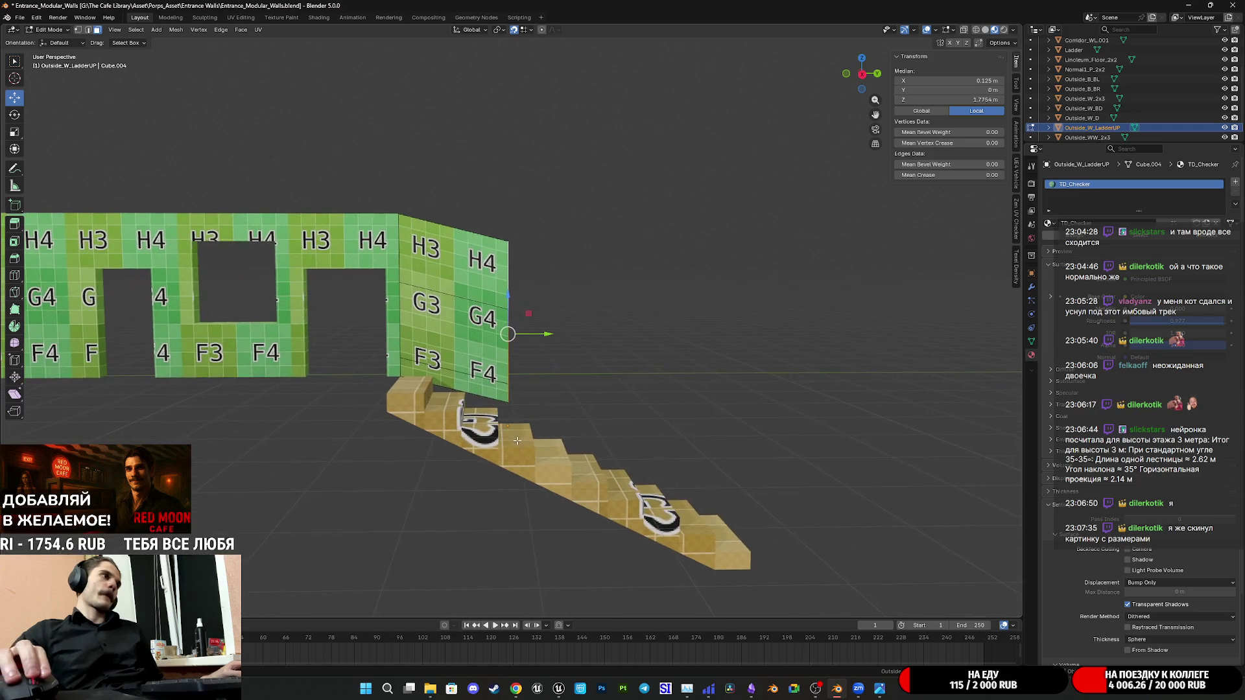
key(alt+a)
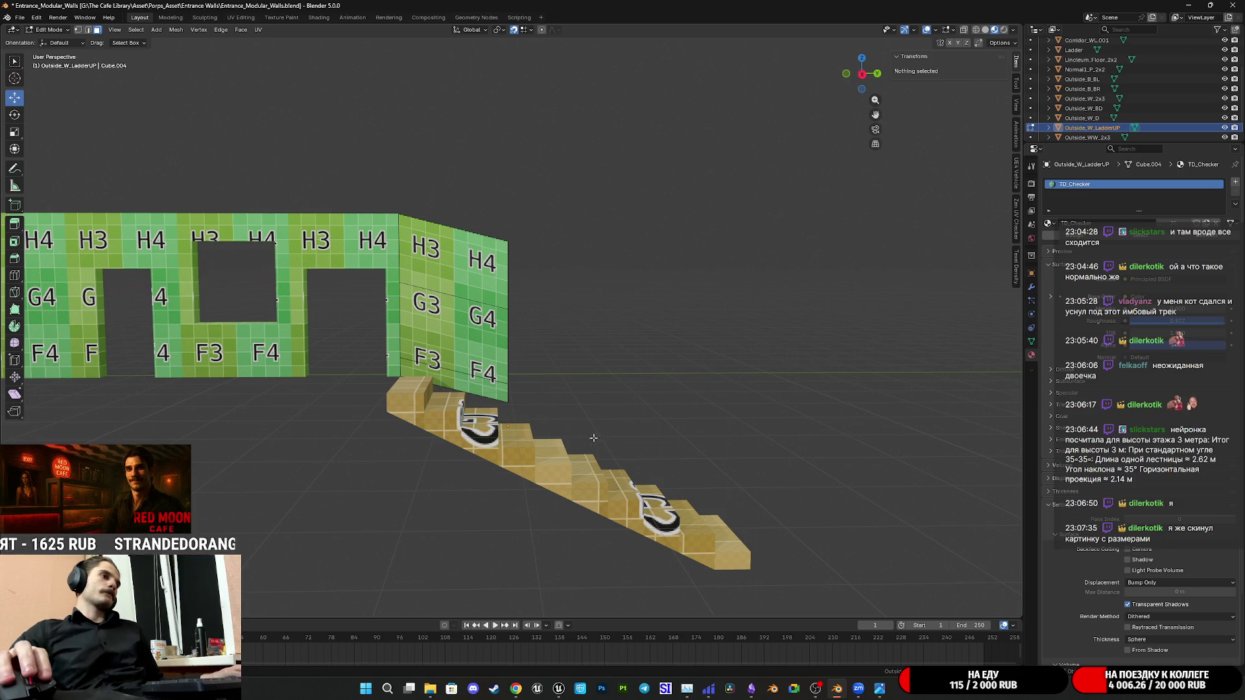
middle_drag(617, 437, 796, 160)
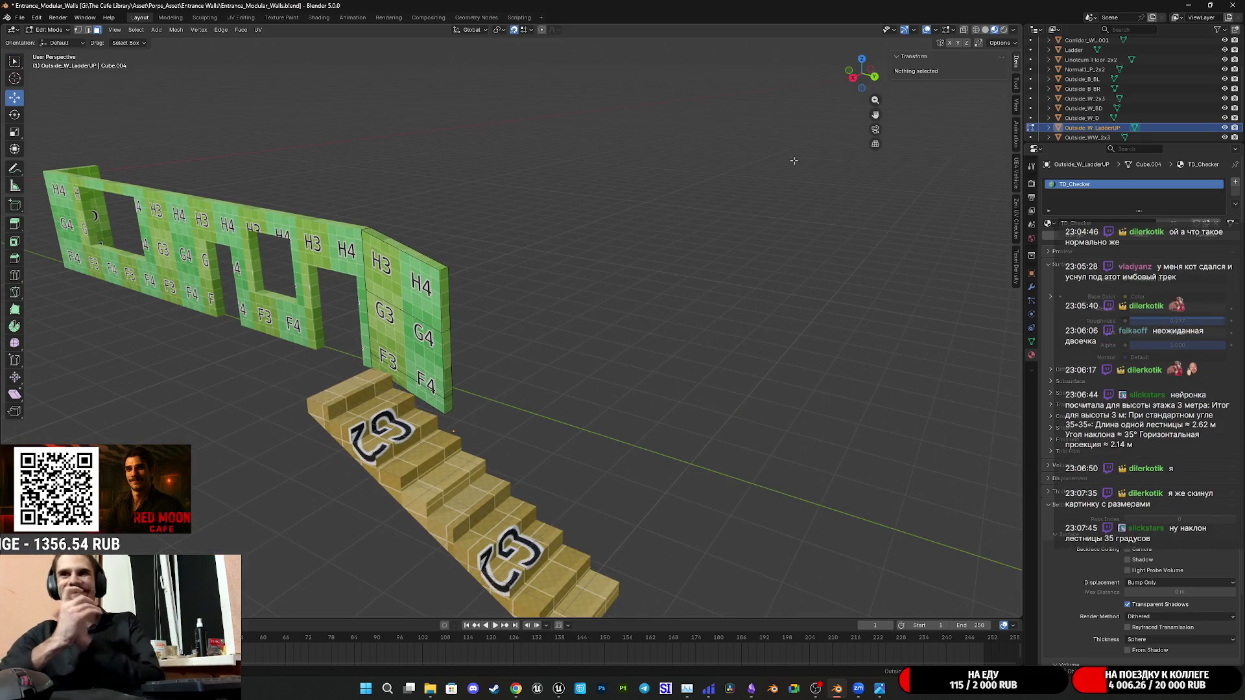
middle_drag(794, 160, 694, 321)
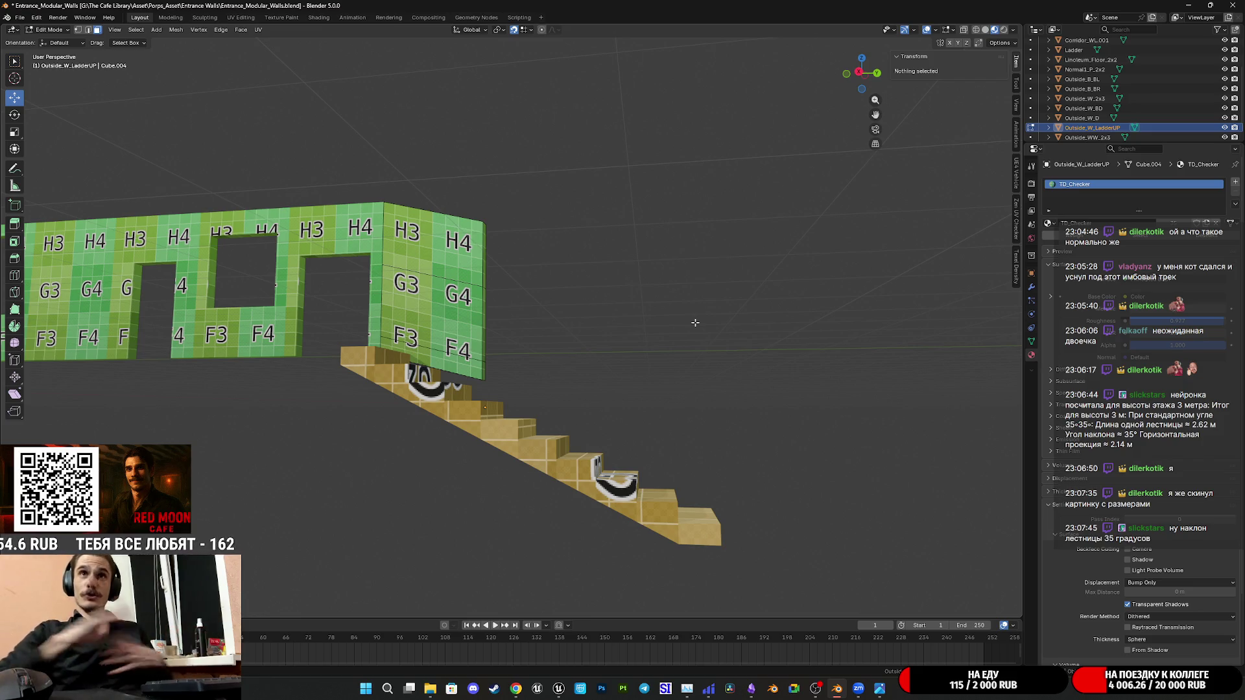
middle_drag(729, 301, 598, 376)
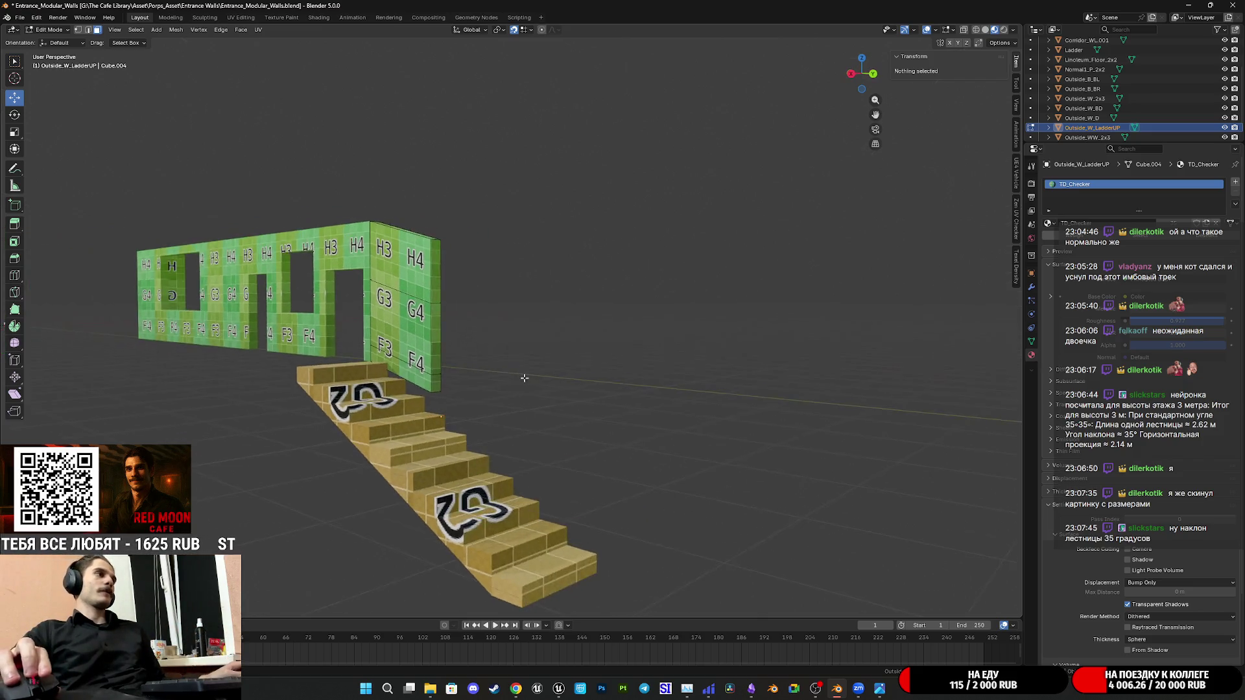
scroll(598, 375, up, 5)
middle_drag(666, 349, 665, 367)
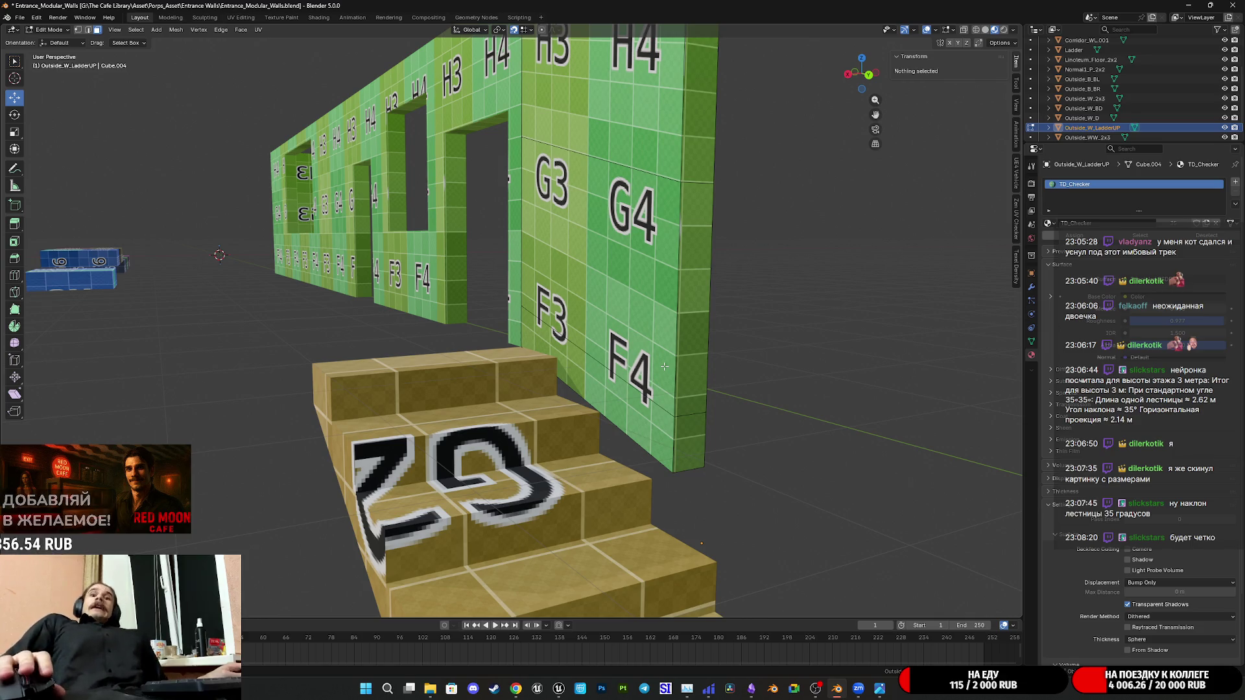
middle_drag(665, 367, 676, 356)
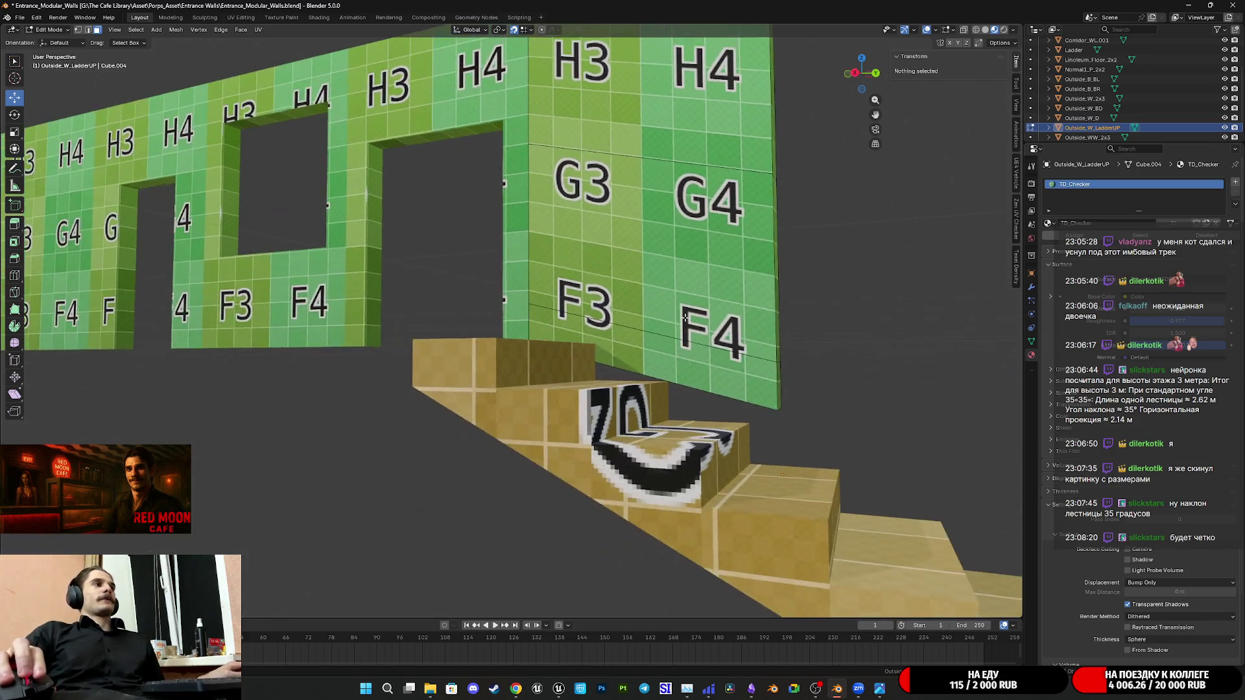
scroll(675, 356, down, 2)
scroll(675, 356, down, 2)
scroll(632, 360, down, 2)
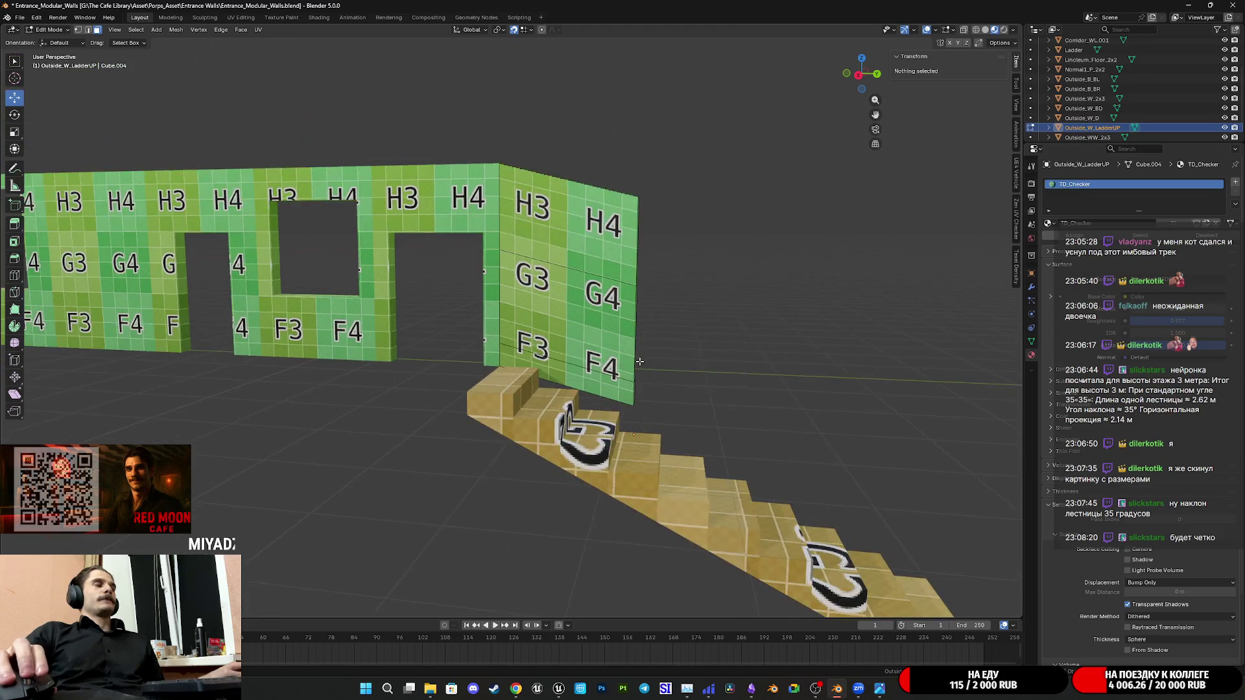
key(Tab)
Duplicate the Outside_W_LadderUP wall panel and slide the copy along the stairs beside the original
click(565, 380)
scroll(554, 386, up, 2)
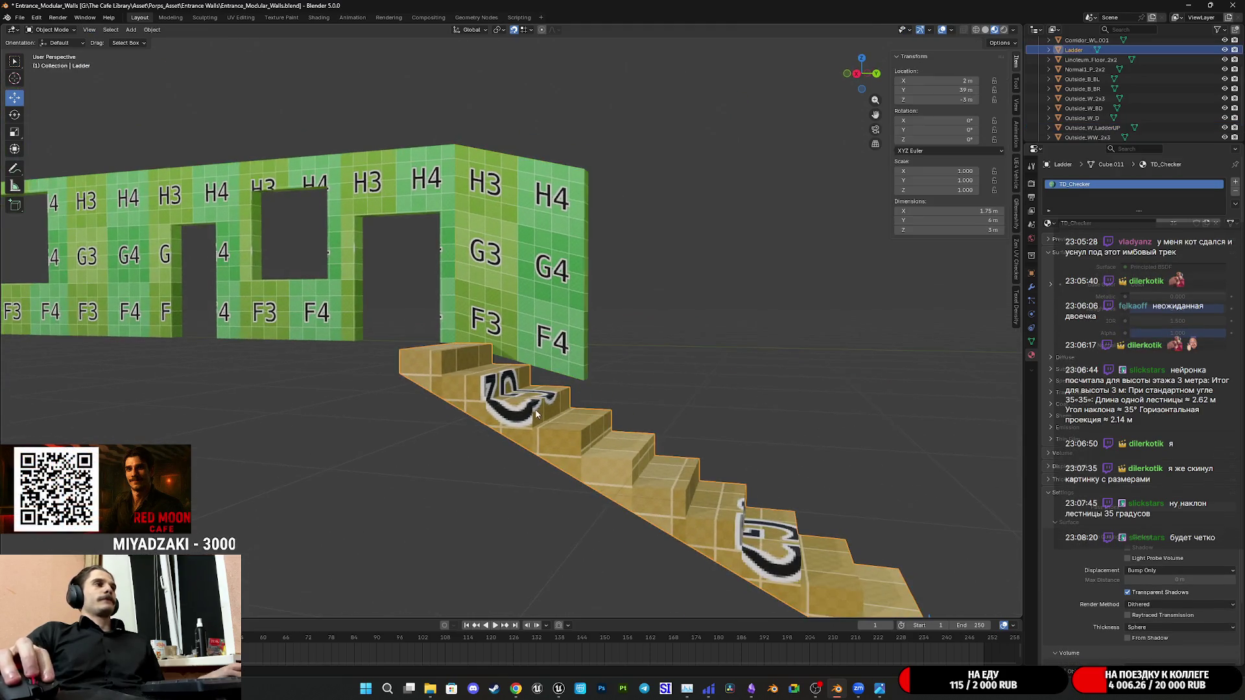
scroll(554, 386, up, 2)
middle_drag(554, 386, 555, 386)
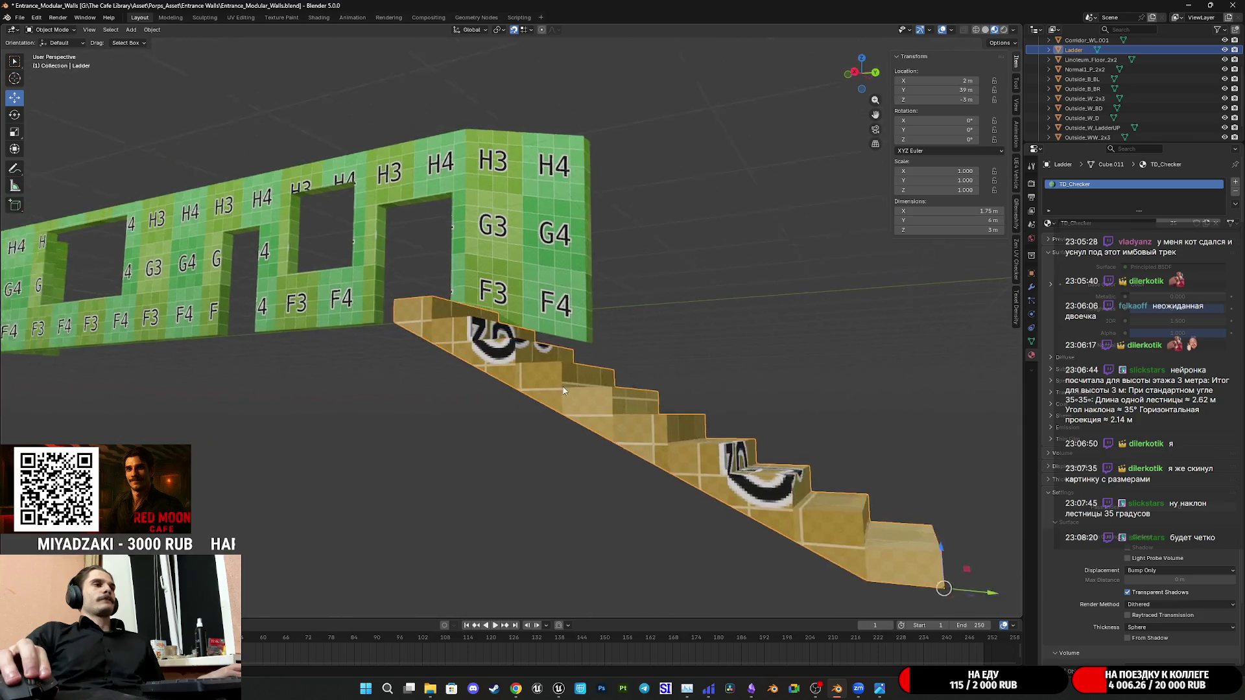
mouse_move(555, 386)
middle_down()
mouse_move(615, 408)
mouse_move(565, 384)
middle_up()
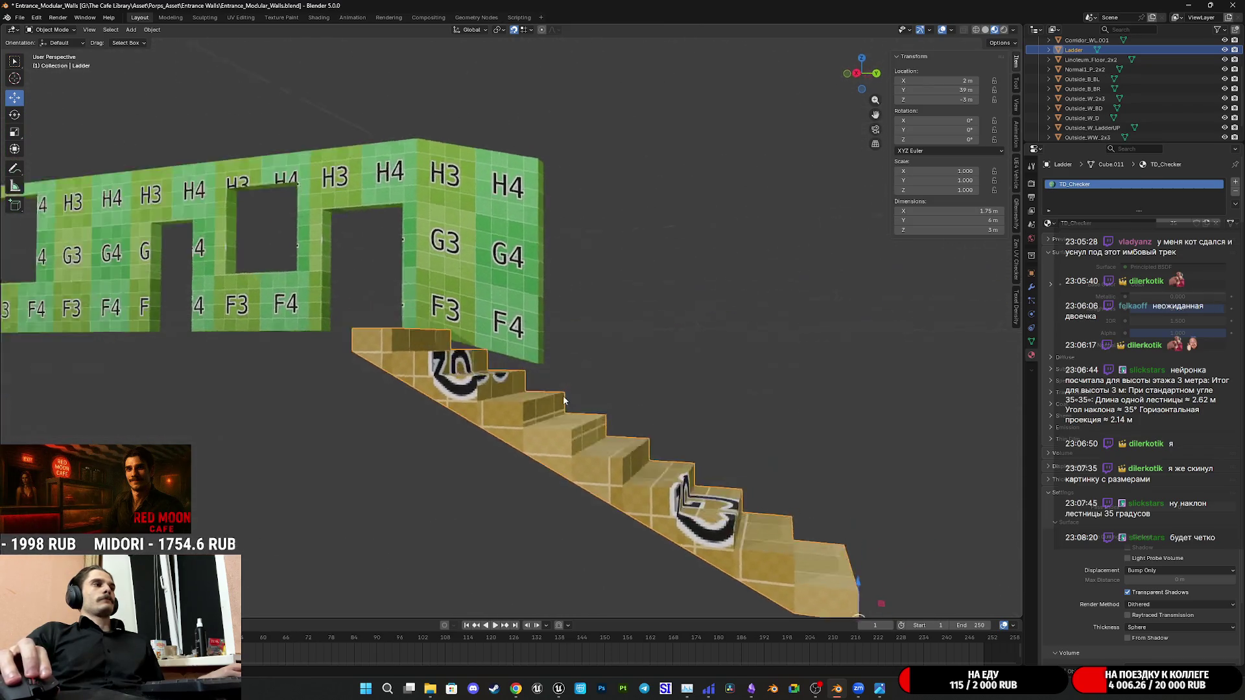
middle_drag(564, 383, 548, 340)
click(549, 340)
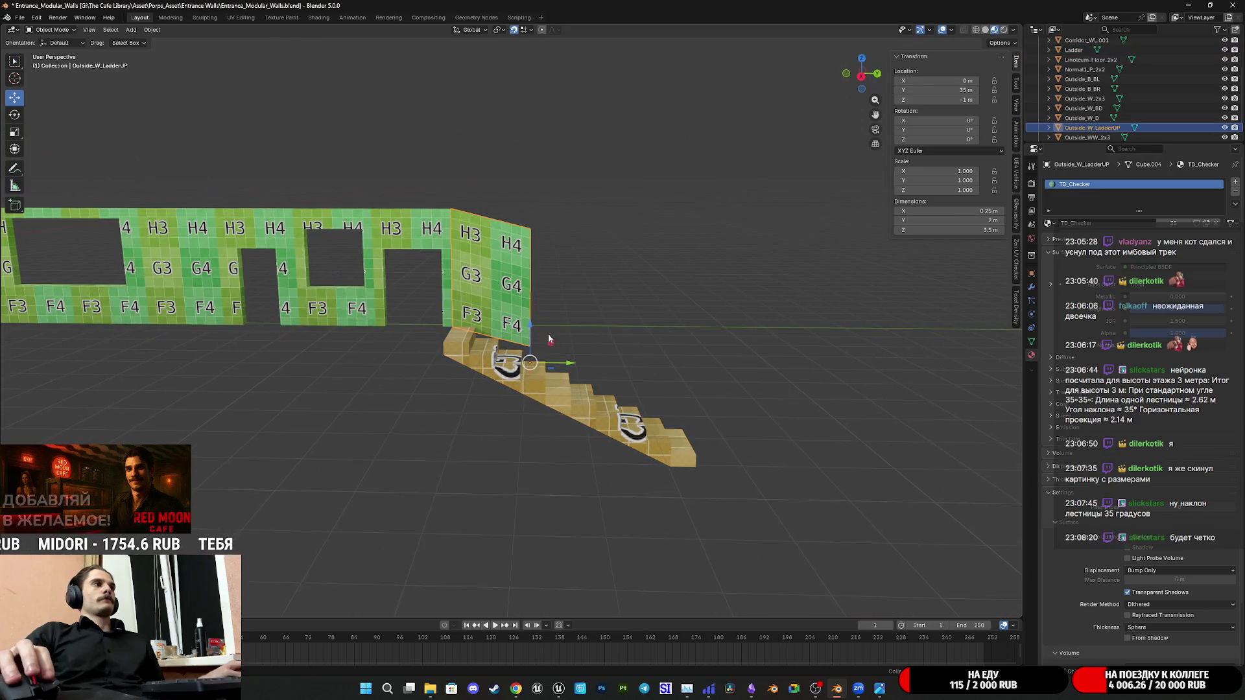
key(shift+d)
right_click(573, 361)
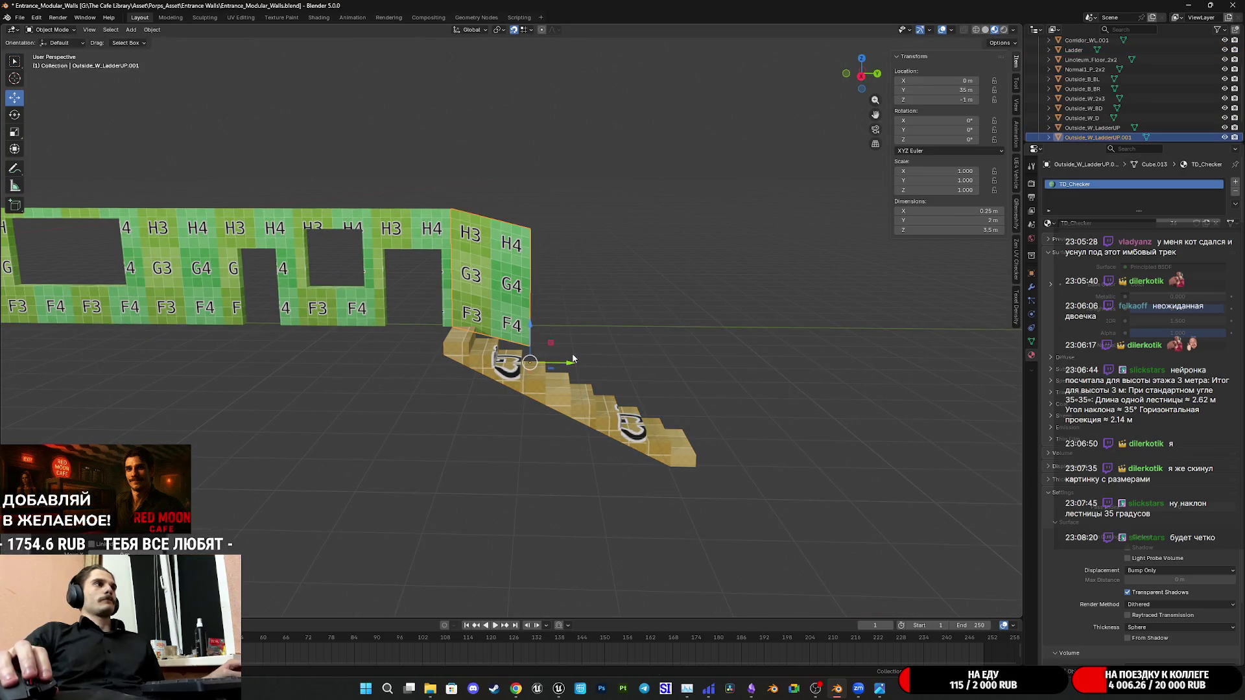
drag(569, 367, 645, 365)
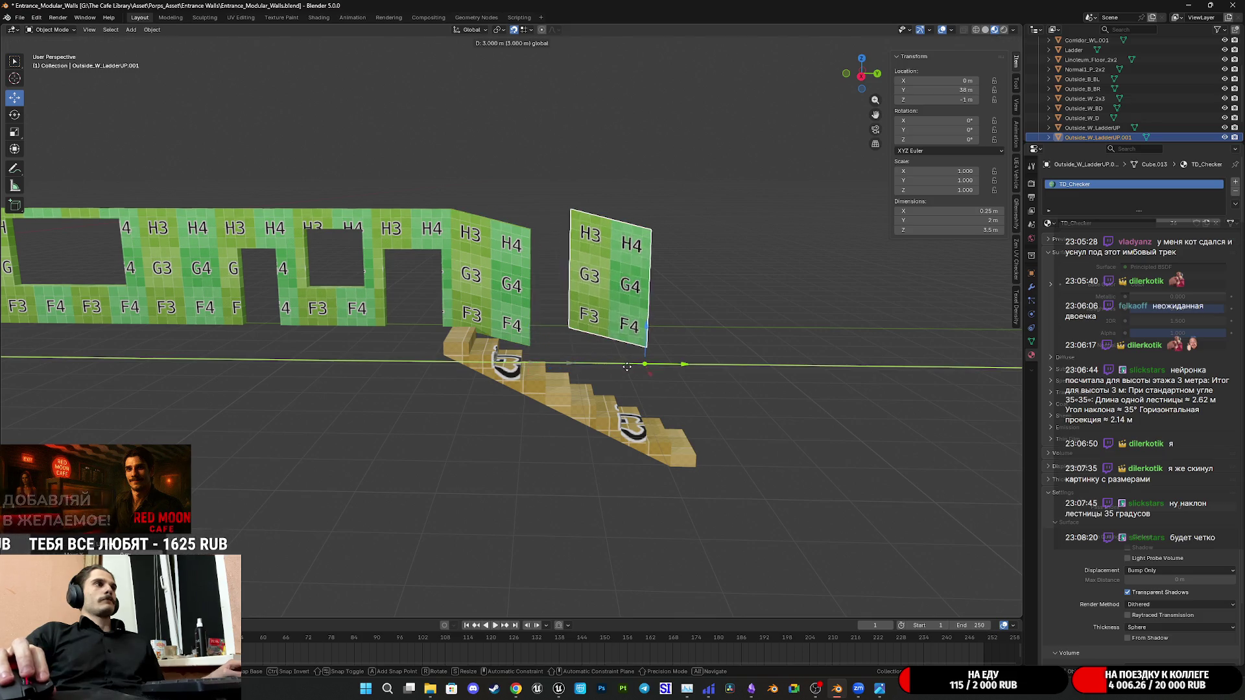
In side view lower the panel to -1.5 m, then duplicate it 2 m along and 0.5 m down the slope
click(860, 79)
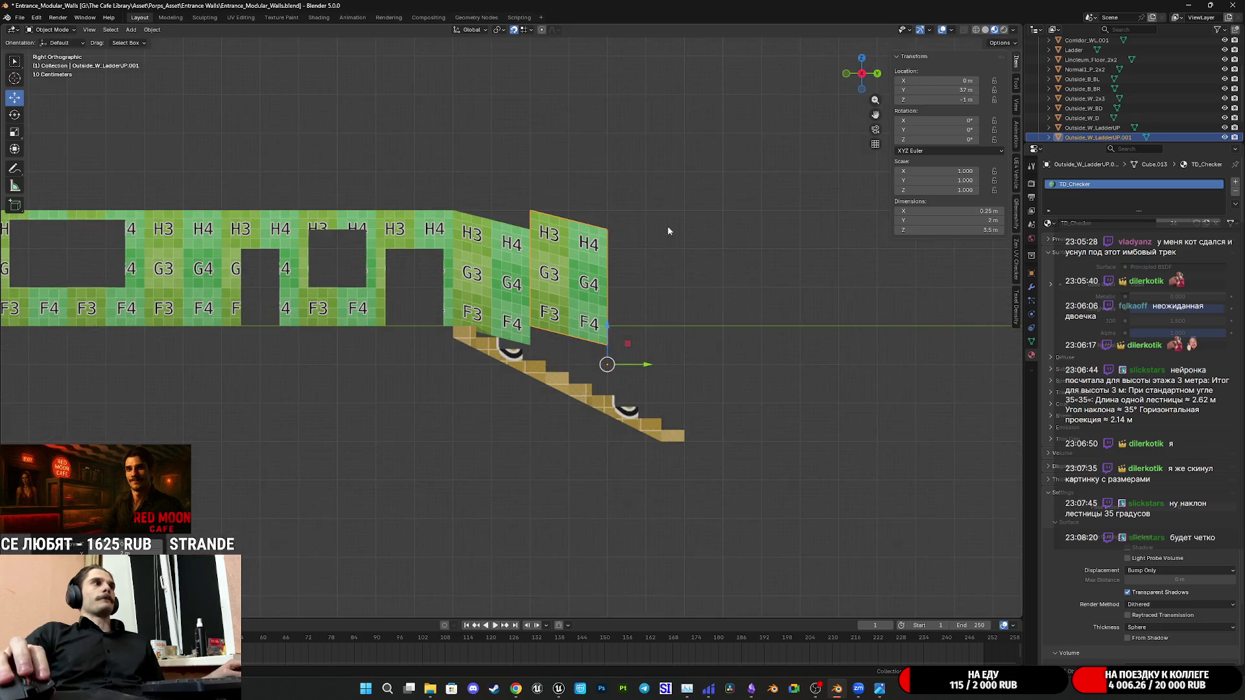
scroll(615, 348, up, 3)
drag(710, 383, 732, 443)
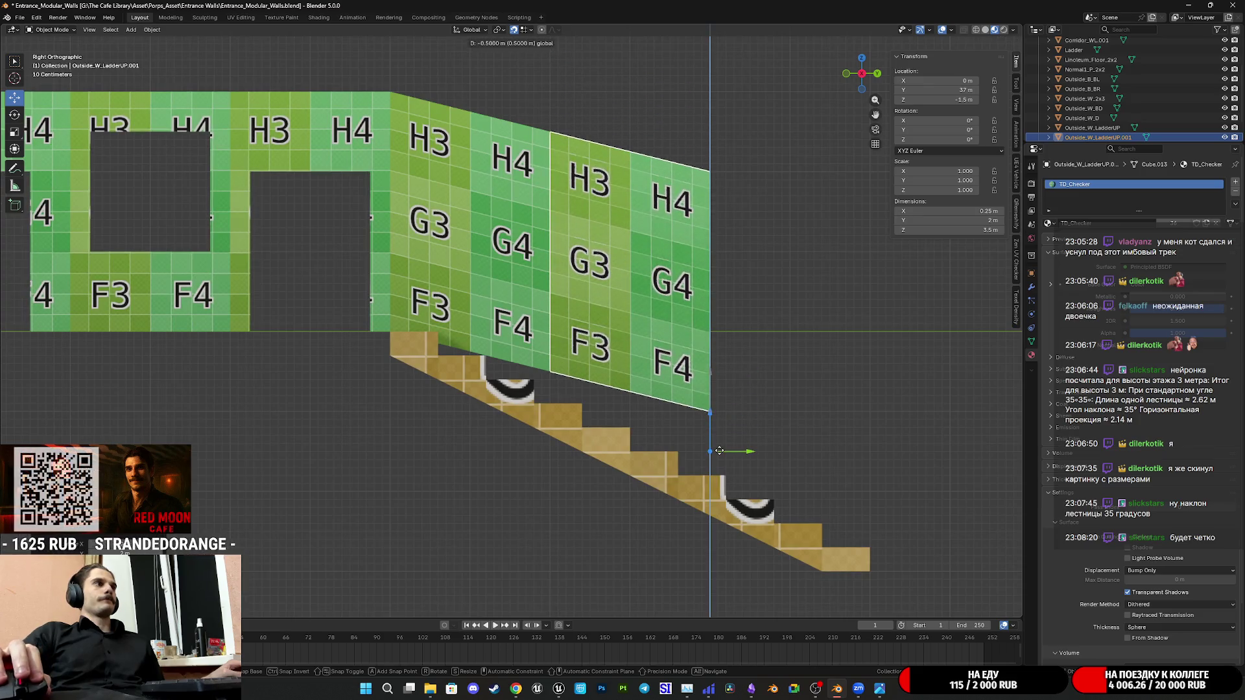
key(shift+d)
right_click(746, 428)
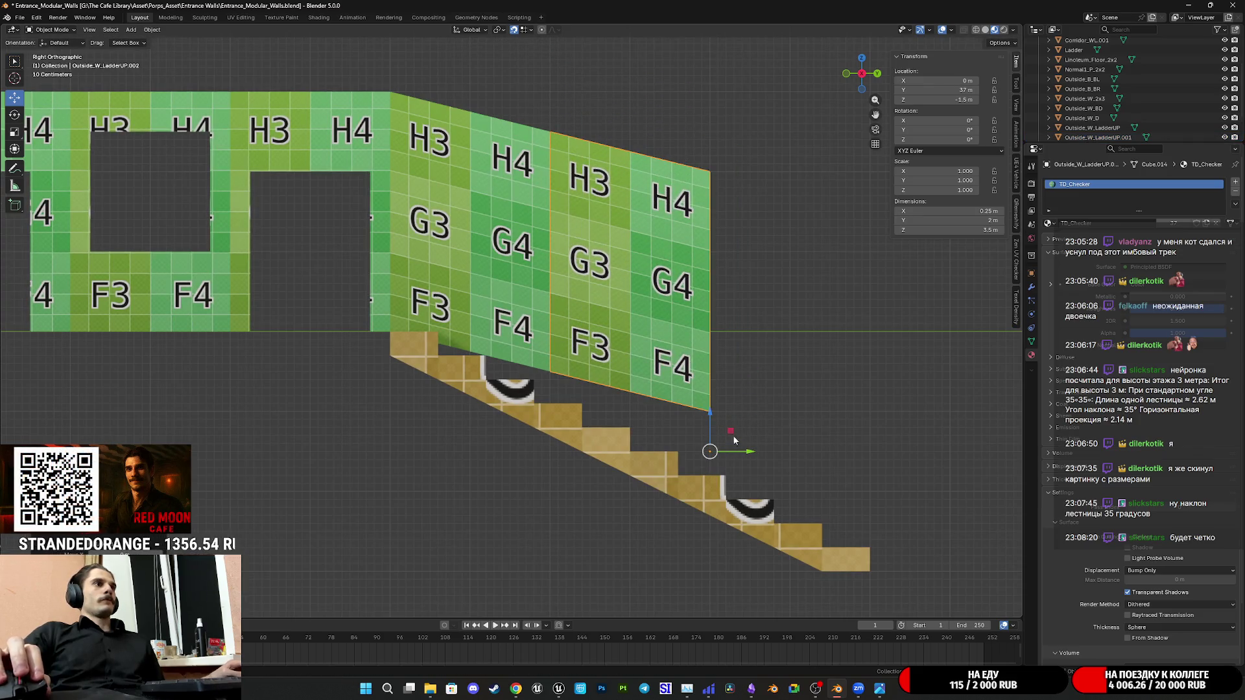
drag(735, 443, 894, 482)
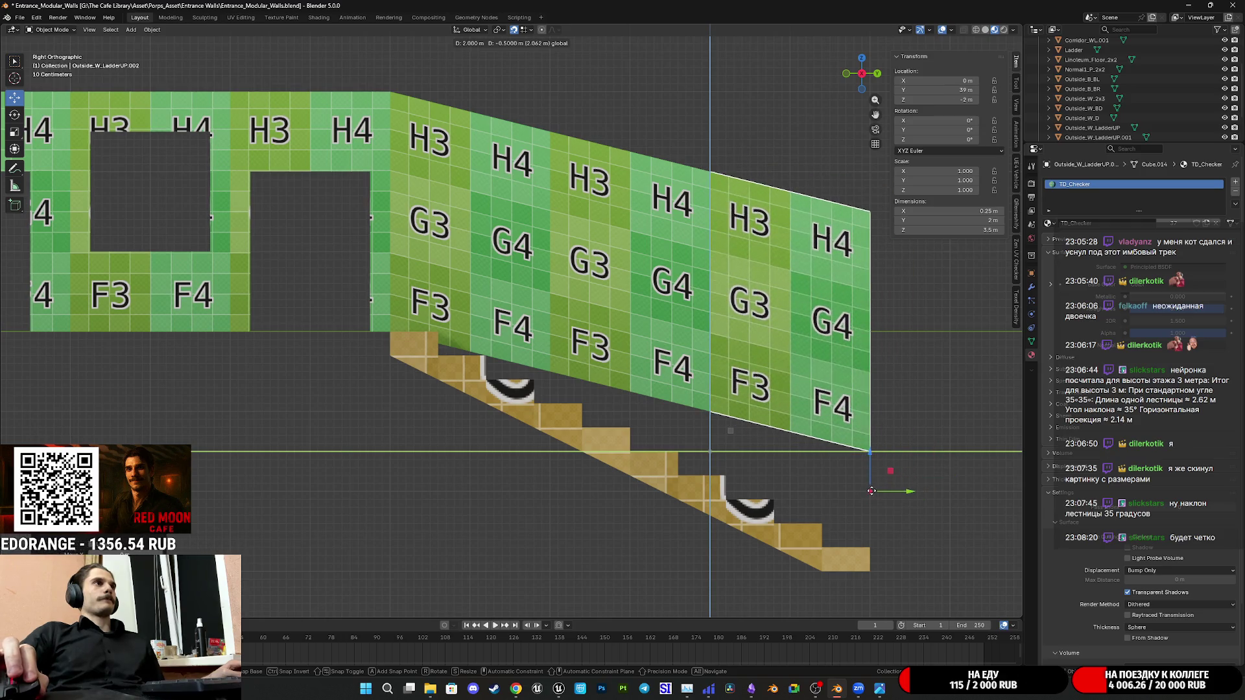
click(785, 406)
mouse_move(785, 406)
middle_down()
mouse_move(636, 466)
mouse_move(537, 405)
mouse_move(527, 417)
middle_up()
mouse_move(544, 425)
middle_down()
mouse_move(596, 435)
mouse_move(667, 502)
middle_up()
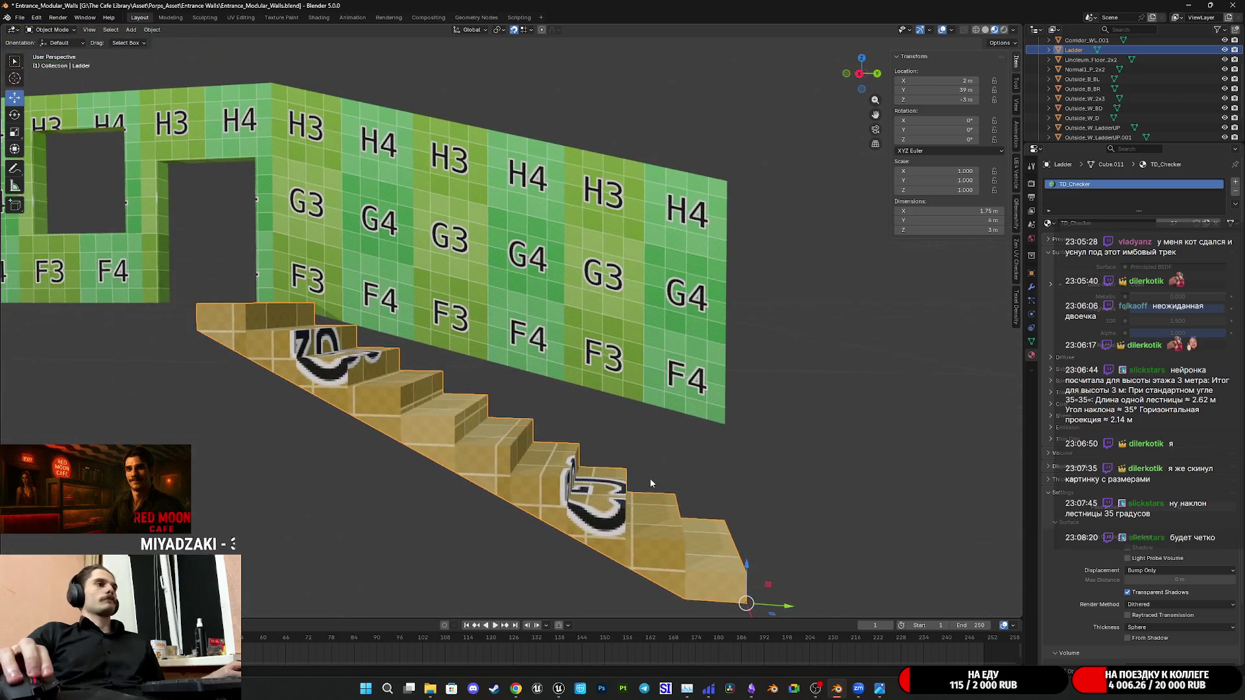
Move the Ladder staircase up on Z from -3 m to -1.8 m so its base meets the wall panels
drag(655, 511, 753, 319)
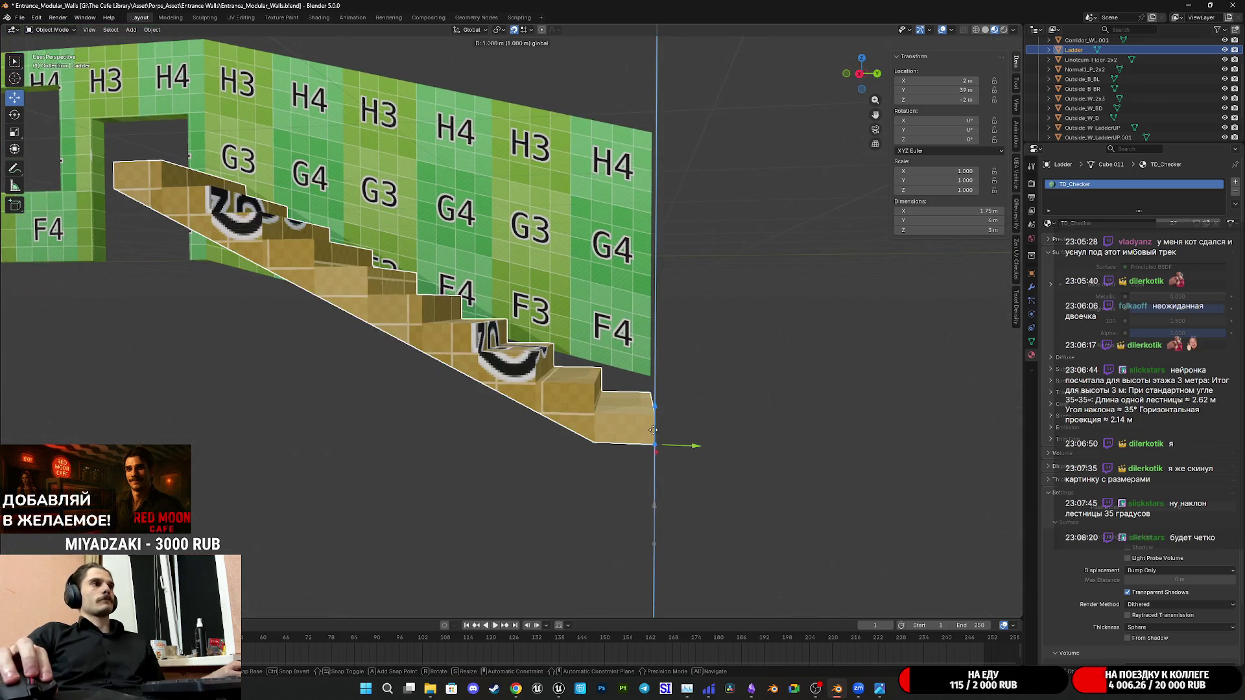
drag(864, 90, 808, 208)
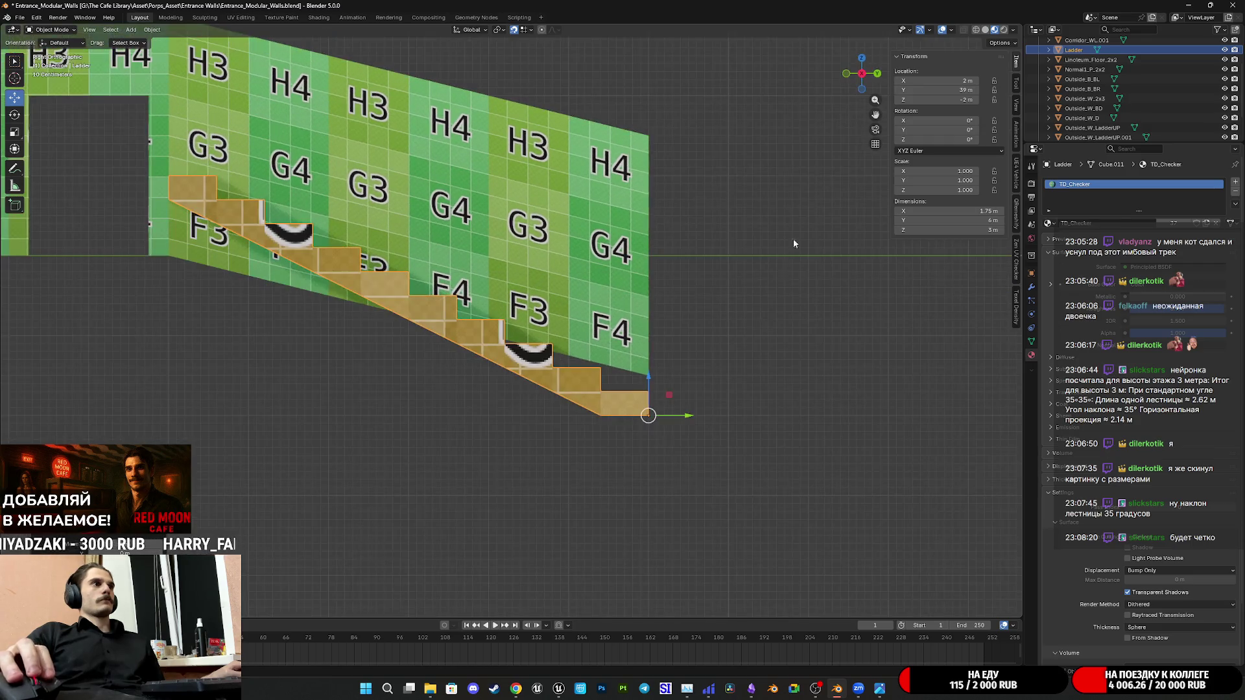
key(g)
key(z)
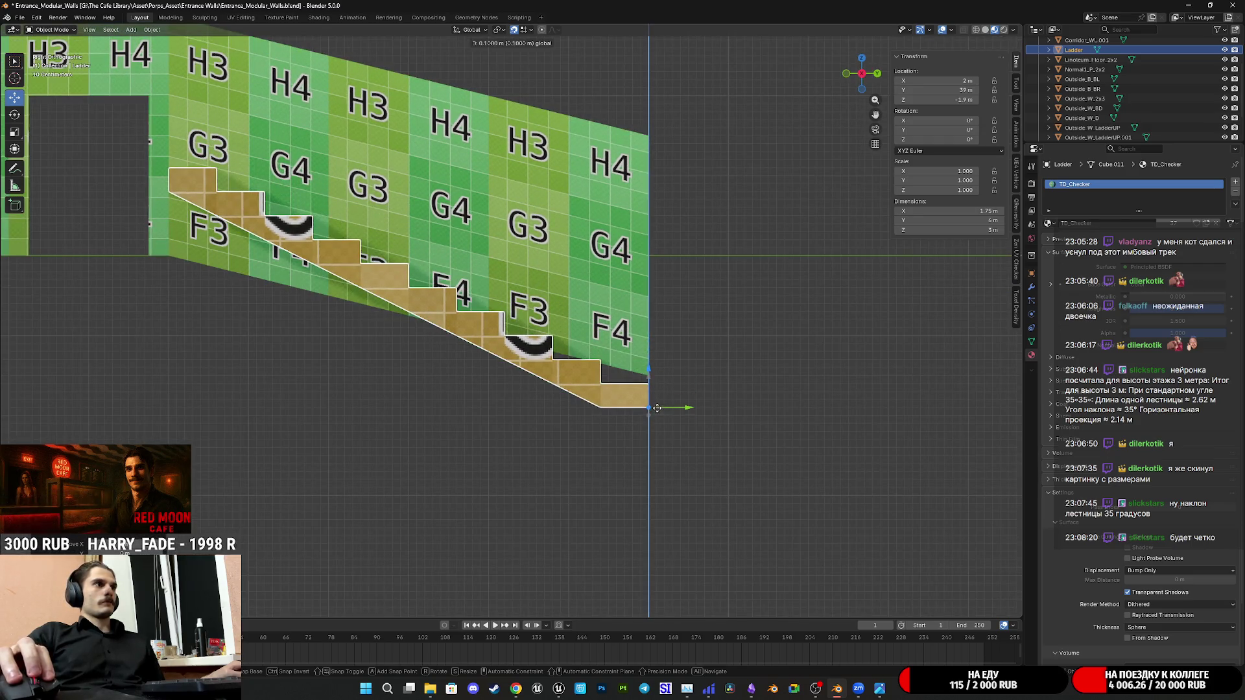
click(661, 399)
scroll(657, 401, up, 5)
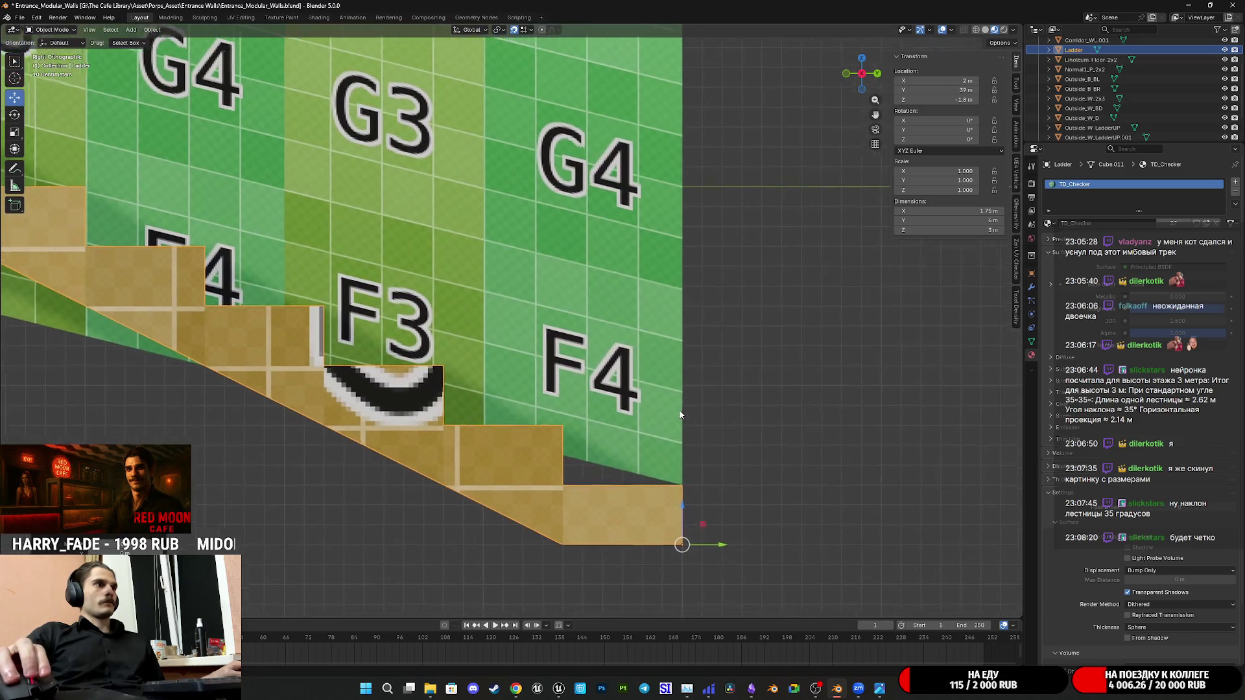
mouse_move(438, 331)
shift+middle_down()
mouse_move(640, 365)
mouse_move(465, 259)
shift+middle_up()
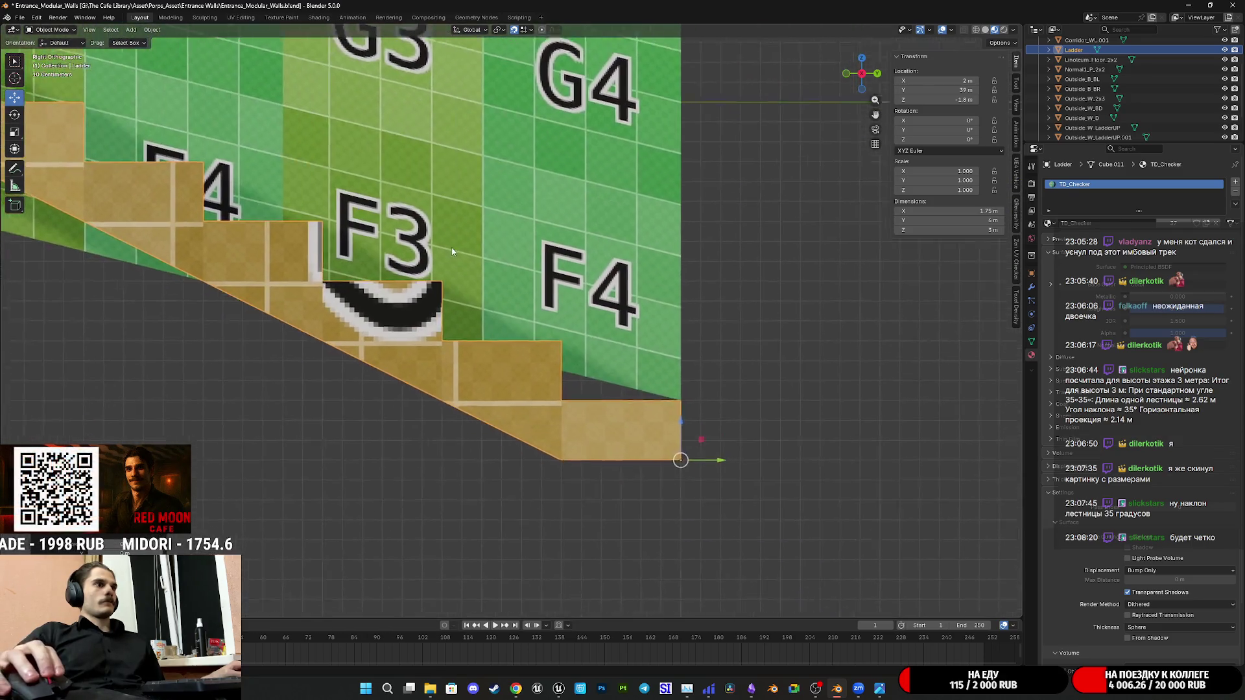
scroll(608, 367, up, 2)
shift+middle_drag(763, 467, 617, 408)
scroll(618, 424, down, 3)
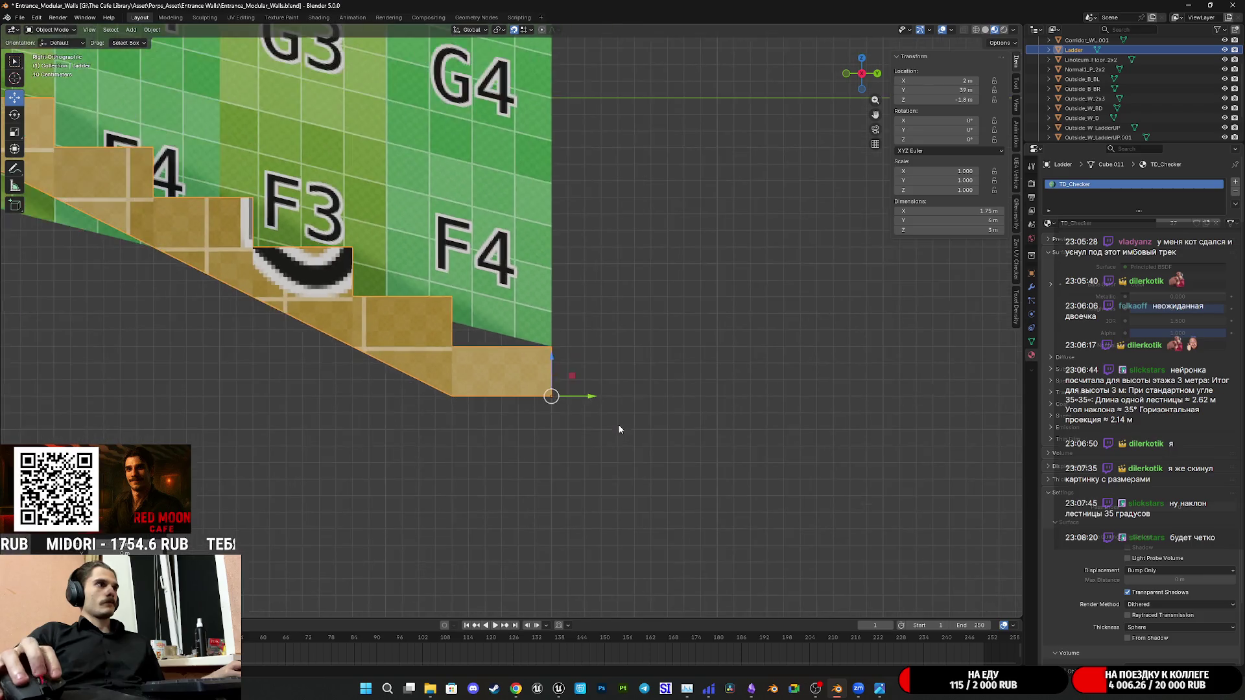
scroll(620, 425, down, 2)
mouse_move(348, 270)
shift+middle_down()
mouse_move(687, 476)
mouse_move(707, 445)
mouse_move(569, 387)
shift+middle_up()
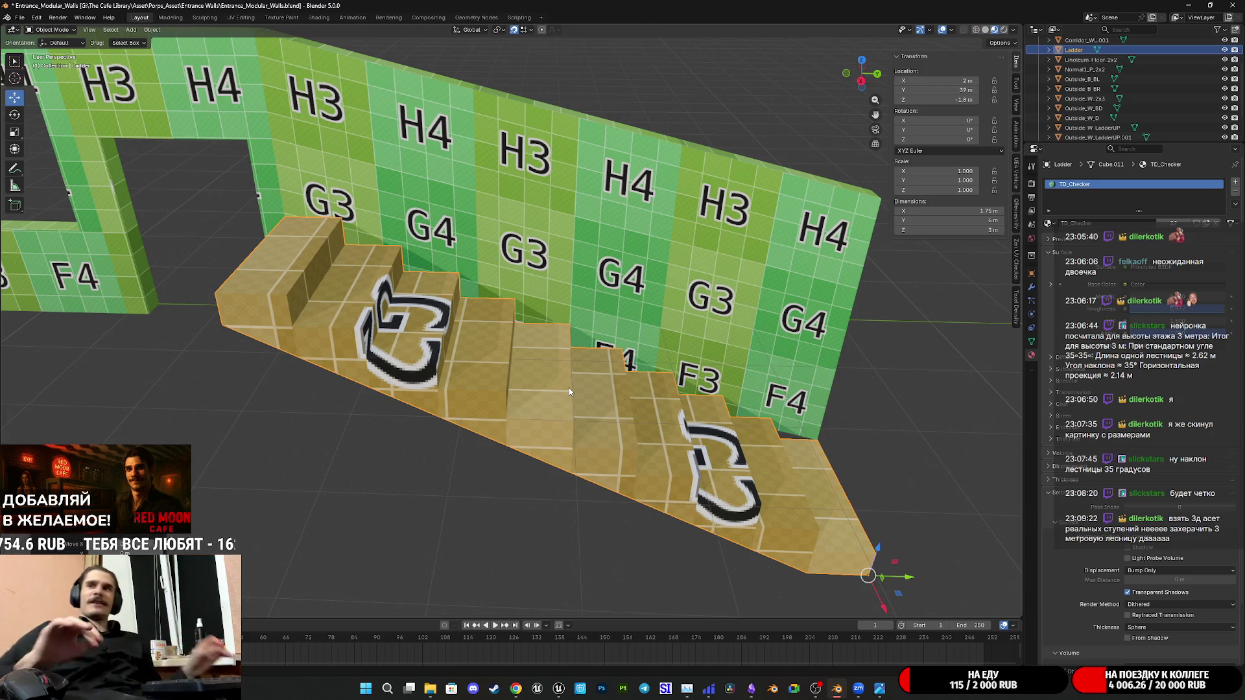
Orbit to a lower side view and enter Edit Mode on the Ladder staircase mesh
mouse_move(570, 392)
middle_down()
mouse_move(776, 336)
mouse_move(746, 426)
mouse_move(772, 385)
middle_up()
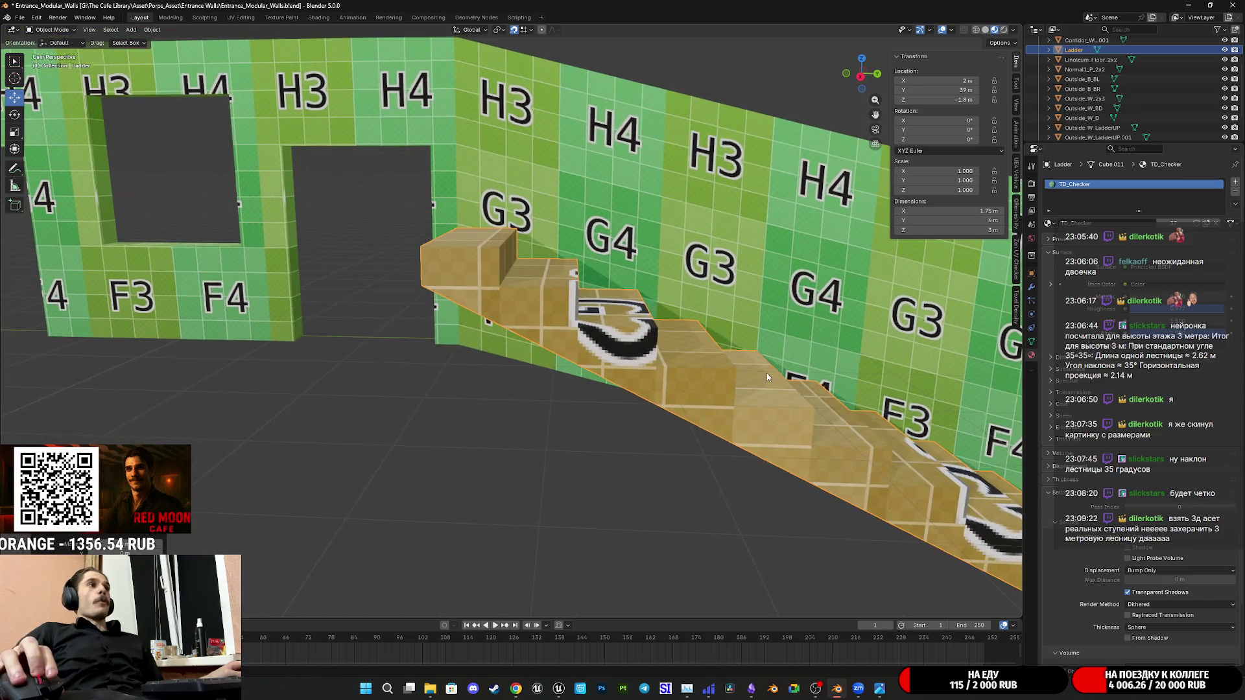
mouse_move(773, 384)
middle_down()
mouse_move(759, 361)
mouse_move(666, 364)
middle_up()
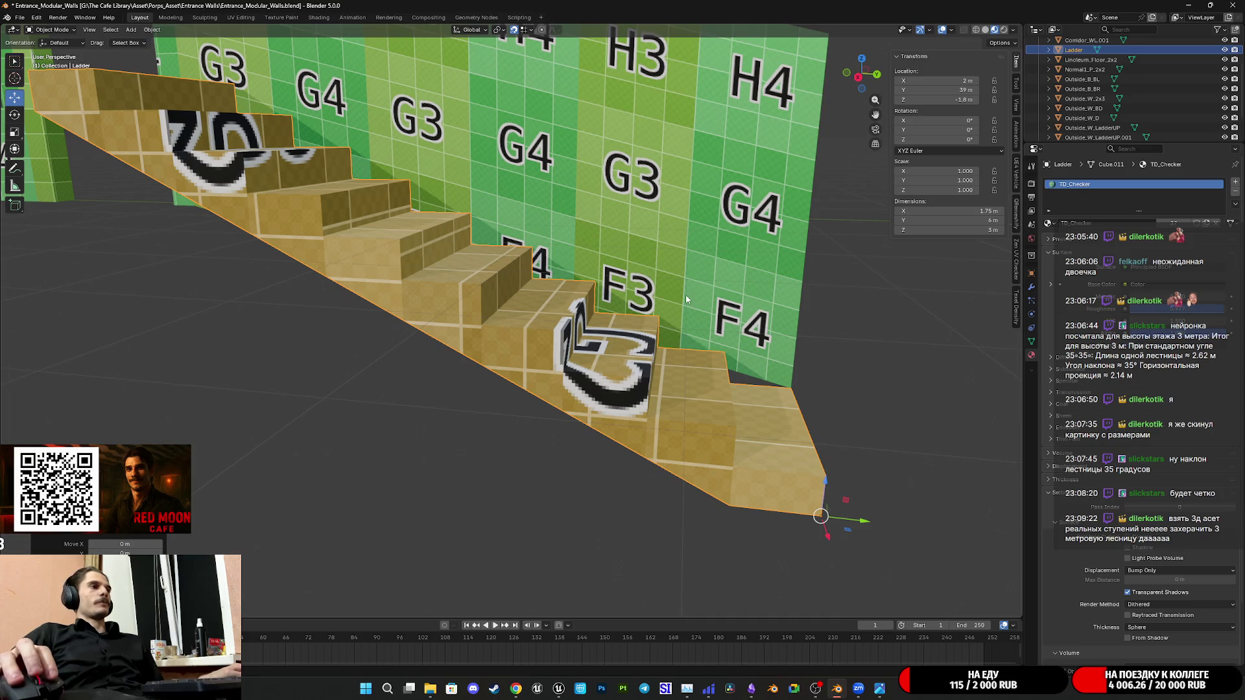
key(Tab)
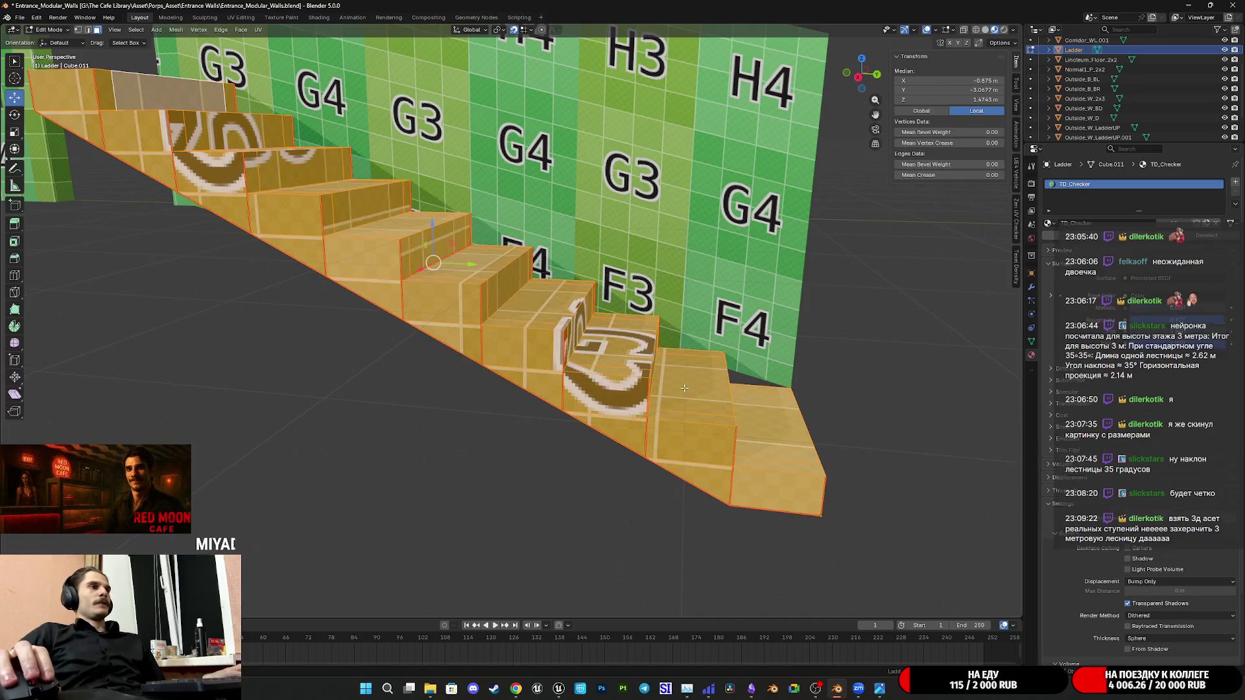
Delete a single step face from the staircase mesh
middle_drag(685, 388, 666, 374)
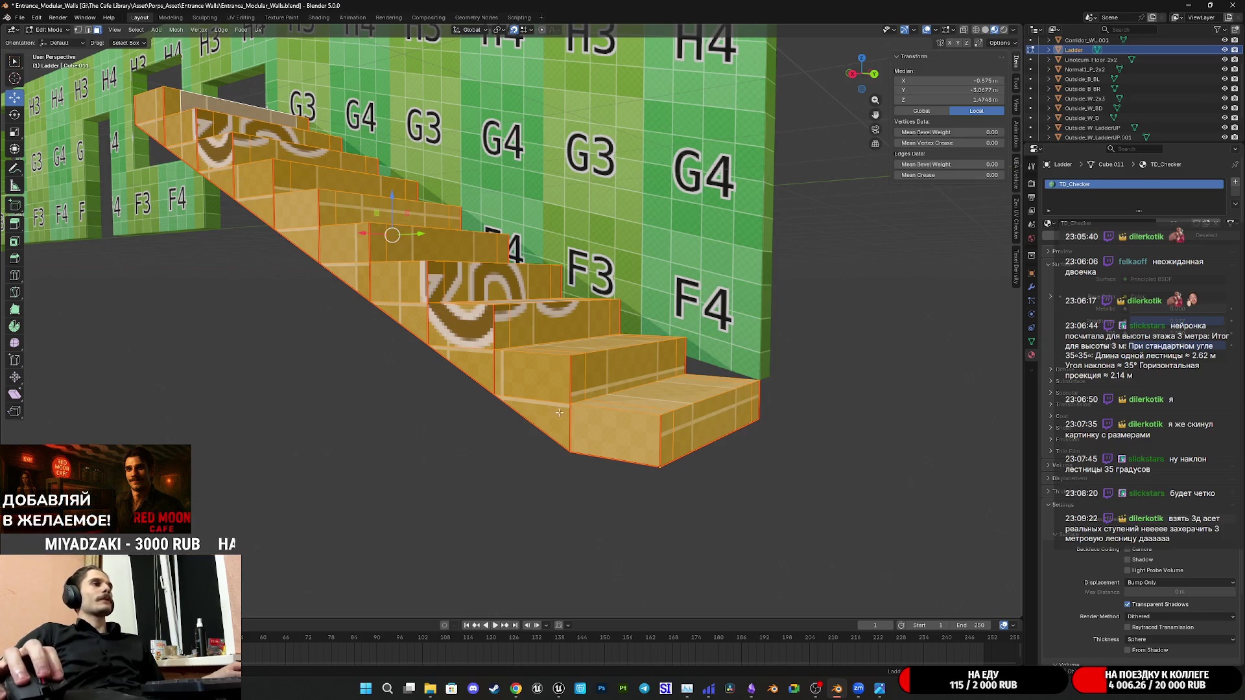
middle_drag(560, 412, 651, 334)
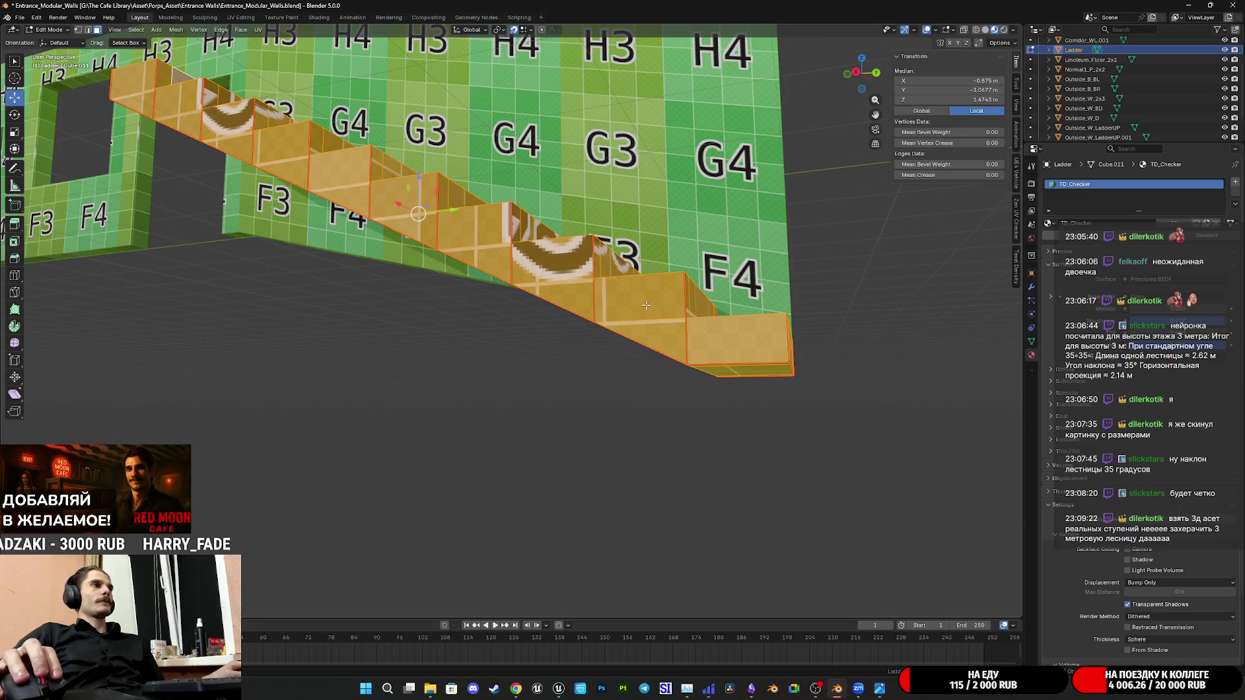
middle_drag(650, 311, 692, 349)
click(691, 349)
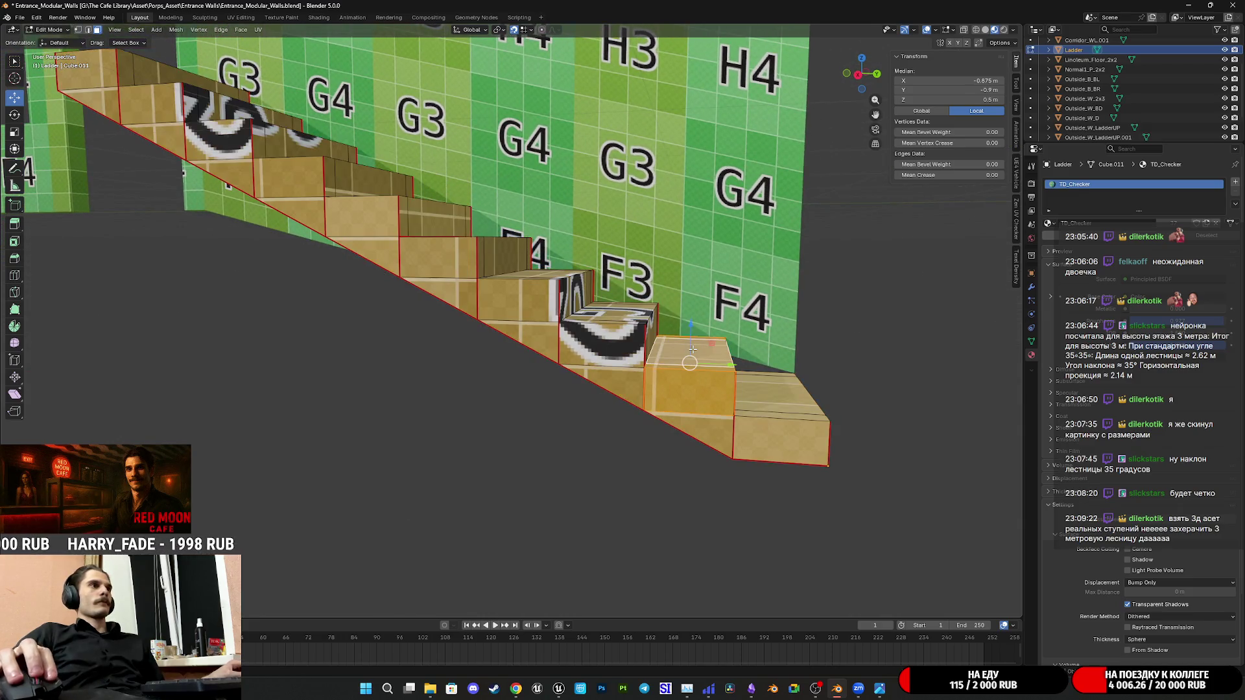
key(x)
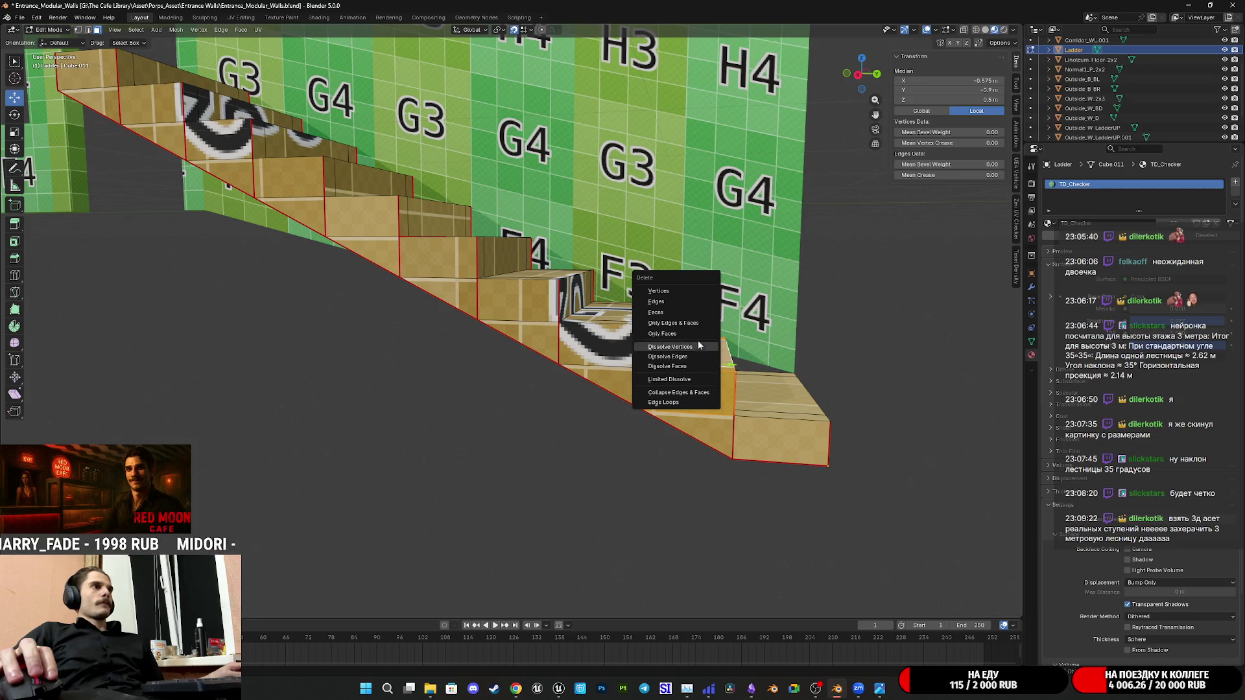
click(677, 312)
Select the top step and vertical side faces and delete them, opening a gap in the flight
mouse_move(676, 313)
middle_down()
mouse_move(663, 382)
mouse_move(689, 345)
middle_up()
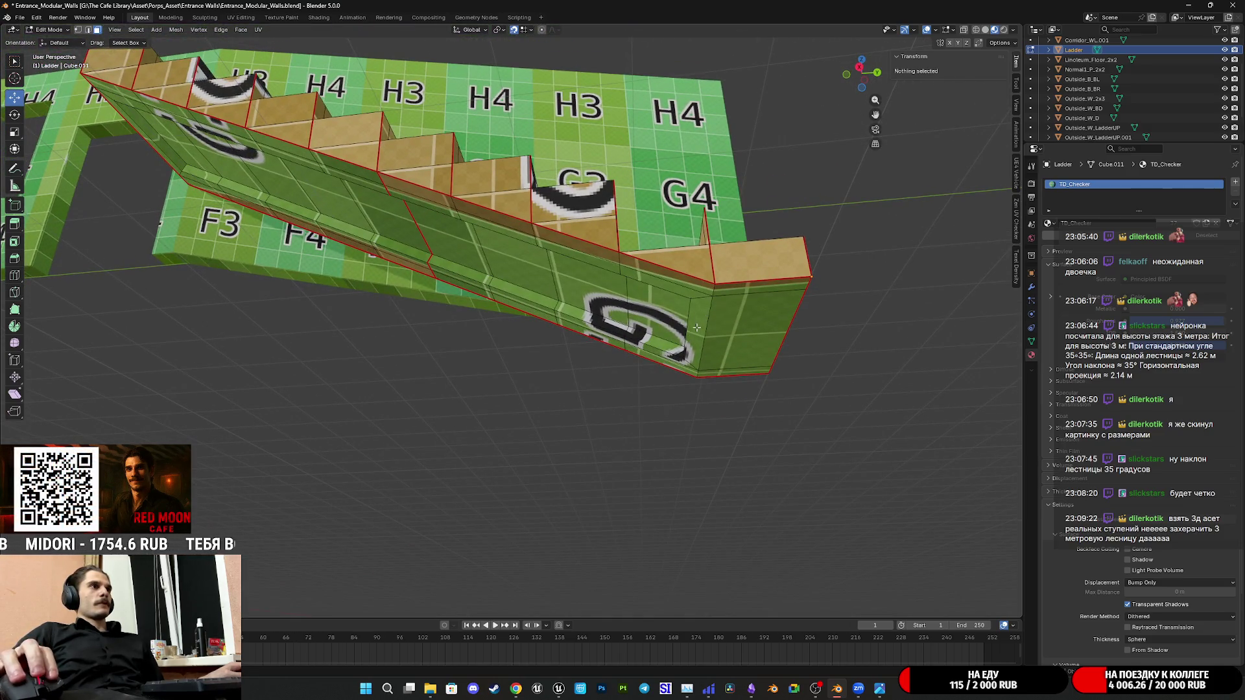
key(a)
click(695, 290)
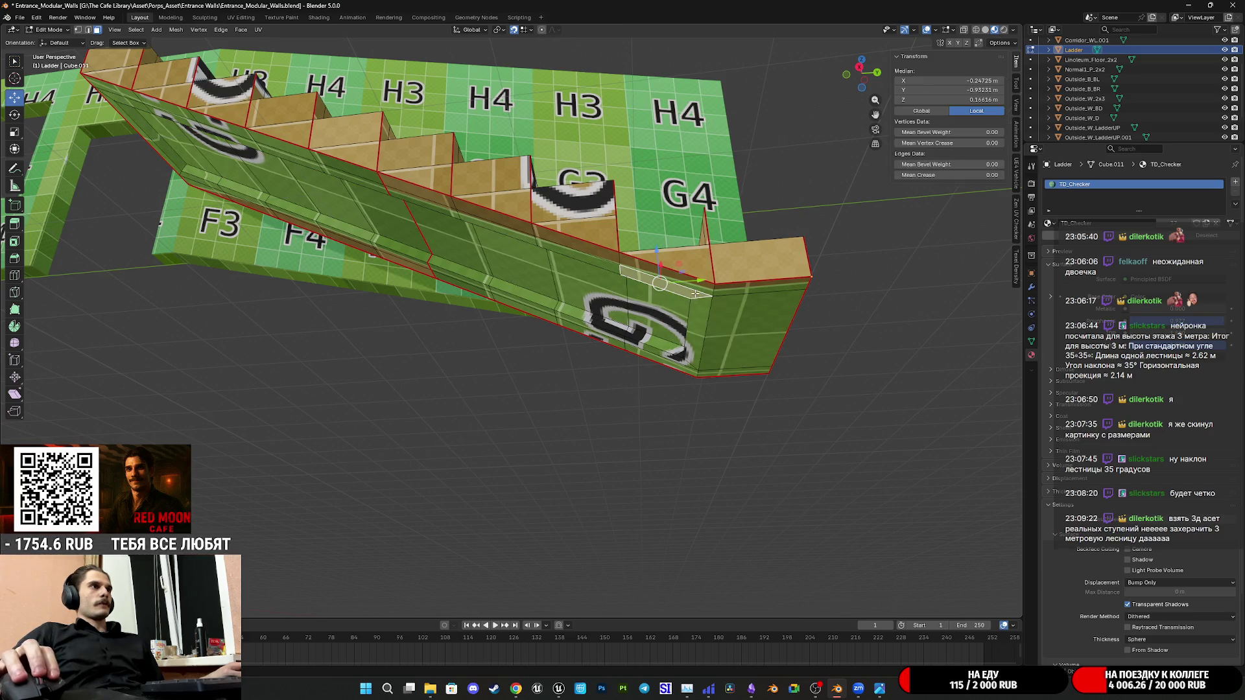
shift+click(705, 292)
shift+click(698, 321)
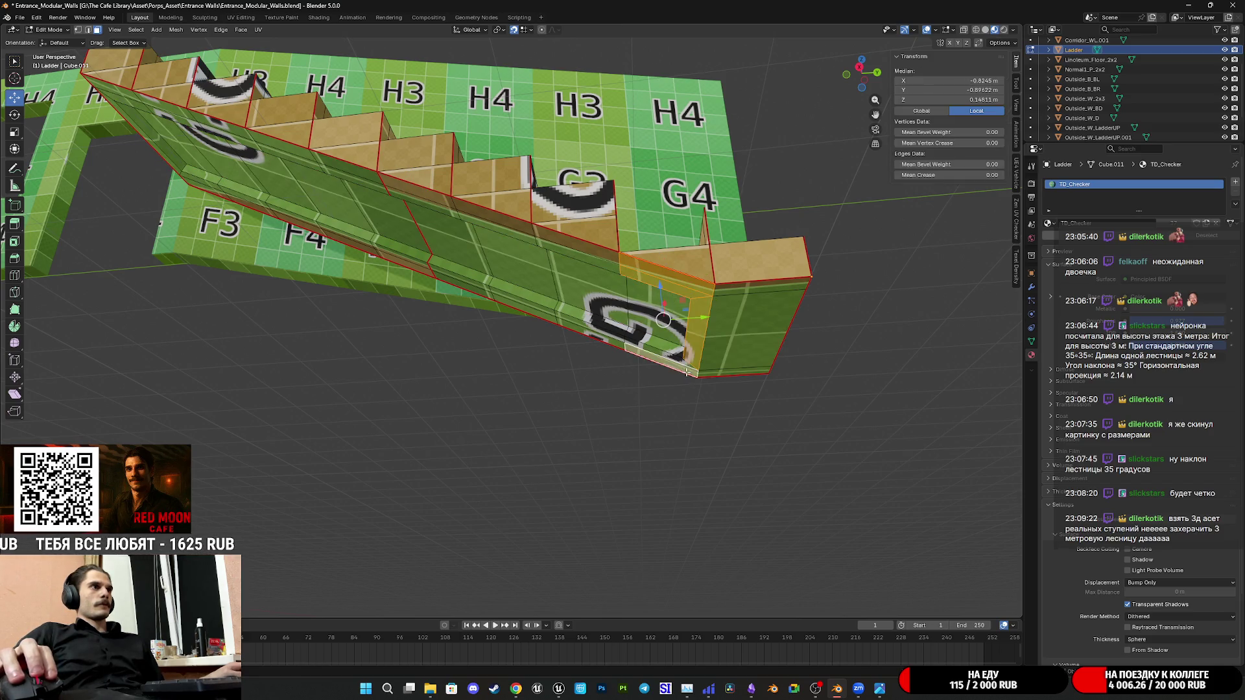
middle_drag(676, 360, 817, 332)
scroll(816, 332, up, 5)
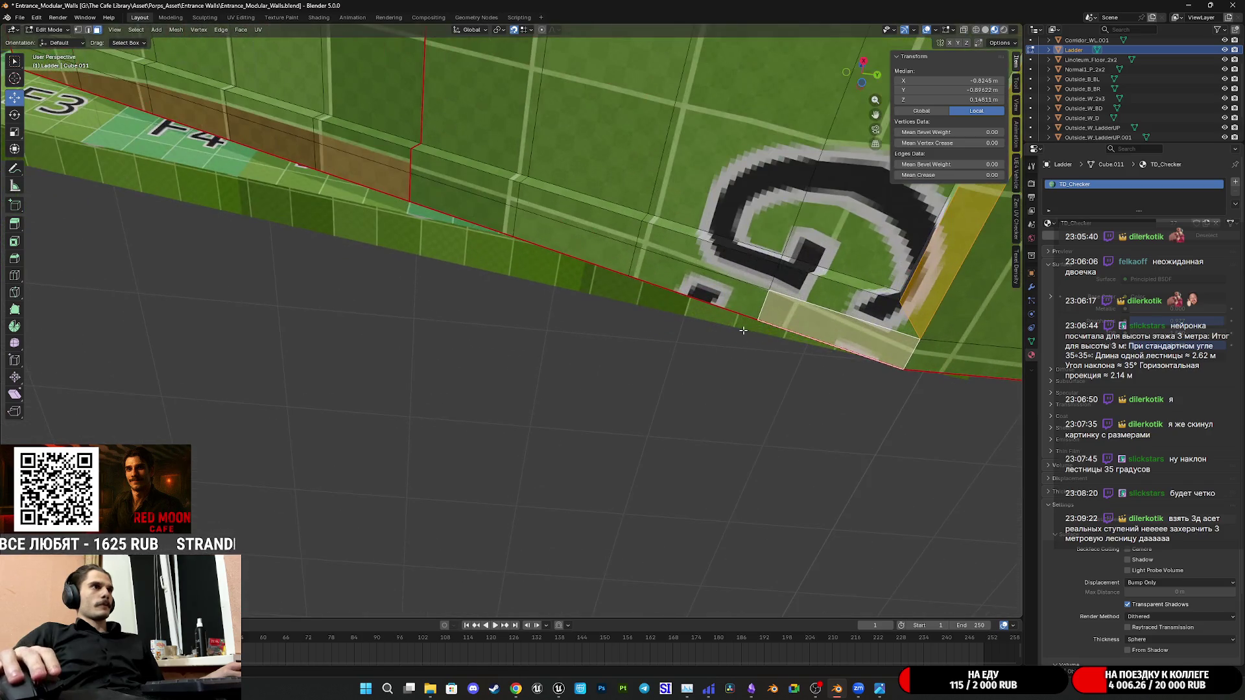
right_click(816, 332)
click(814, 343)
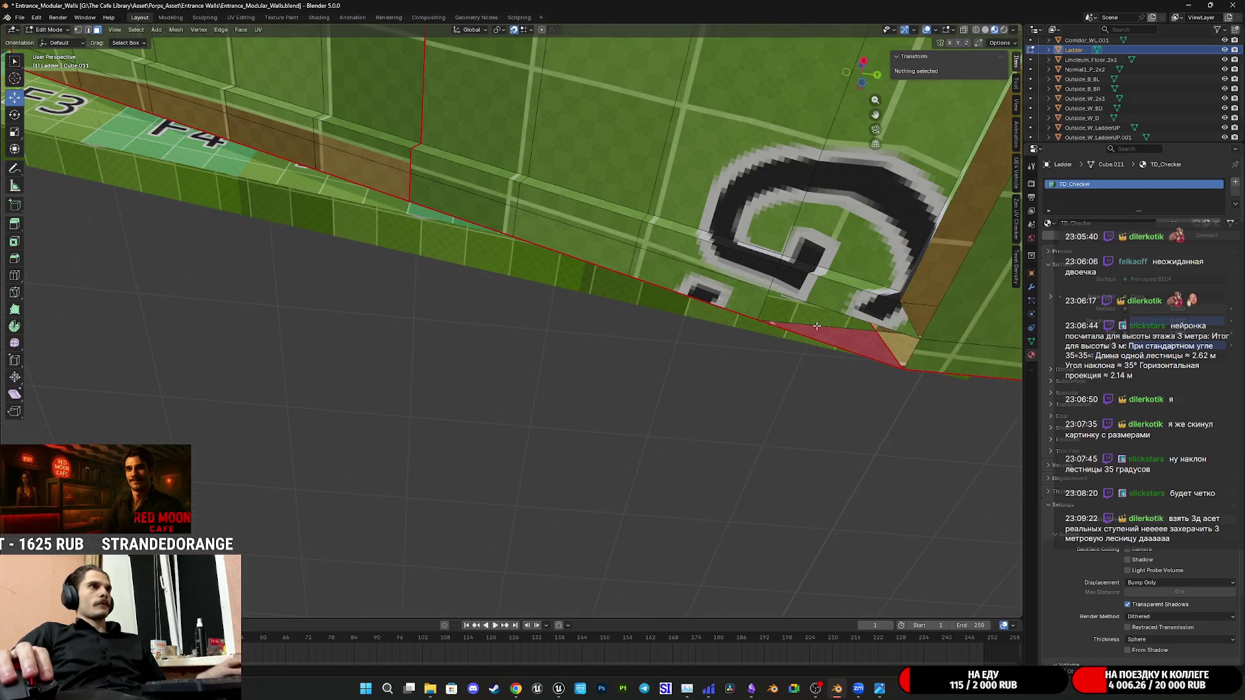
middle_drag(813, 342, 809, 357)
scroll(808, 357, down, 4)
Select the strip of faces along the slanted underside panel and delete them
click(710, 347)
right_click(682, 321)
click(717, 304)
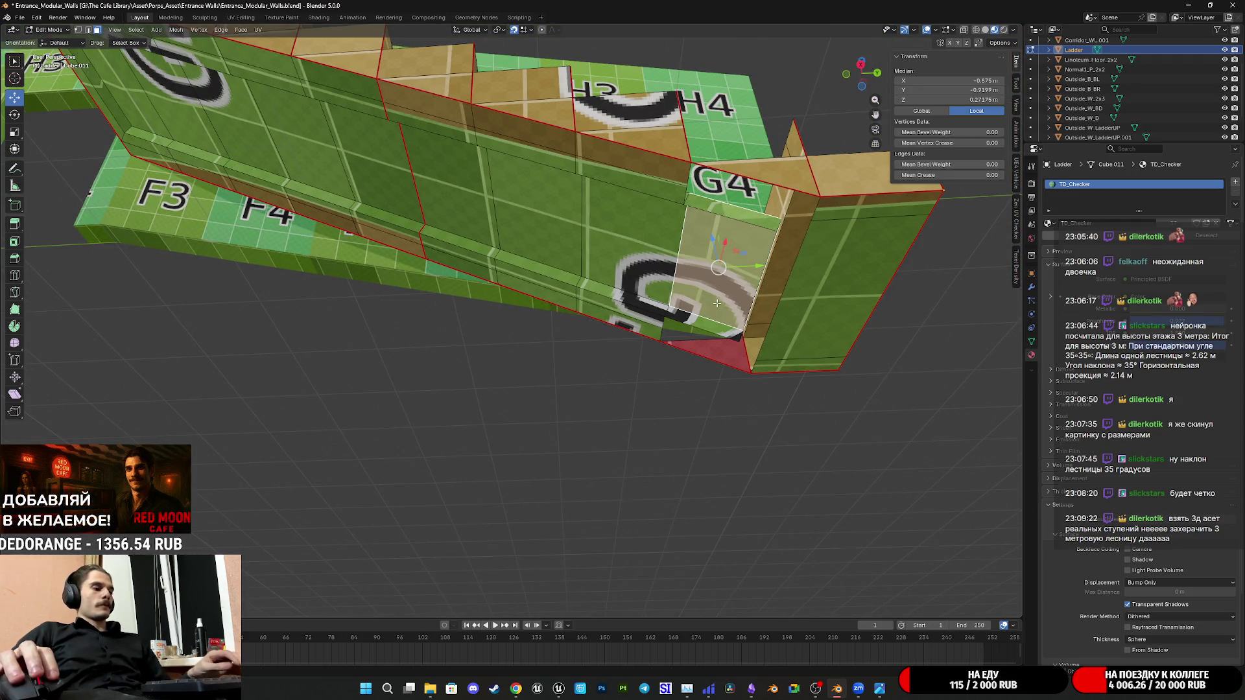
alt+click(716, 304)
middle_drag(717, 304, 585, 295)
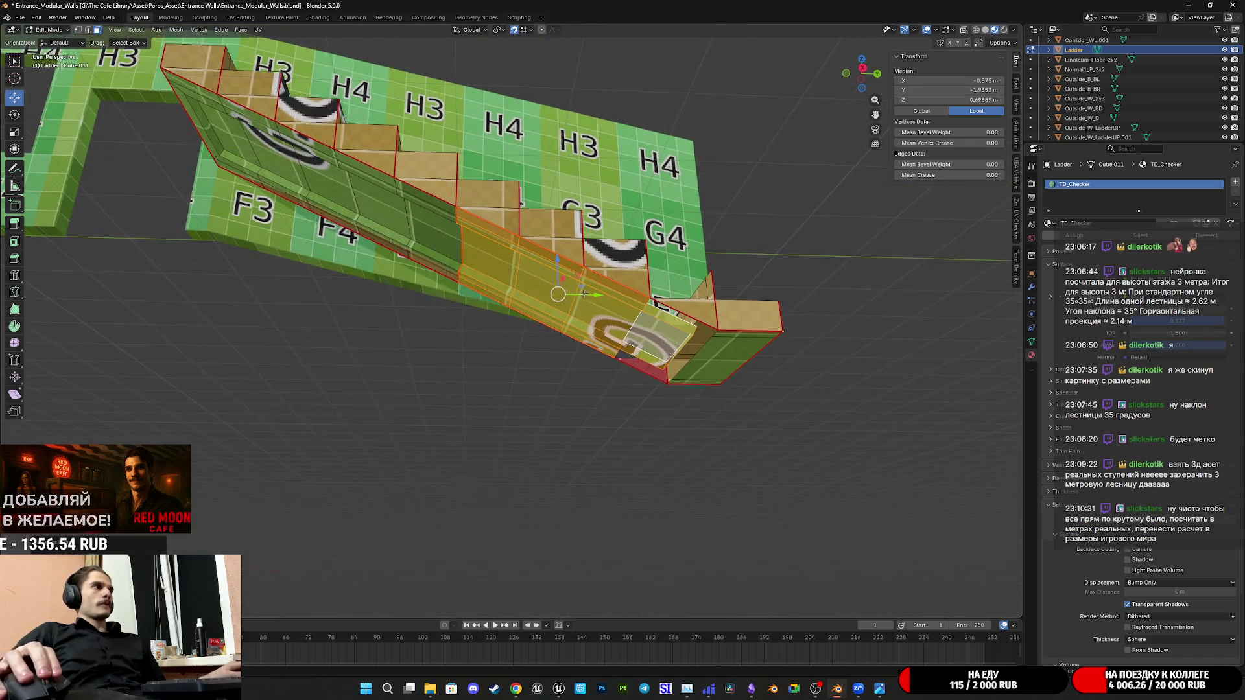
alt+shift+click(409, 227)
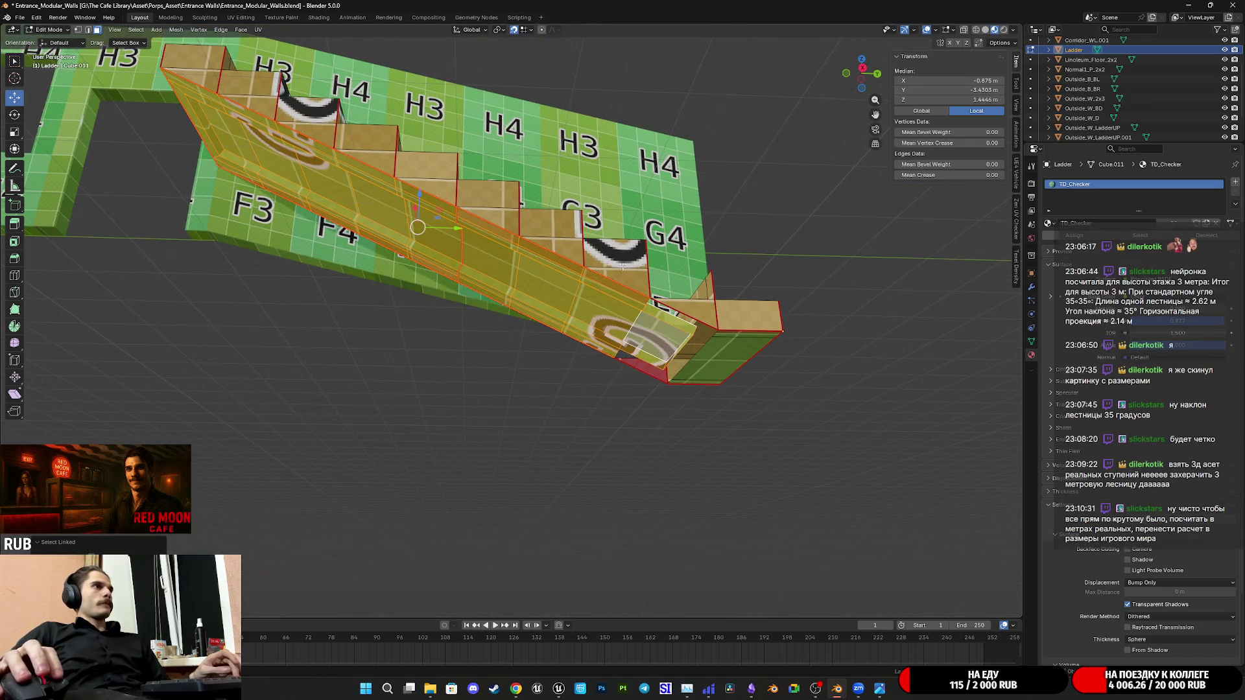
middle_drag(620, 265, 509, 328)
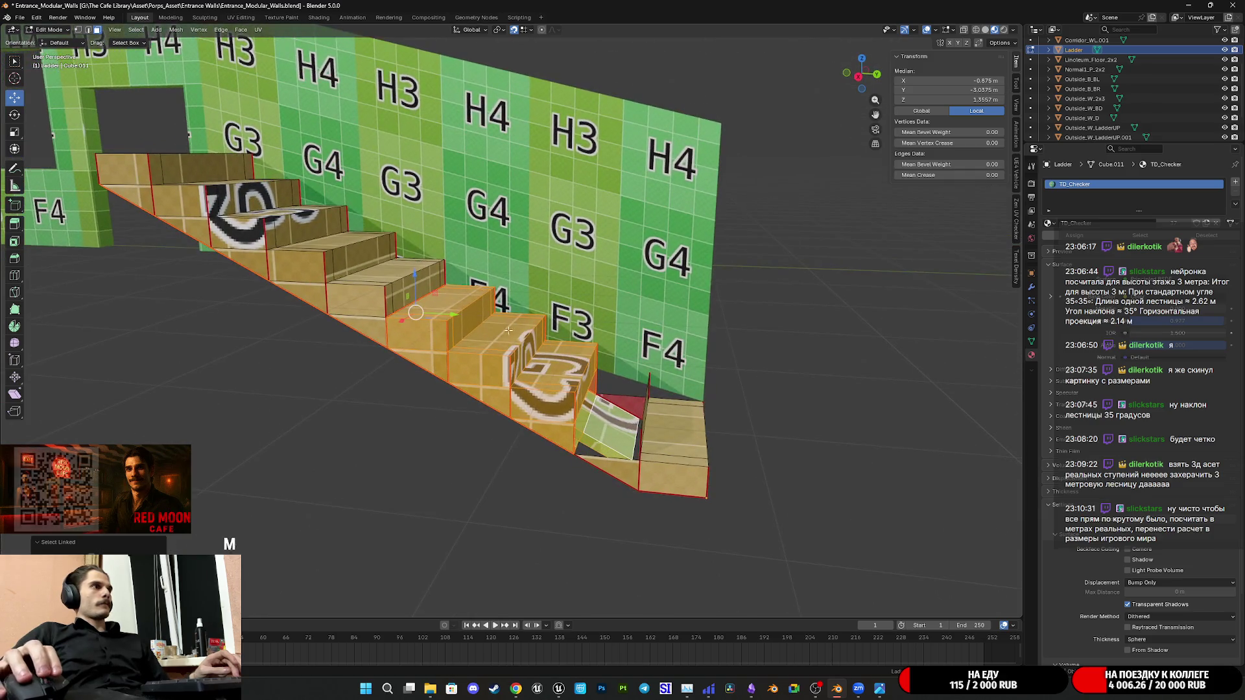
key(x)
click(461, 338)
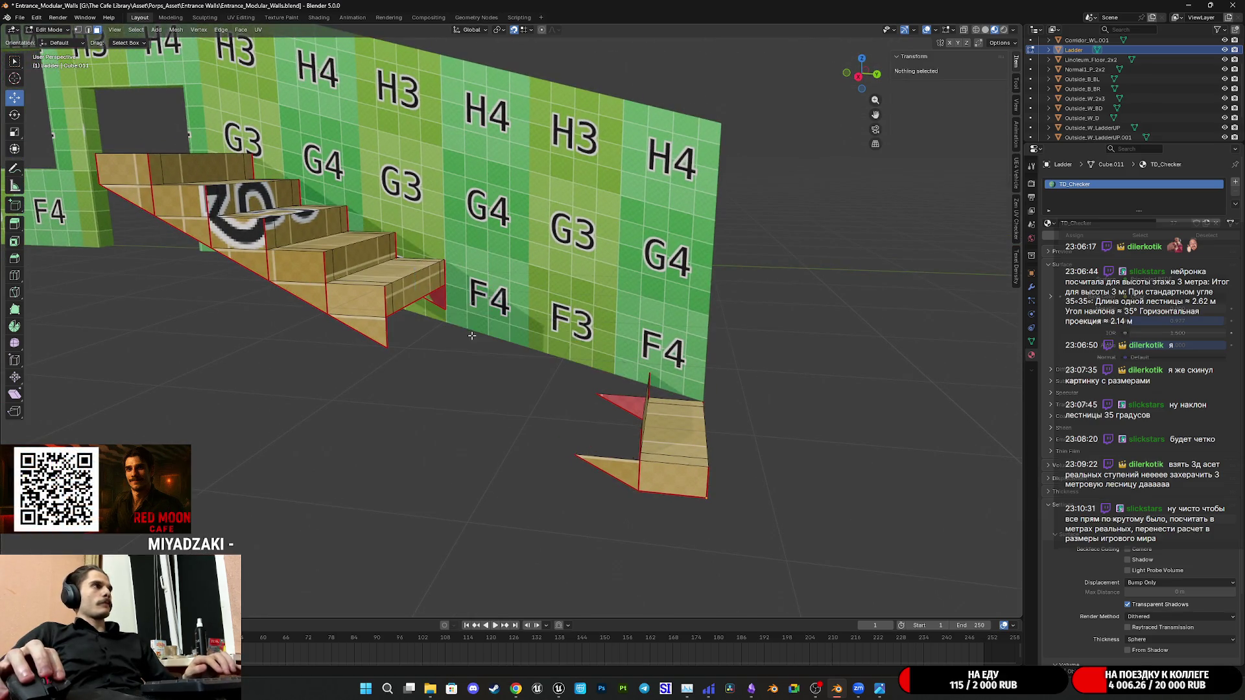
Delete the remaining linked stair faces, cutting the mesh down to a single step block
key(l)
mouse_move(369, 302)
middle_down()
mouse_move(411, 305)
mouse_move(584, 384)
mouse_move(506, 369)
mouse_move(643, 382)
middle_up()
key(x)
click(394, 306)
click(585, 384)
scroll(657, 390, up, 2)
click(658, 389)
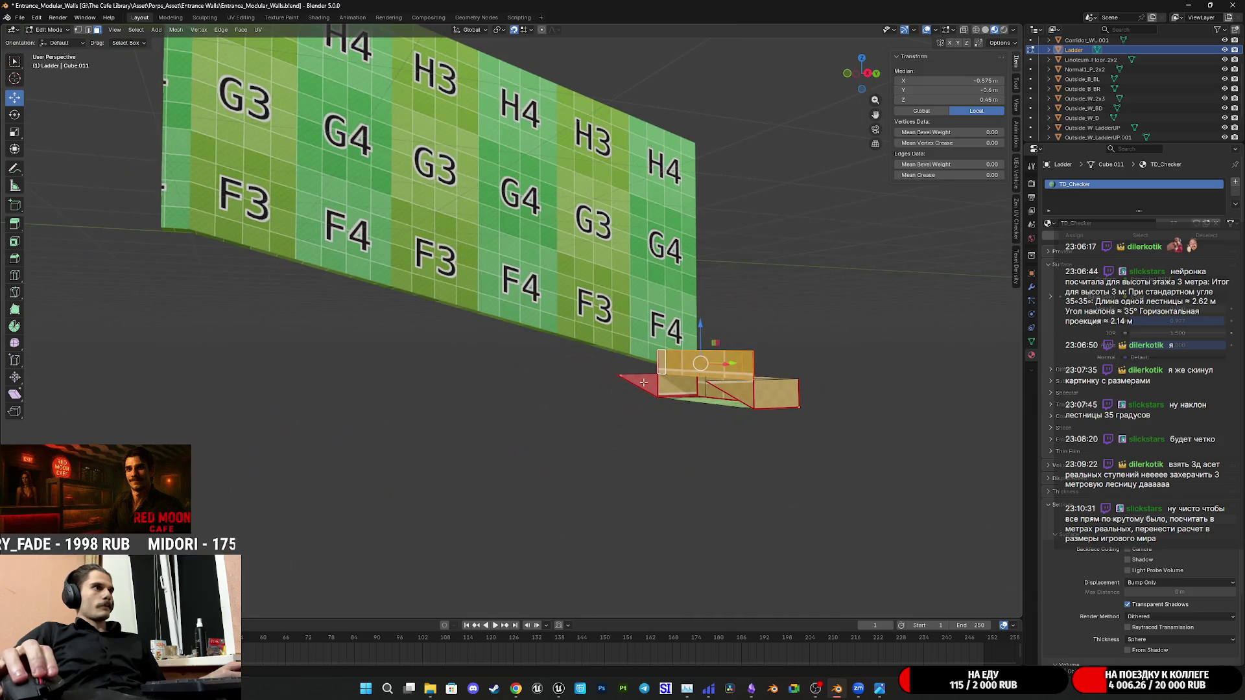
right_click(734, 392)
click(739, 407)
mouse_move(740, 407)
middle_down()
mouse_move(704, 386)
mouse_move(720, 370)
mouse_move(666, 402)
middle_up()
Back in Object Mode, open the block's Modifiers tab and the Add Modifier Generate list
key(Tab)
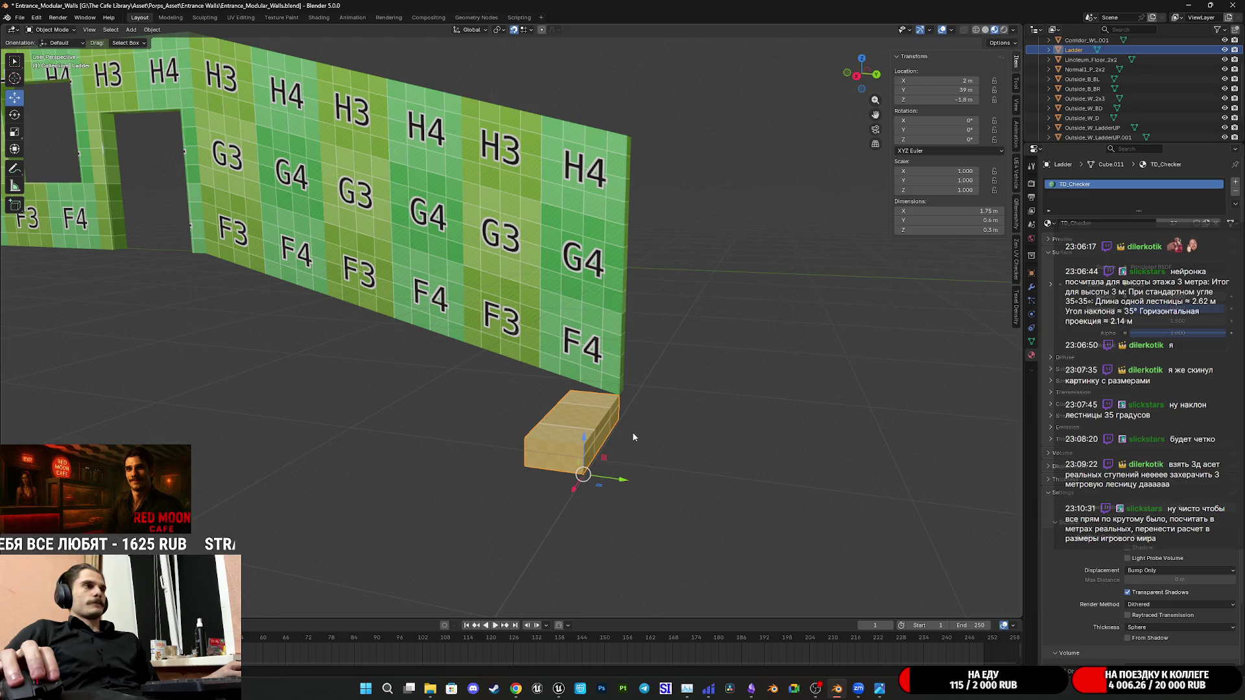
key(shift+a)
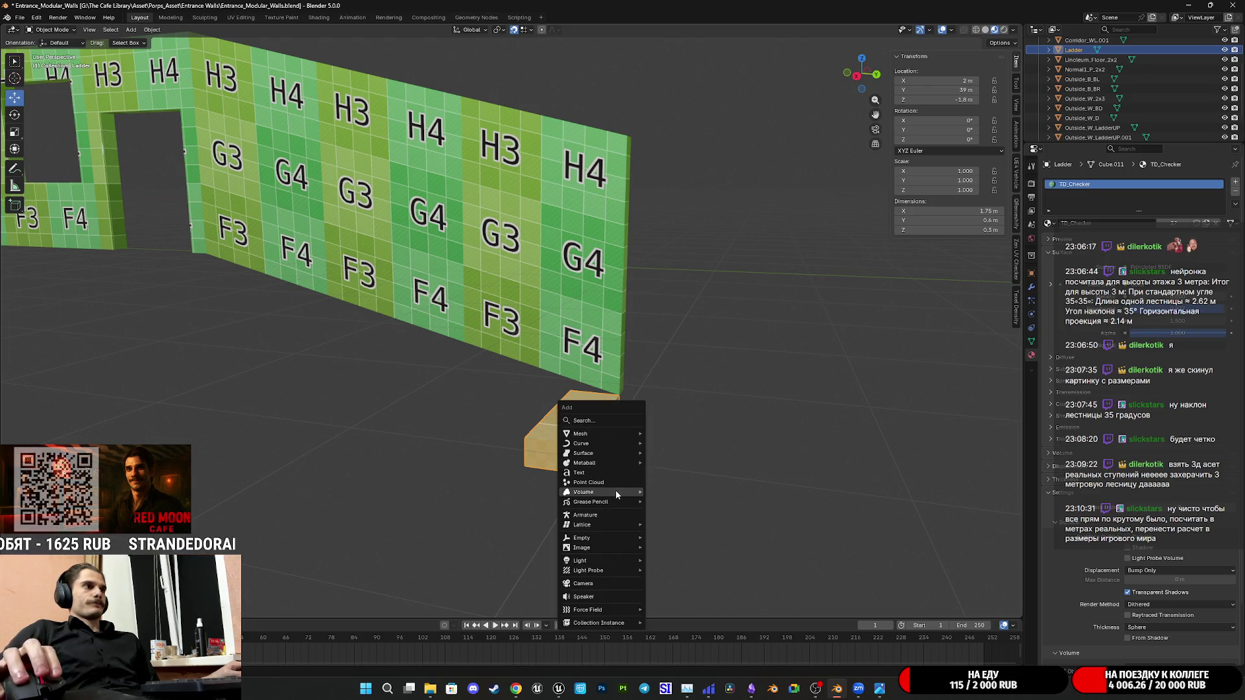
mouse_move(581, 434)
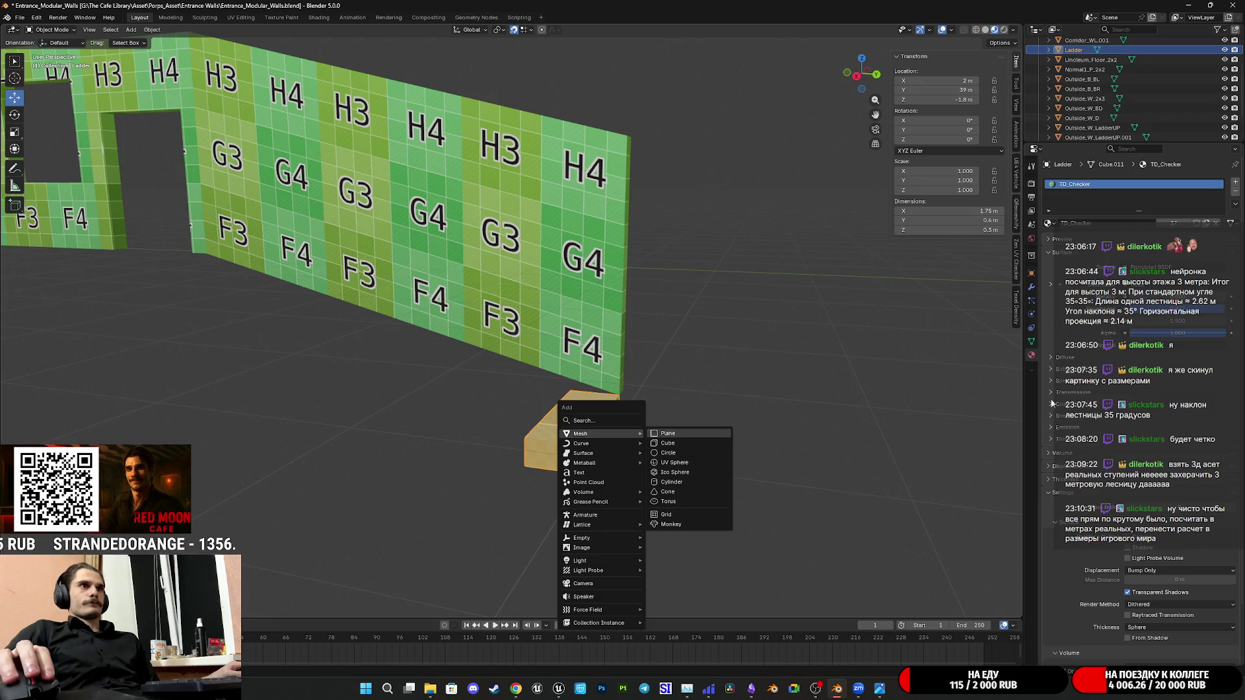
click(1031, 343)
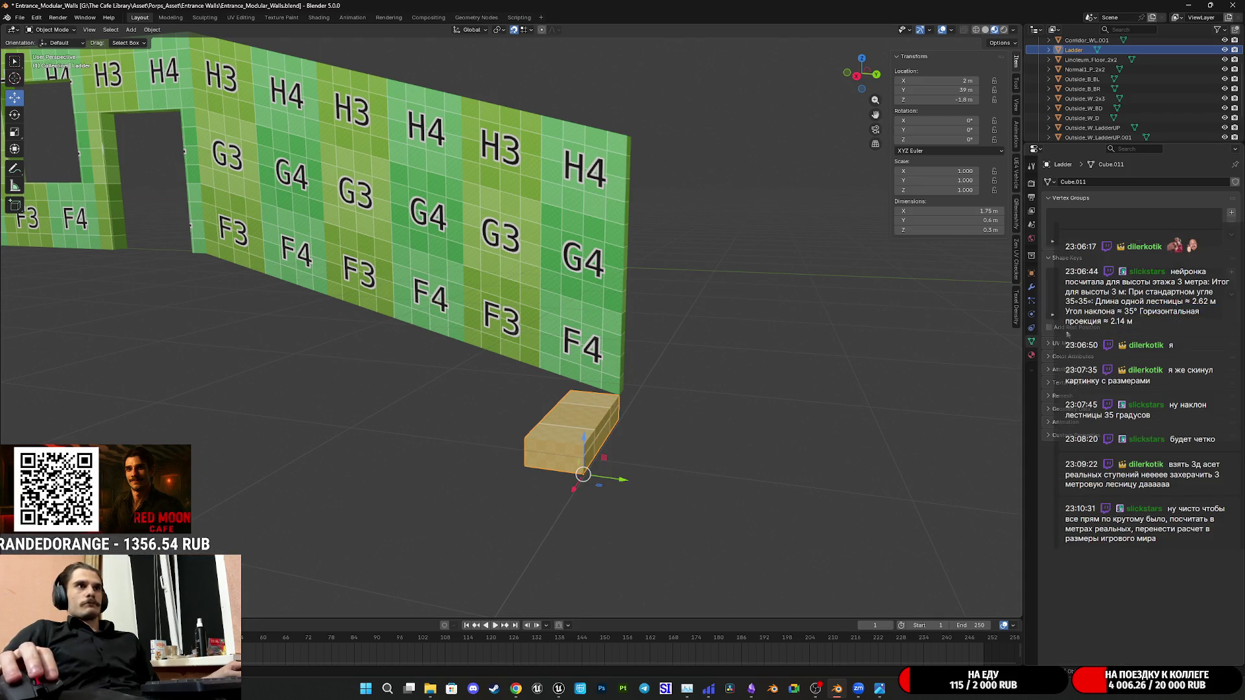
click(1033, 296)
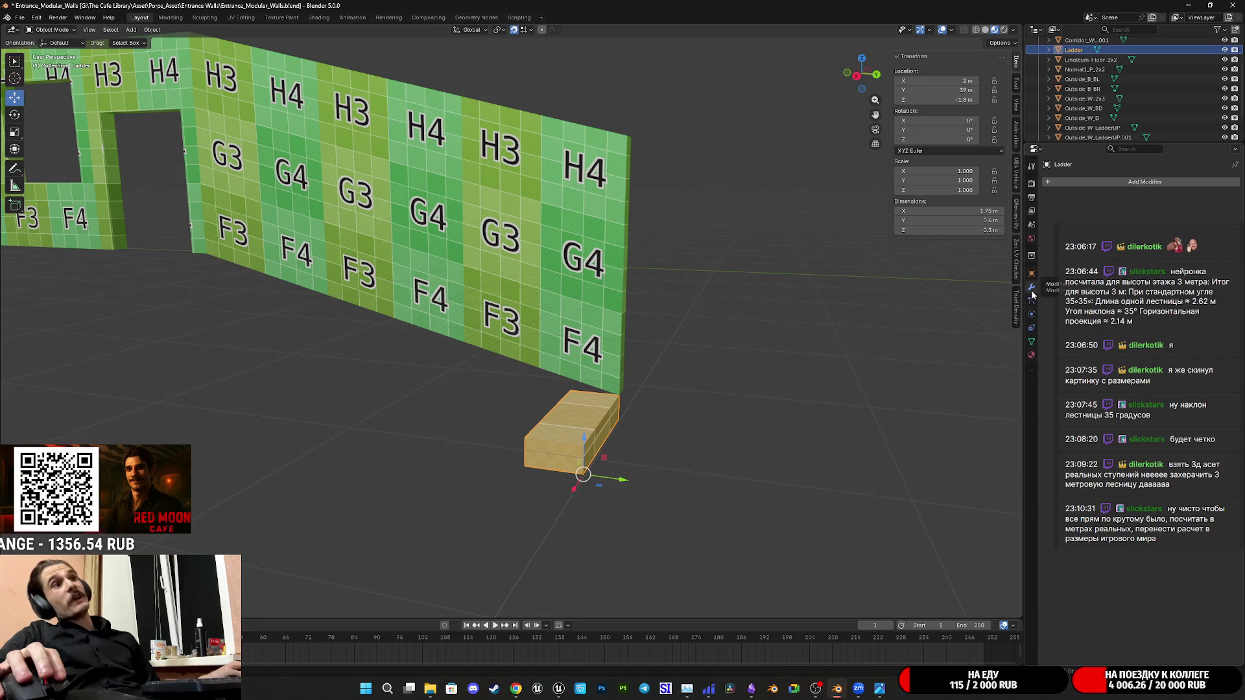
click(1090, 181)
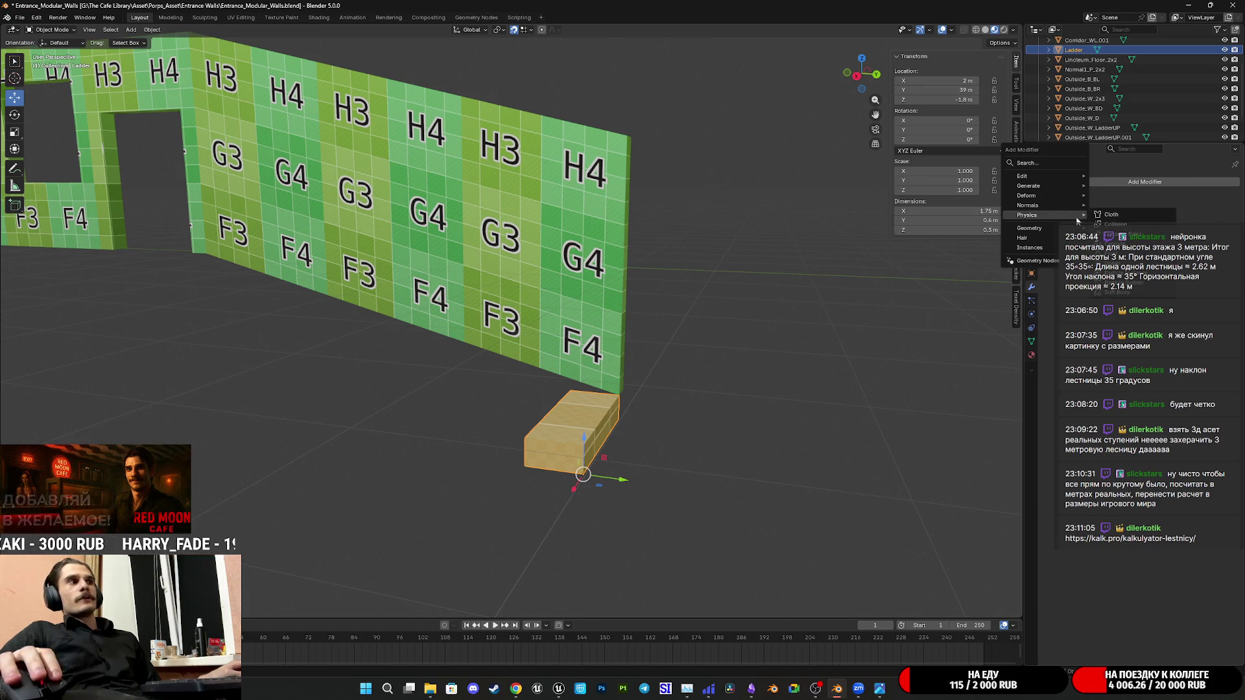
mouse_move(1029, 184)
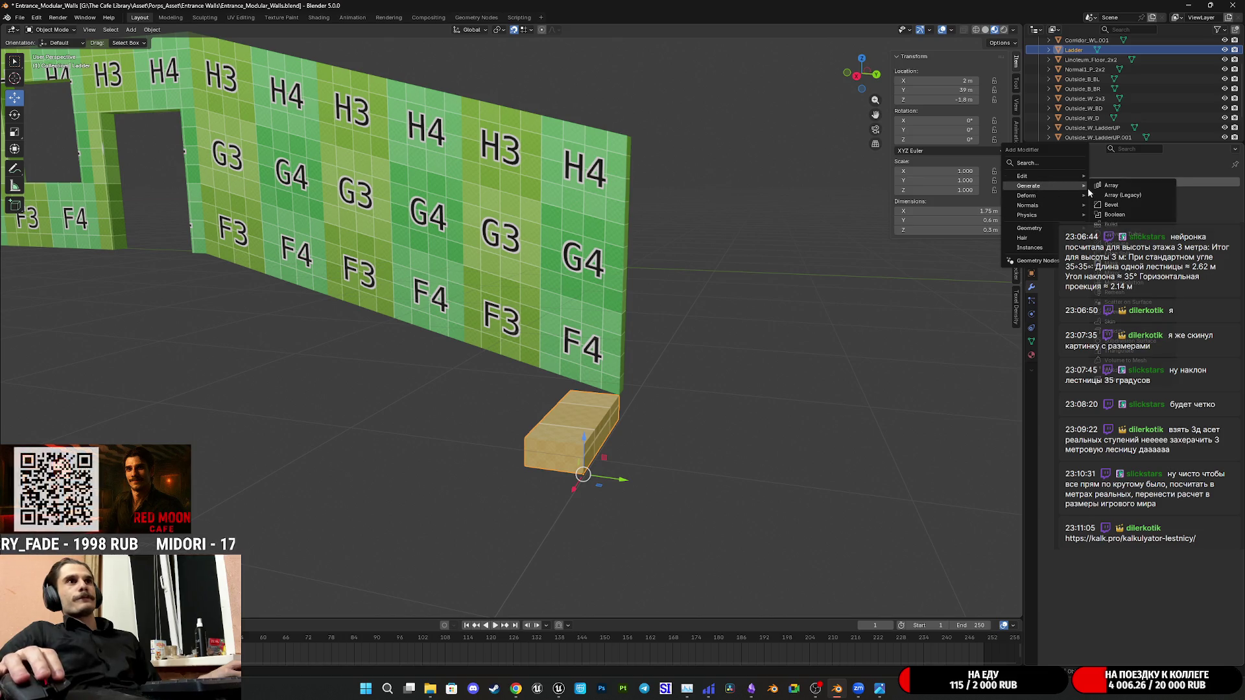
Add an Array modifier stepping each copy up and forward, and raise the Count into a full flight
click(1108, 193)
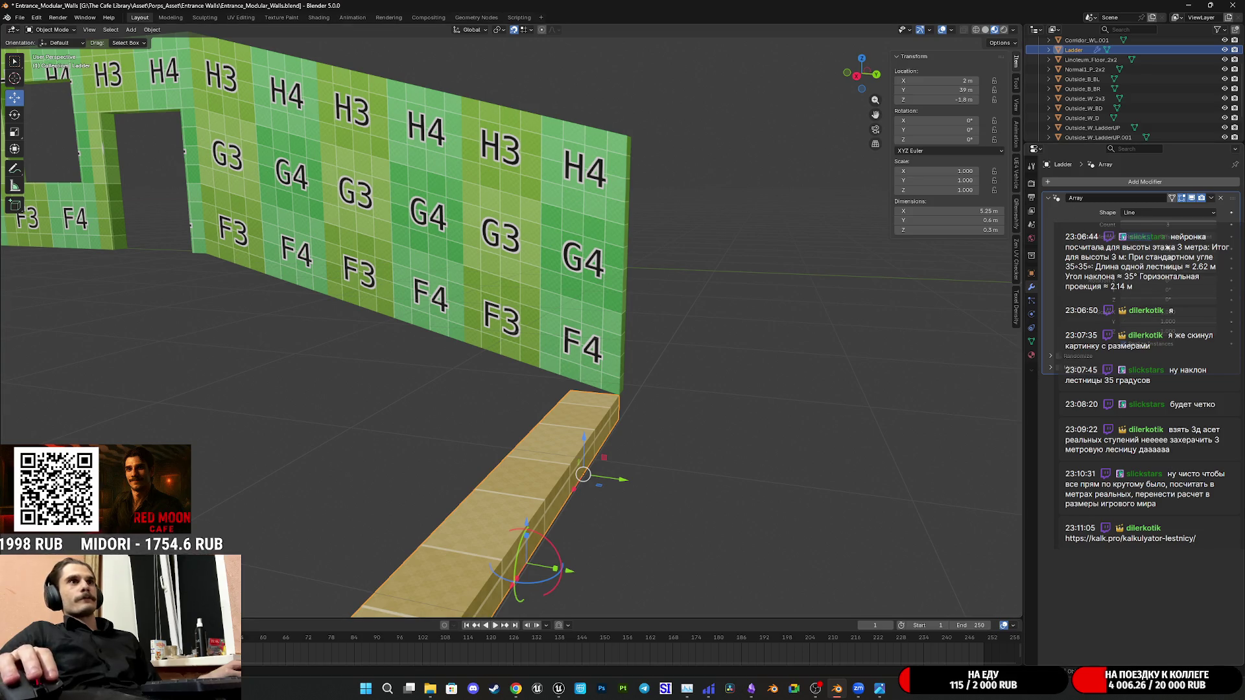
mouse_move(1167, 258)
mouse_down()
mouse_move(1231, 259)
mouse_move(1135, 259)
mouse_up()
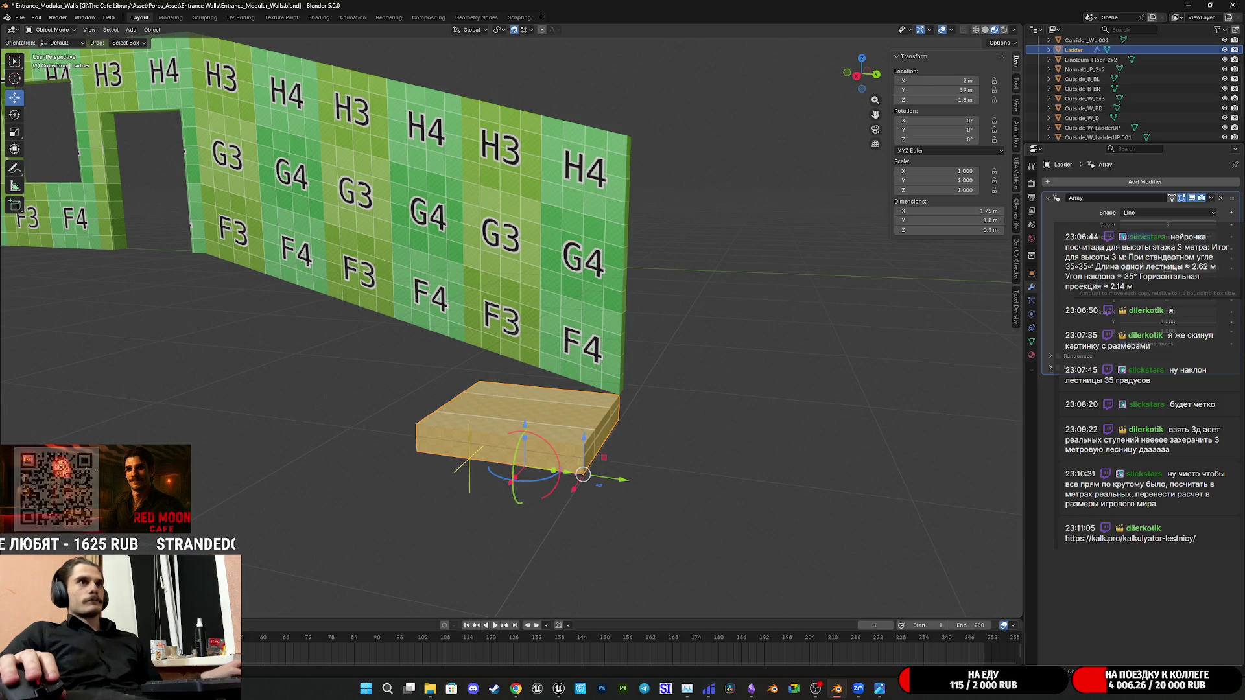
drag(1135, 269, 1167, 268)
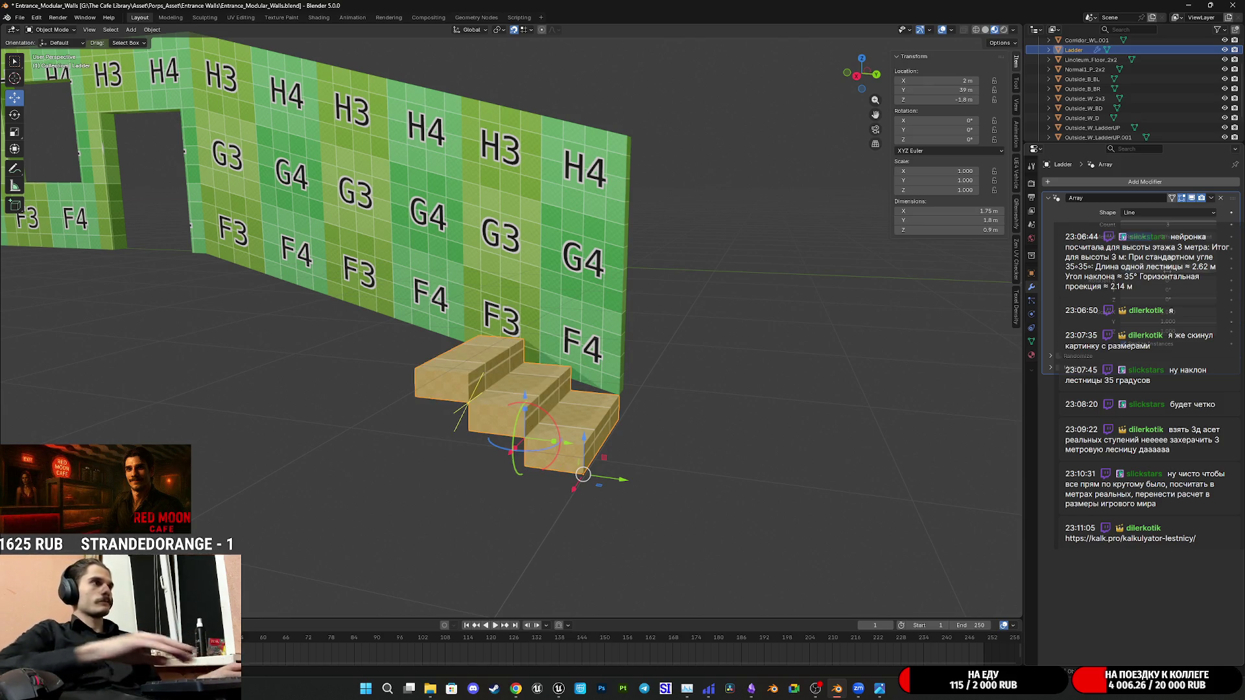
mouse_move(941, 287)
middle_down()
mouse_move(711, 386)
mouse_move(736, 388)
middle_up()
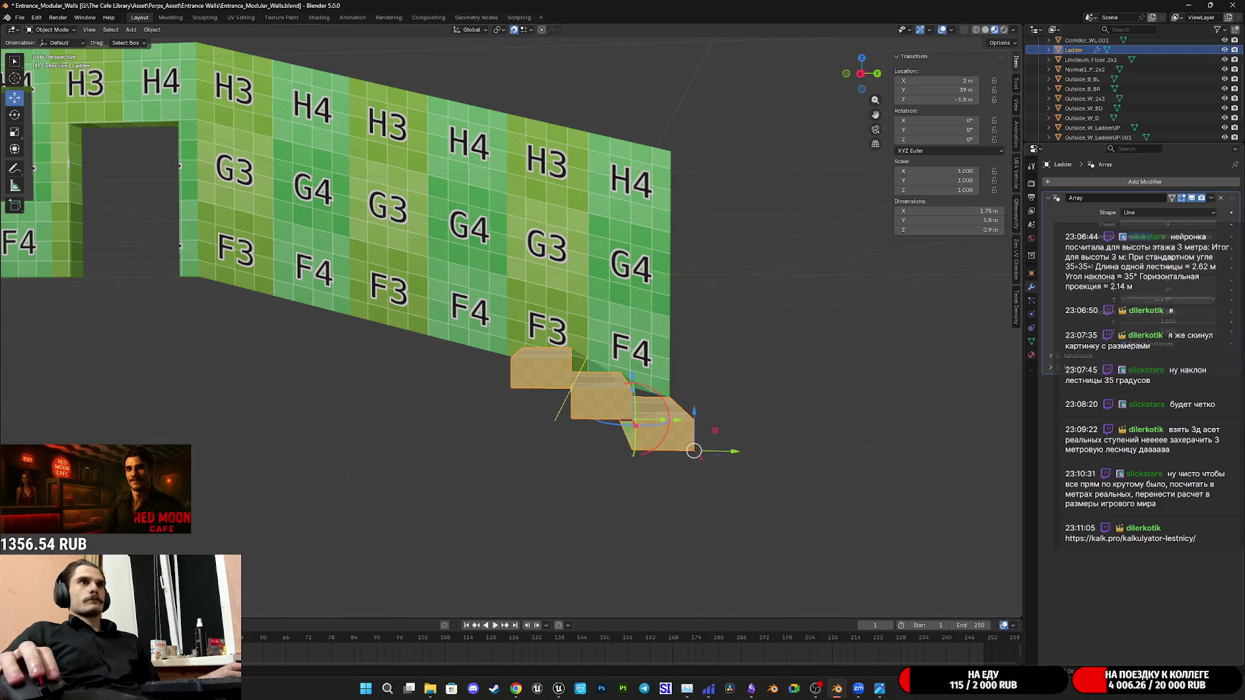
drag(1216, 233, 1125, 221)
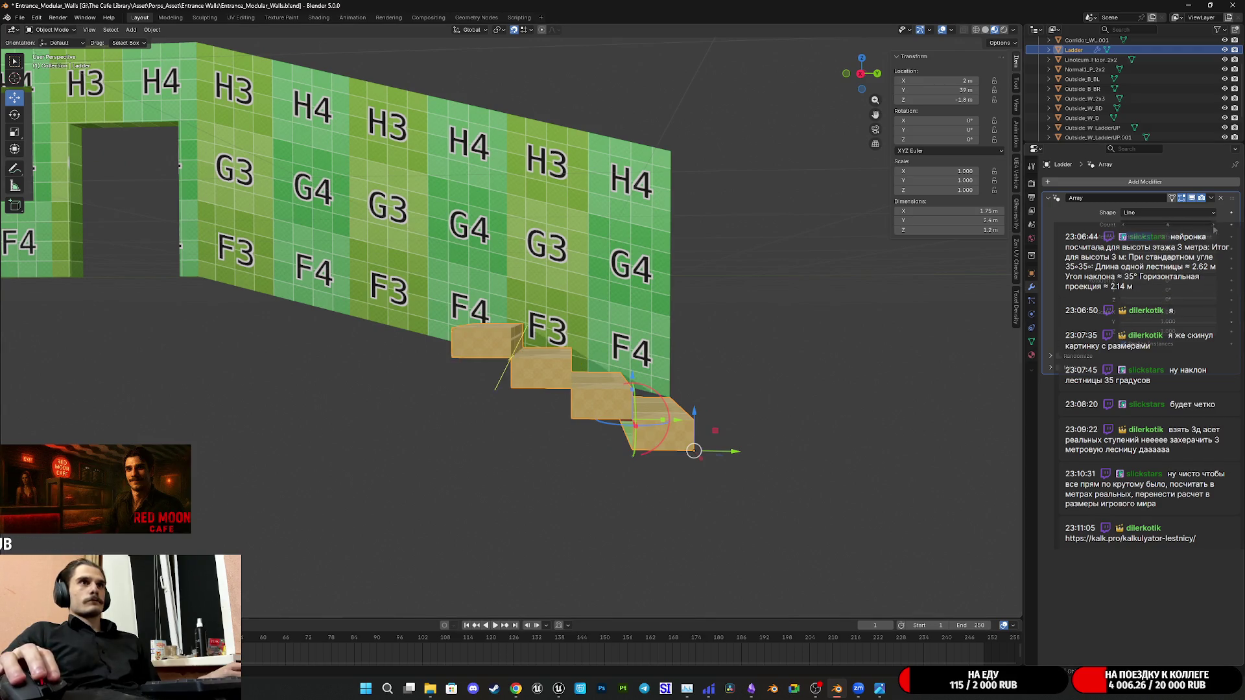
mouse_move(619, 288)
middle_down()
mouse_move(683, 370)
mouse_move(555, 338)
mouse_move(546, 347)
middle_up()
scroll(556, 338, up, 3)
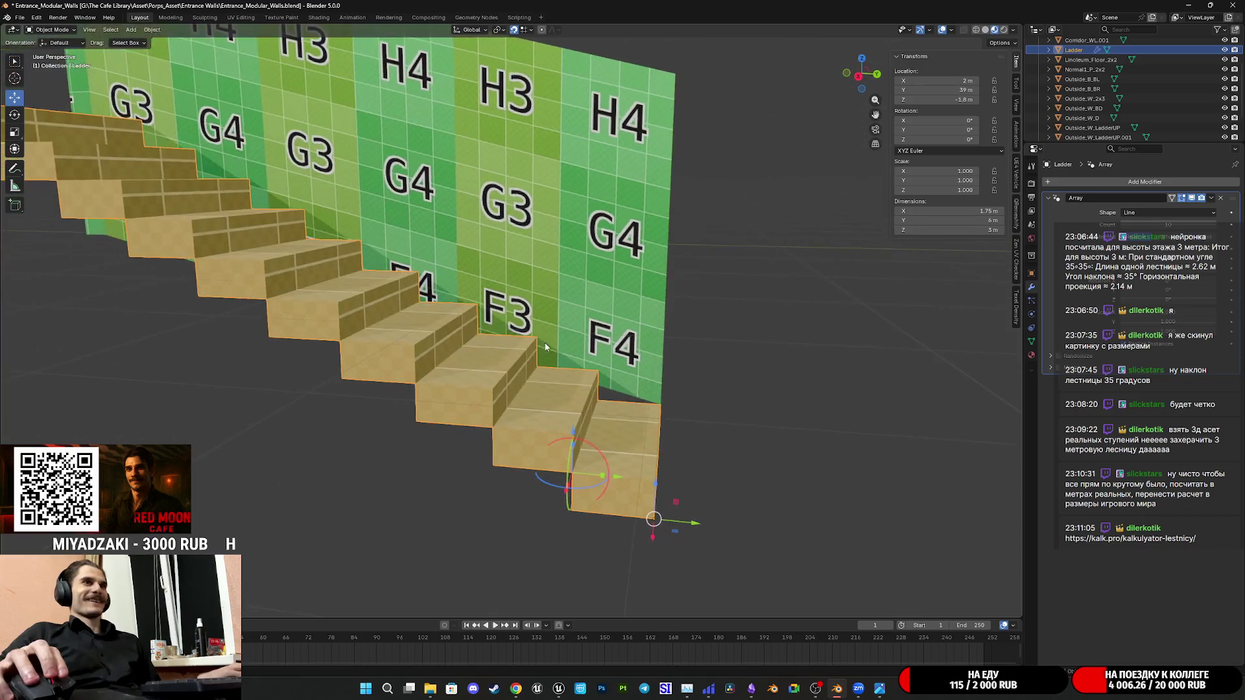
key(Tab)
Select the step's top face and drag it down in Z, first setting its height to 0.15 m
middle_drag(712, 440, 375, 226)
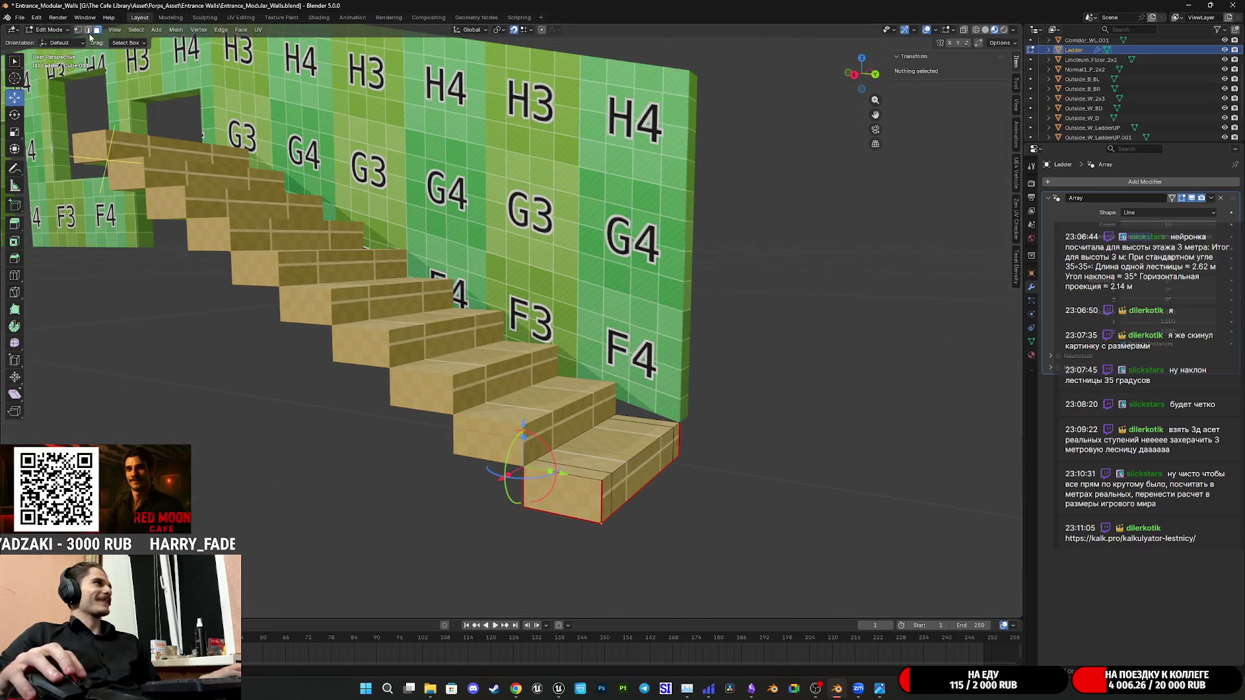
click(594, 452)
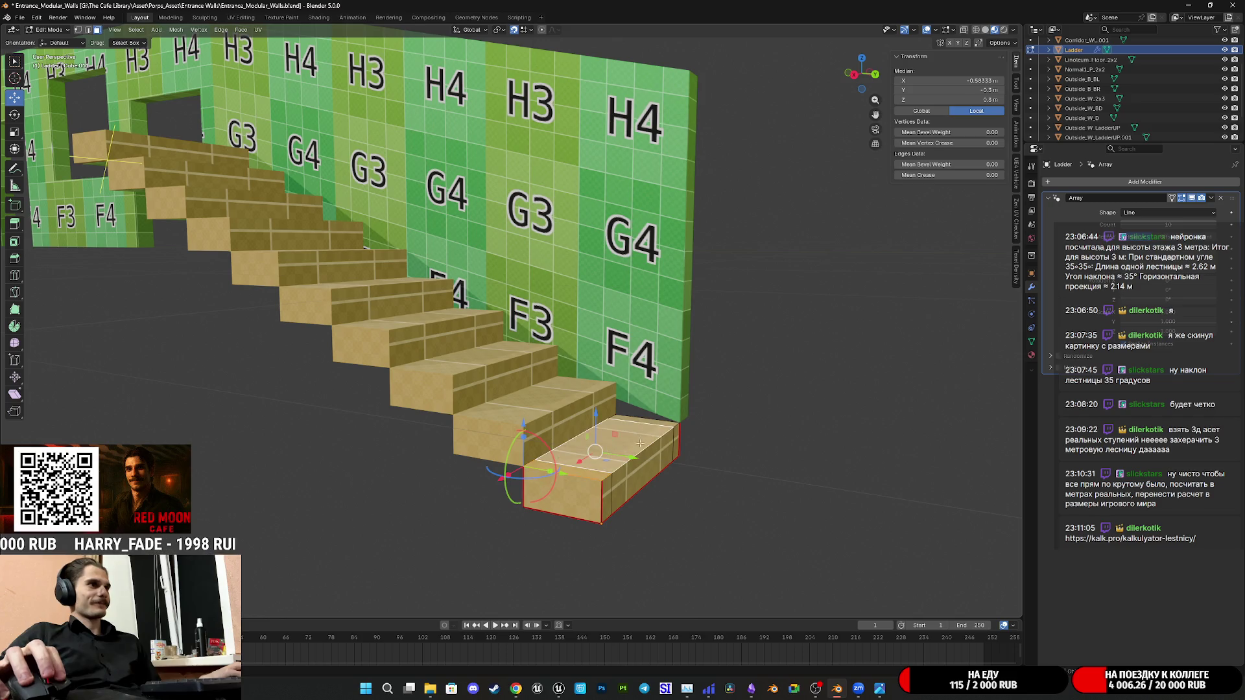
middle_drag(667, 401, 689, 396)
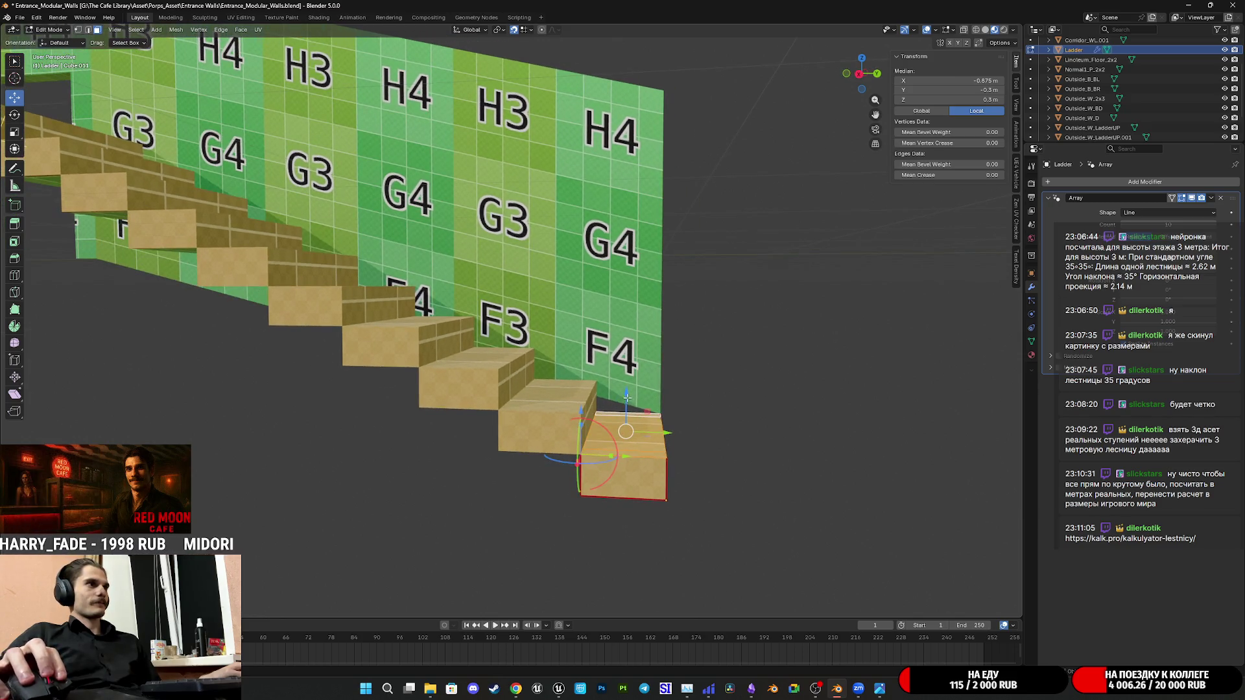
key(g)
key(z)
click(626, 431)
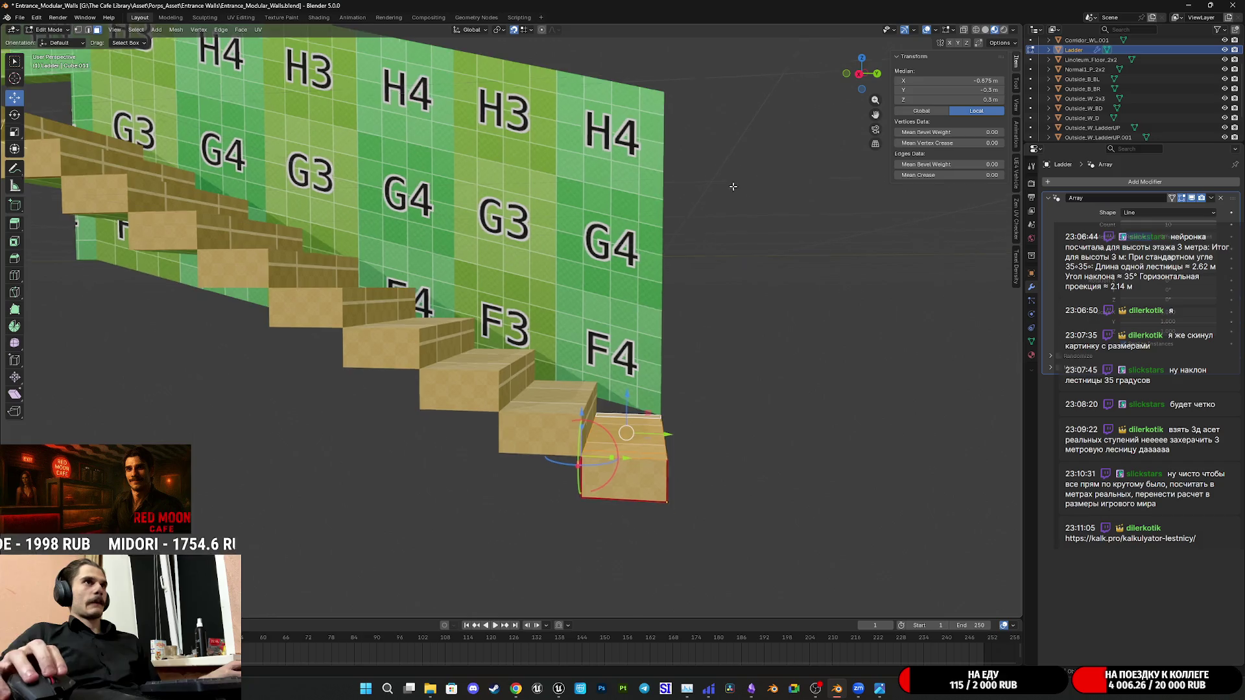
middle_drag(731, 182, 955, 114)
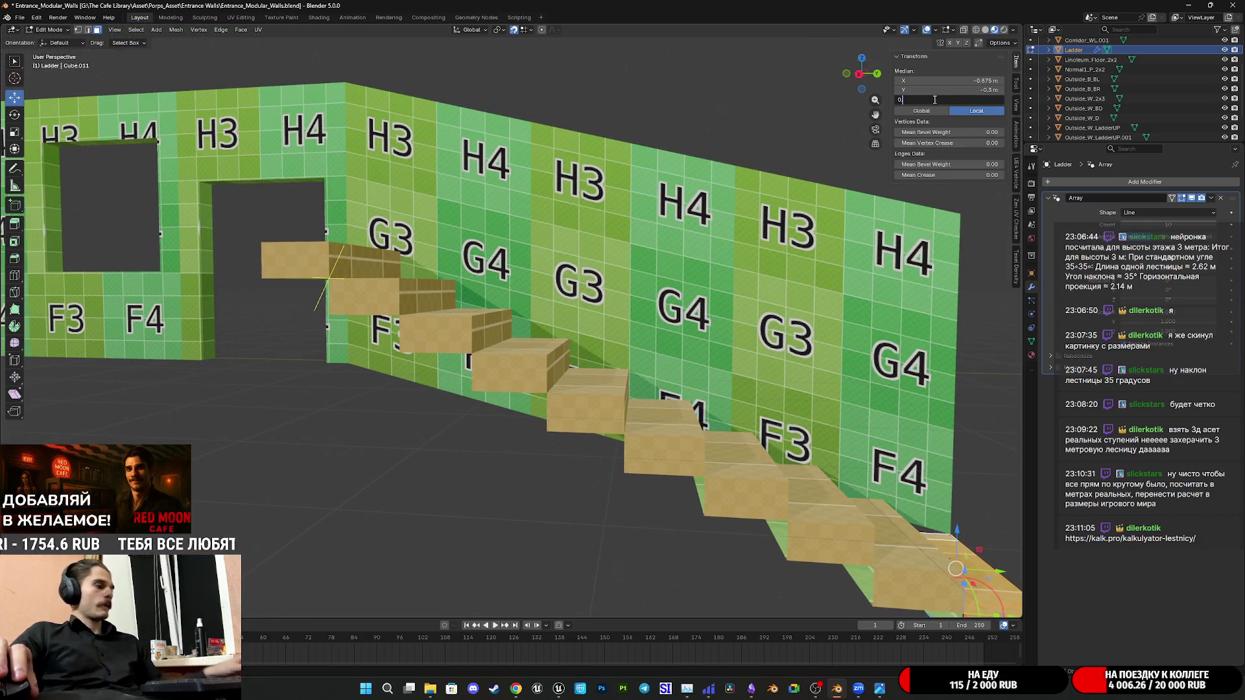
click(934, 100)
text(.15)
key(Return)
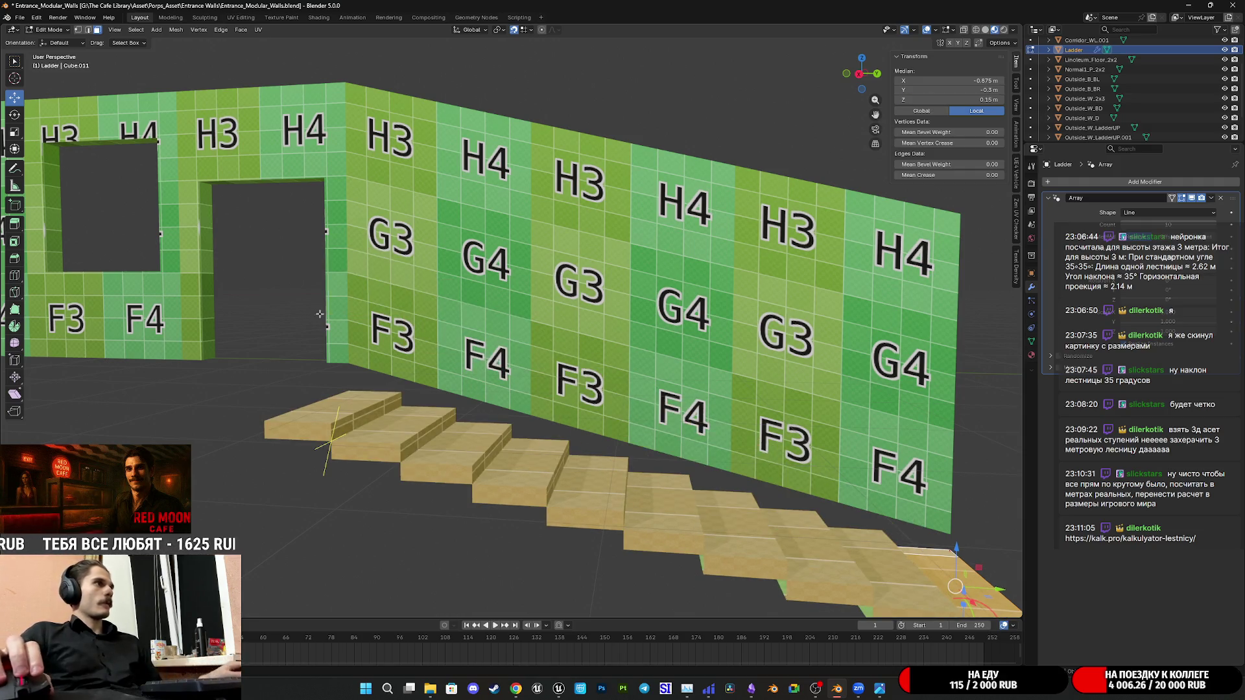
scroll(408, 331, up, 2)
Correct the top face Median Z to 0.2 m and return to Object Mode
mouse_move(409, 331)
middle_down()
mouse_move(350, 290)
mouse_move(467, 345)
mouse_move(291, 334)
mouse_move(573, 344)
middle_up()
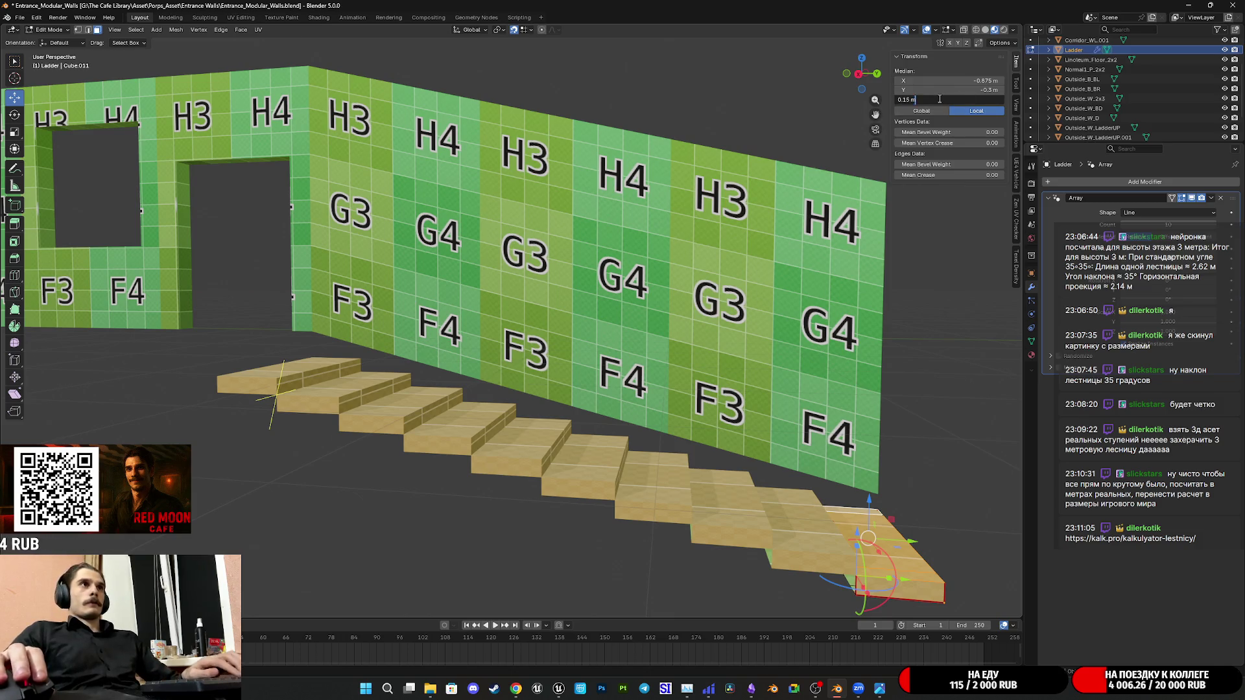
text(0)
key(BackSpace)
text(2)
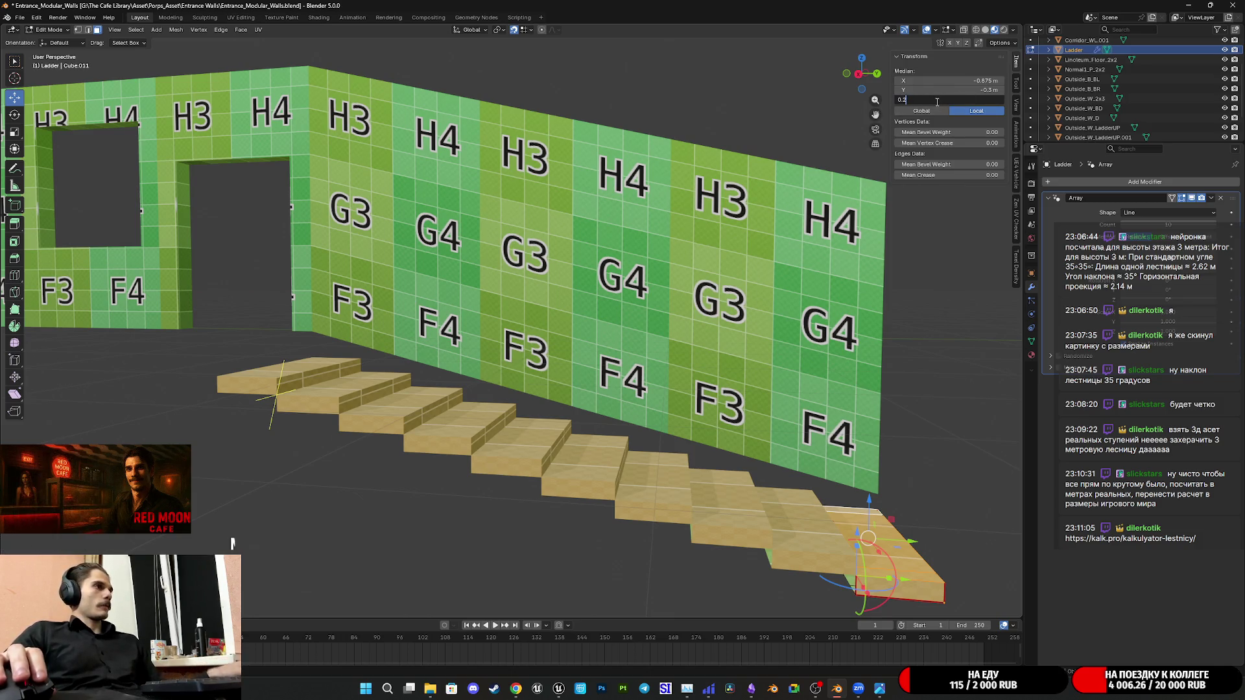
key(Return)
middle_drag(545, 321, 635, 367)
mouse_move(630, 368)
middle_down()
mouse_move(369, 275)
mouse_move(429, 364)
mouse_move(168, 256)
middle_up()
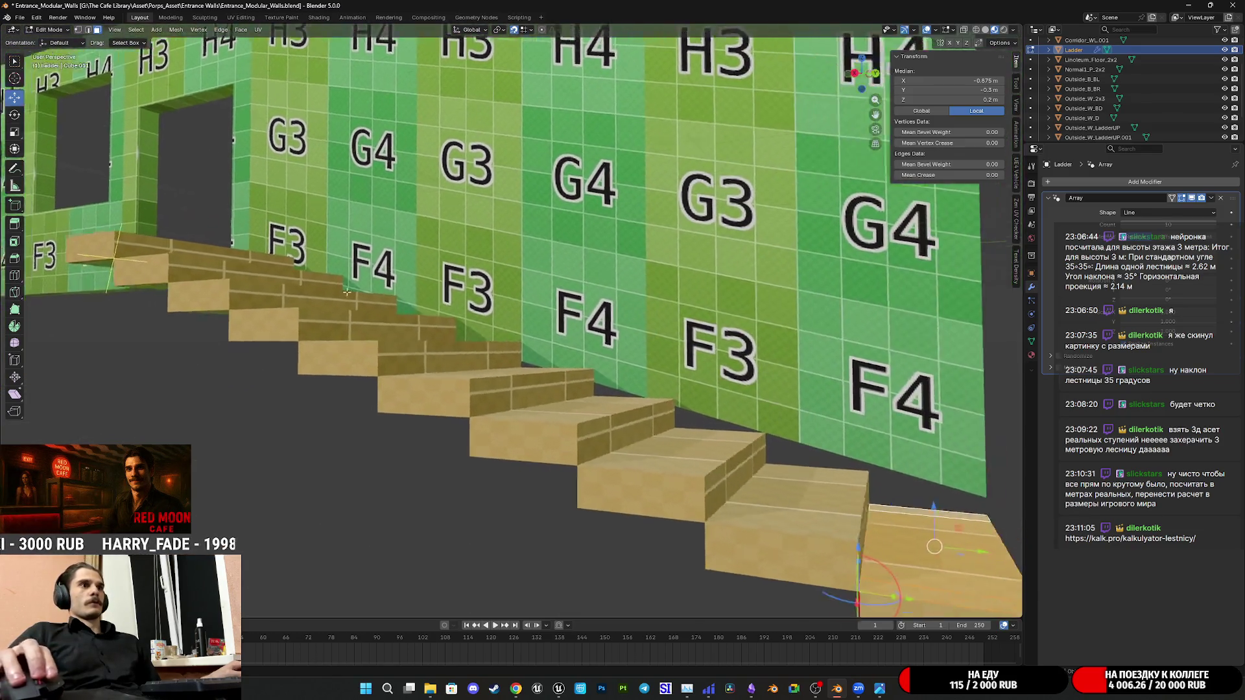
middle_drag(627, 368, 582, 360)
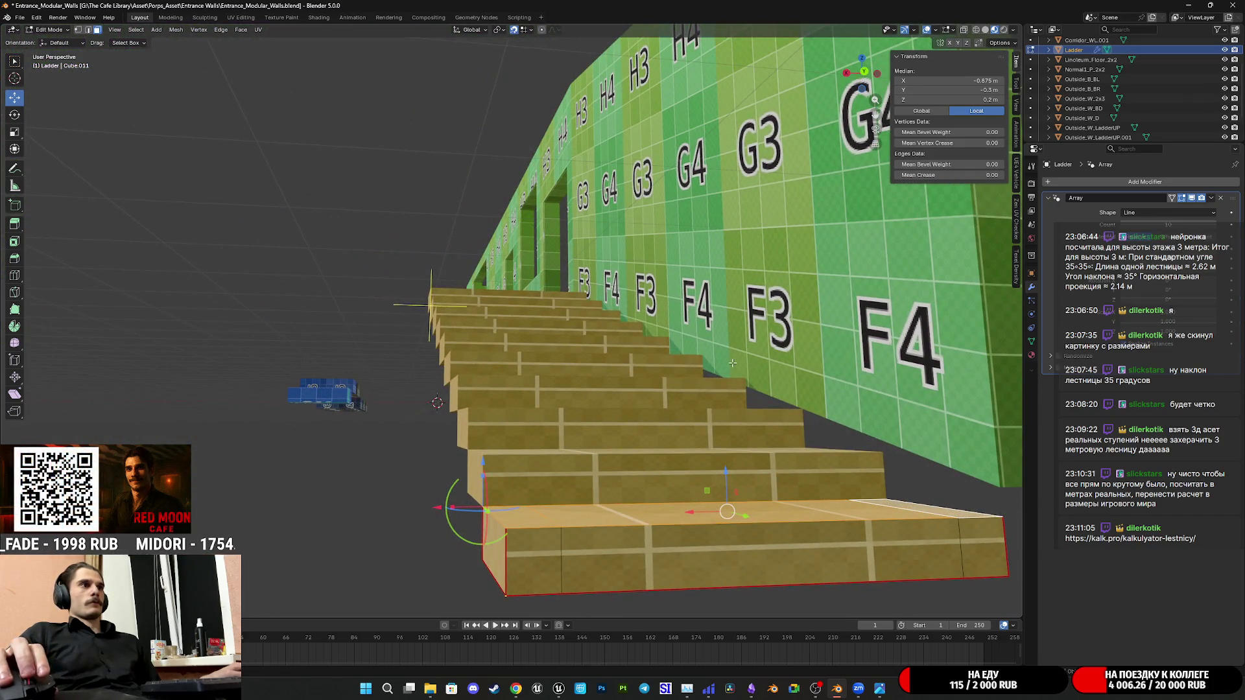
key(Tab)
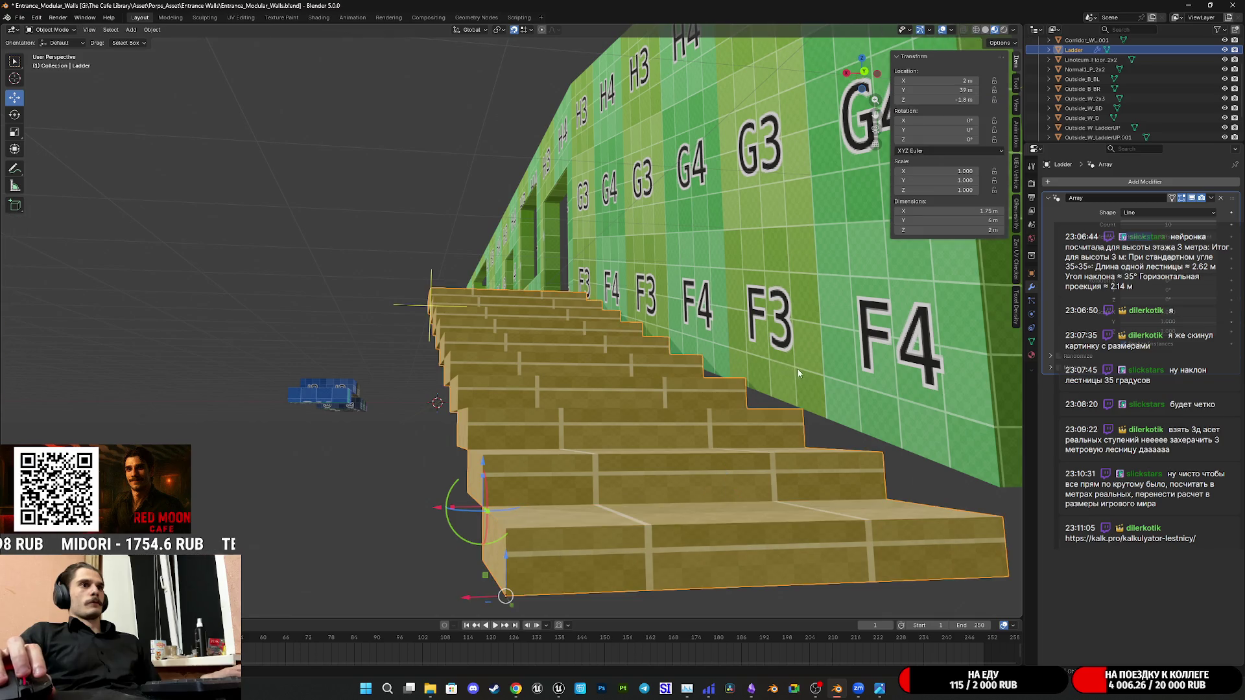
Snap the 3D cursor to a bottom-step corner vertex and set the staircase origin there
mouse_move(798, 369)
middle_down()
mouse_move(678, 380)
mouse_move(735, 386)
mouse_move(719, 380)
mouse_move(603, 428)
mouse_move(503, 483)
middle_up()
key(Tab)
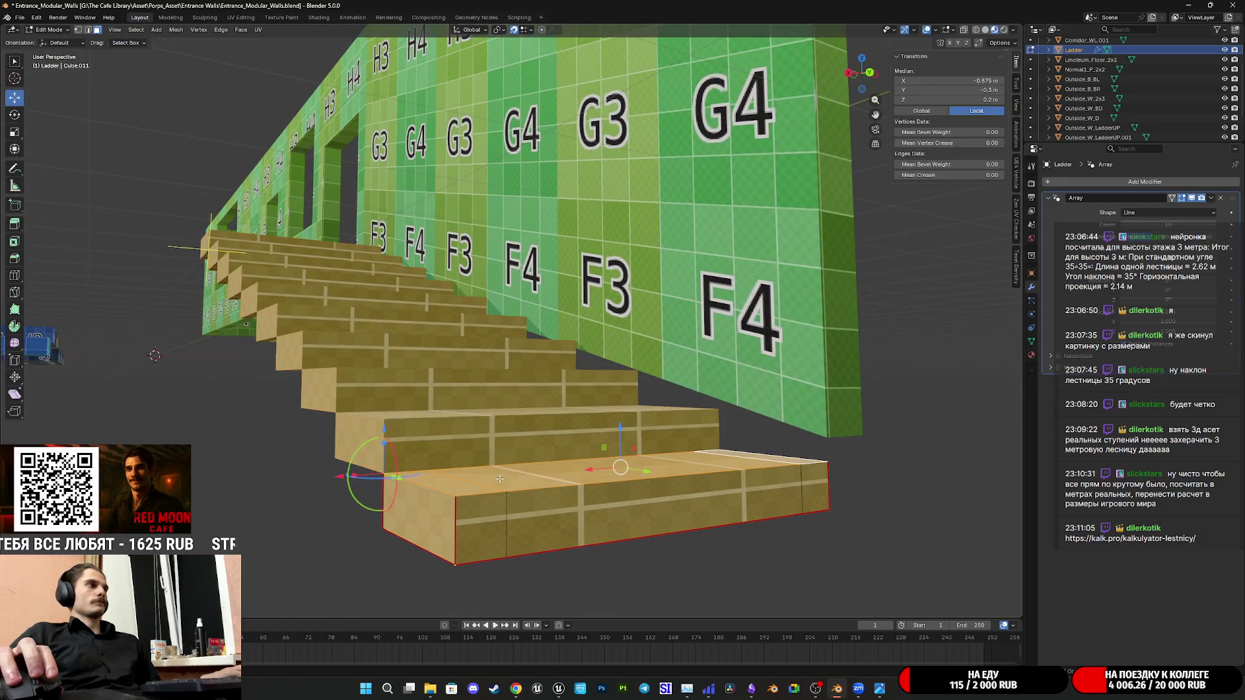
click(454, 503)
key(shift+s)
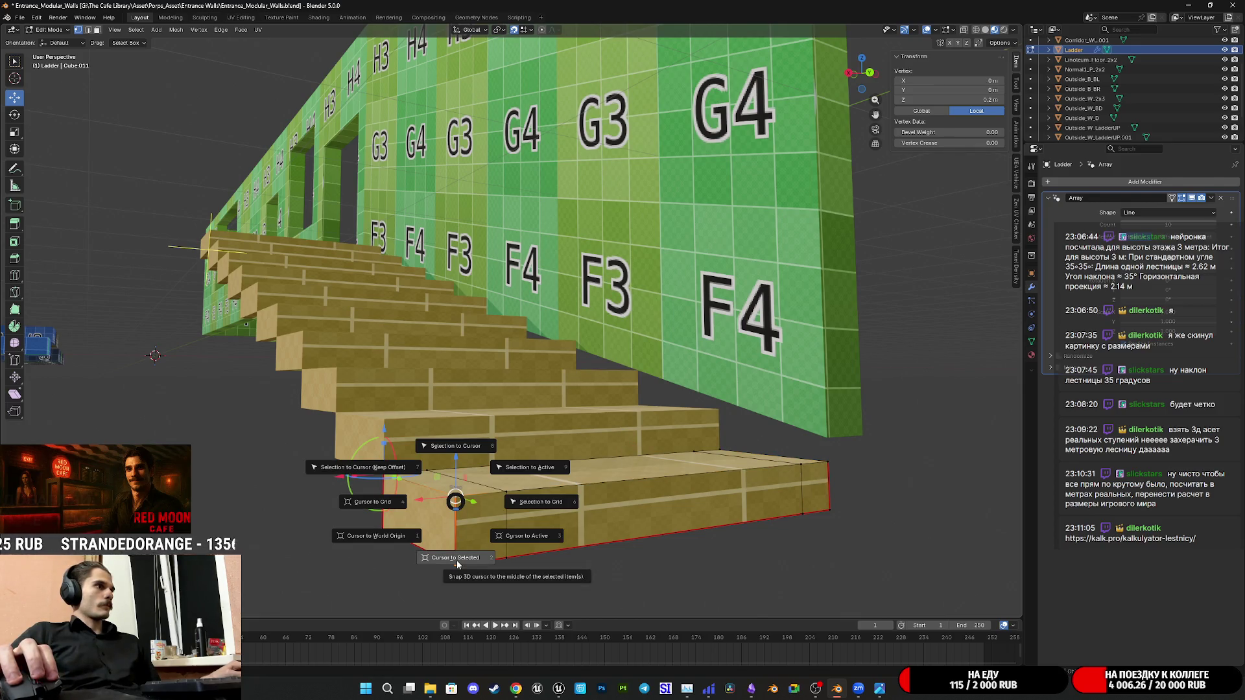
click(456, 560)
key(Tab)
click(152, 29)
mouse_move(167, 50)
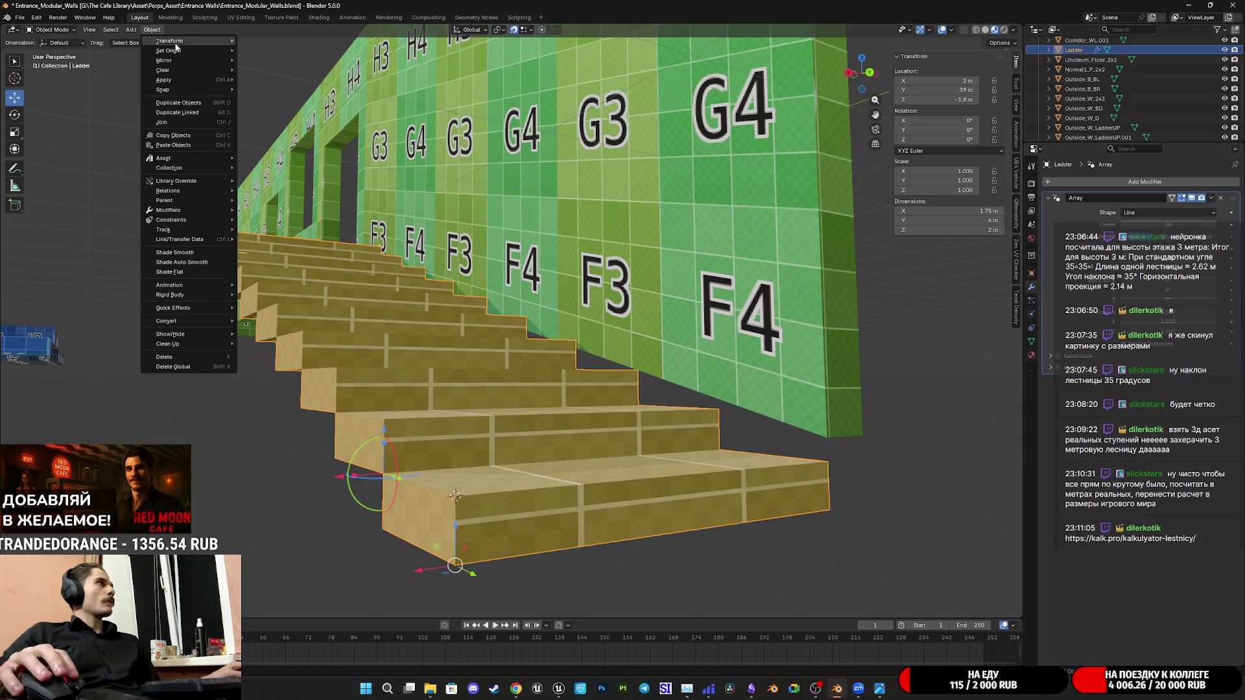
click(297, 76)
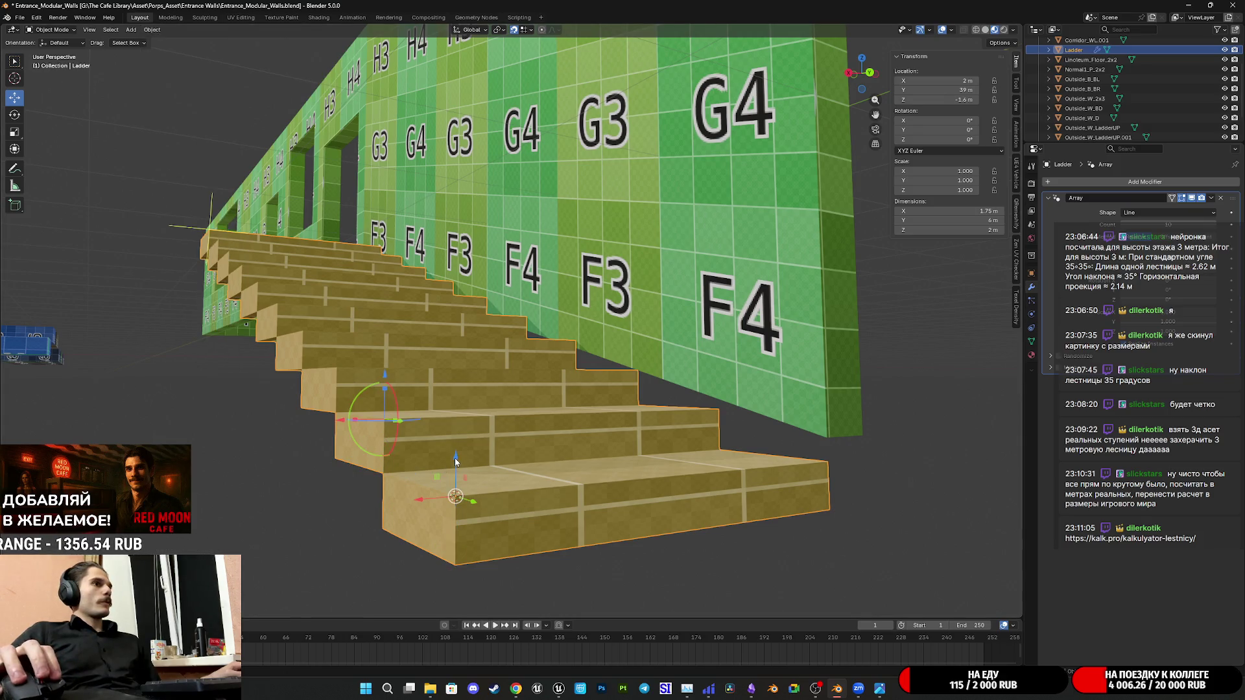
Lower the staircase 0.4 m in Z to −2 m, then select the wall panel beside it
key(g)
key(z)
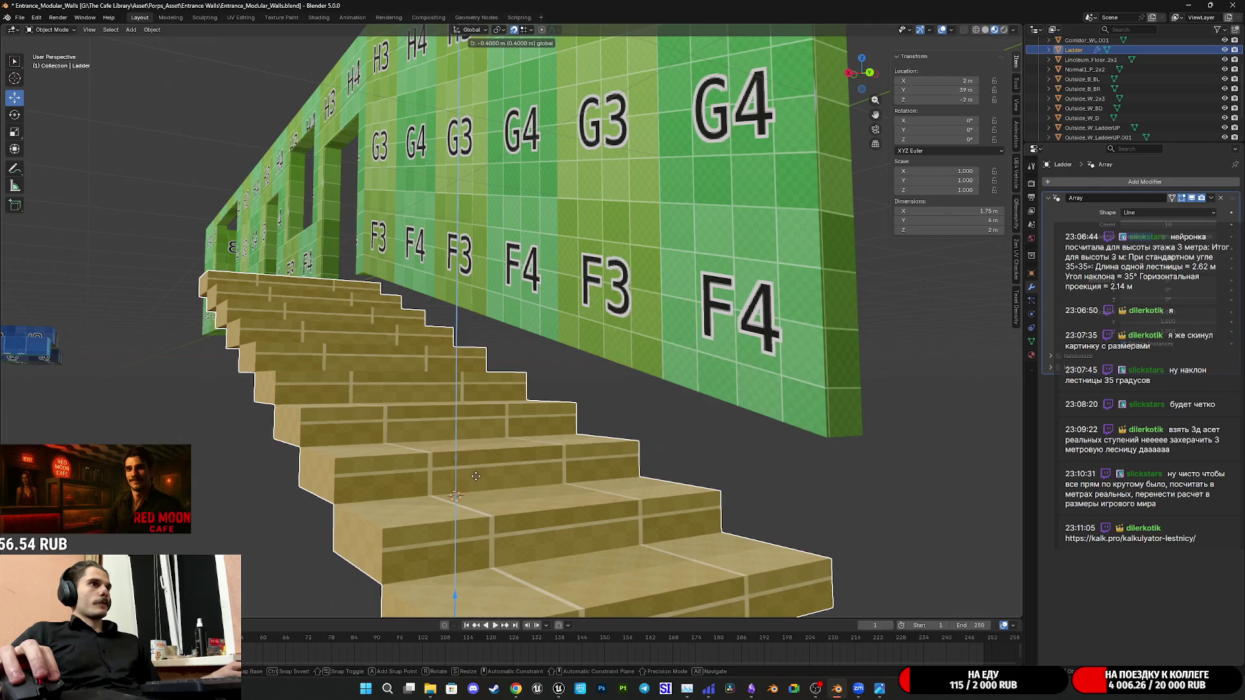
click(476, 475)
scroll(520, 467, down, 3)
middle_drag(682, 357, 661, 370)
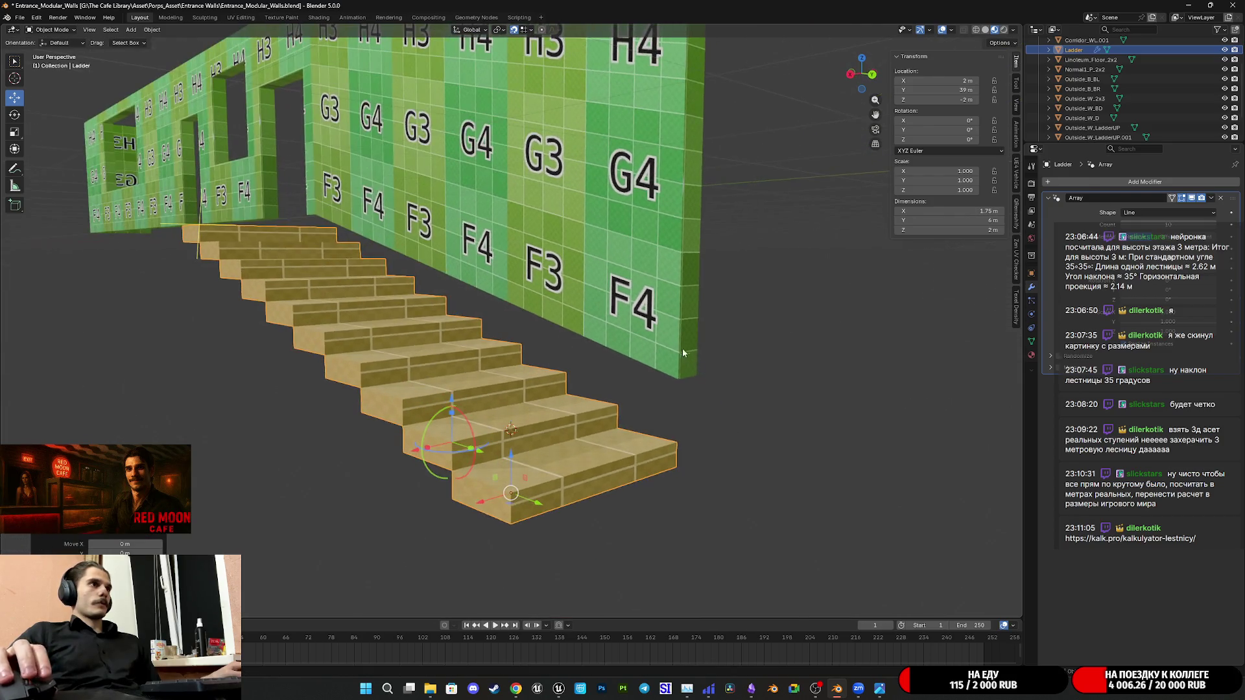
click(671, 356)
middle_drag(579, 456, 676, 438)
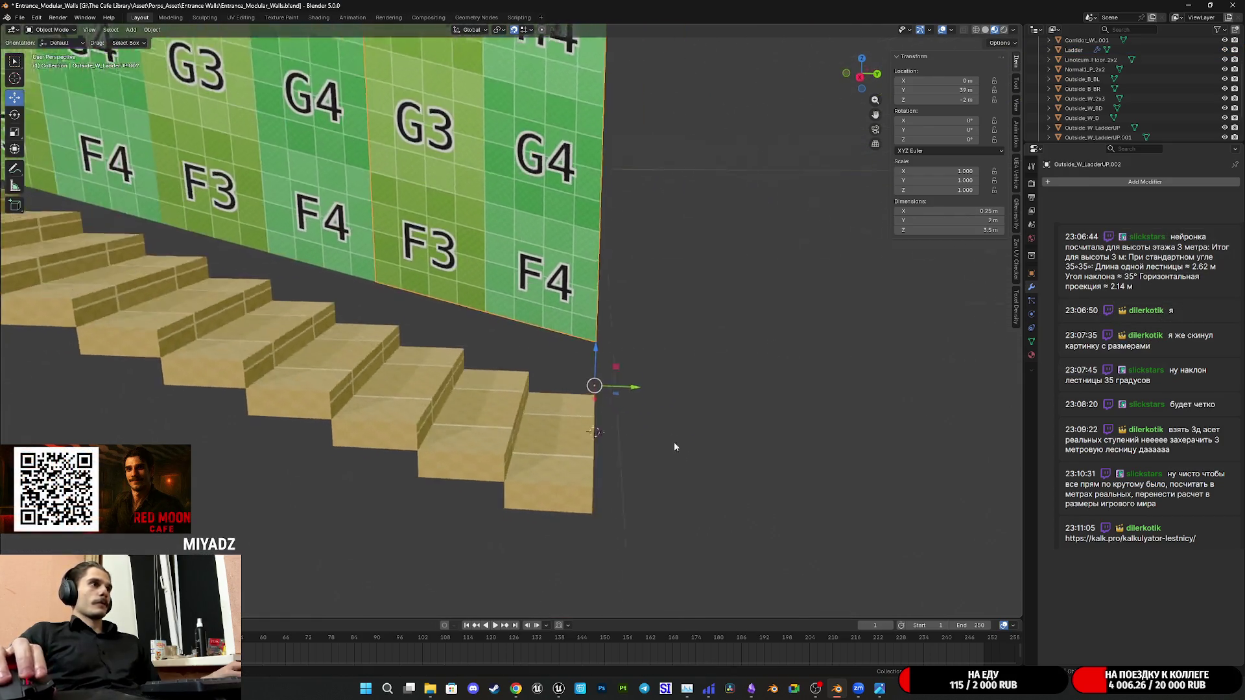
scroll(656, 412, down, 3)
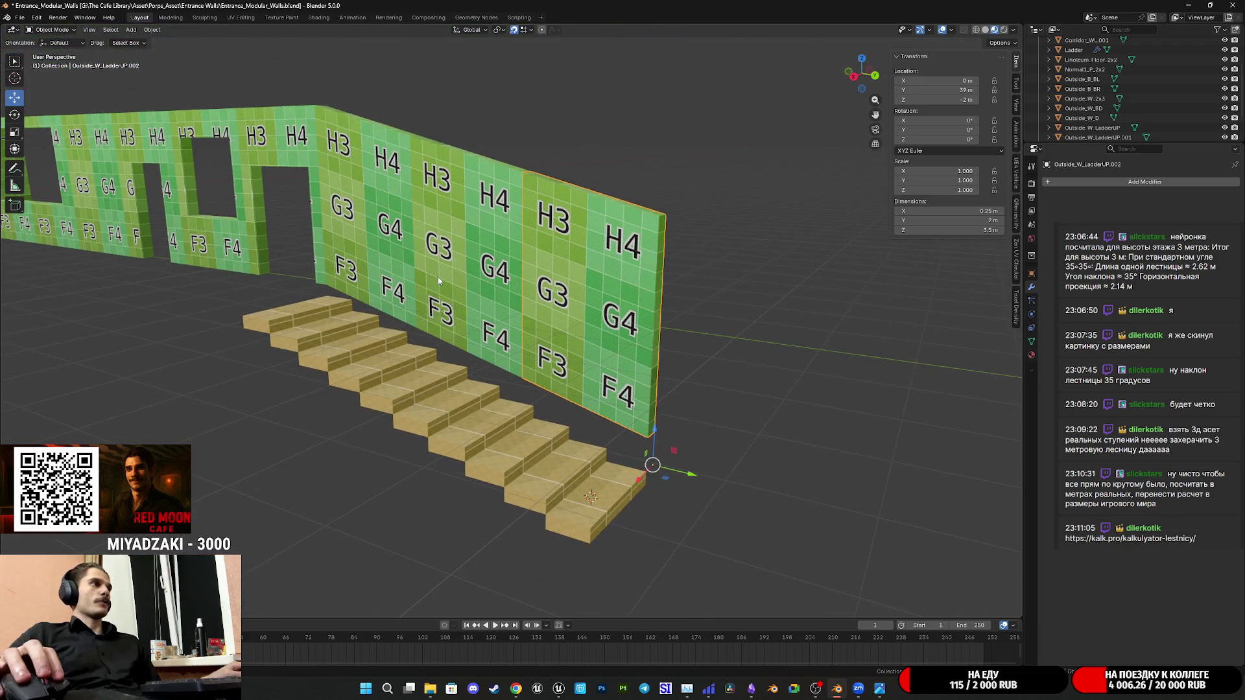
Set the middle wall panel's origin at its bottom corner vertex via the 3D cursor
click(439, 277)
middle_drag(437, 277, 501, 358)
scroll(486, 354, up, 3)
key(Tab)
scroll(506, 367, up, 2)
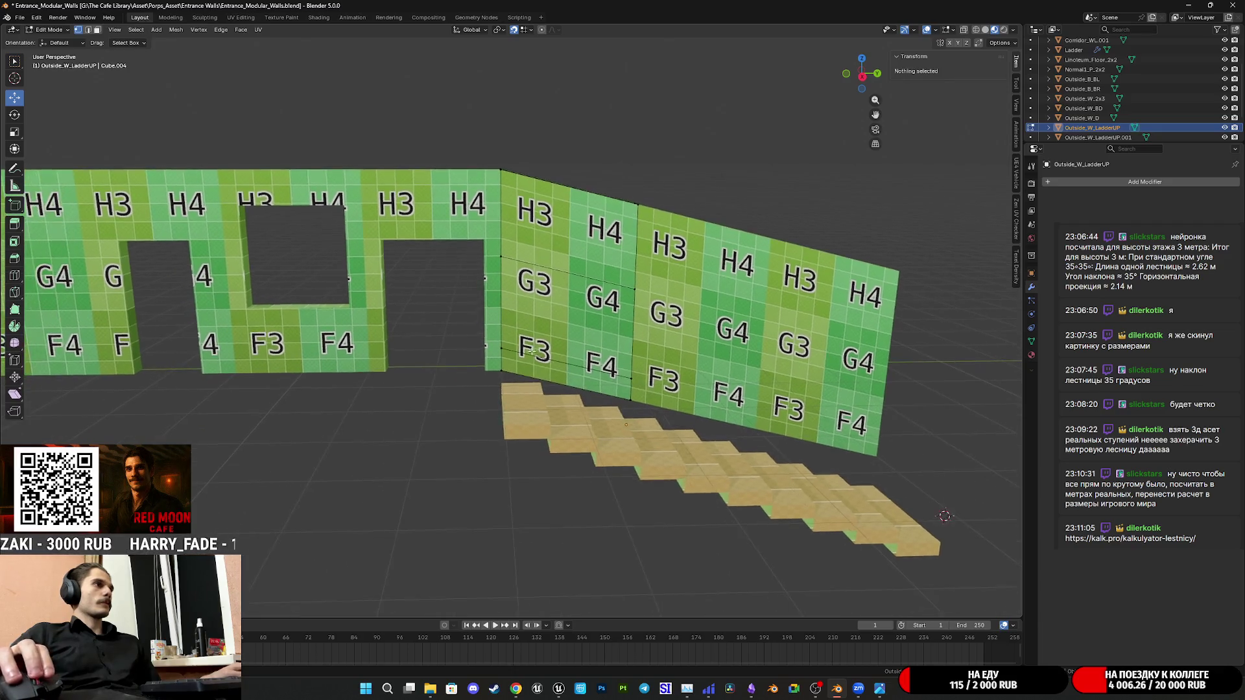
scroll(515, 374, up, 2)
click(496, 393)
key(shift+s)
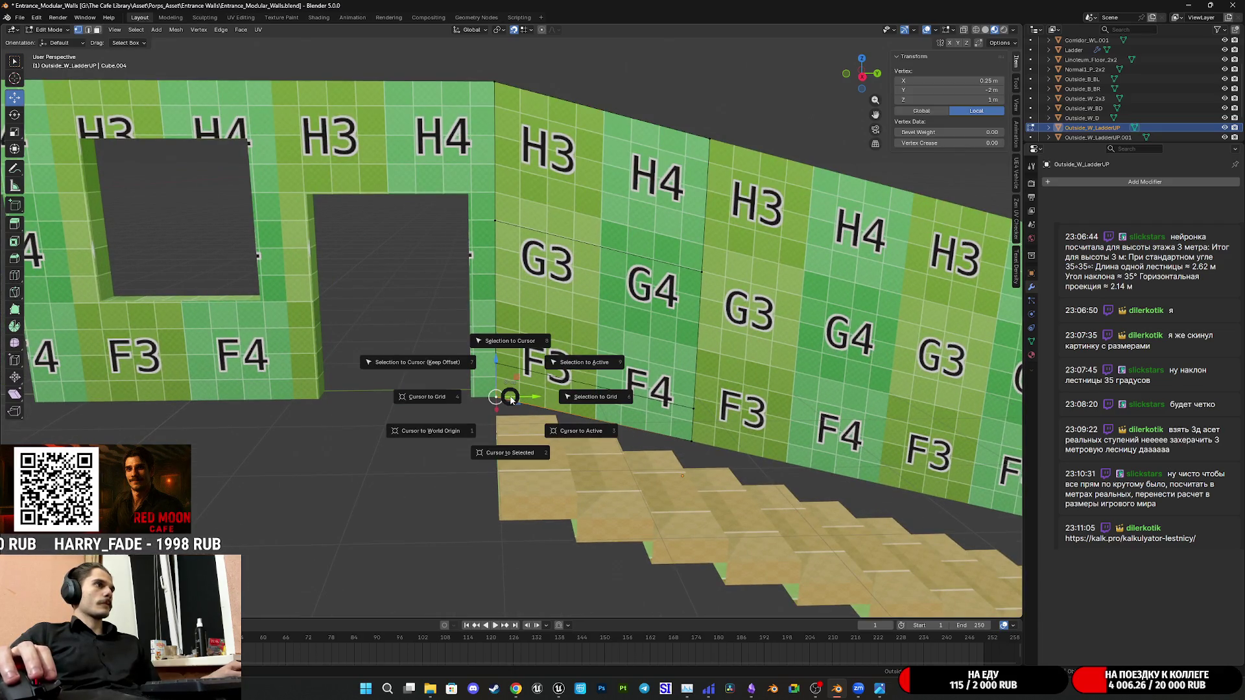
click(508, 454)
key(Tab)
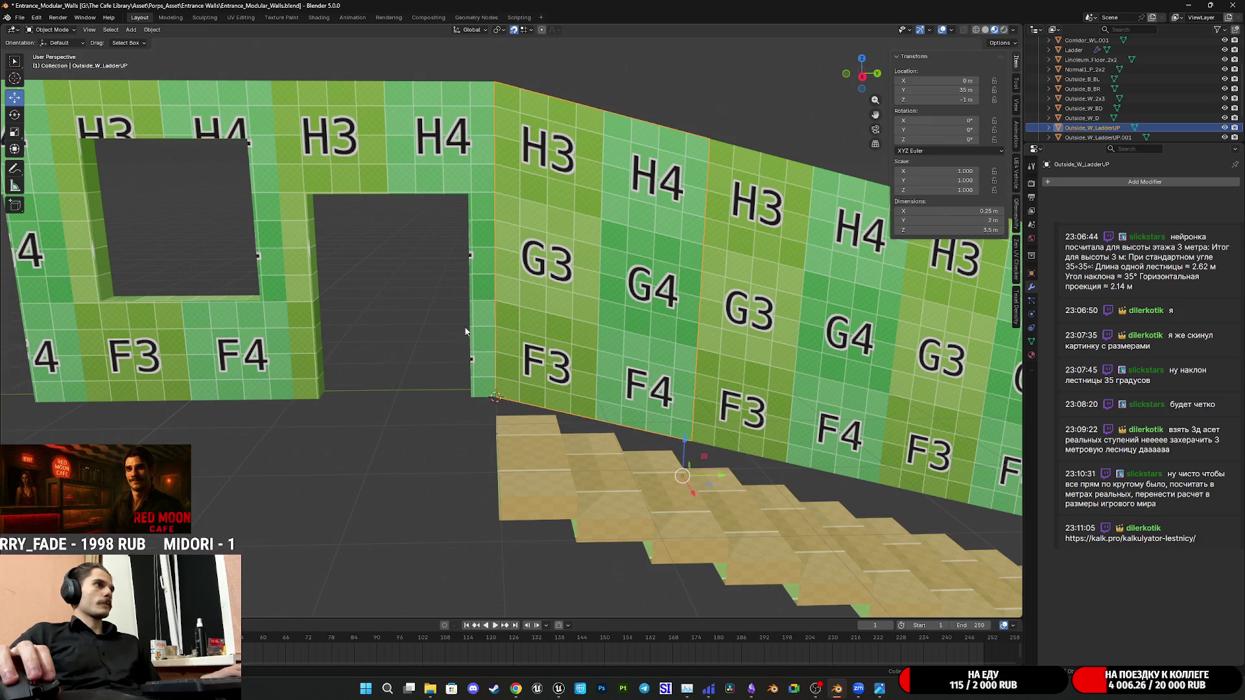
click(152, 29)
mouse_move(169, 50)
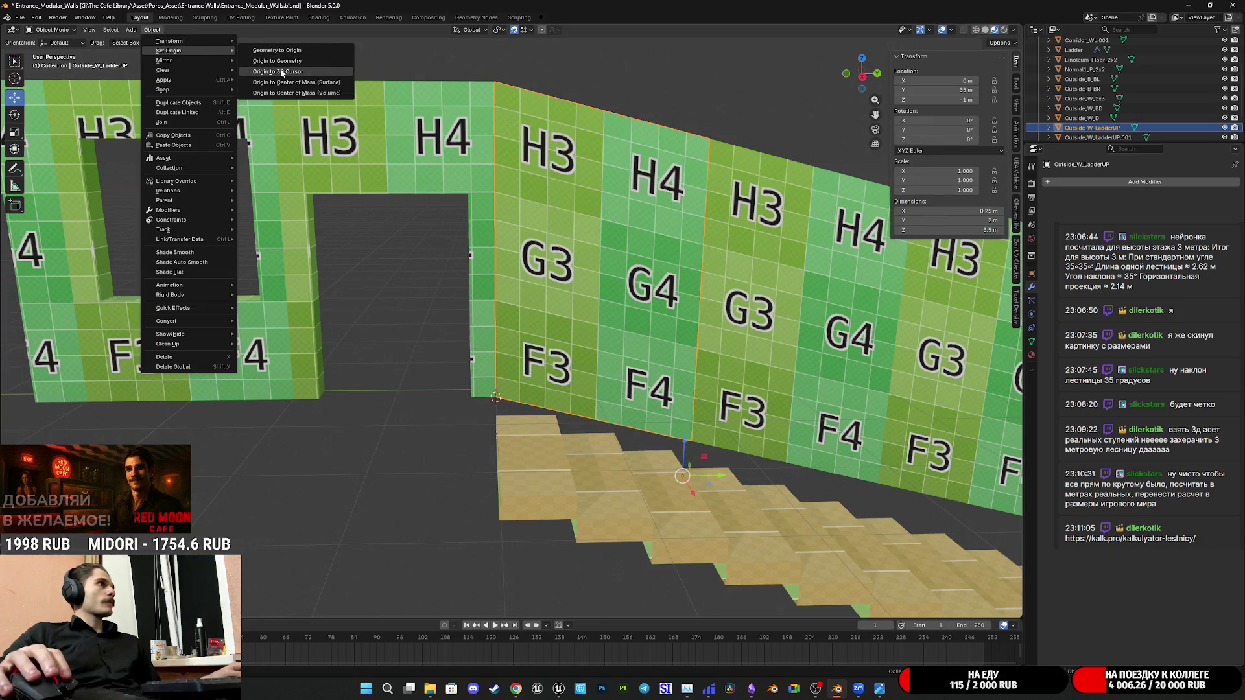
click(284, 72)
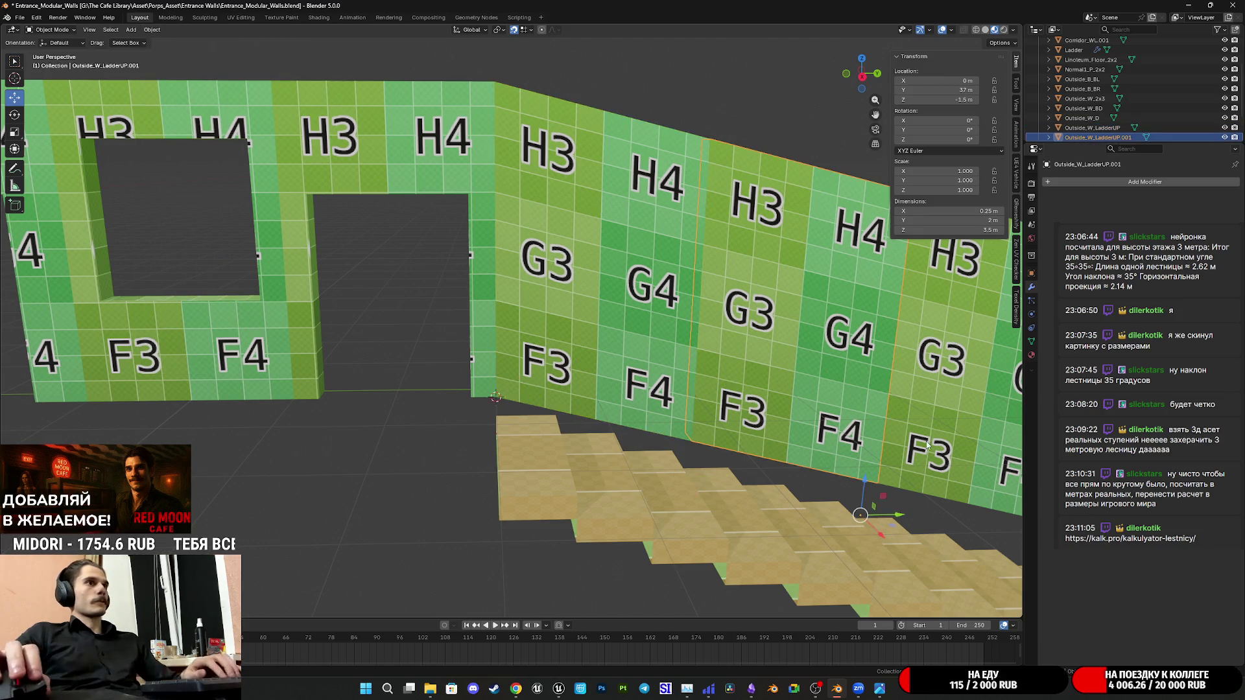
Undo an accidental delete, duplicate the panel 2 m along Y and lower it 0.5 m
key(Delete)
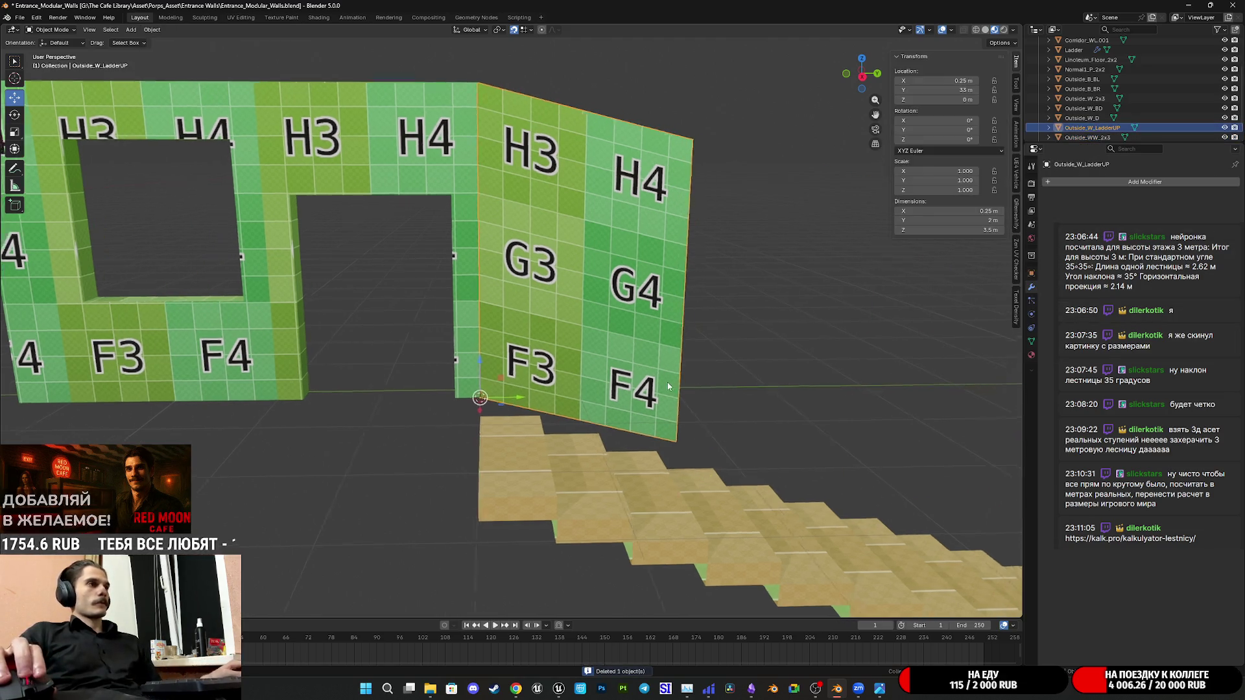
middle_drag(671, 374, 585, 382)
key(ctrl+z)
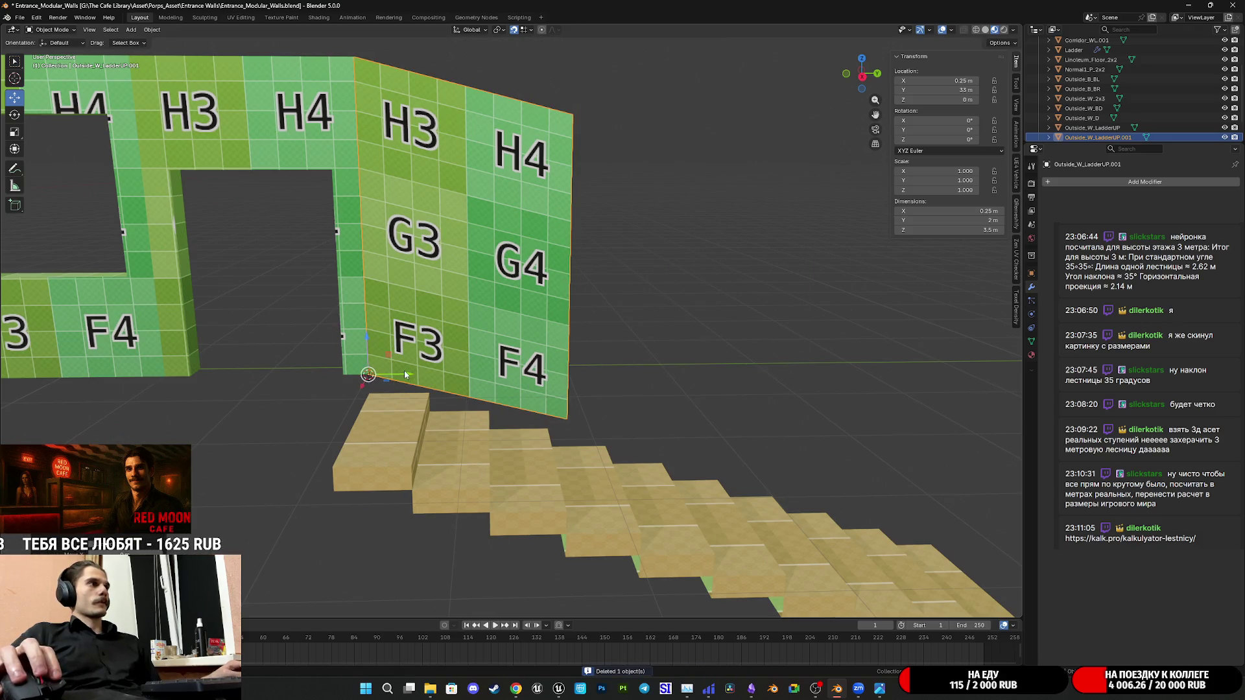
key(shift+d)
text(y2)
key(Return)
click(867, 81)
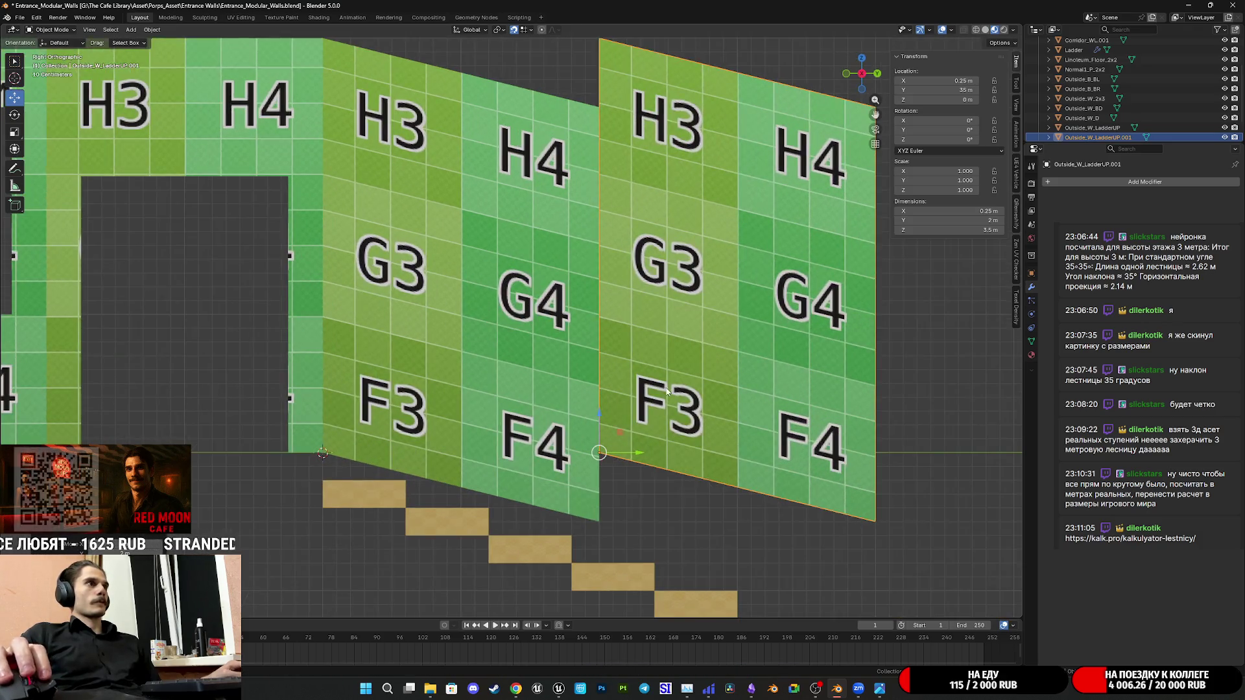
key(g)
key(z)
click(761, 527)
Duplicate the panel again for the next step down along the slope
shift+middle_drag(760, 527, 542, 375)
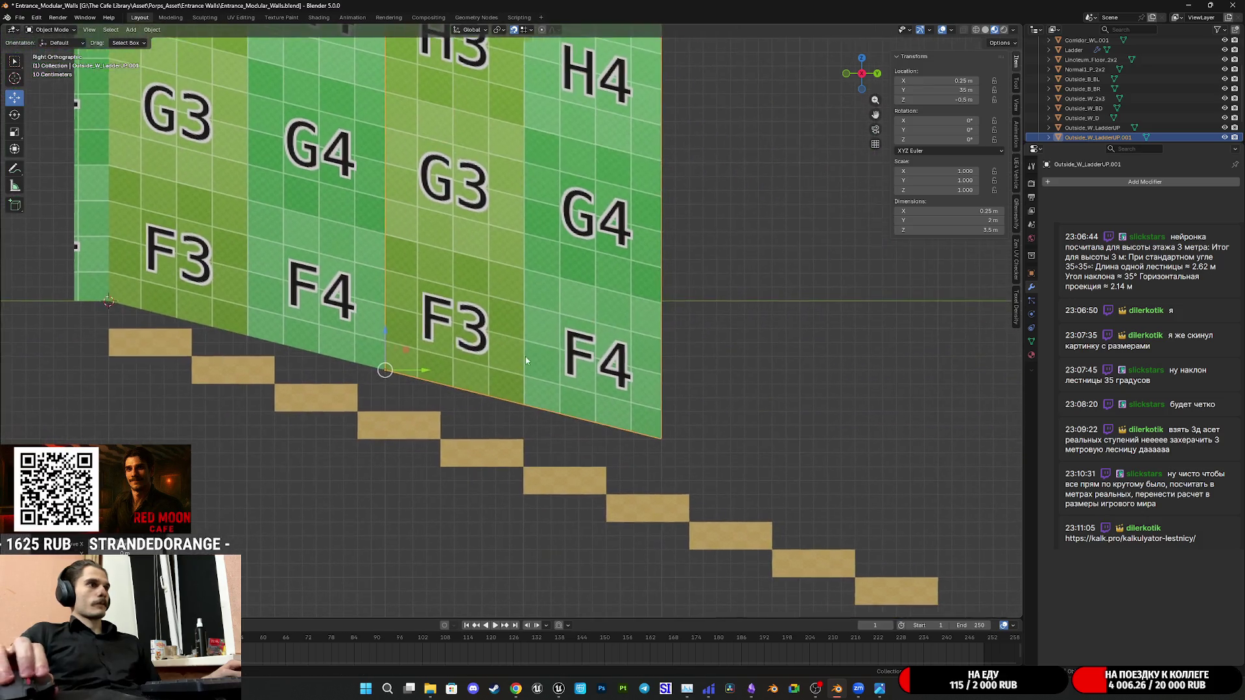
key(shift+d)
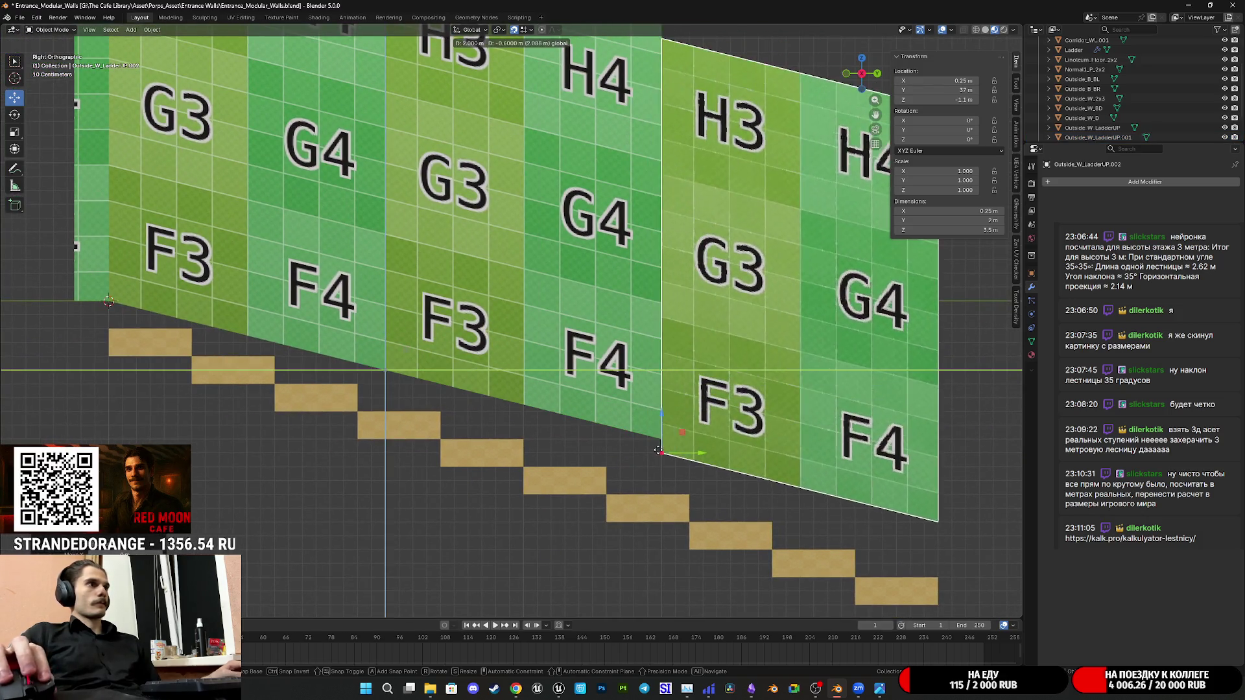
click(676, 423)
mouse_move(758, 321)
shift+middle_down()
mouse_move(503, 365)
mouse_move(684, 394)
mouse_move(726, 383)
mouse_move(718, 391)
shift+middle_up()
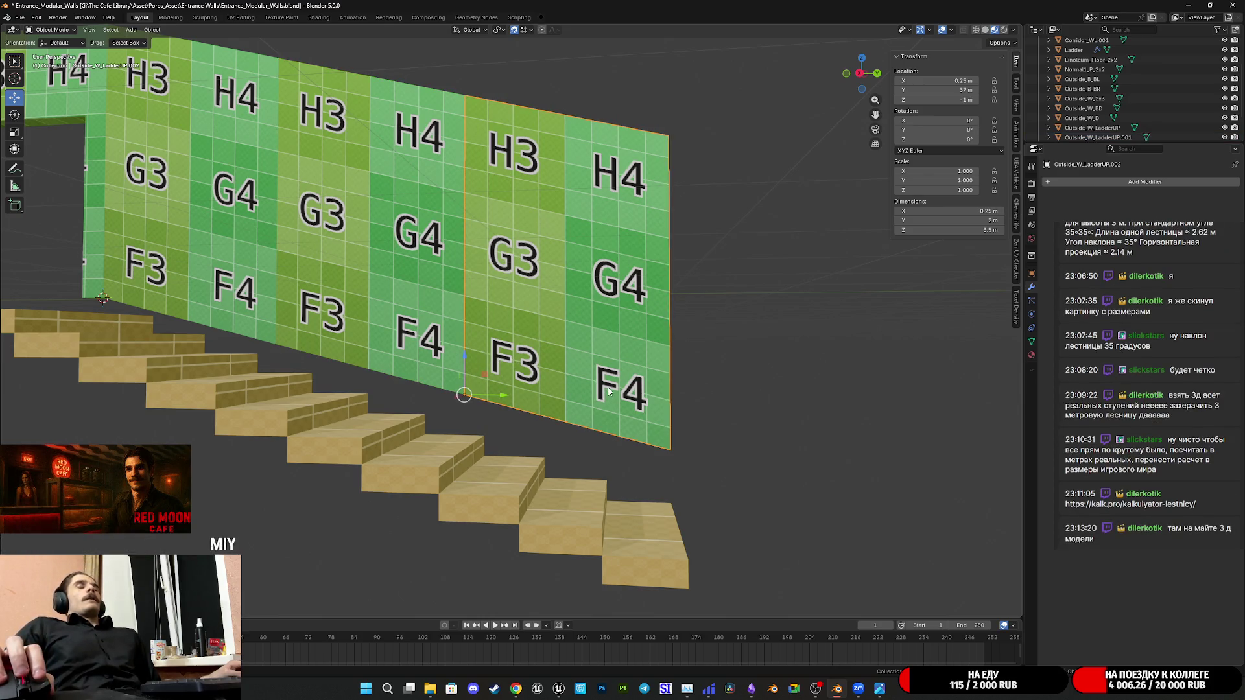
Set the Ladder's Location Z to −1.5 m and inspect it against the panels from several angles
click(630, 526)
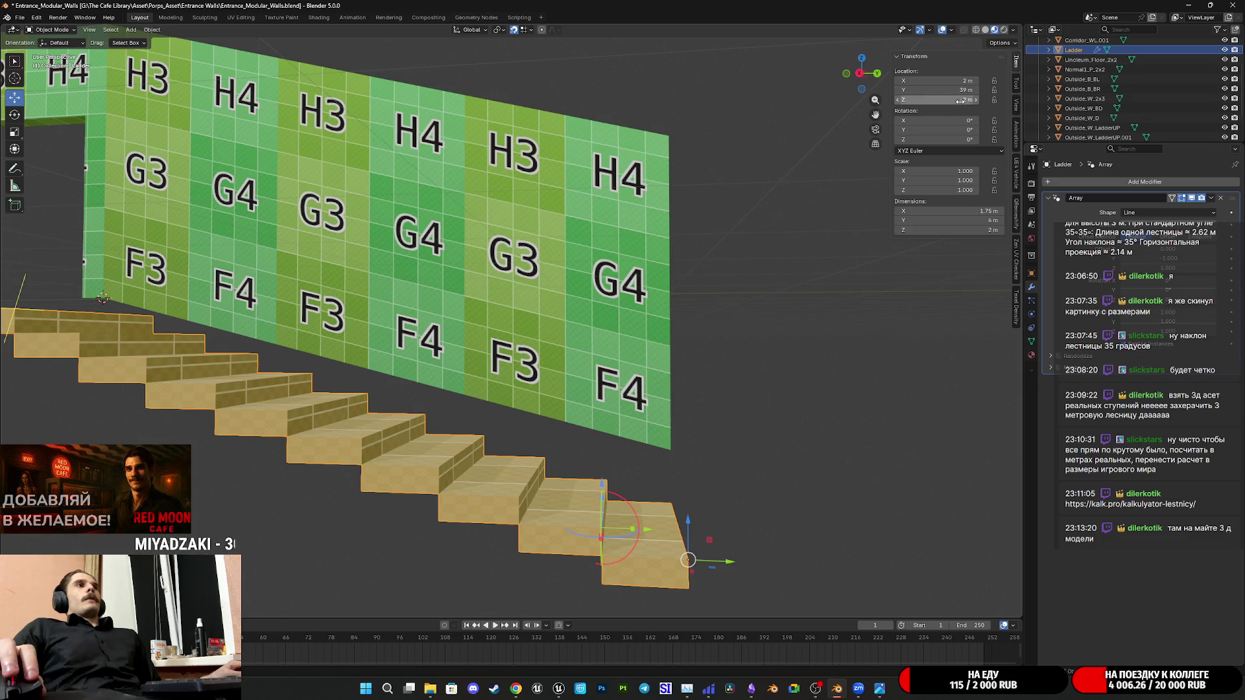
drag(976, 101, 979, 101)
text(-1.5)
key(Return)
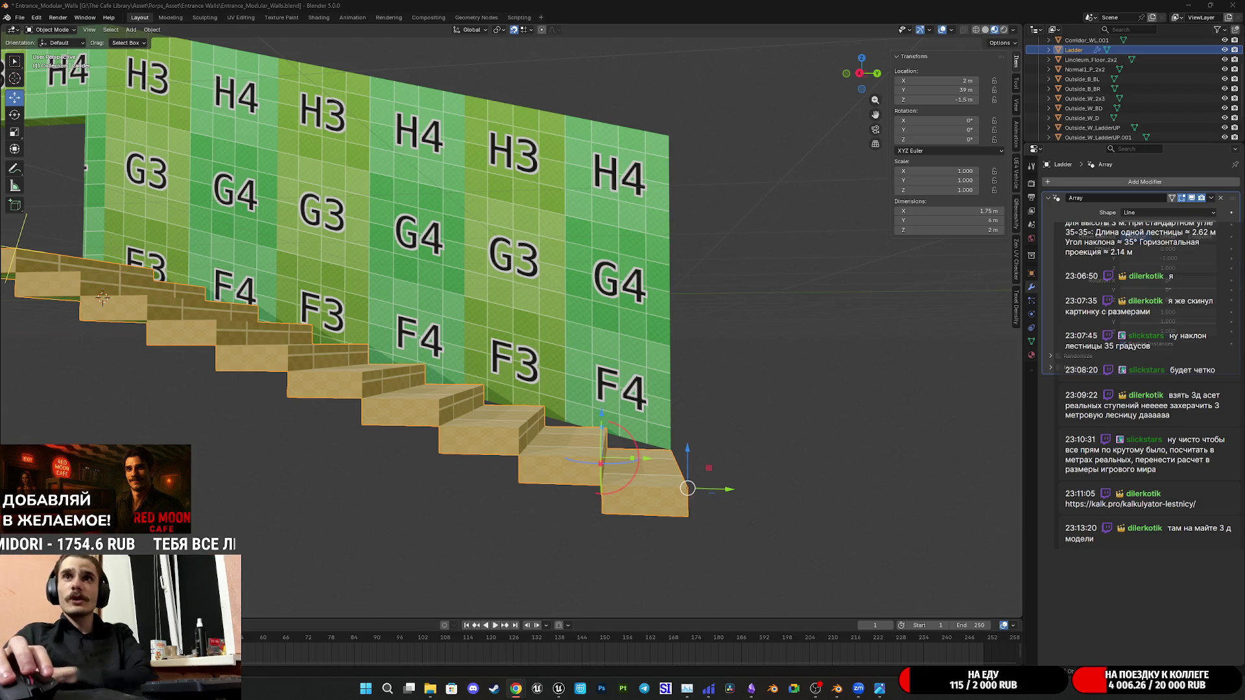
mouse_move(709, 384)
middle_down()
mouse_move(677, 416)
mouse_move(710, 381)
middle_up()
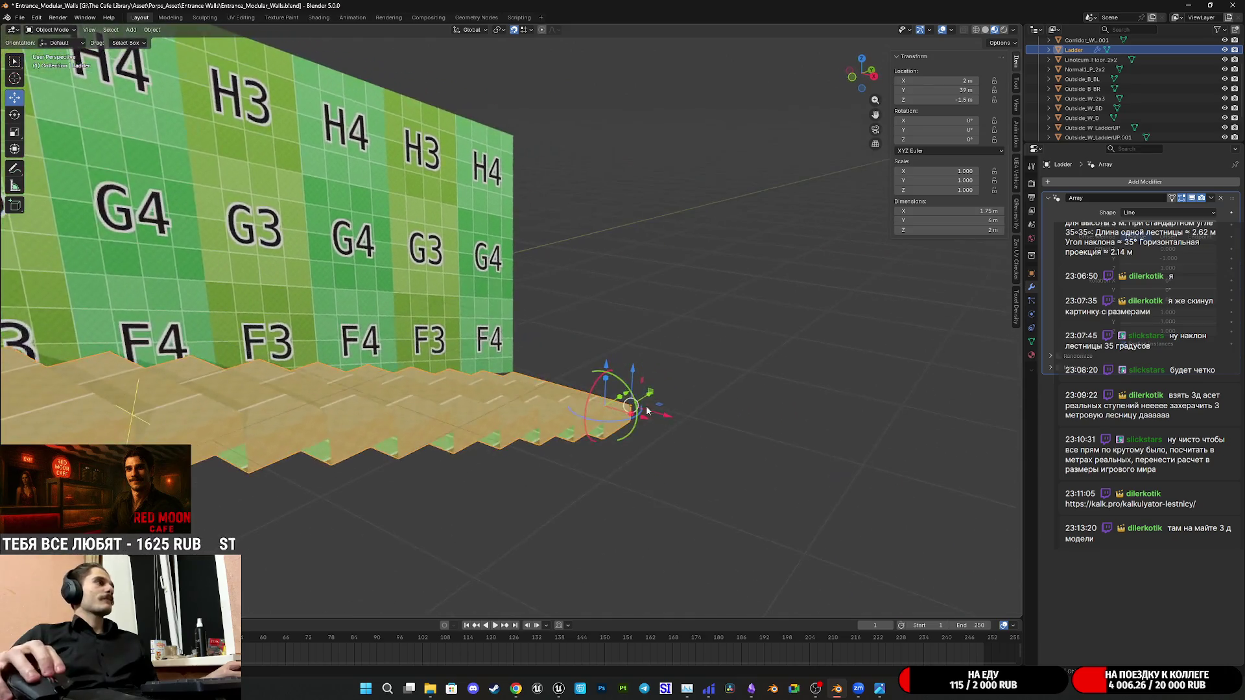
scroll(710, 381, up, 3)
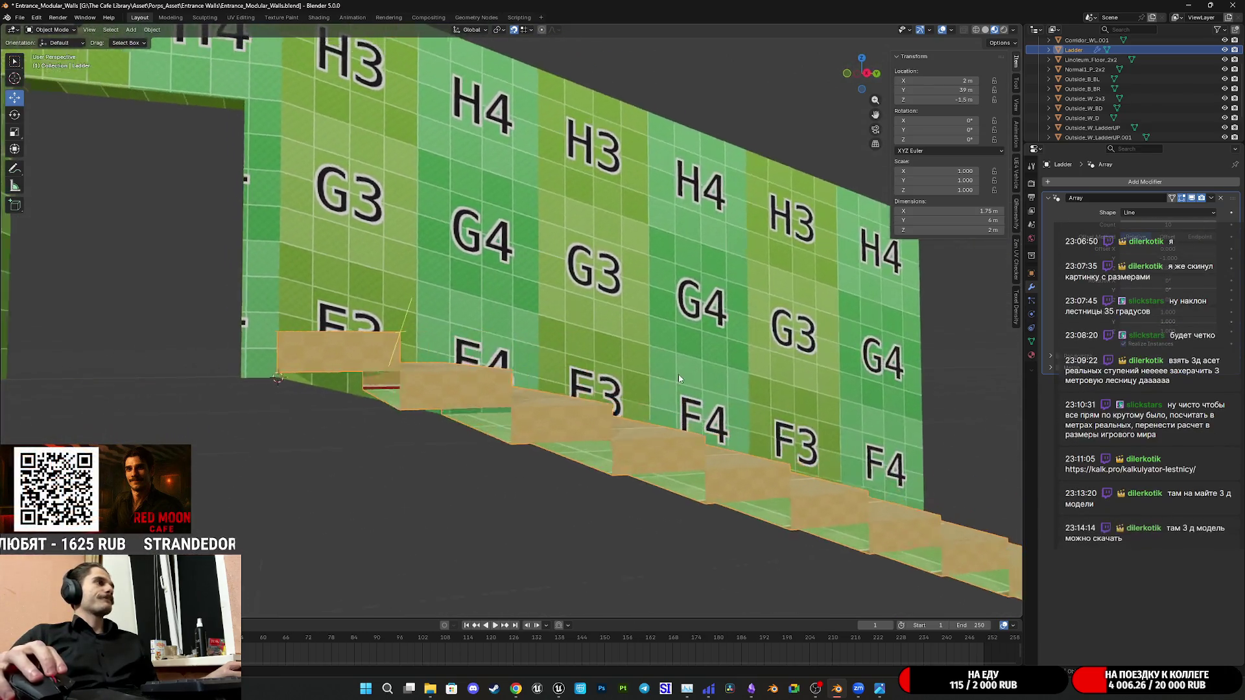
middle_drag(687, 370, 680, 376)
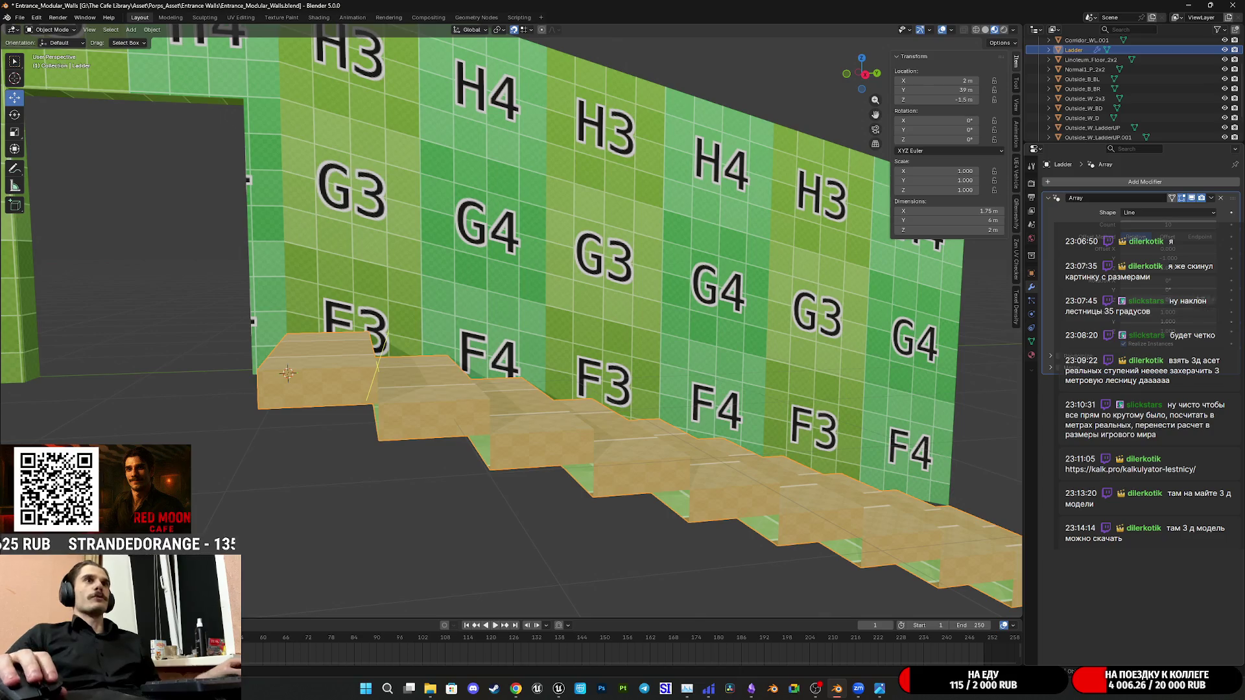
mouse_move(979, 312)
middle_down()
mouse_move(715, 399)
mouse_move(542, 365)
mouse_move(575, 396)
middle_up()
scroll(715, 399, down, 3)
scroll(544, 381, up, 2)
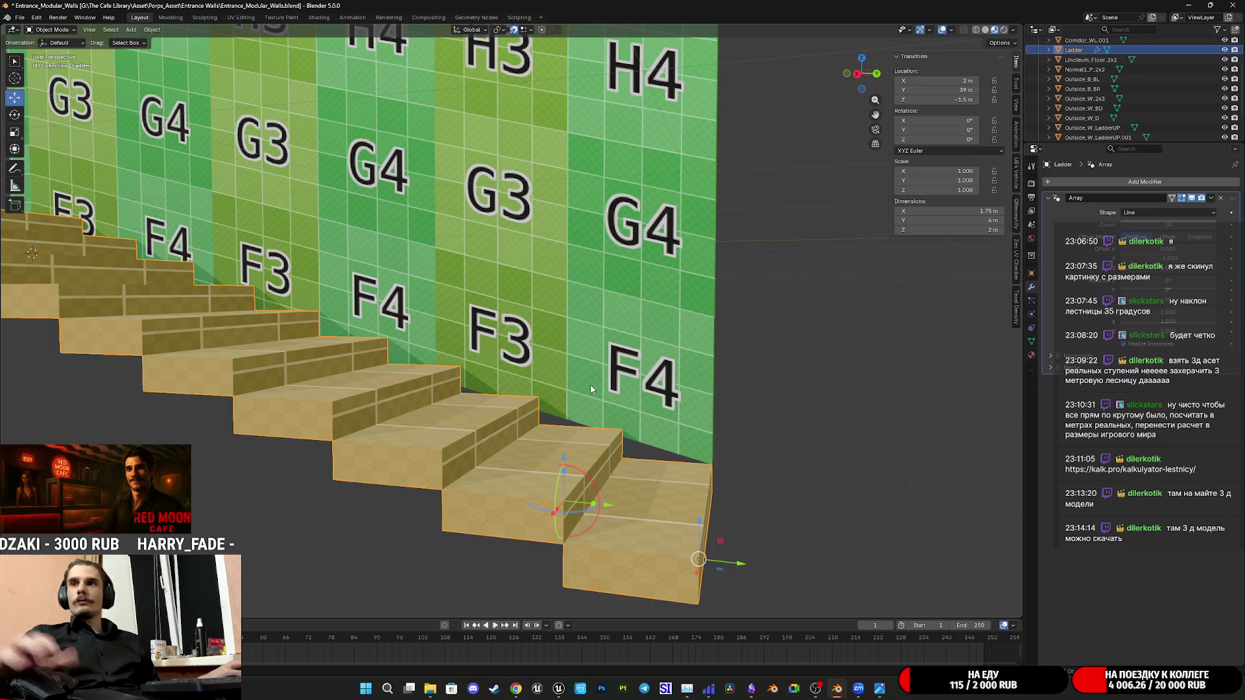
middle_drag(591, 389, 593, 404)
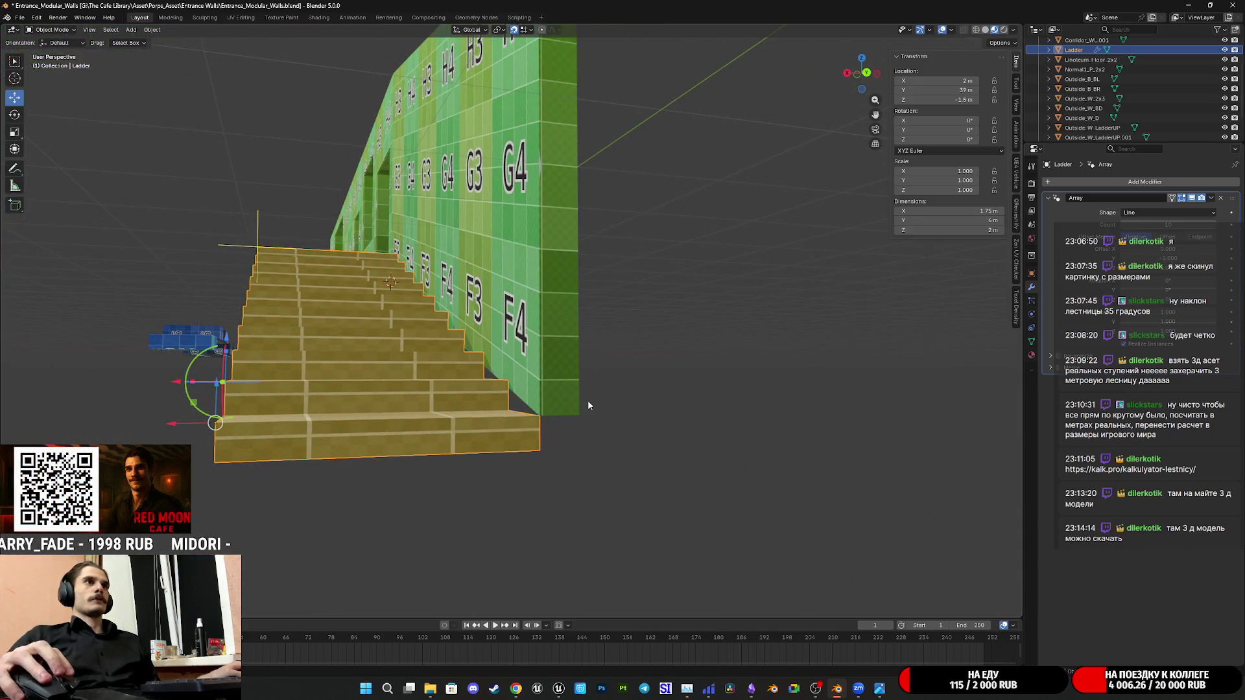
scroll(591, 399, up, 2)
scroll(590, 397, up, 3)
scroll(632, 394, up, 3)
scroll(688, 390, up, 3)
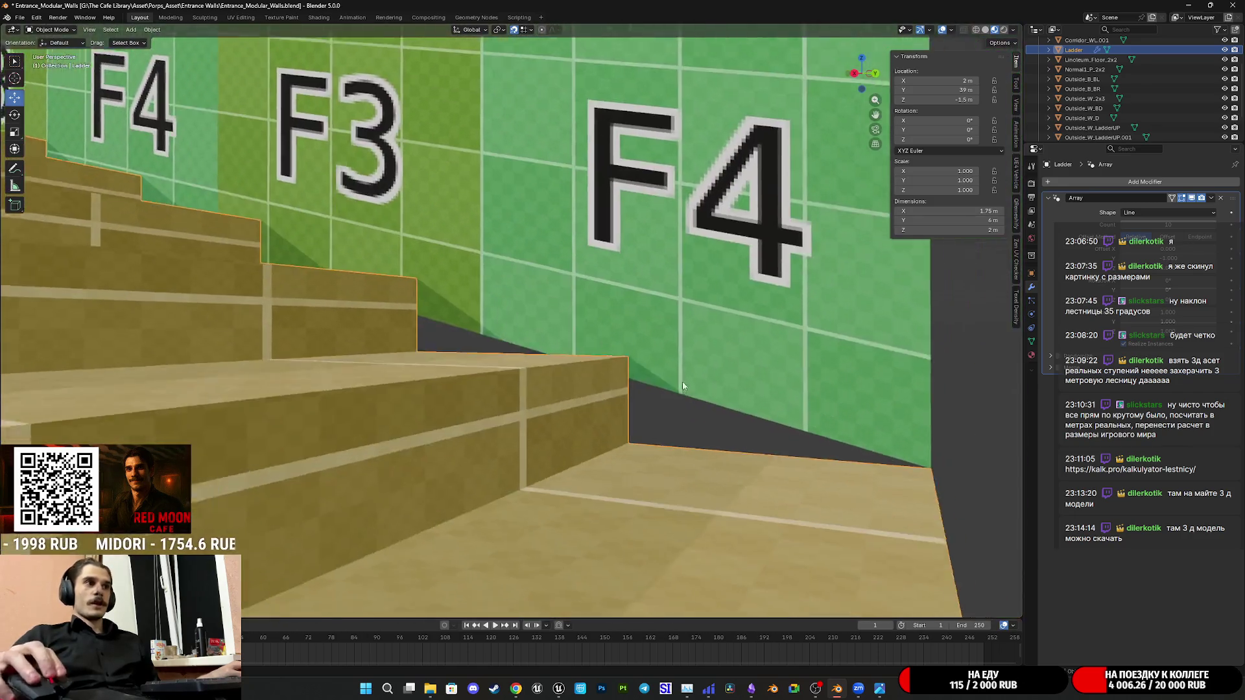
scroll(696, 463, up, 2)
scroll(697, 461, down, 2)
scroll(708, 458, down, 5)
scroll(711, 454, up, 2)
scroll(711, 454, up, 3)
scroll(711, 452, up, 3)
scroll(791, 467, down, 4)
scroll(686, 447, up, 1)
scroll(686, 451, down, 2)
mouse_move(686, 448)
middle_down()
mouse_move(605, 398)
mouse_move(659, 382)
mouse_move(542, 410)
mouse_move(577, 402)
middle_up()
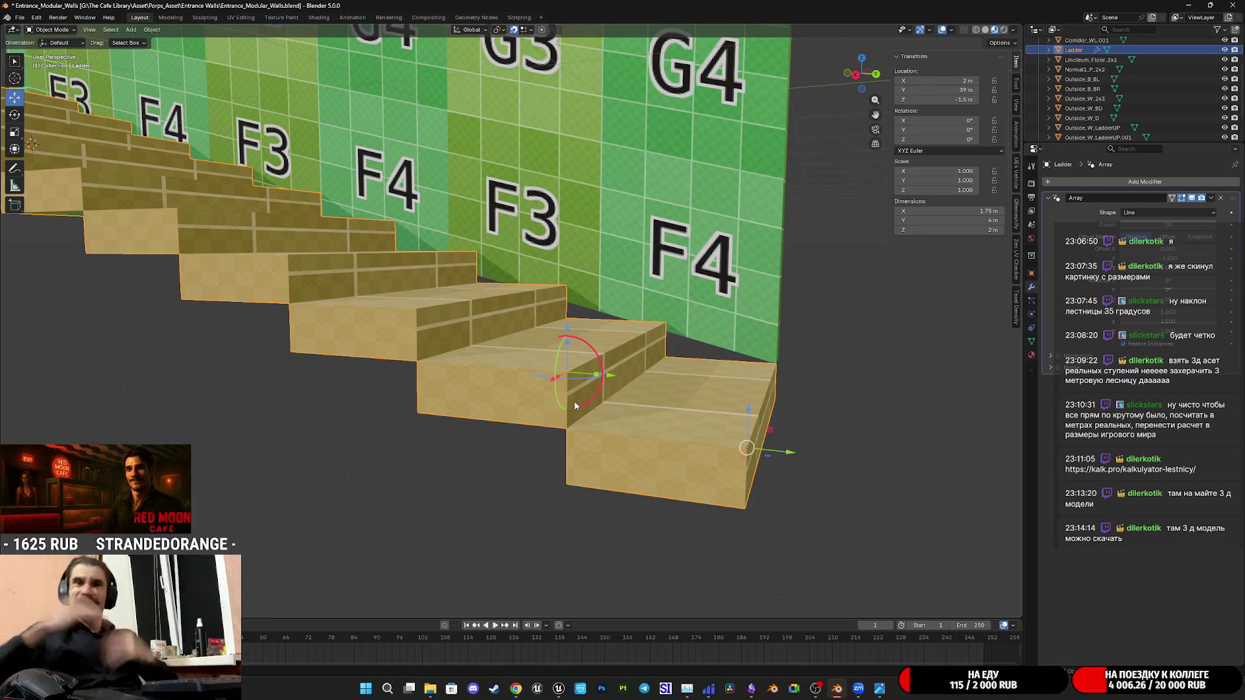
mouse_move(575, 405)
middle_down()
mouse_move(777, 412)
mouse_move(684, 408)
middle_up()
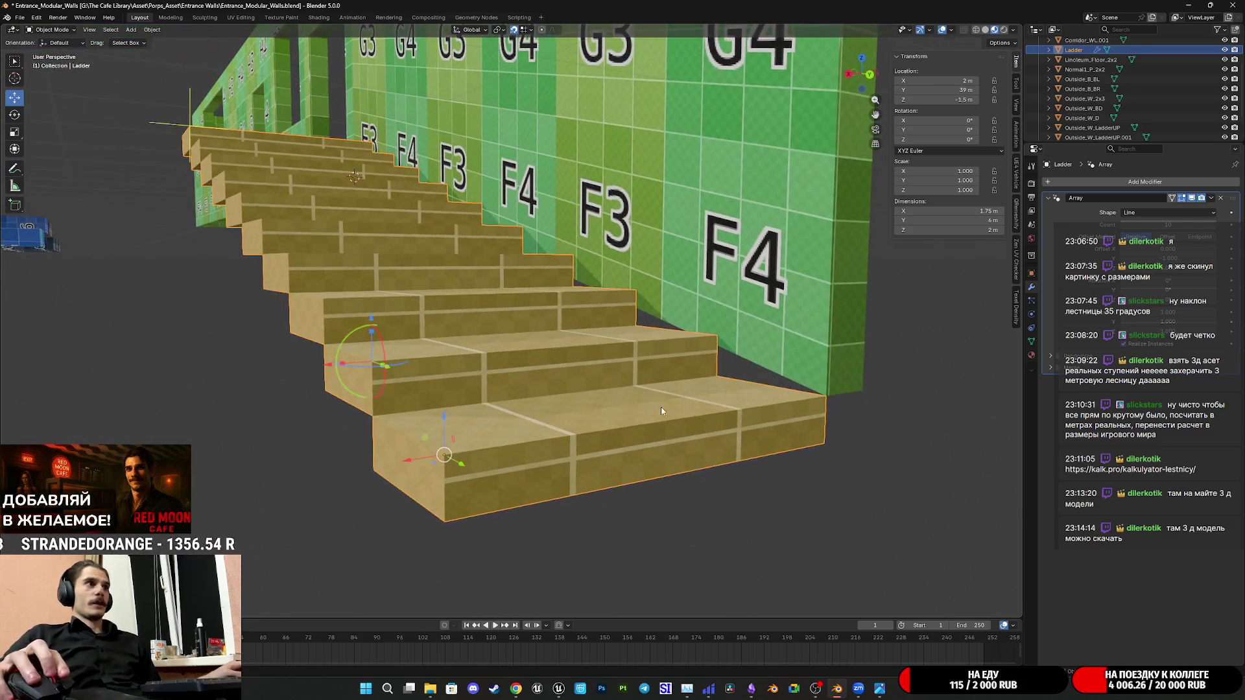
mouse_move(444, 423)
middle_down()
mouse_move(506, 418)
mouse_move(740, 292)
middle_up()
In Right Orthographic view nudge the staircase down in Z, check it, and enter Edit Mode
click(847, 74)
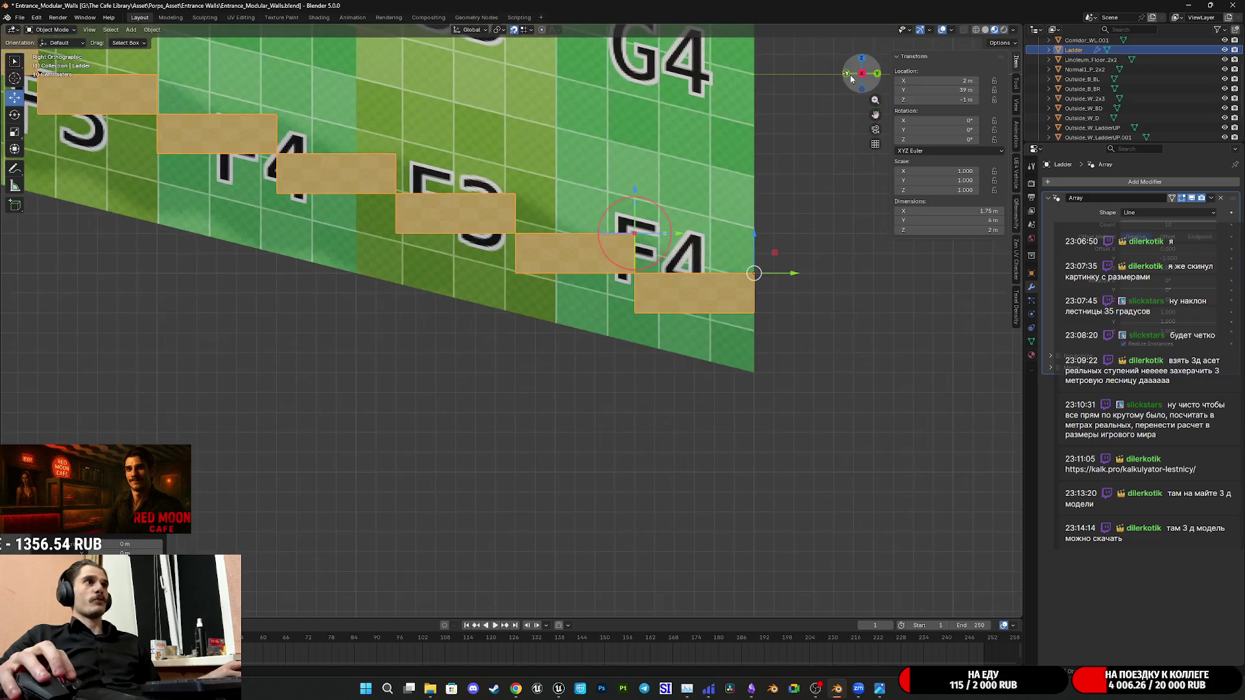
key(g)
key(z)
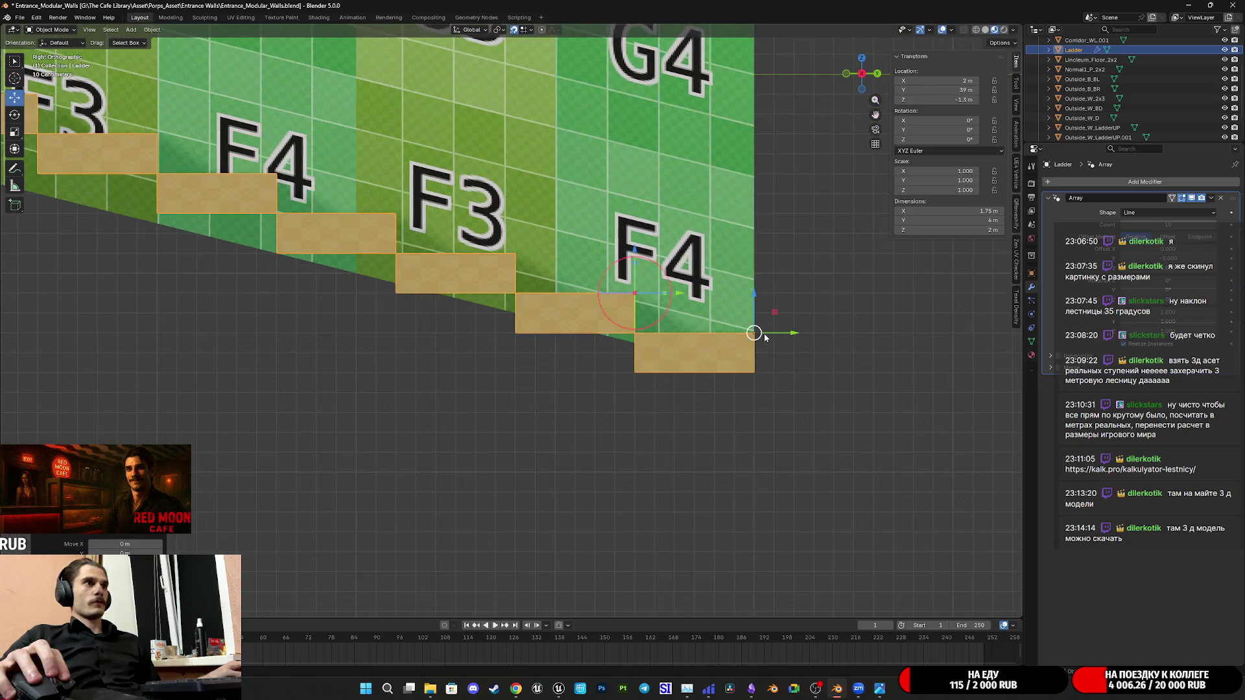
middle_drag(615, 273, 819, 359)
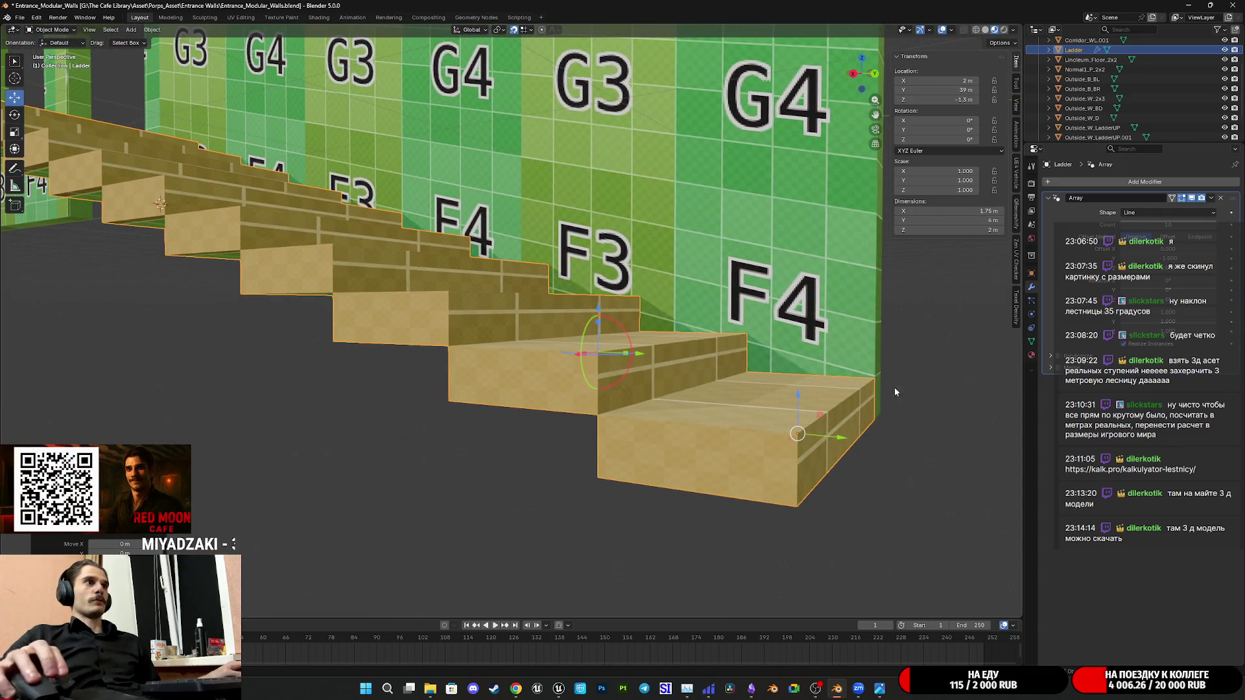
middle_drag(621, 294, 546, 272)
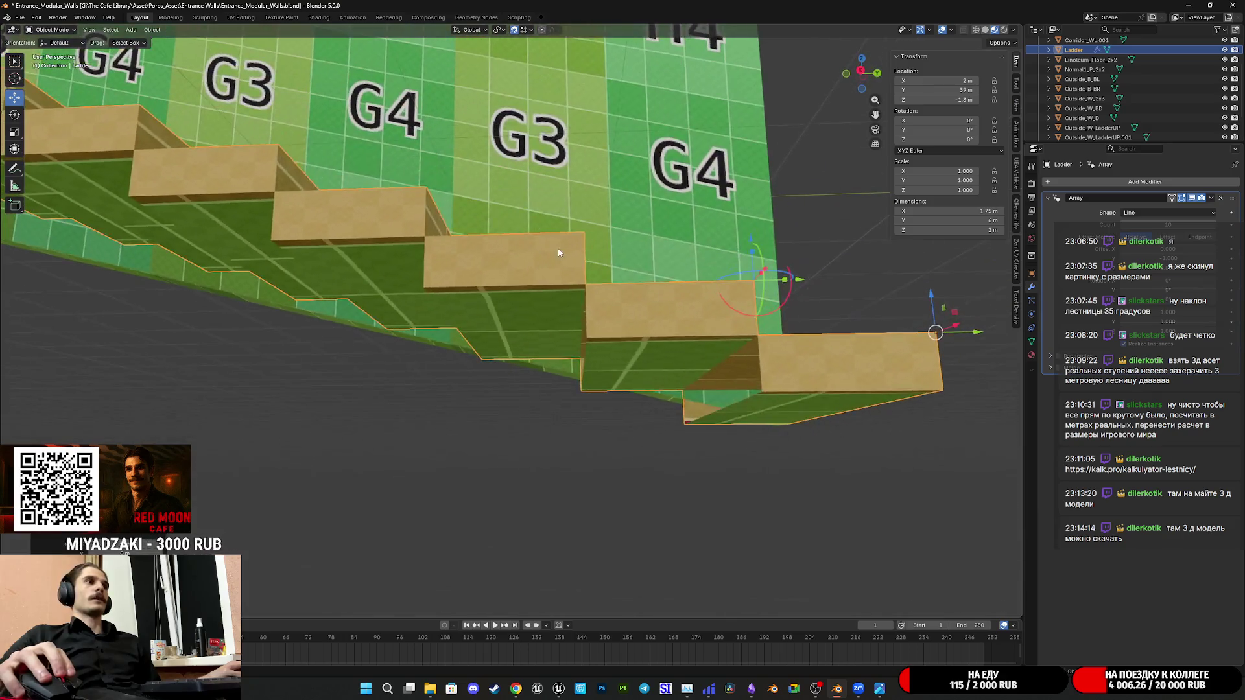
scroll(546, 272, down, 3)
scroll(550, 291, down, 3)
scroll(555, 311, down, 3)
scroll(557, 327, down, 2)
scroll(557, 326, up, 3)
scroll(584, 327, up, 2)
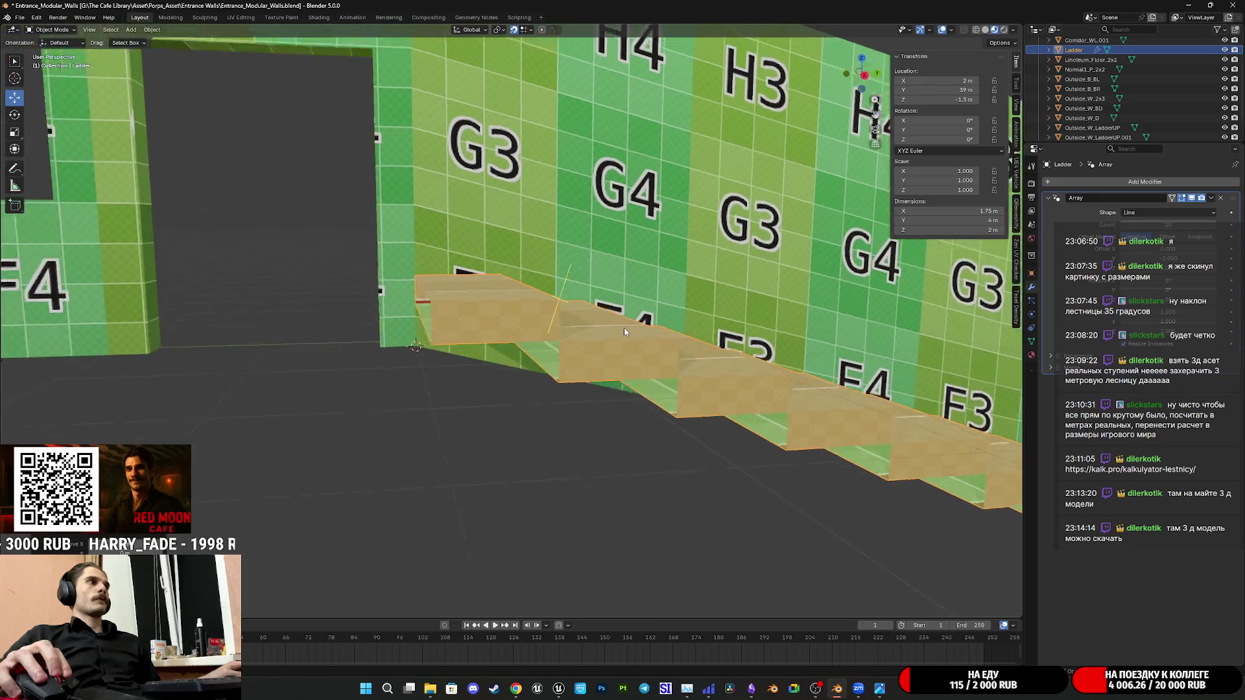
scroll(601, 324, up, 2)
scroll(601, 324, down, 2)
middle_drag(630, 317, 602, 320)
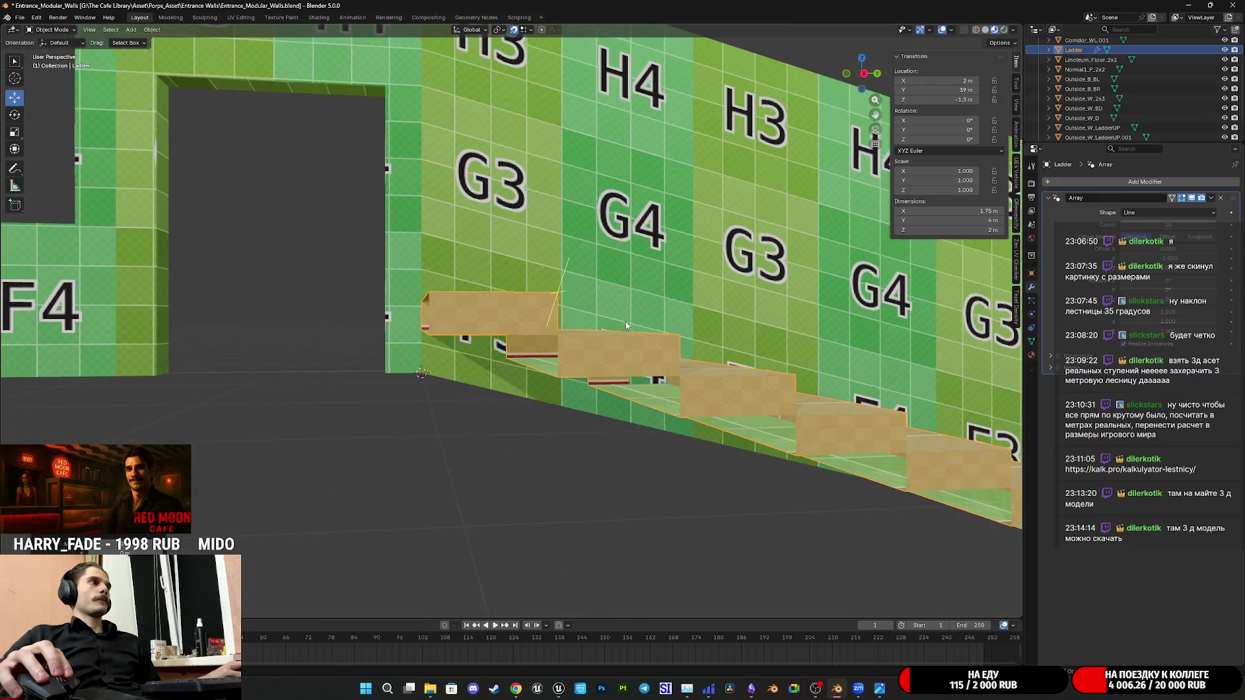
scroll(601, 320, up, 2)
scroll(601, 319, down, 1)
scroll(623, 331, up, 2)
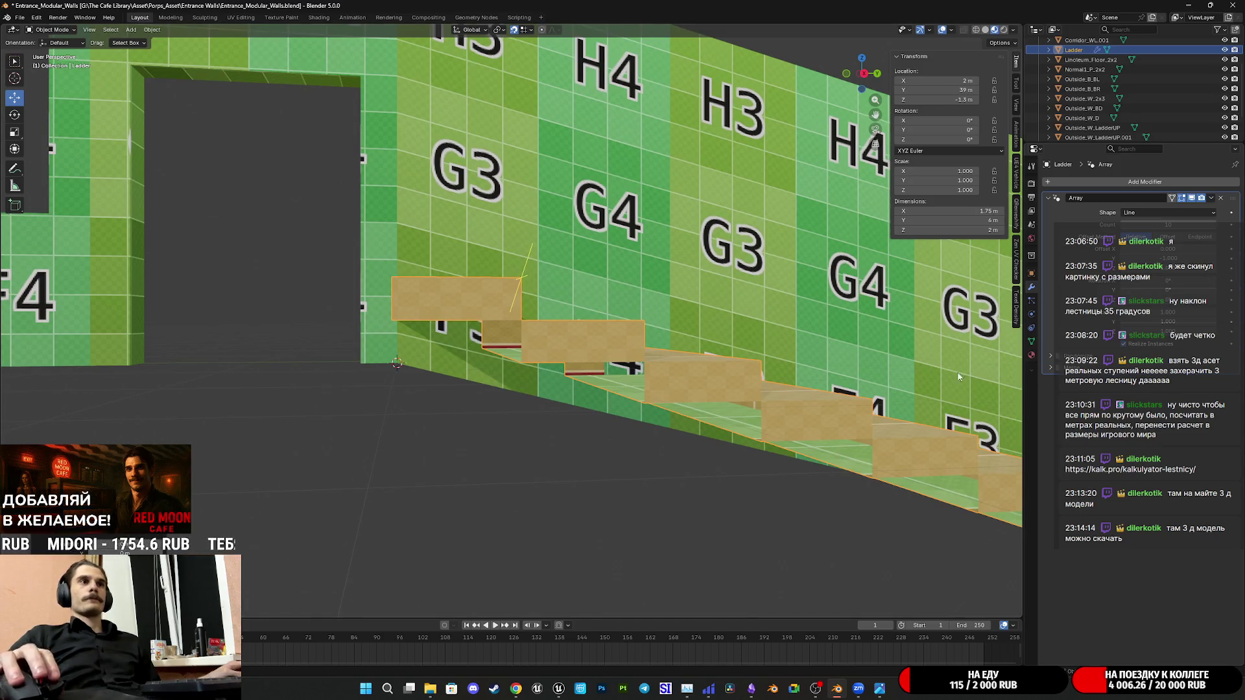
mouse_move(623, 331)
middle_down()
mouse_move(701, 410)
mouse_move(609, 358)
middle_up()
key(Tab)
scroll(608, 357, down, 3)
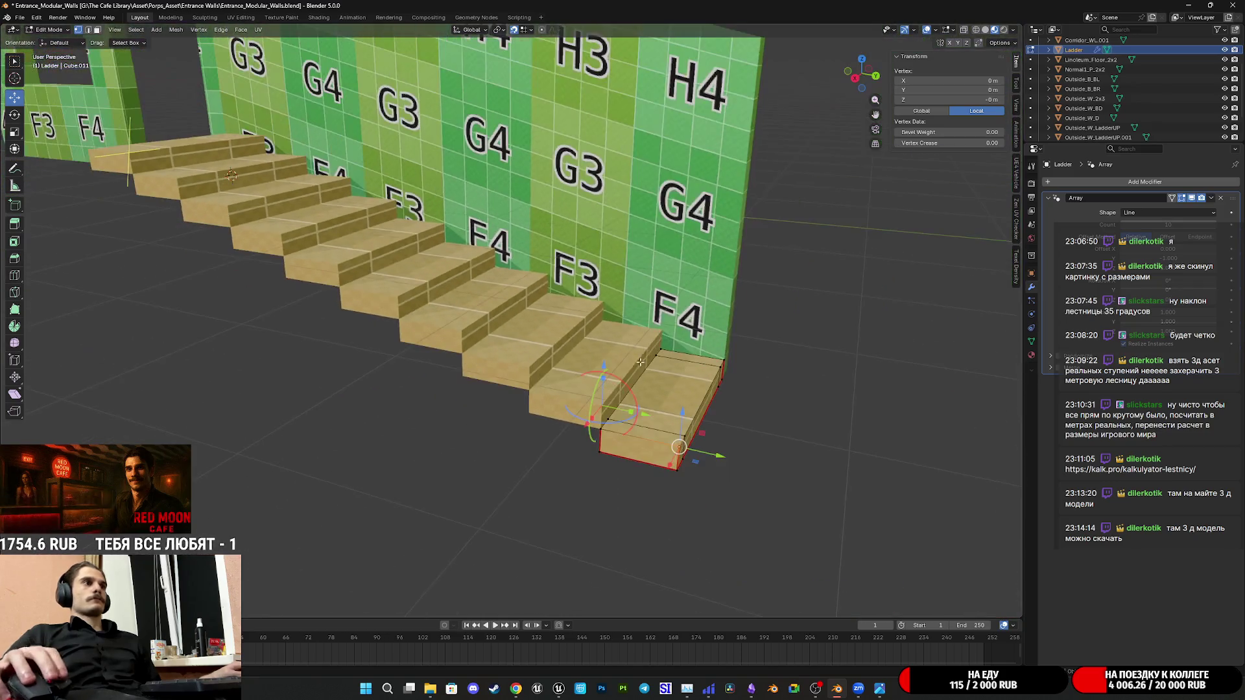
Select and inspect the bottom step's top face and front edge up close, then leave Edit Mode
click(97, 34)
click(671, 388)
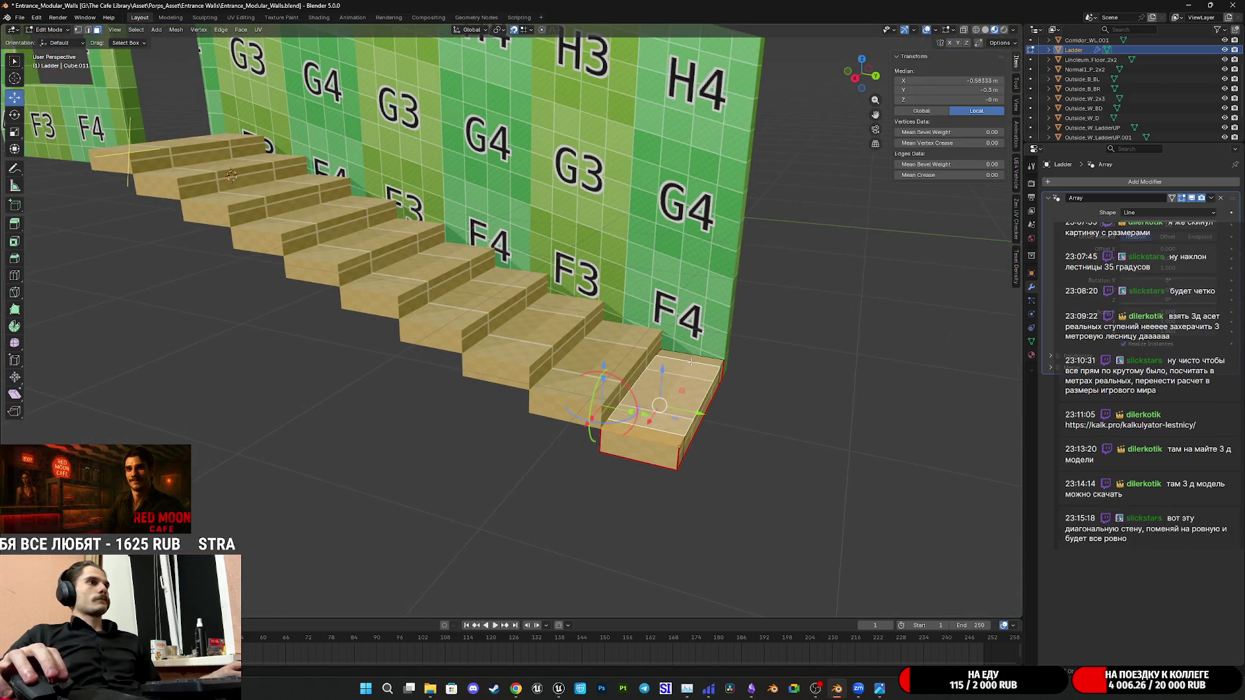
mouse_move(639, 343)
middle_down()
mouse_move(496, 401)
mouse_move(583, 416)
middle_up()
scroll(497, 400, up, 4)
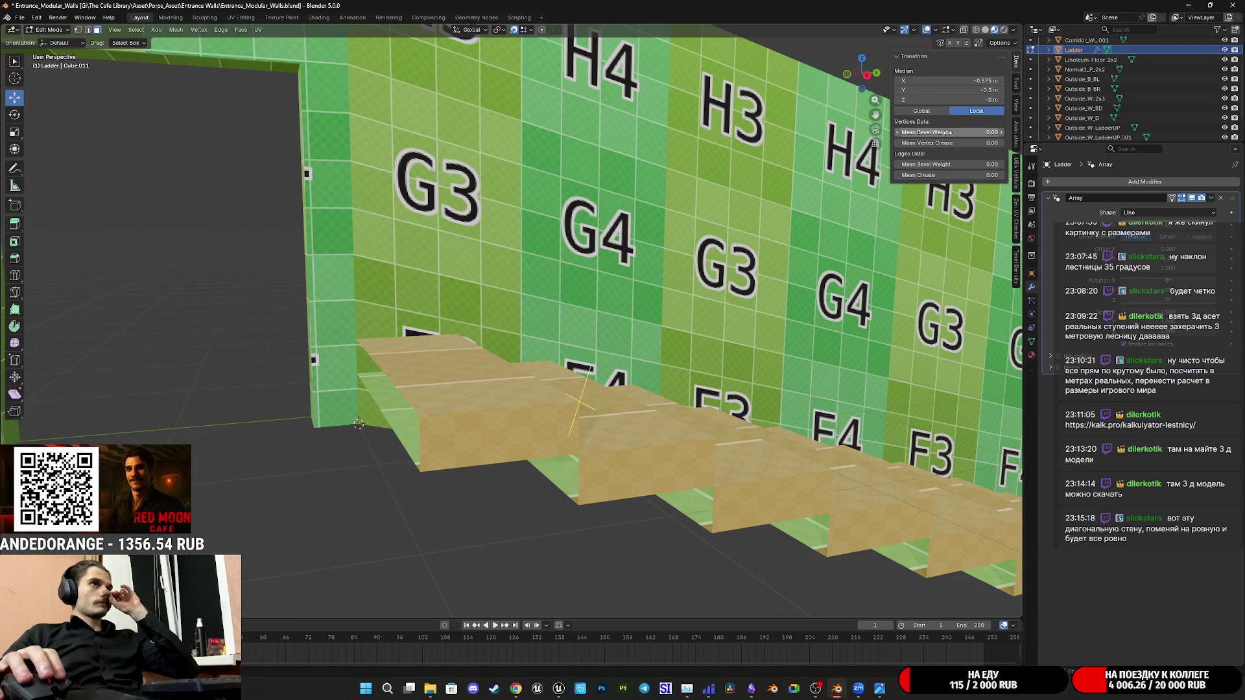
scroll(805, 292, down, 3)
mouse_move(731, 357)
shift+middle_down()
mouse_move(697, 363)
mouse_move(188, 257)
shift+middle_up()
scroll(697, 363, up, 2)
scroll(447, 314, up, 3)
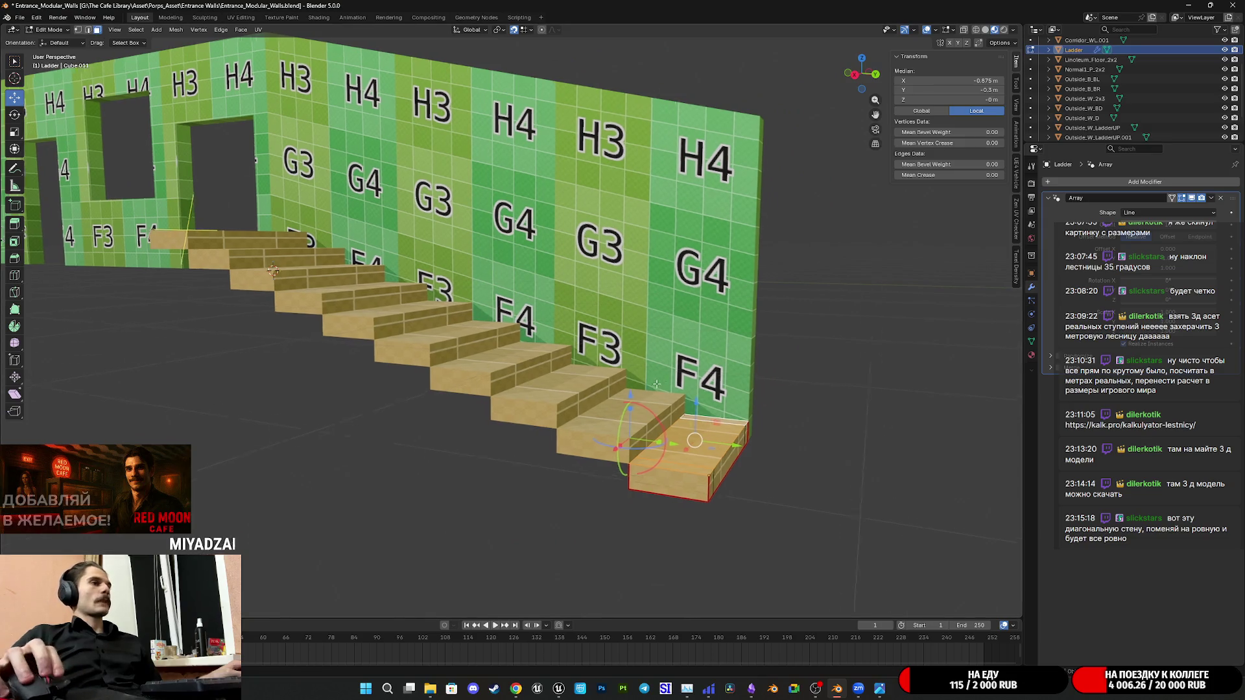
click(540, 446)
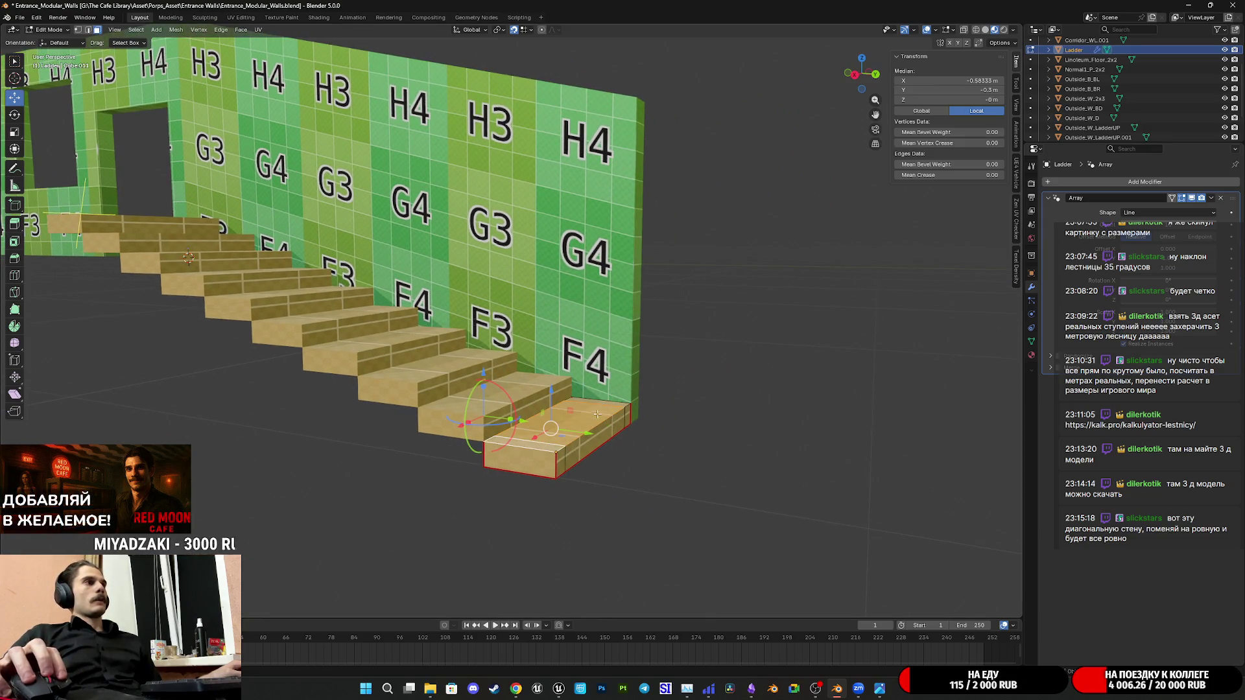
scroll(188, 258, up, 3)
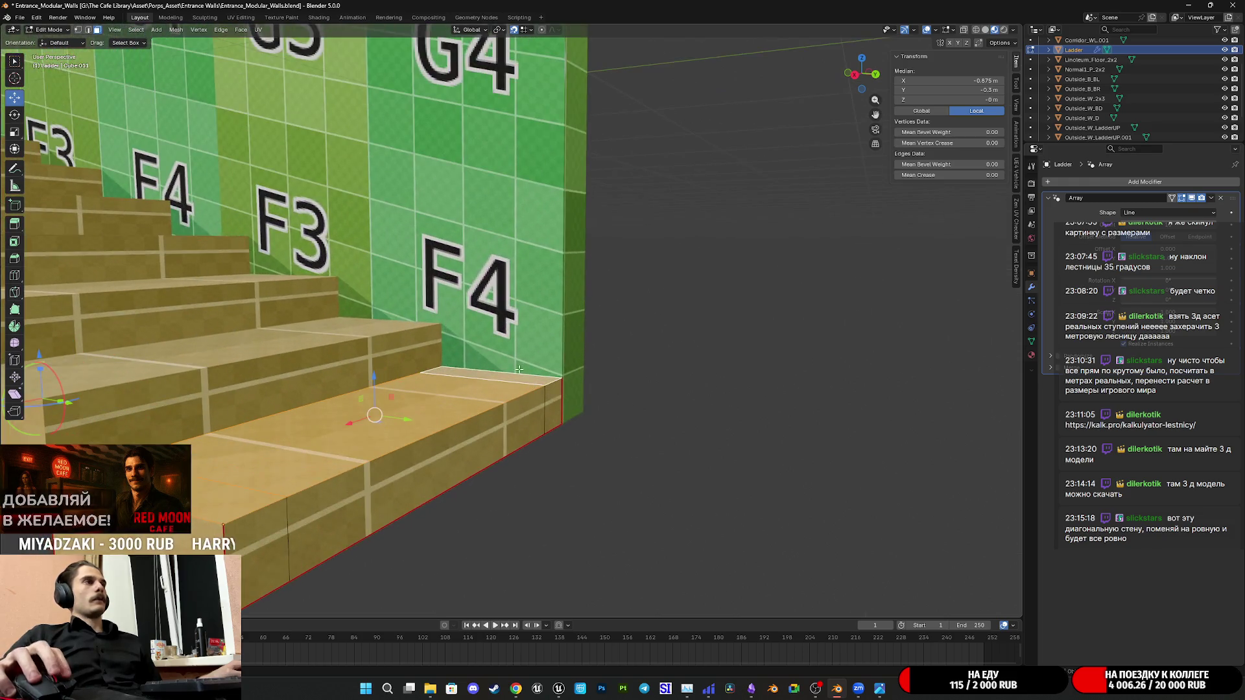
middle_drag(188, 258, 334, 186)
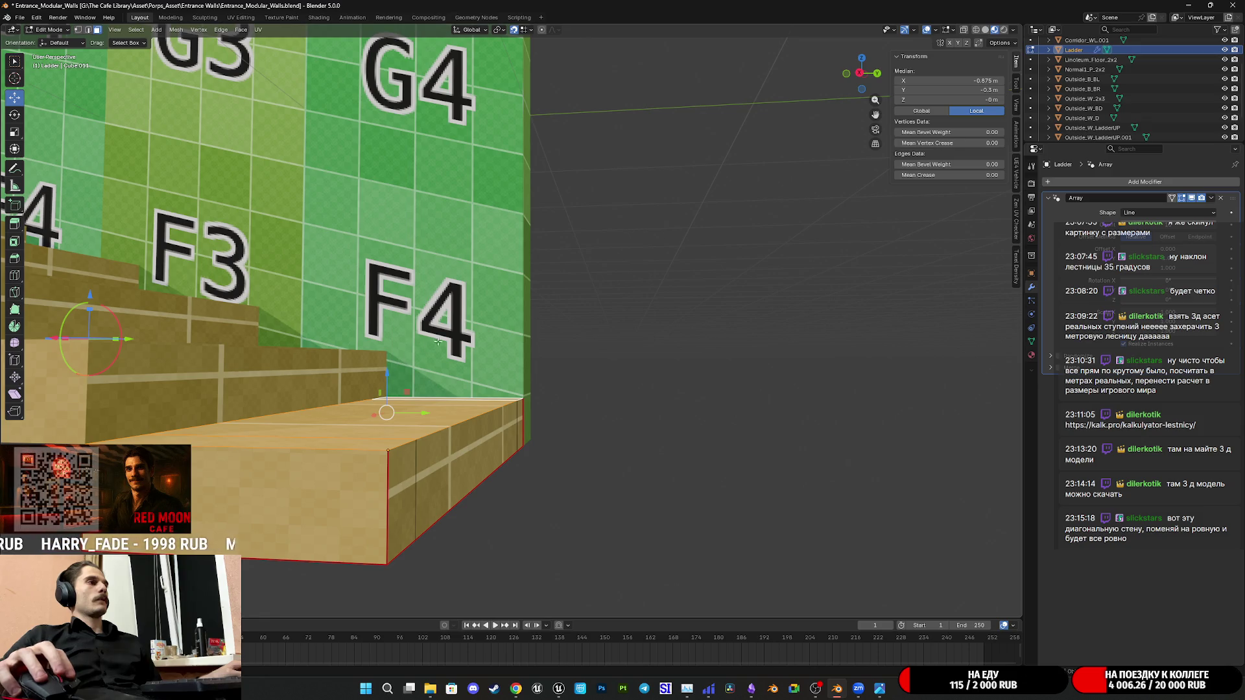
key(Tab)
middle_drag(444, 337, 364, 360)
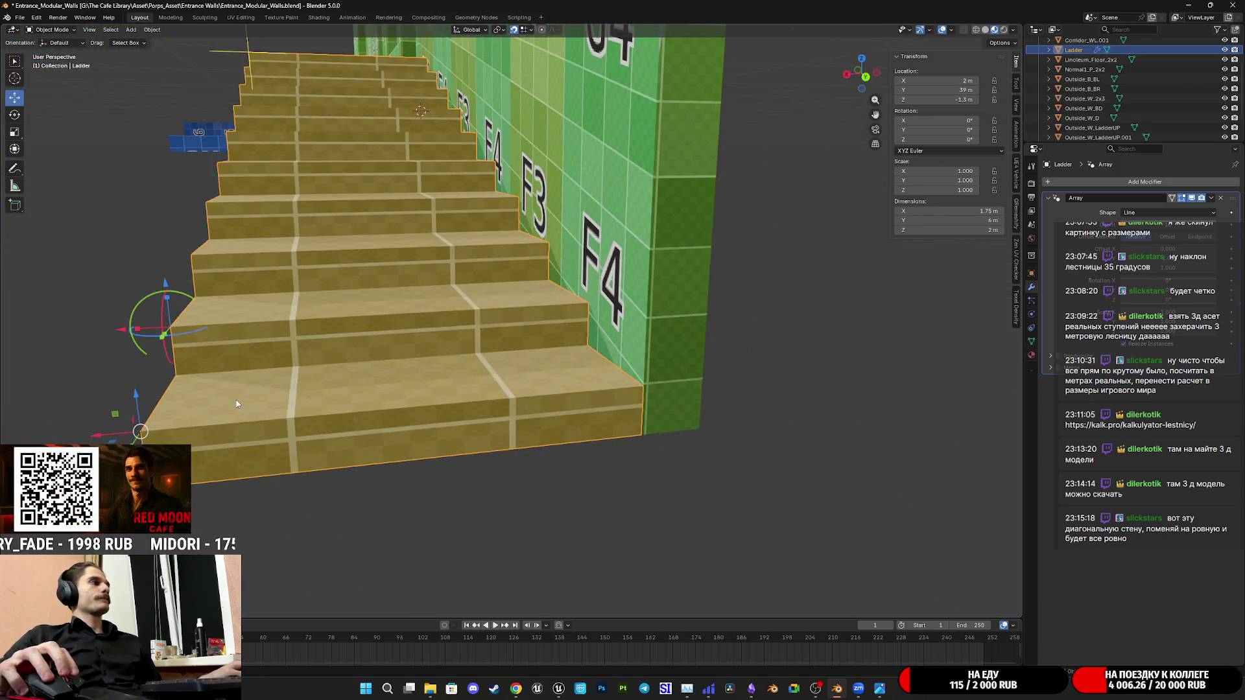
Snap the 3D cursor to the stair's bottom corner vertex and set the Ladder origin there
key(Tab)
click(88, 30)
click(222, 372)
key(shift+s)
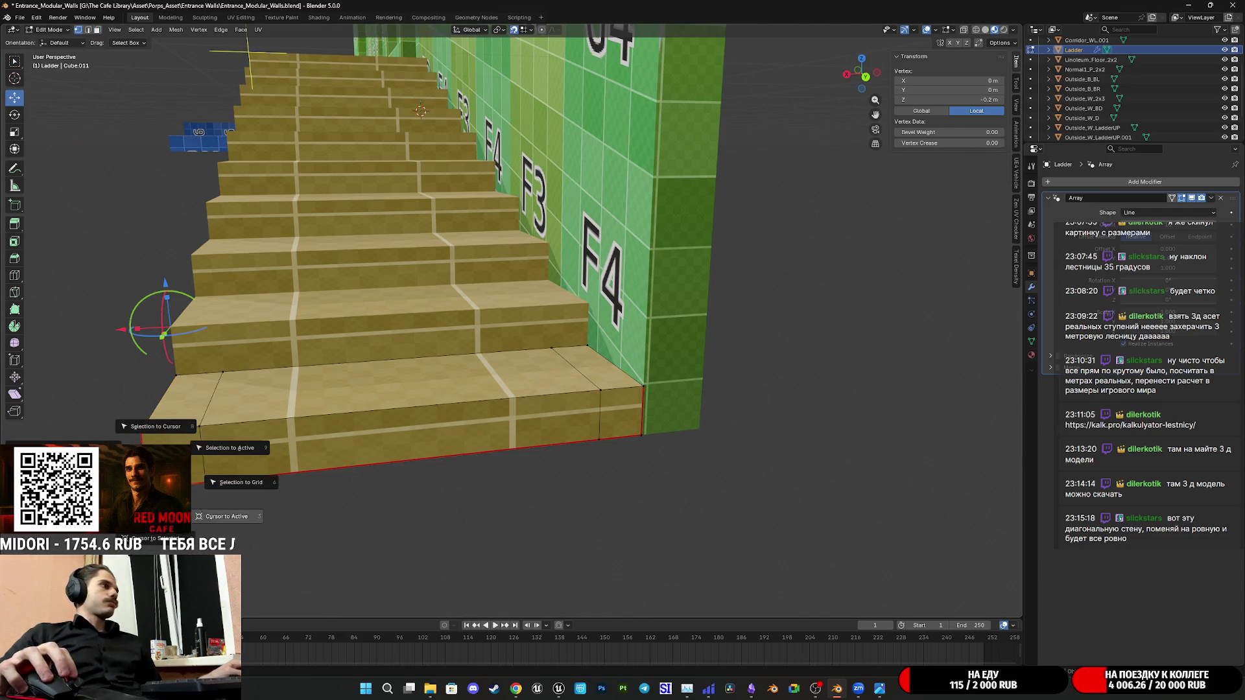
click(227, 516)
key(Tab)
click(151, 30)
mouse_move(169, 51)
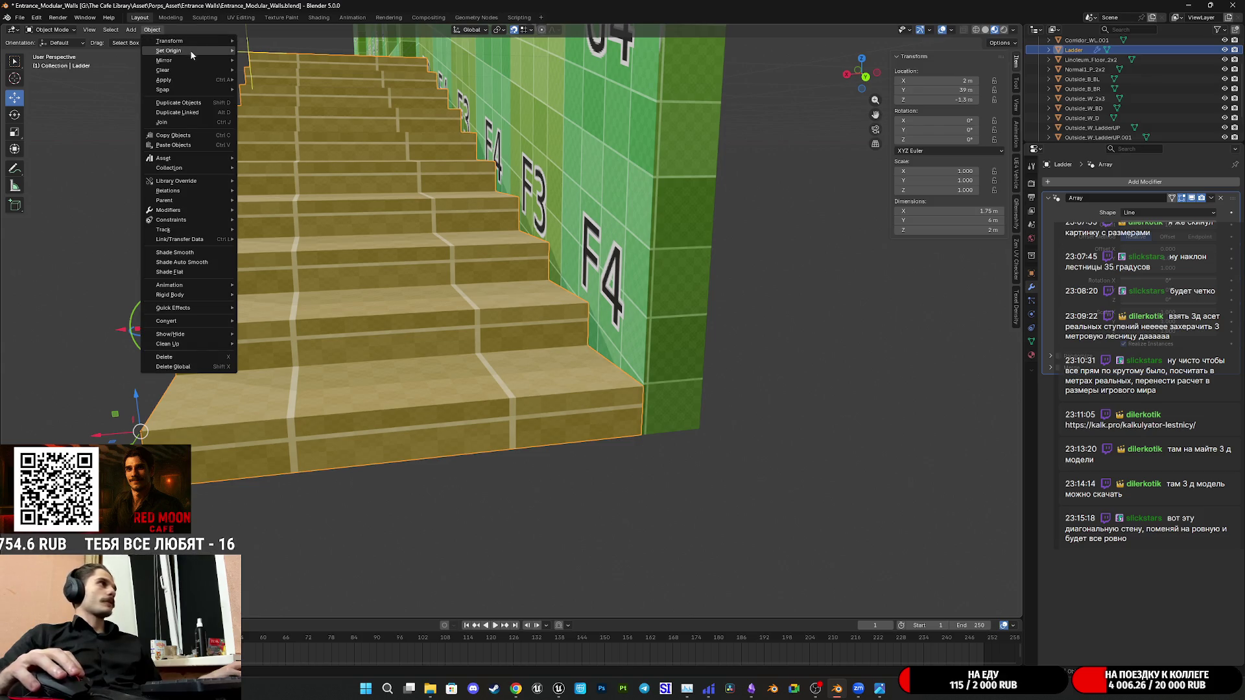
click(293, 67)
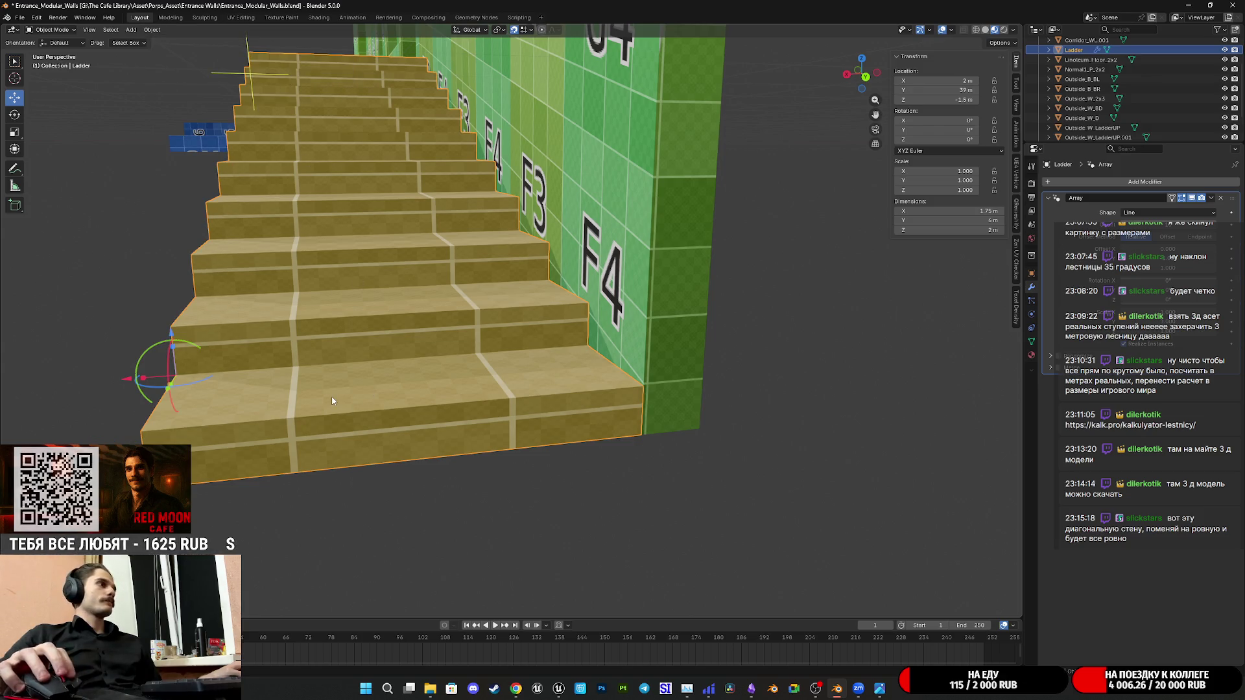
Select the bottom step's top face and try a Median Z height, undoing it back to 0.1 m
key(Tab)
scroll(529, 386, up, 2)
middle_drag(529, 385, 584, 380)
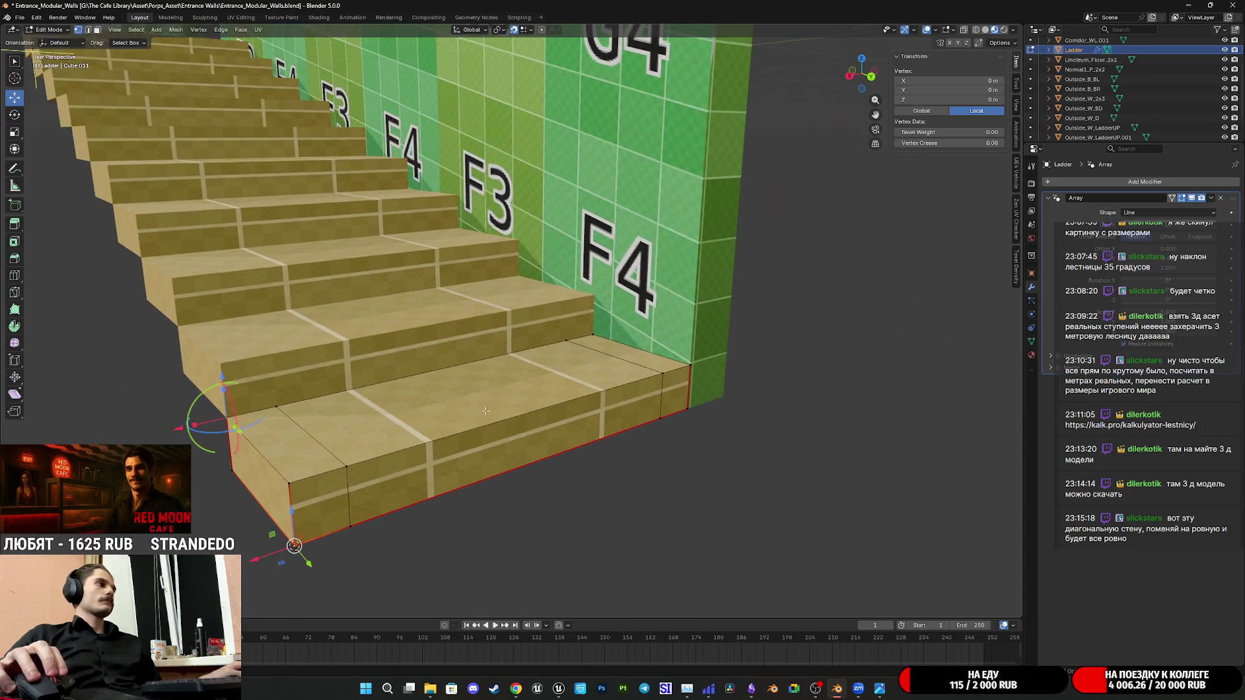
click(97, 29)
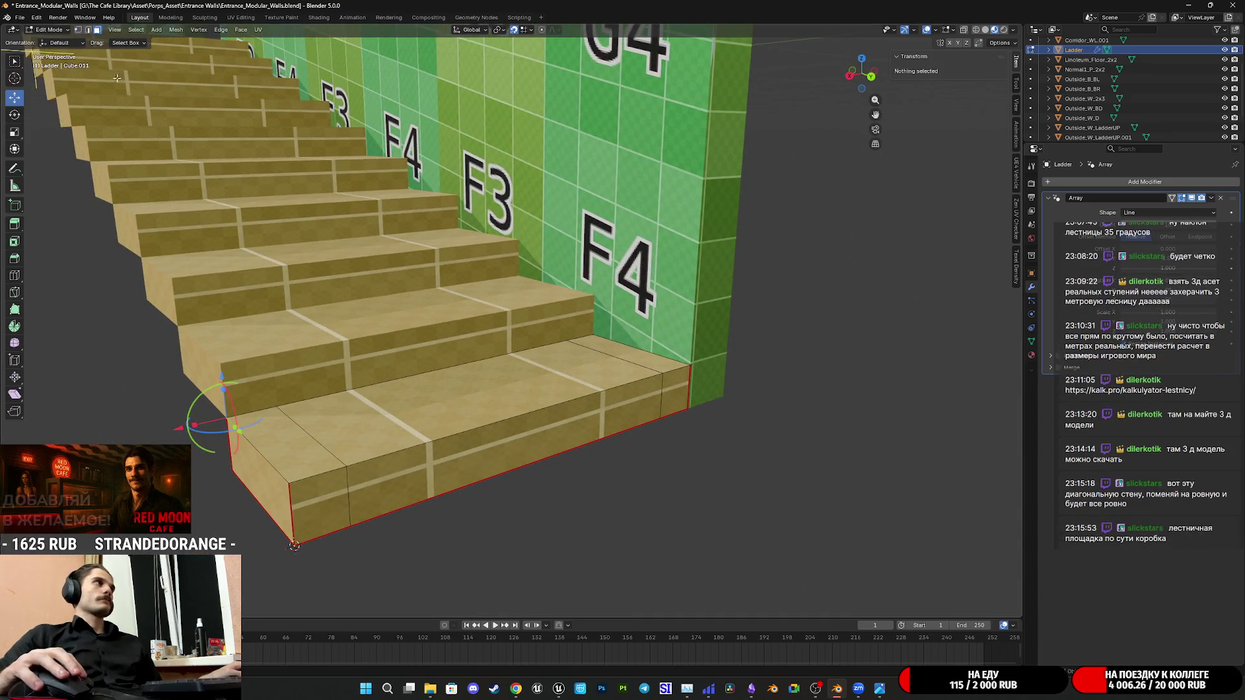
click(304, 455)
shift+click(570, 381)
shift+click(643, 361)
middle_drag(643, 360, 921, 203)
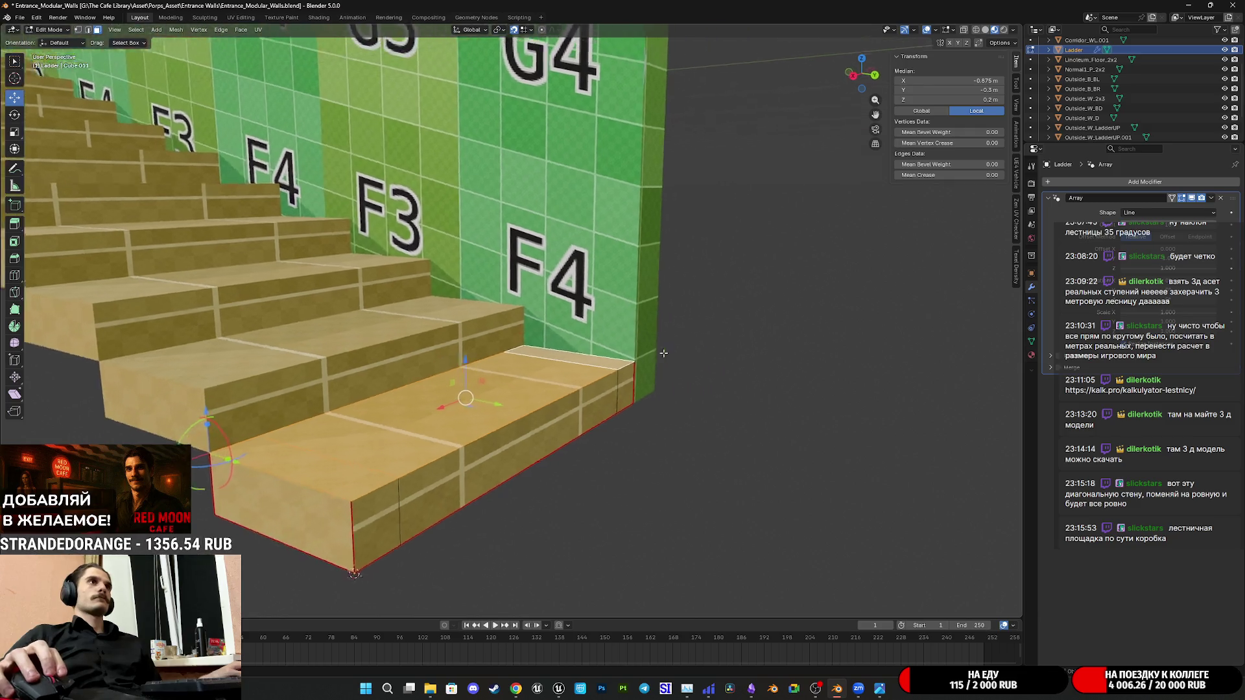
double_click(935, 101)
text(0)
key(Return)
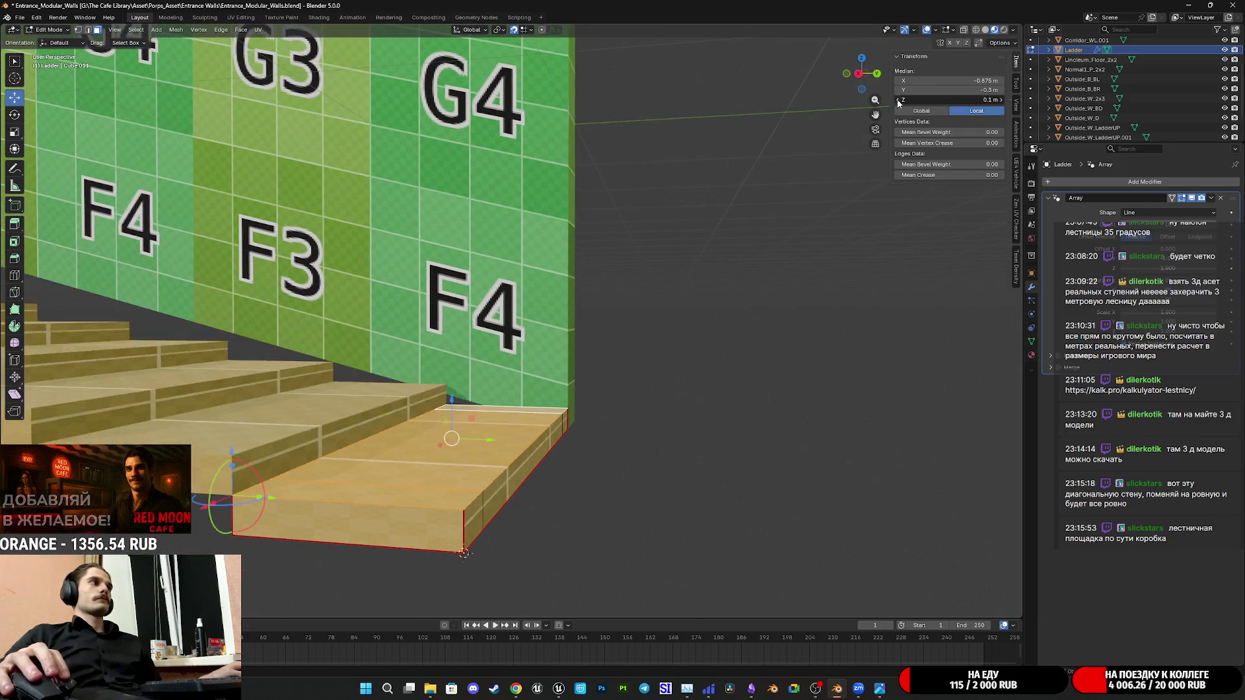
key(ctrl+z)
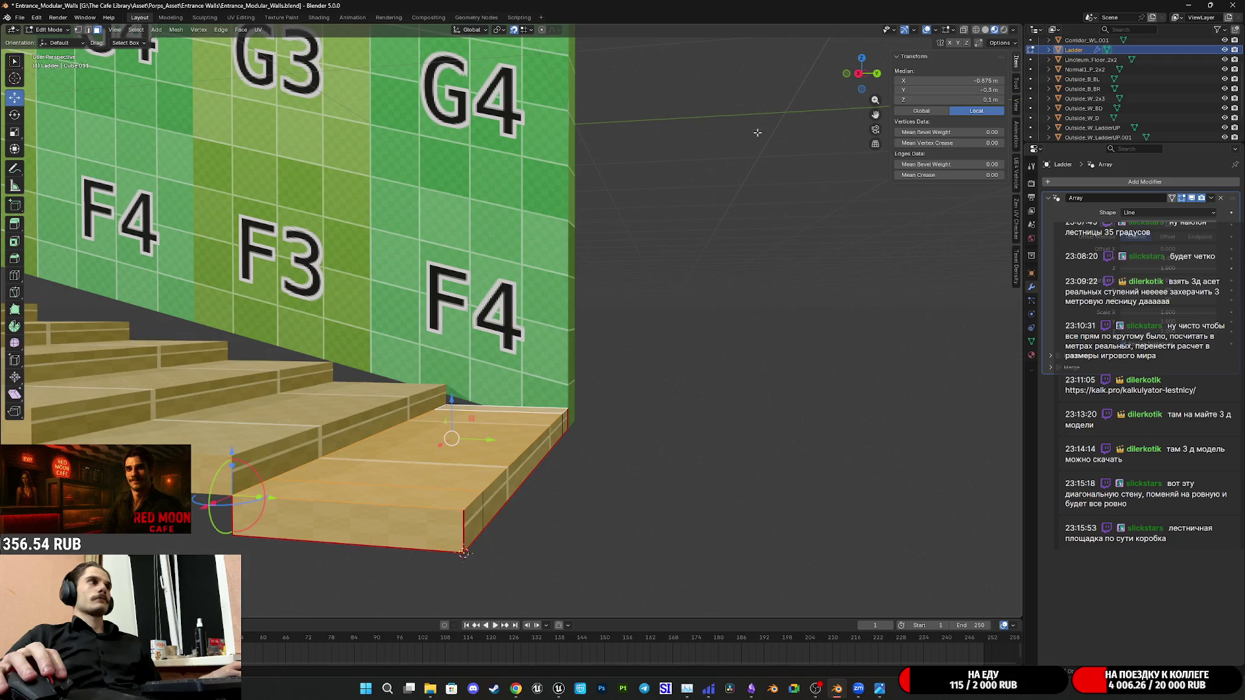
Set the bottom step's top face Median Z to 0.15 m
middle_drag(681, 341, 457, 435)
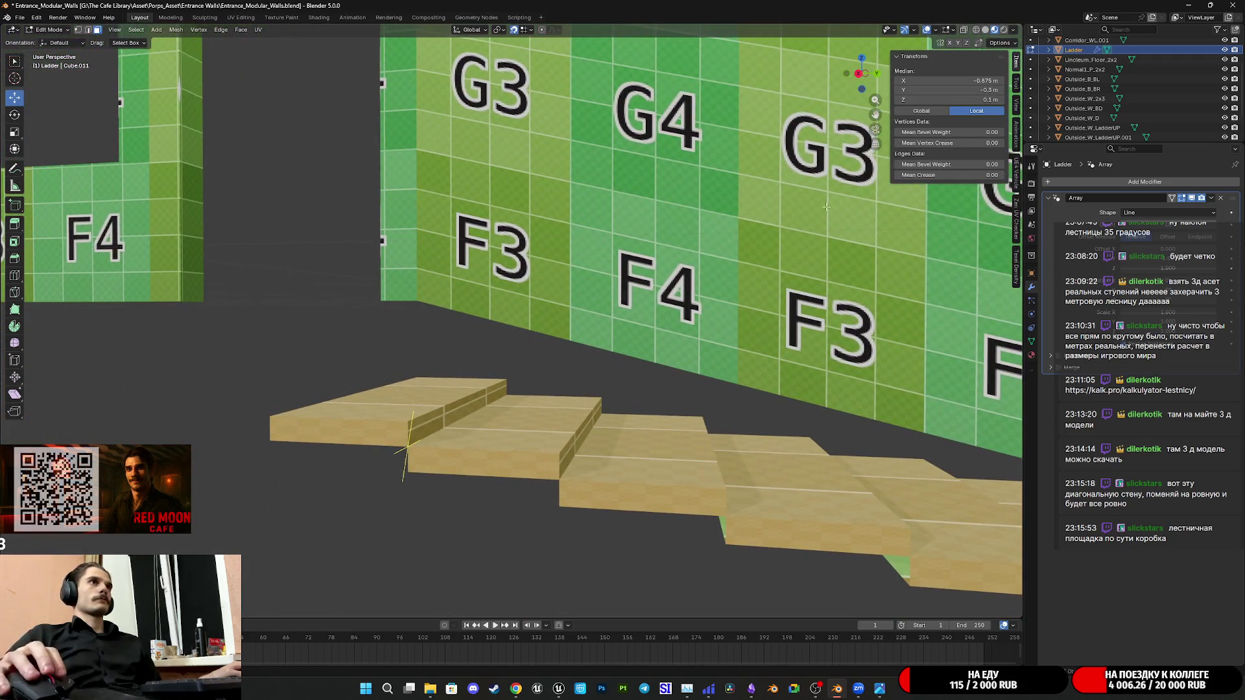
ctrl+scroll(934, 100, up, 1)
shift+middle_drag(856, 293, 944, 394)
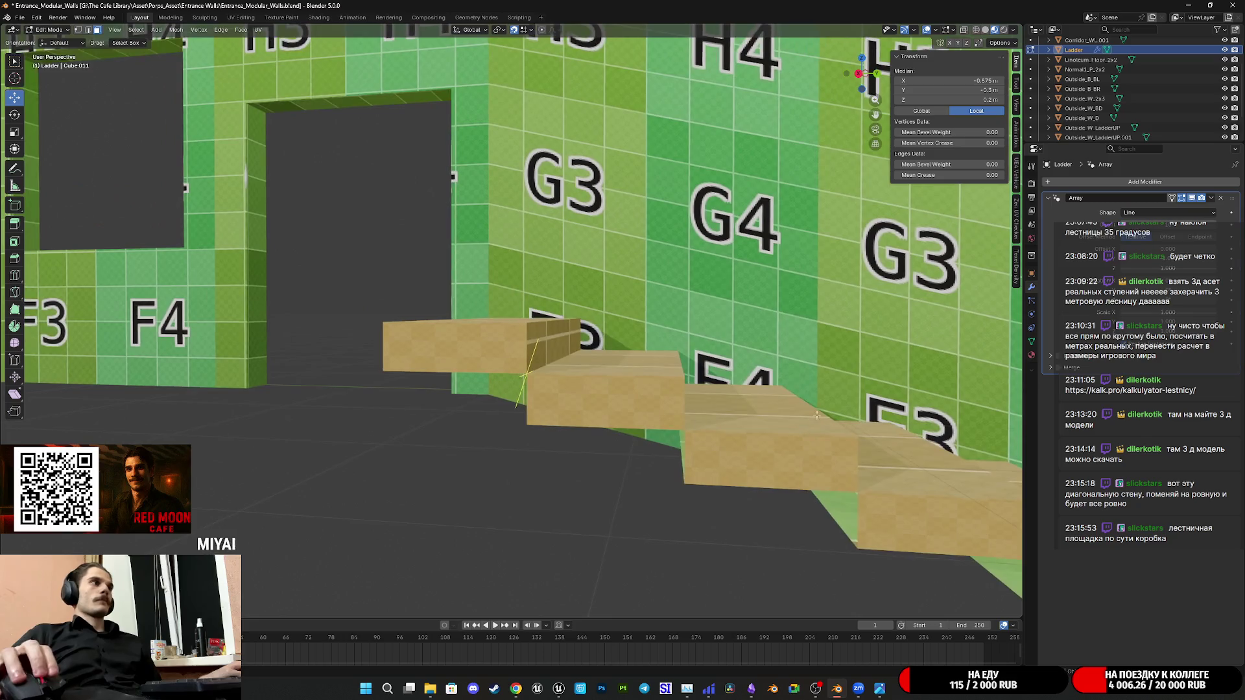
click(961, 99)
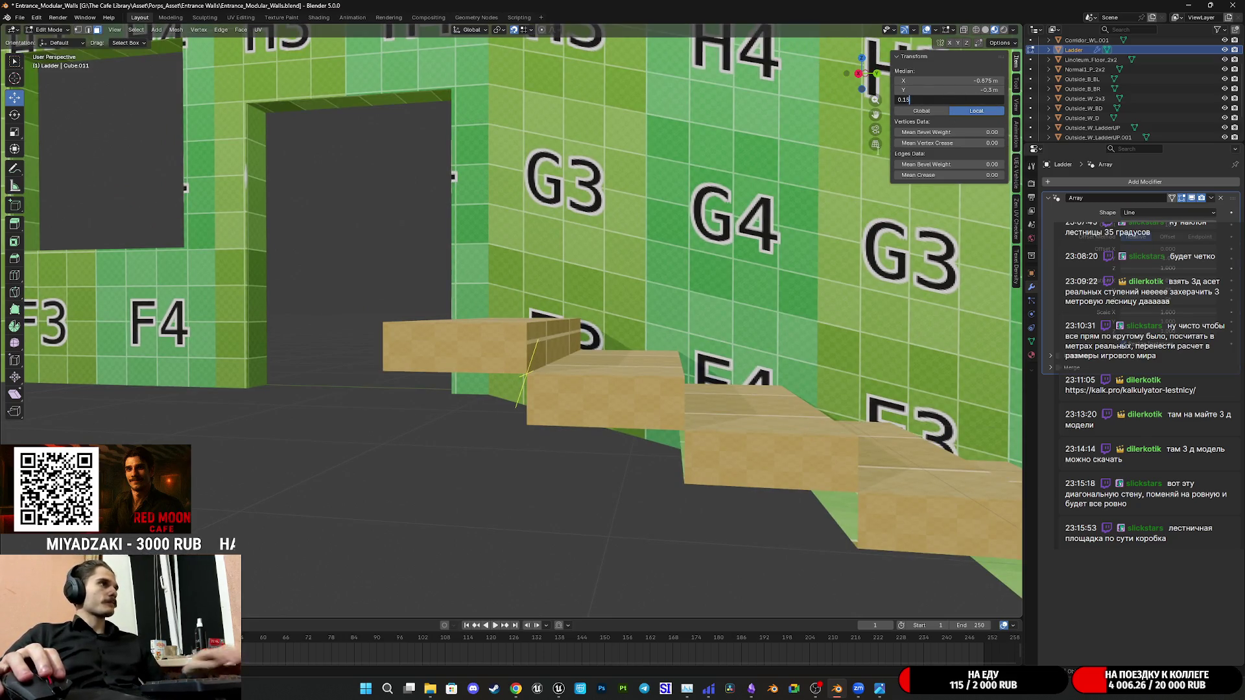
key(Return)
mouse_move(603, 389)
middle_down()
mouse_move(645, 414)
mouse_move(613, 421)
mouse_move(499, 326)
middle_up()
scroll(613, 420, down, 3)
scroll(498, 327, up, 3)
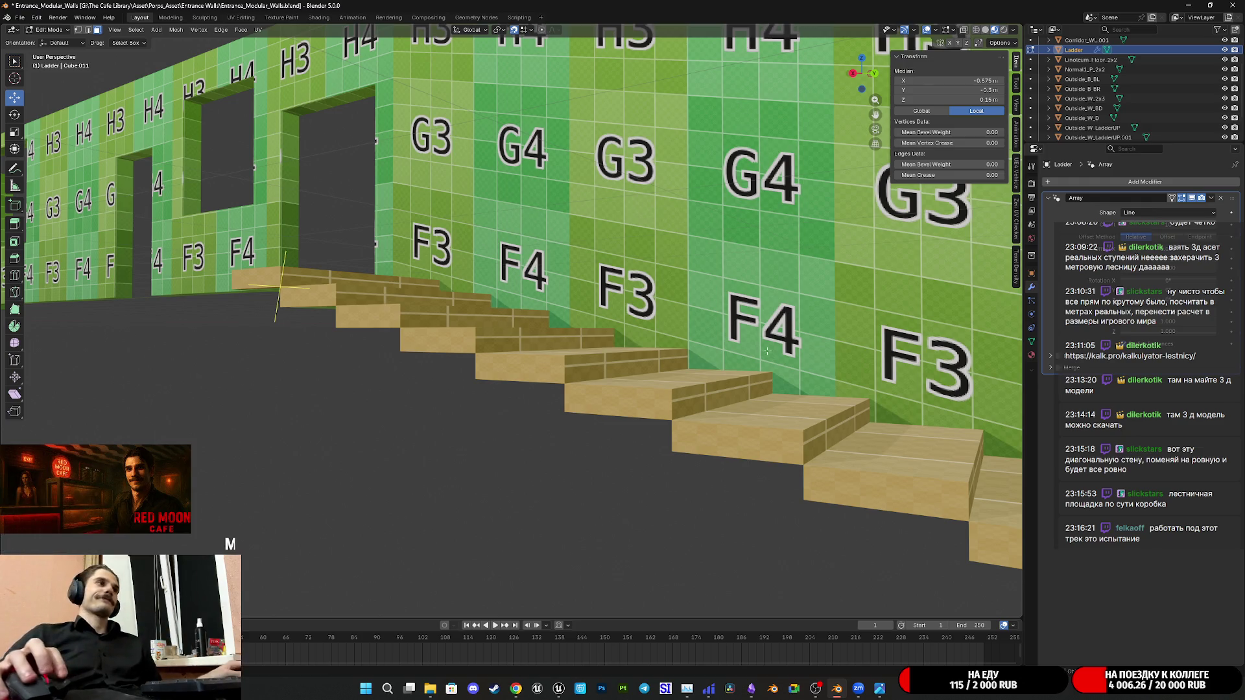
scroll(764, 345, down, 3)
Orbit around the bottom step and wall from below and front, then leave Edit Mode
mouse_move(763, 345)
middle_down()
mouse_move(864, 458)
mouse_move(699, 428)
middle_up()
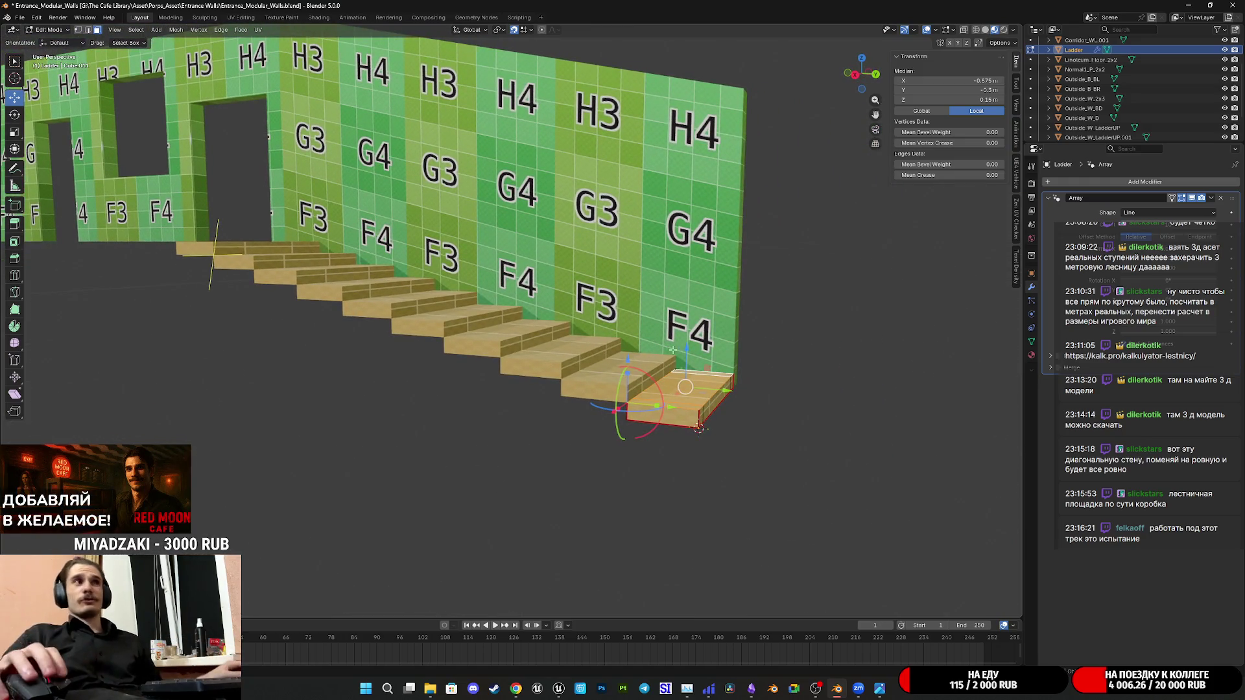
scroll(675, 347, up, 4)
scroll(674, 348, up, 2)
mouse_move(675, 347)
middle_down()
mouse_move(700, 274)
mouse_move(662, 306)
mouse_move(625, 312)
middle_up()
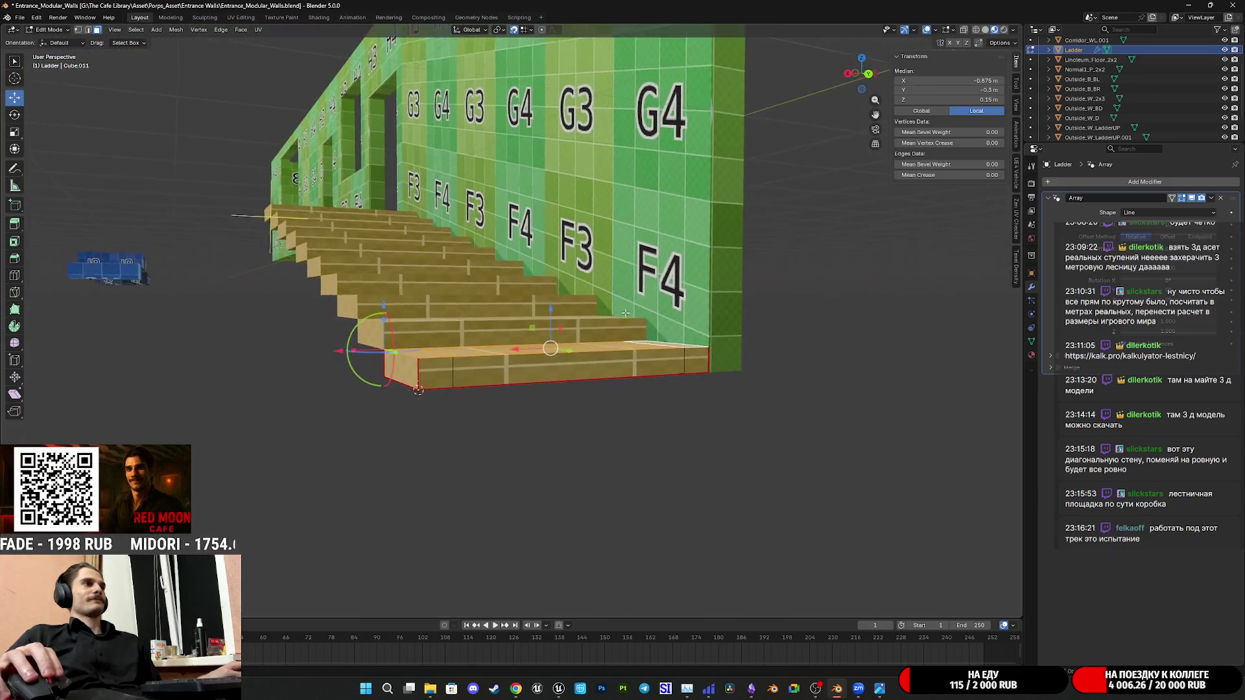
middle_drag(626, 312, 643, 317)
scroll(671, 321, up, 3)
mouse_move(721, 429)
middle_down()
mouse_move(653, 258)
mouse_move(549, 304)
middle_up()
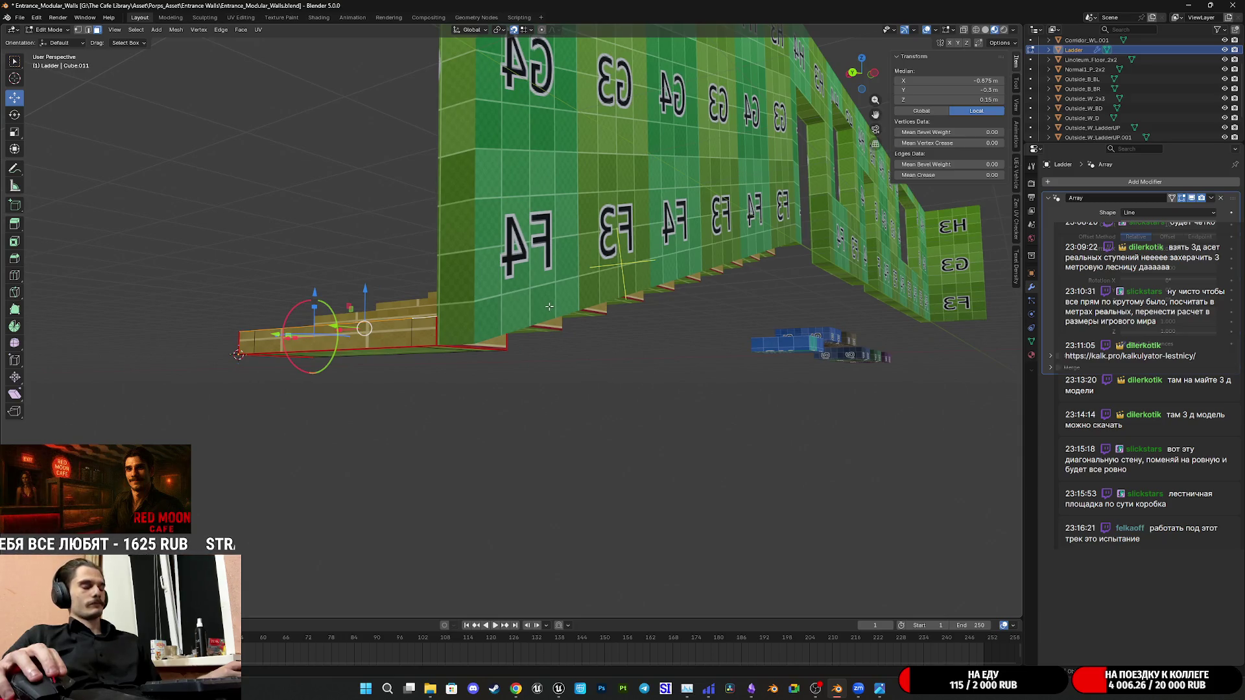
scroll(546, 311, up, 2)
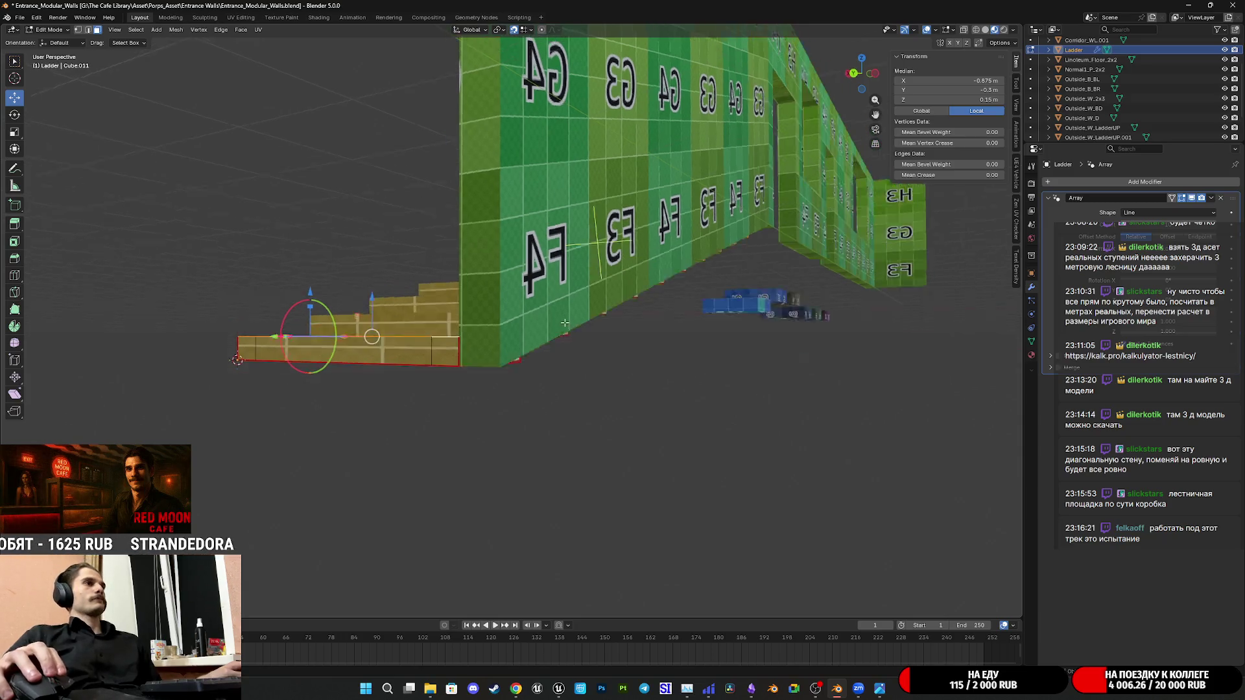
scroll(569, 337, up, 2)
middle_drag(569, 338, 698, 332)
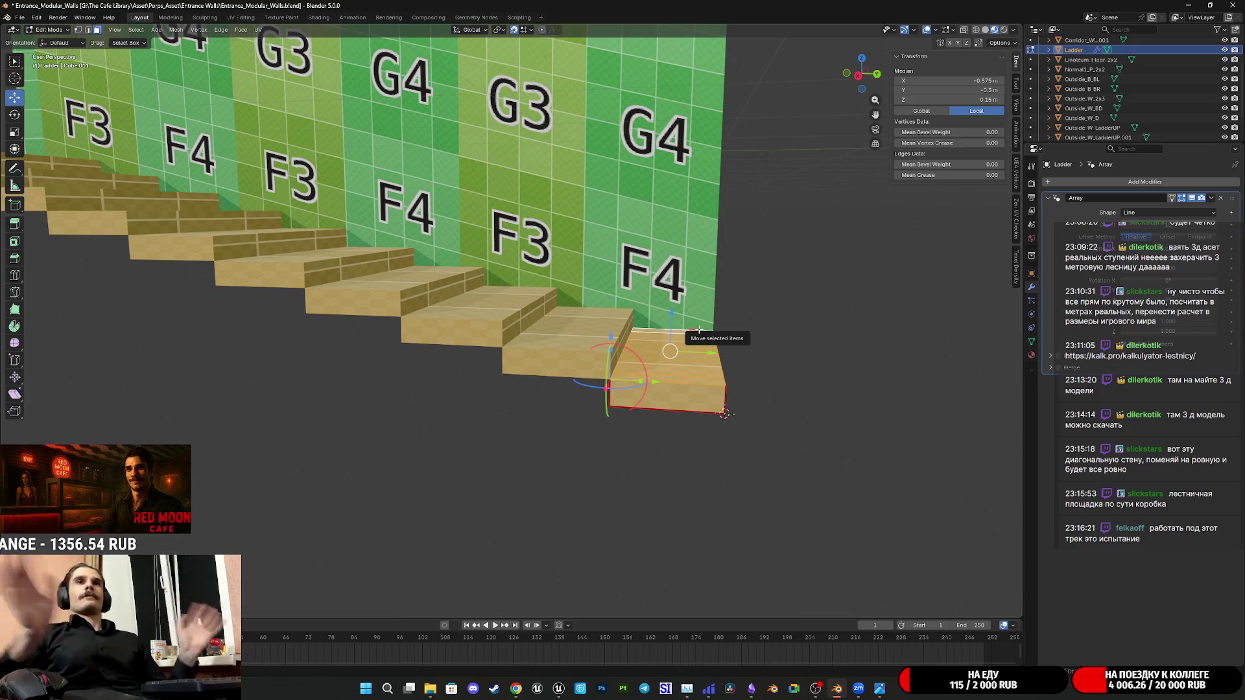
scroll(521, 250, down, 3)
middle_drag(521, 251, 589, 332)
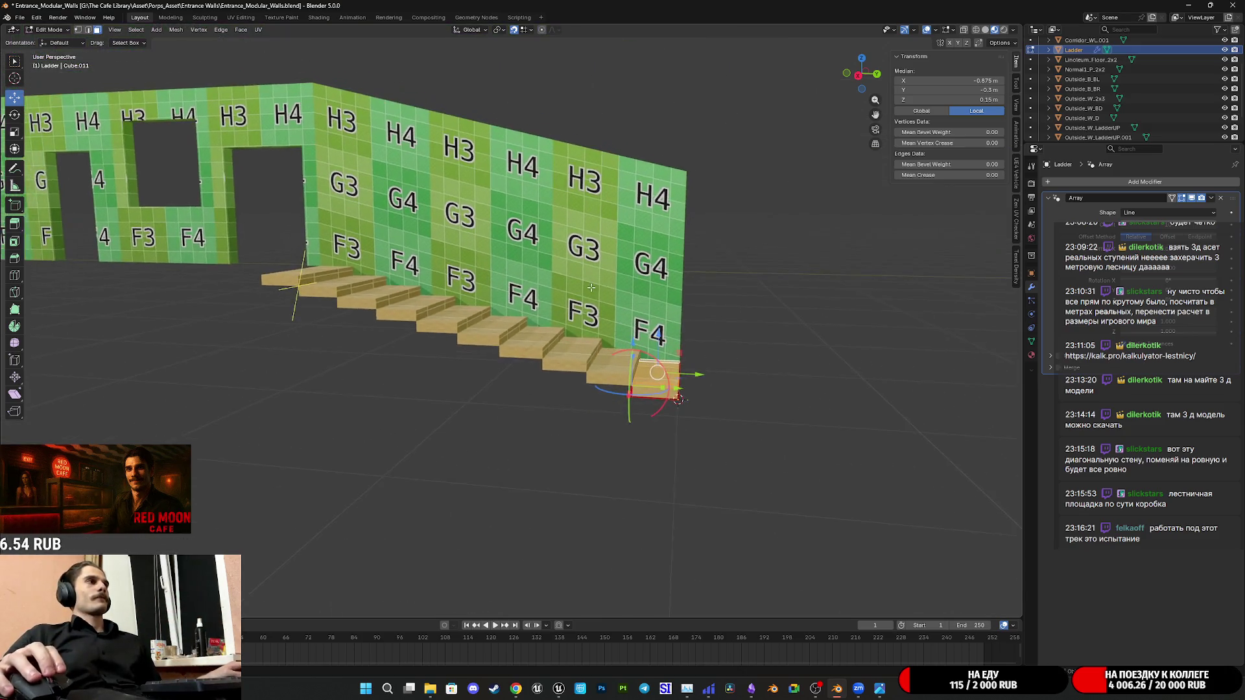
scroll(589, 332, up, 2)
key(Tab)
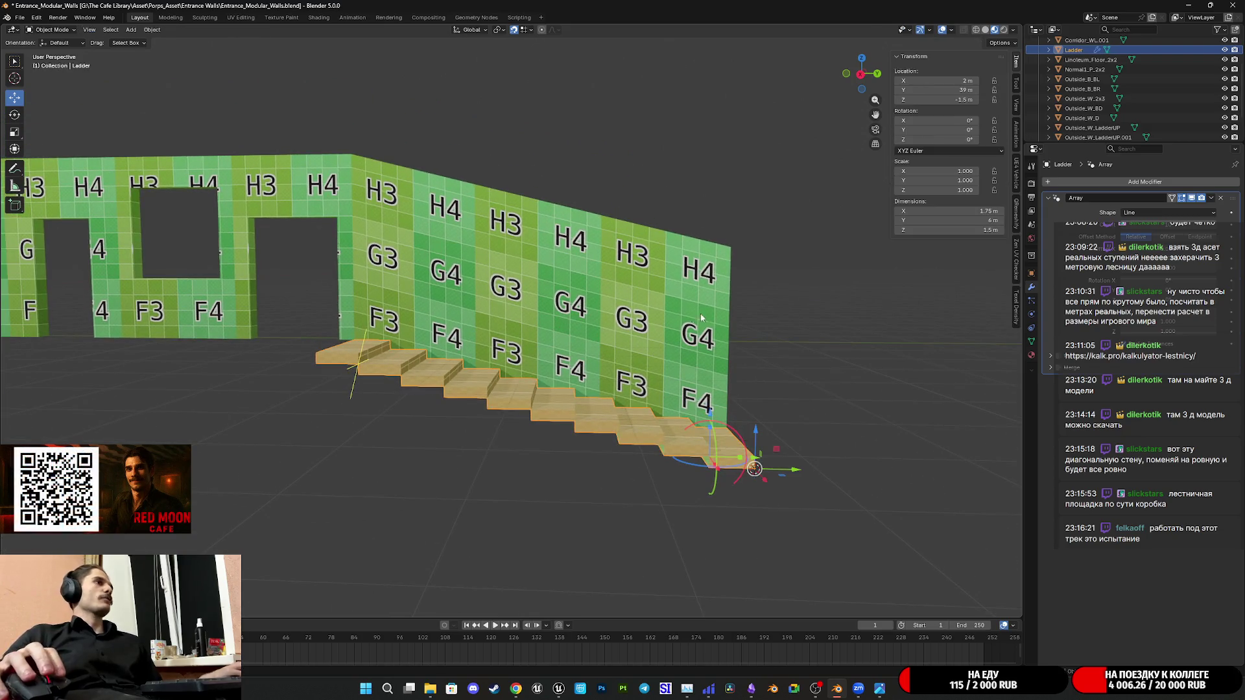
Delete the extra Outside_W_LadderUP wall section and set the Ladder's Location Z to −1 m
click(707, 312)
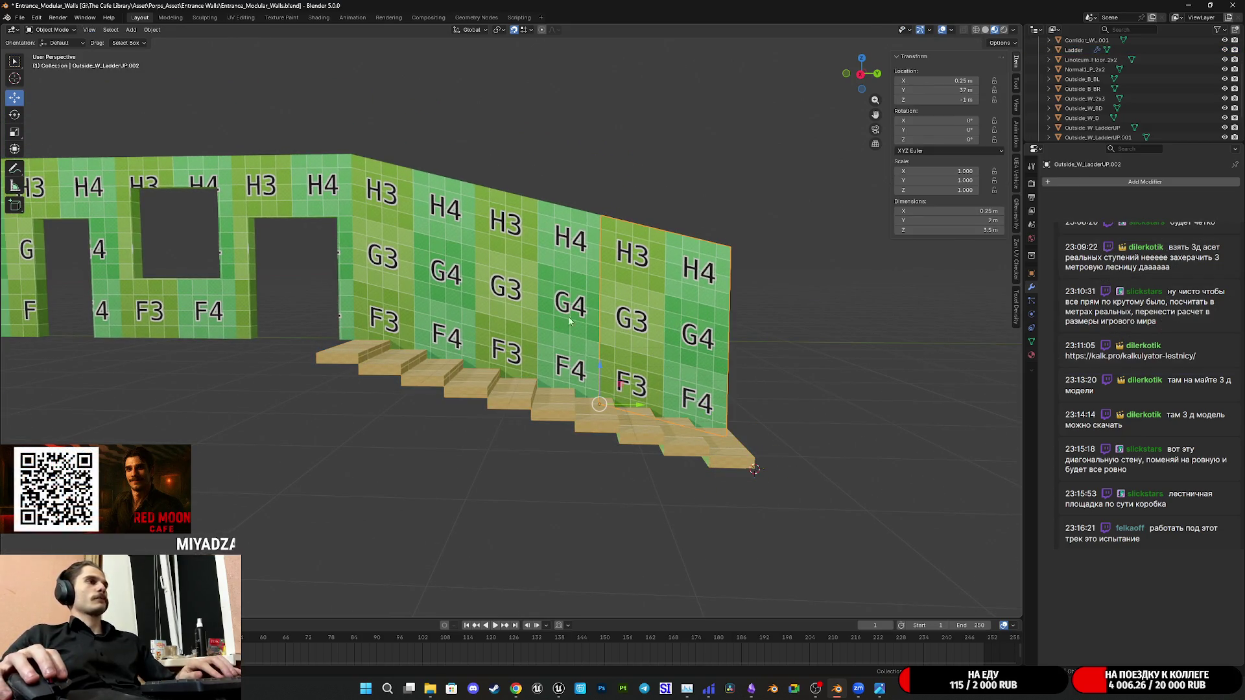
click(437, 284)
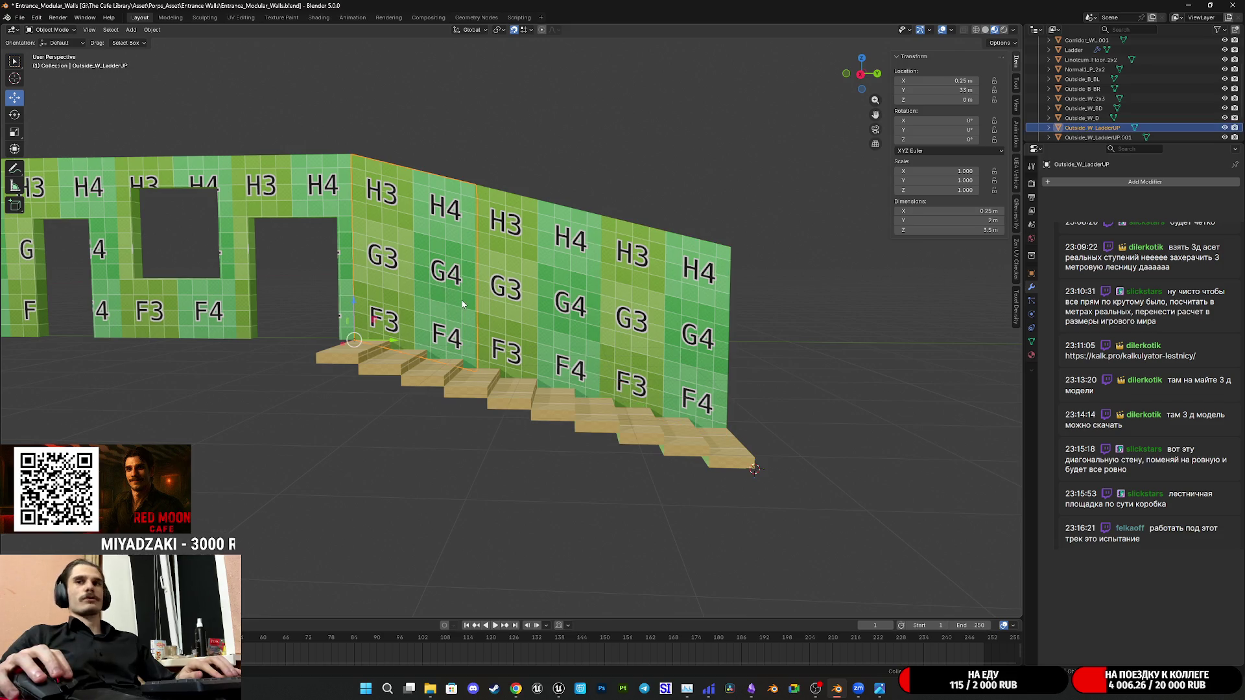
key(Delete)
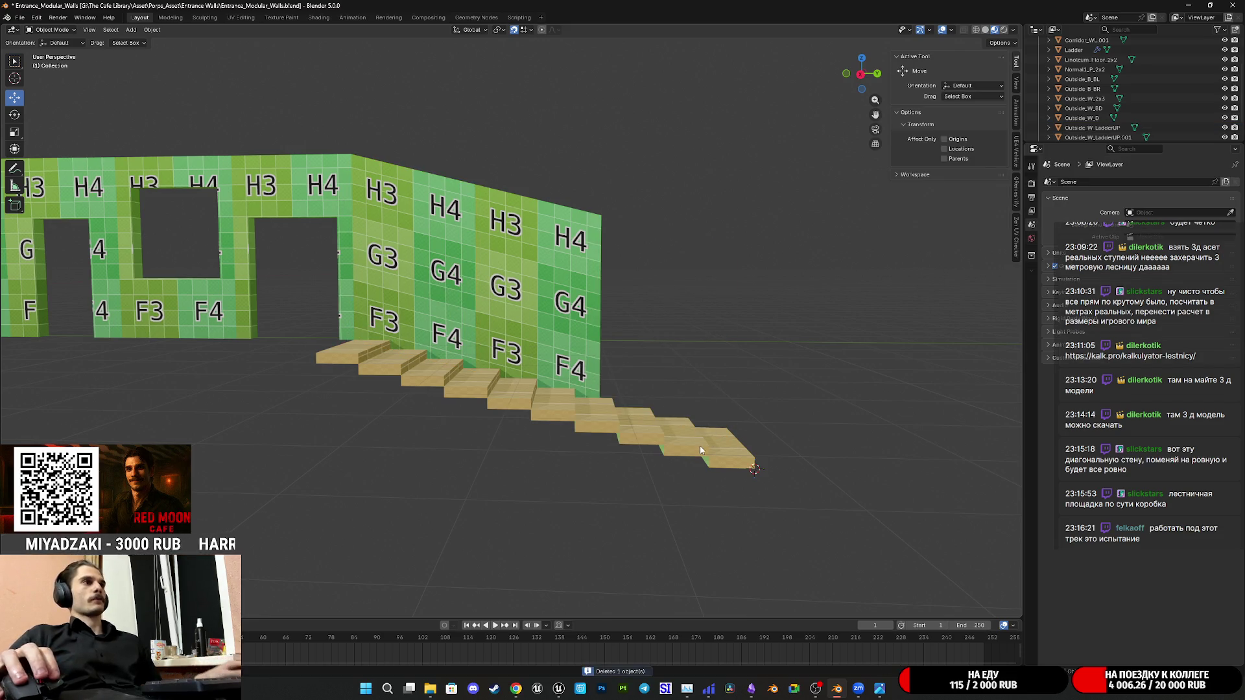
click(700, 447)
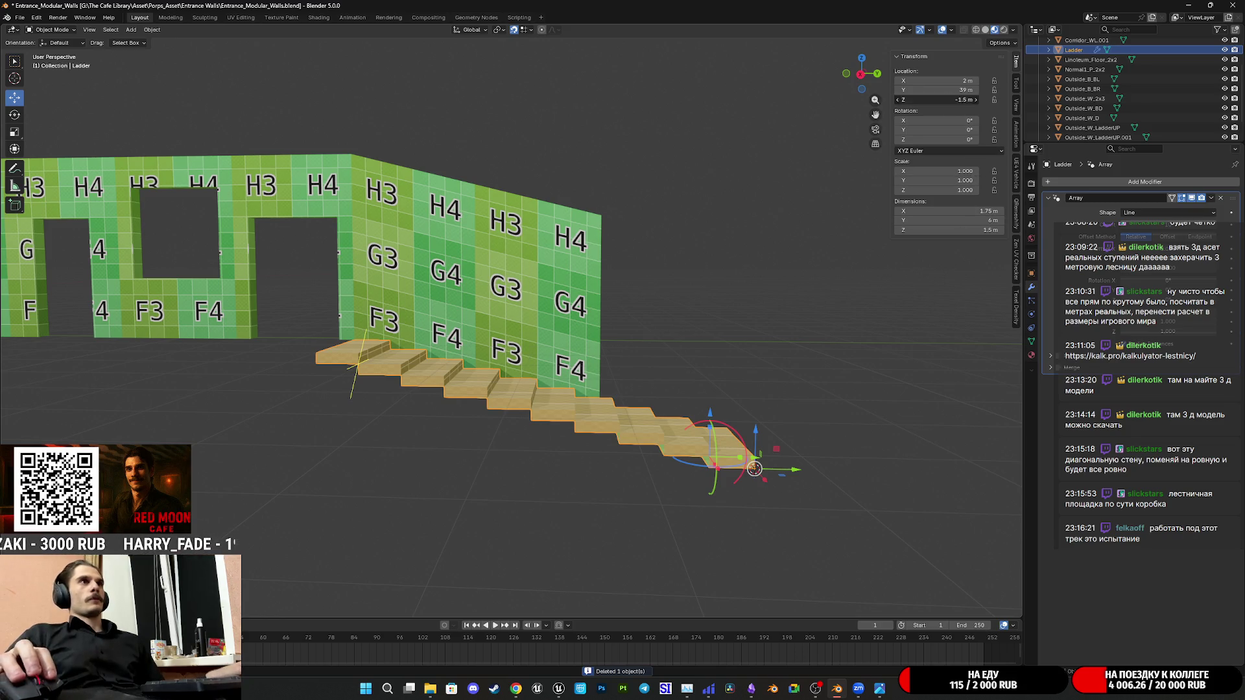
text(-1)
key(Return)
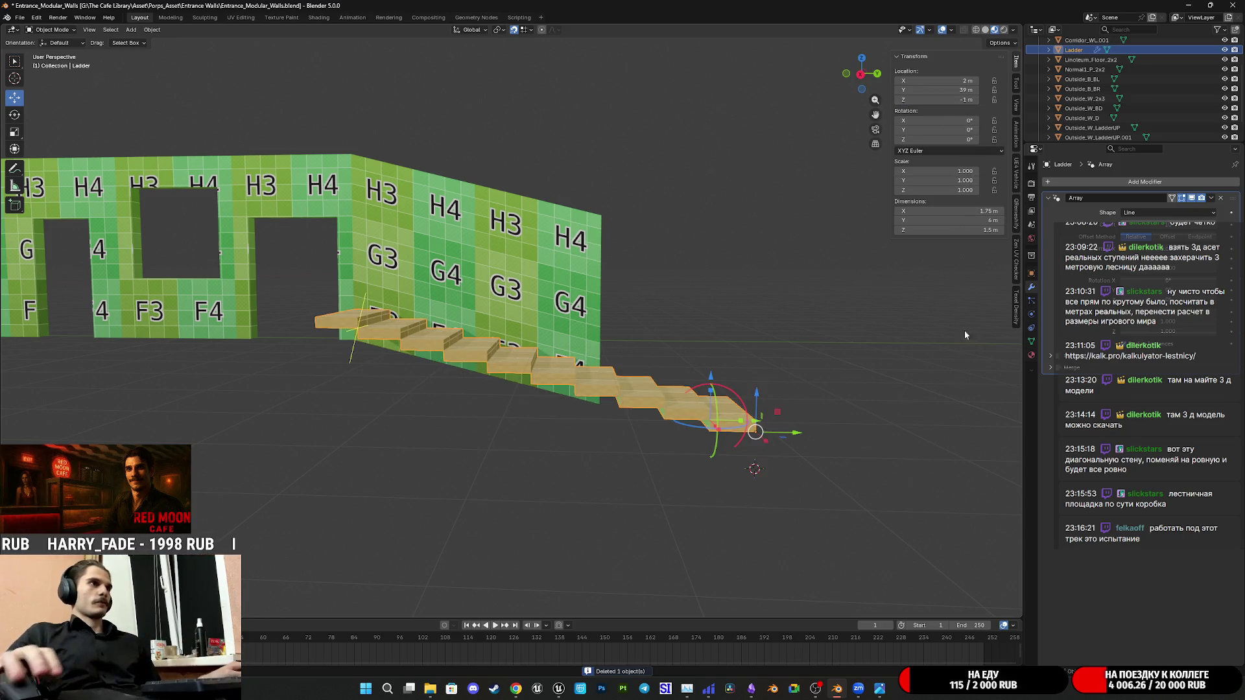
Slide the Ladder 2 m along Y to Location Y 37 m and enter Edit Mode
drag(801, 437, 596, 443)
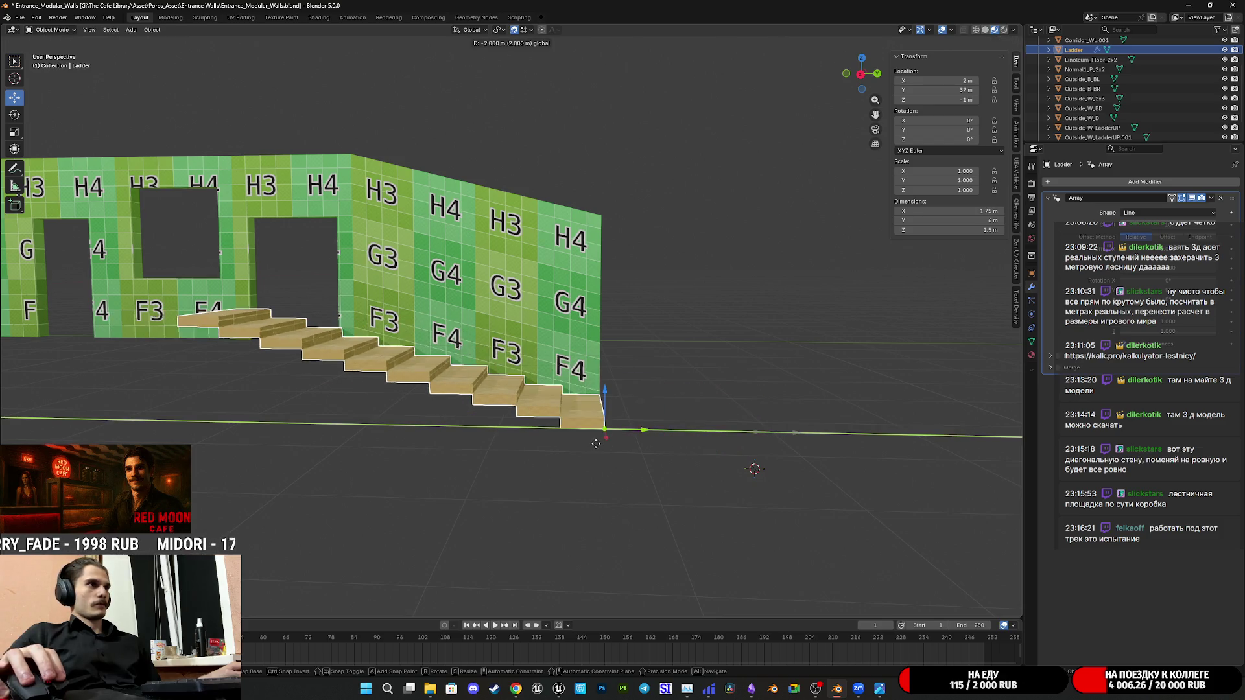
scroll(595, 439, up, 1)
scroll(595, 361, up, 3)
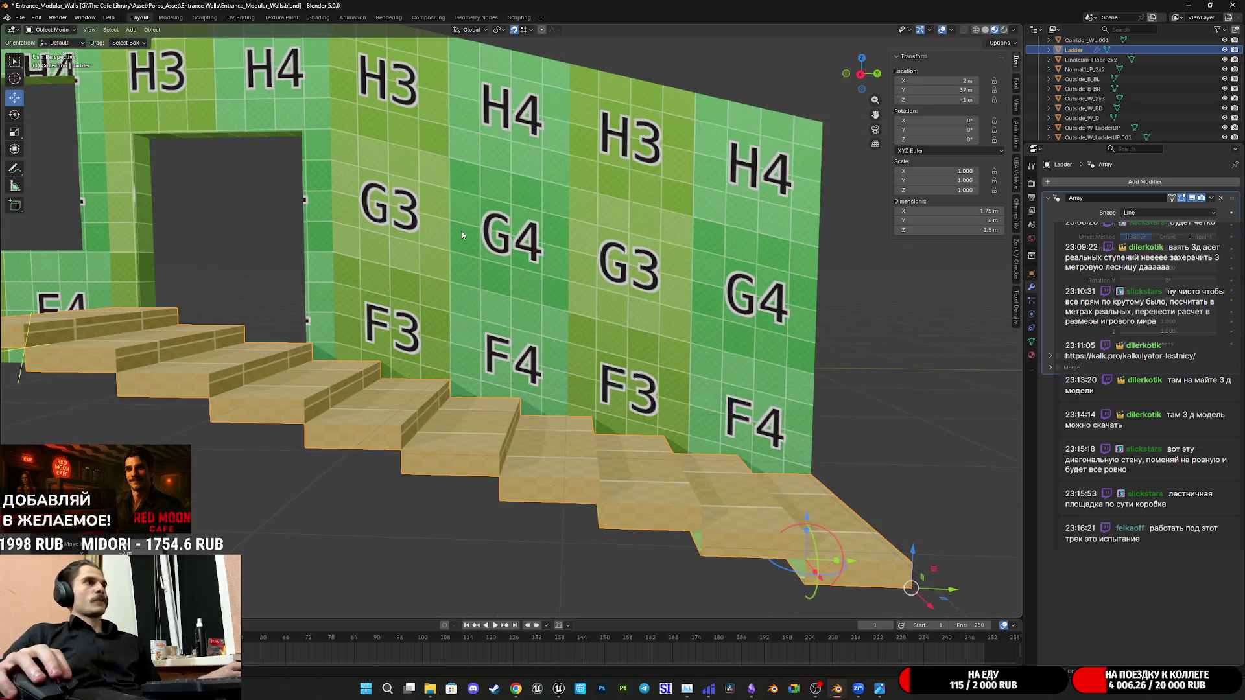
shift+middle_drag(461, 231, 601, 264)
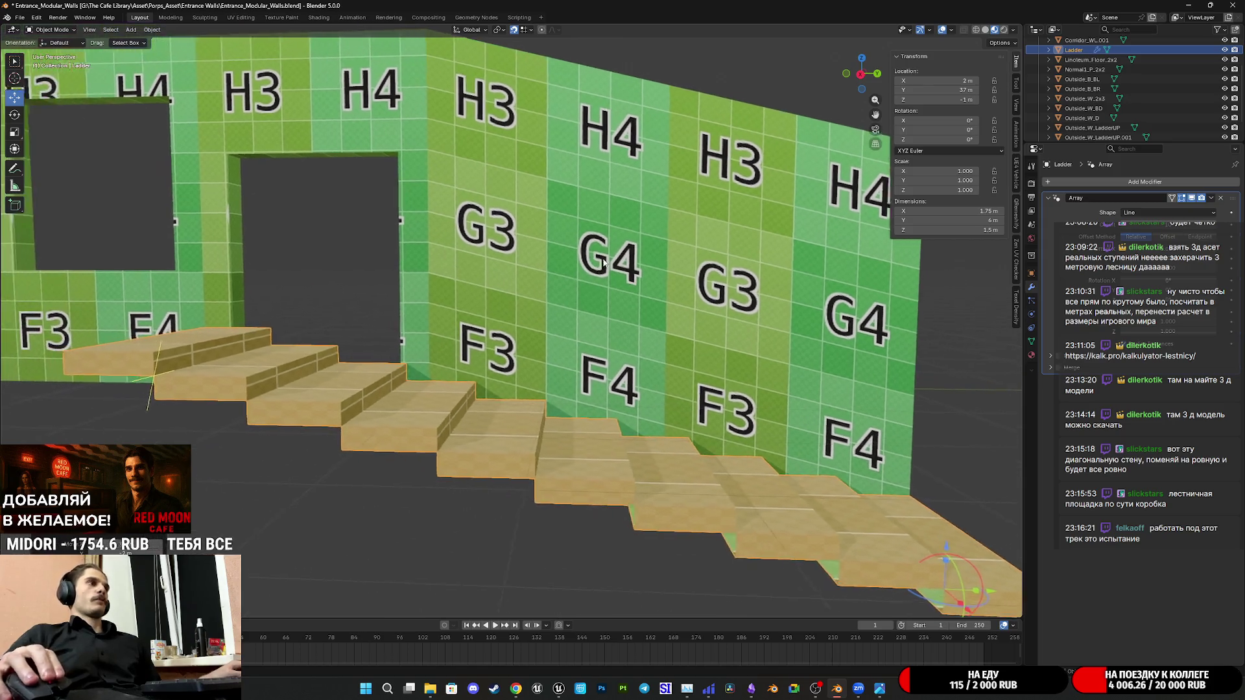
scroll(545, 312, down, 3)
middle_drag(752, 370, 521, 397)
scroll(564, 369, up, 2)
scroll(595, 341, up, 2)
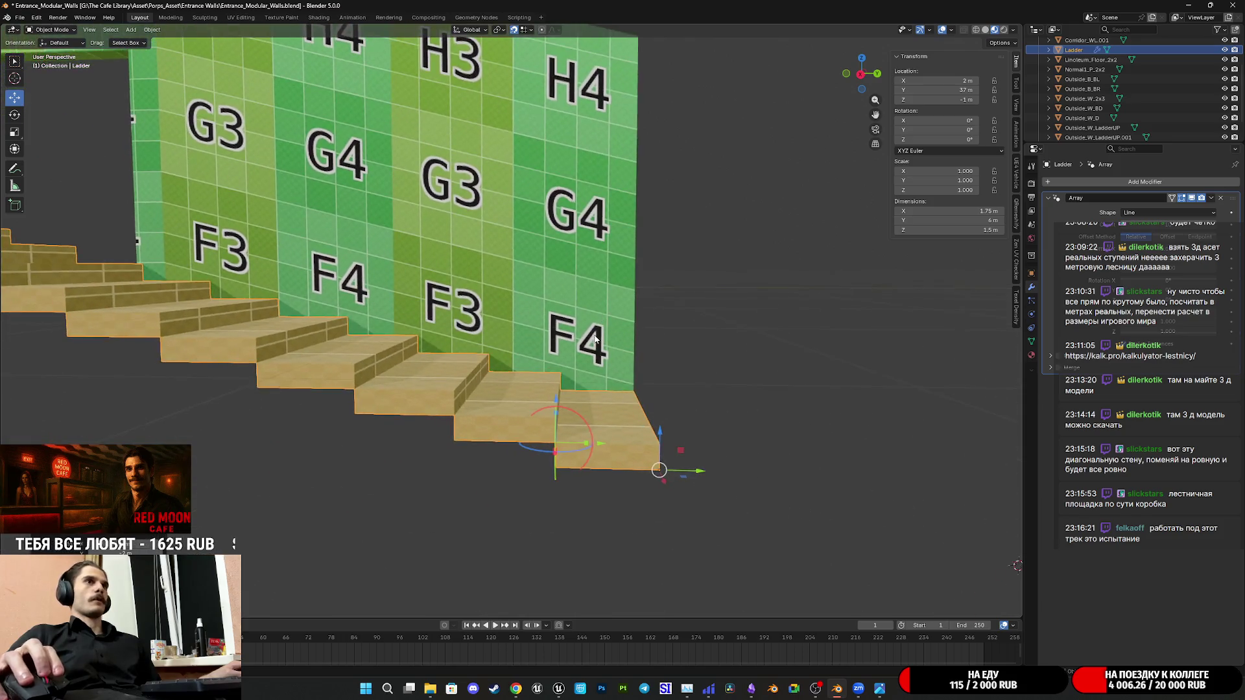
middle_drag(596, 340, 590, 345)
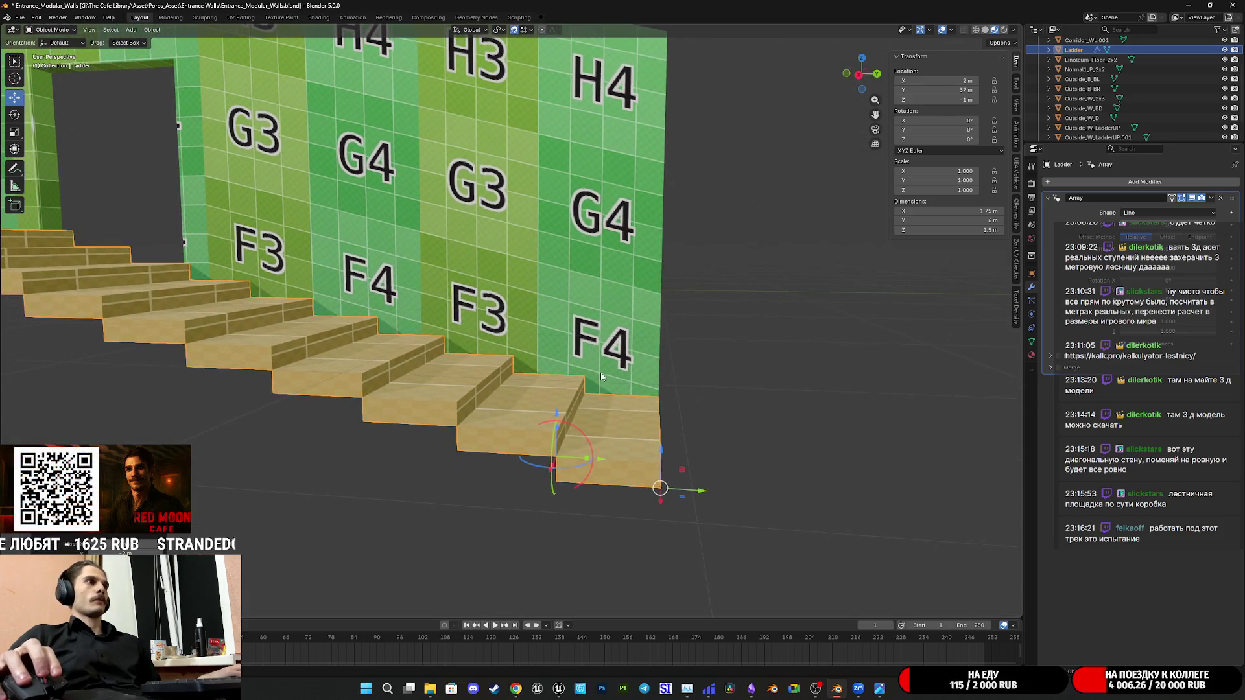
key(Tab)
mouse_move(601, 375)
middle_down()
mouse_move(634, 361)
mouse_move(615, 366)
mouse_move(580, 289)
middle_up()
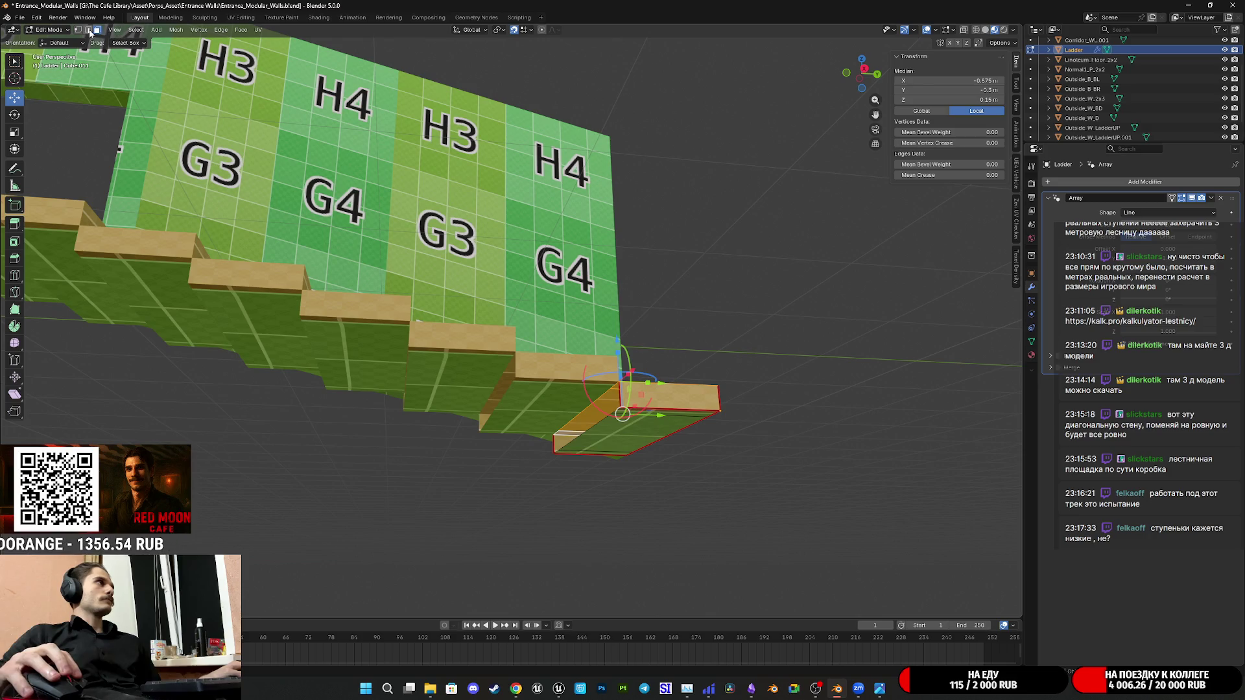
Select the end step's edges and set their Median Y to −0.3, then −0.4 m
click(620, 394)
click(568, 440)
mouse_move(576, 422)
middle_down()
mouse_move(571, 500)
mouse_move(543, 453)
mouse_move(764, 339)
middle_up()
middle_drag(669, 419, 701, 487)
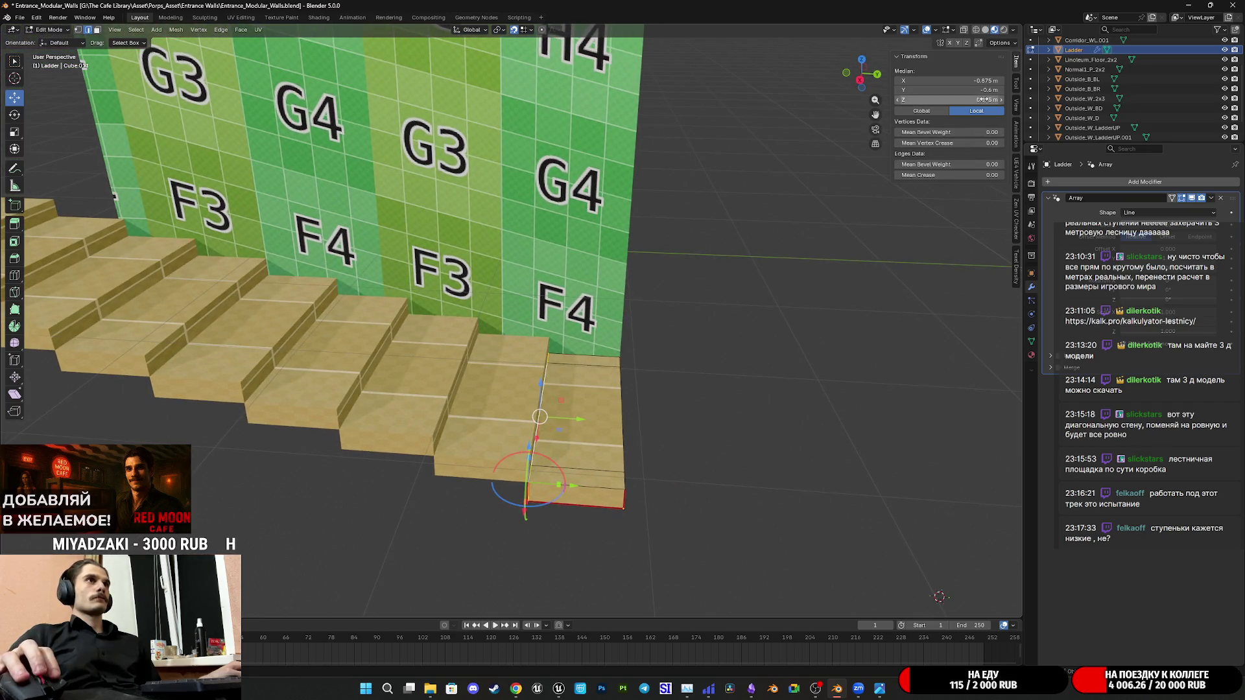
click(938, 90)
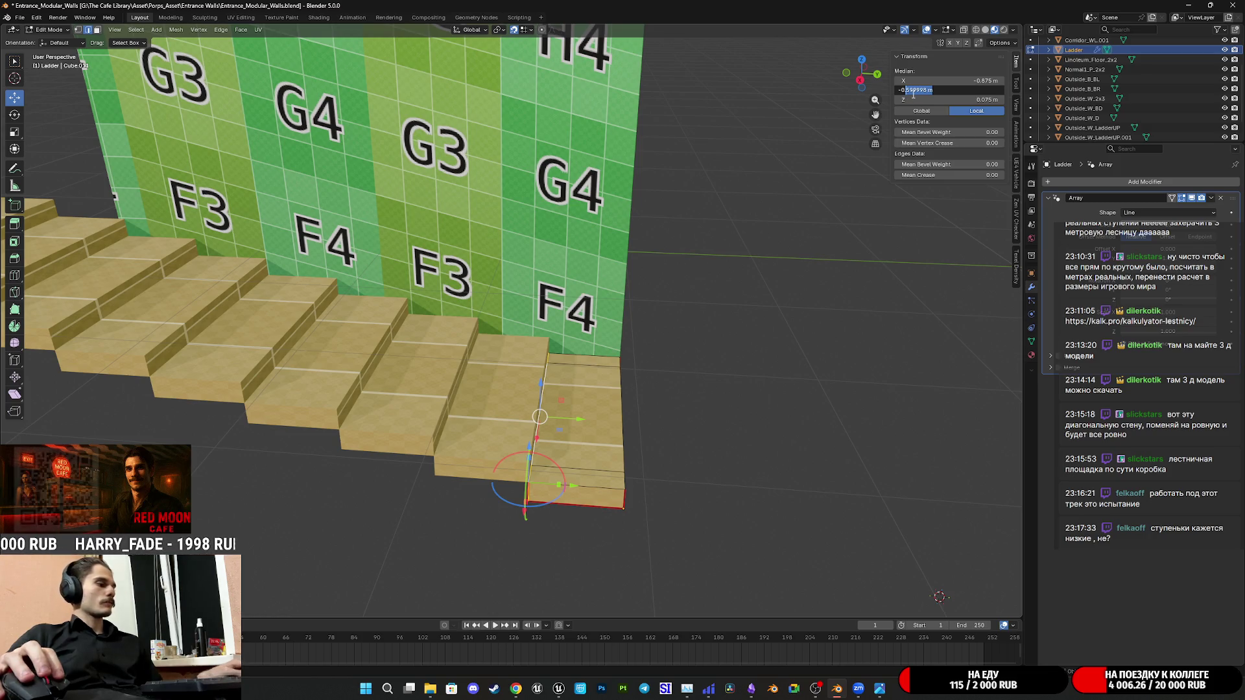
text(-0.3)
key(Return)
scroll(599, 293, down, 3)
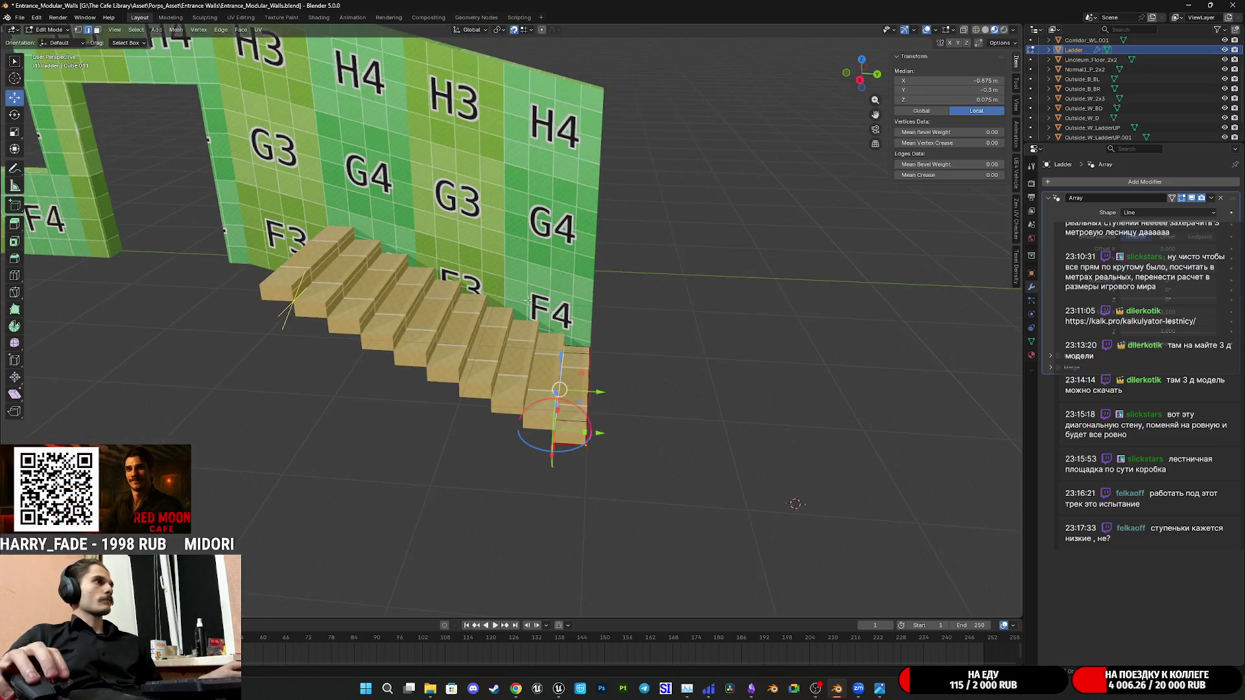
middle_drag(600, 293, 600, 293)
click(920, 90)
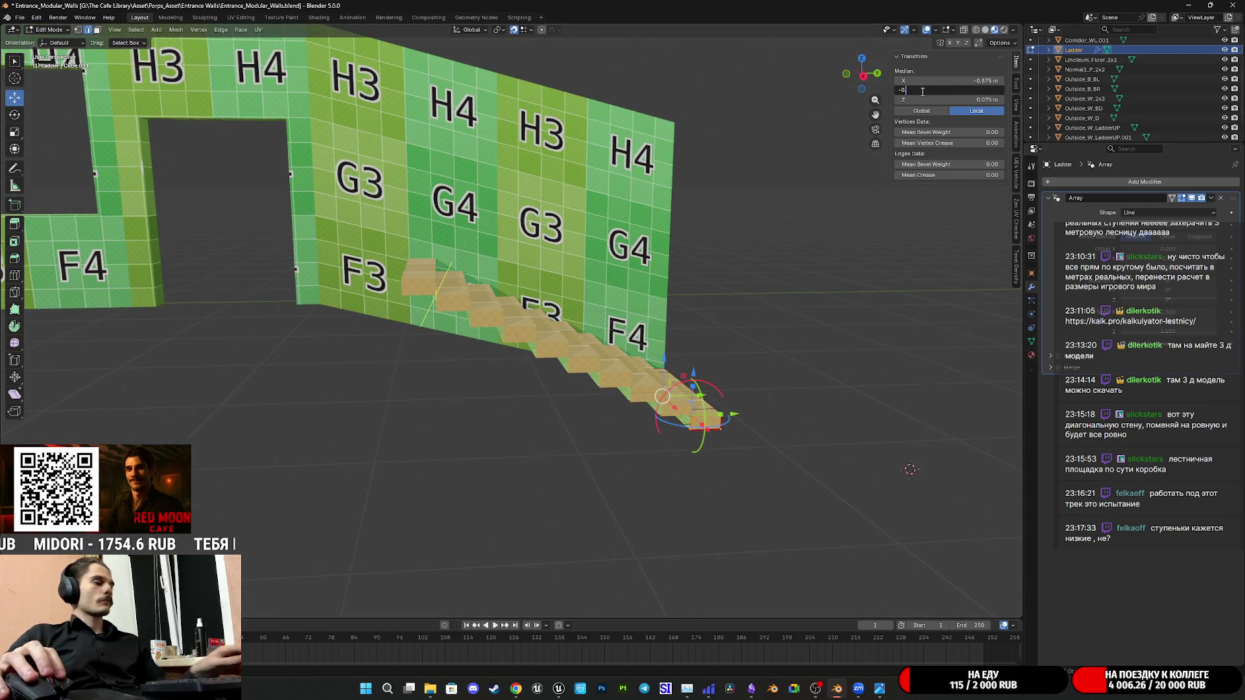
text(4)
key(Return)
mouse_move(623, 293)
middle_down()
mouse_move(571, 295)
mouse_move(670, 311)
mouse_move(657, 321)
mouse_move(650, 295)
mouse_move(667, 321)
mouse_move(546, 311)
mouse_move(589, 312)
mouse_move(574, 316)
middle_up()
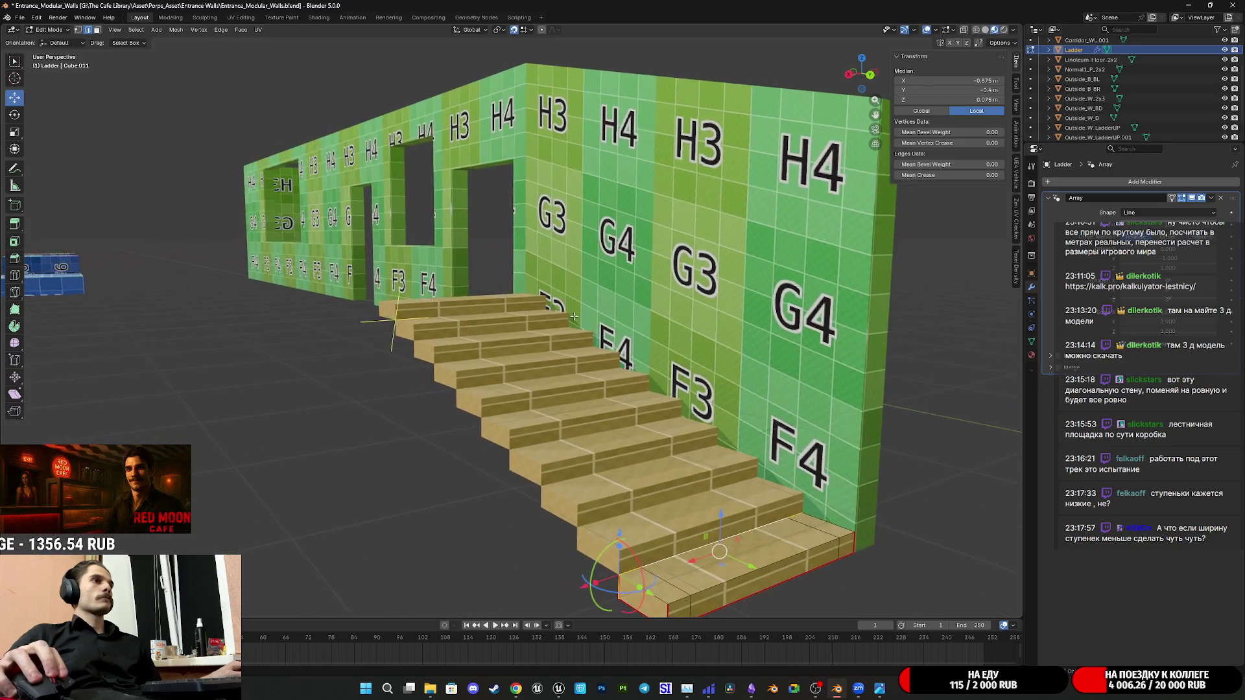
Open the IMG_0947.JPG stair photo and maximize the kalk.pro stair calculator page
click(879, 689)
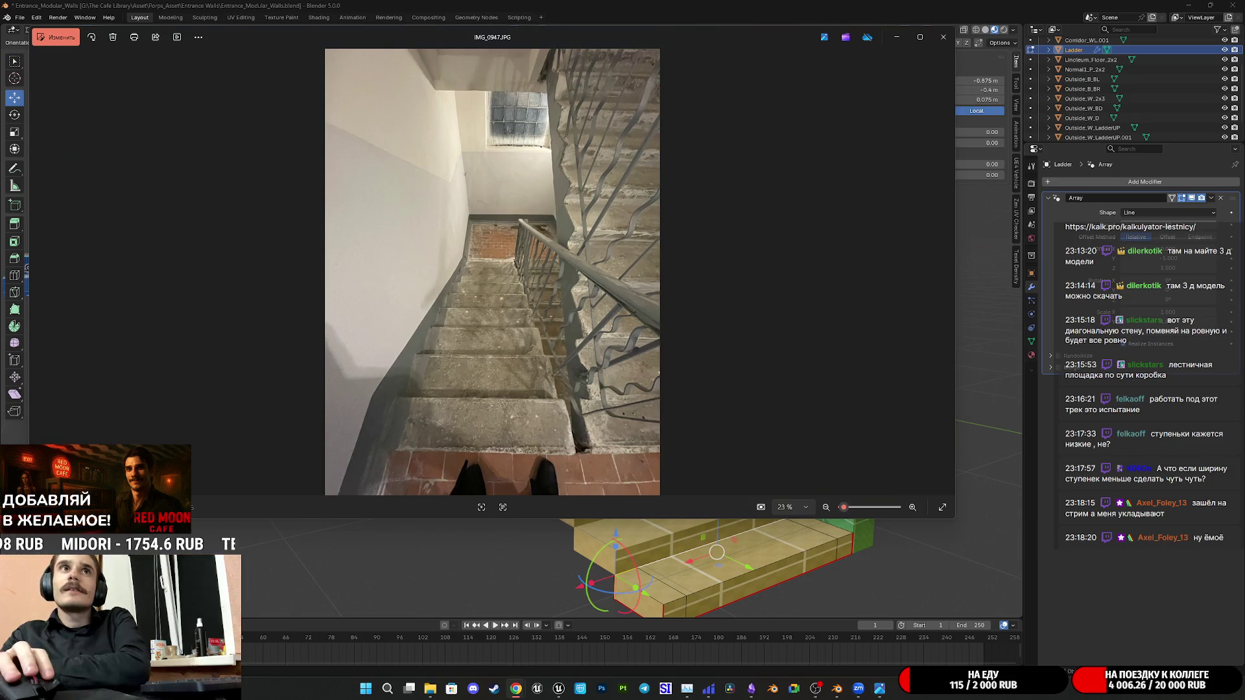
key(alt+Tab)
double_click(672, 232)
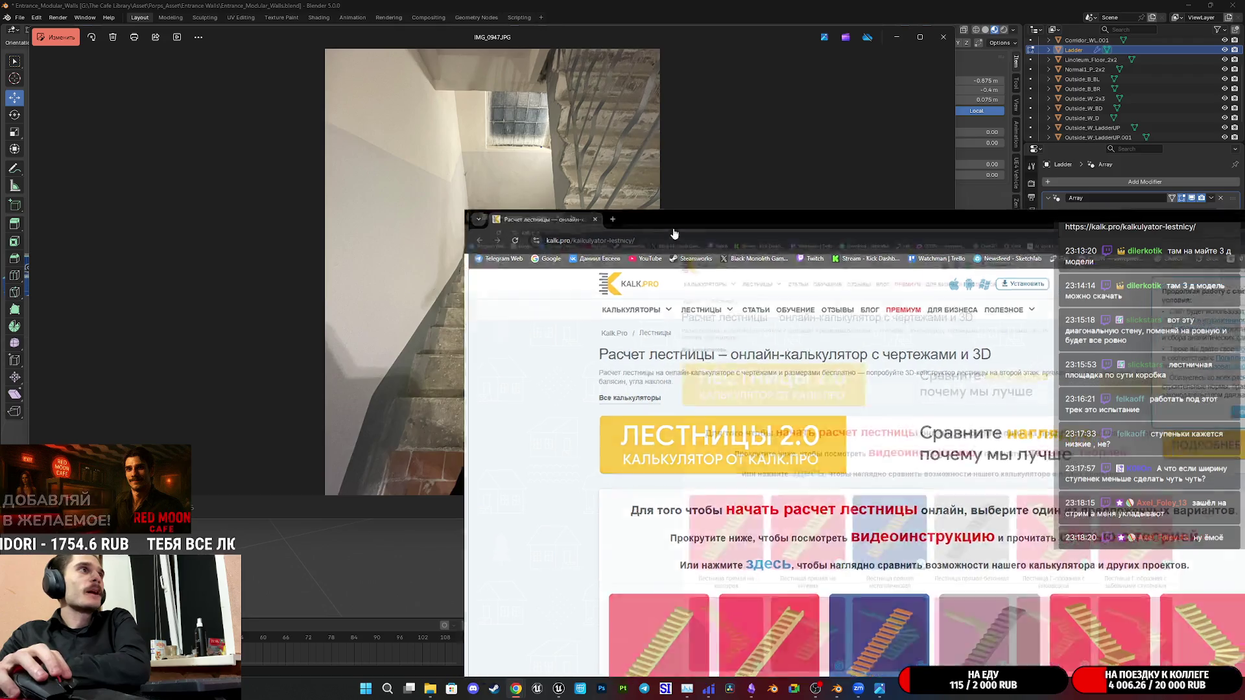
scroll(788, 369, down, 4)
scroll(720, 350, down, 5)
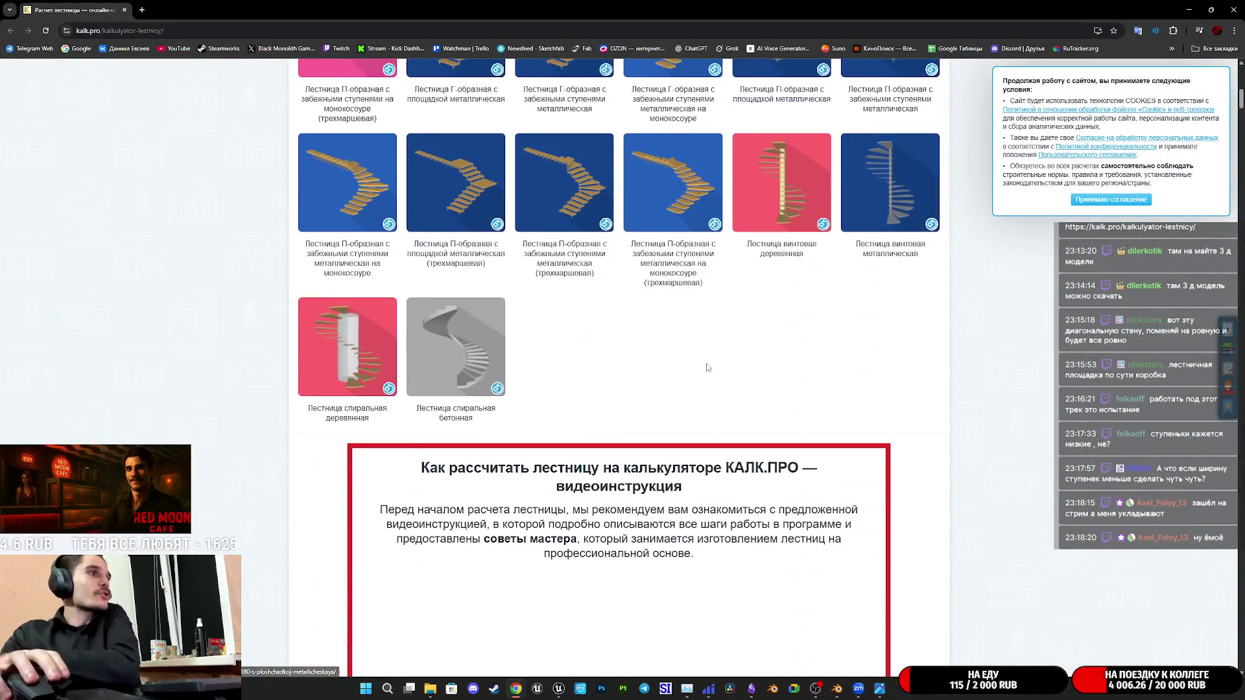
scroll(659, 331, down, 4)
scroll(659, 332, down, 4)
scroll(784, 517, down, 4)
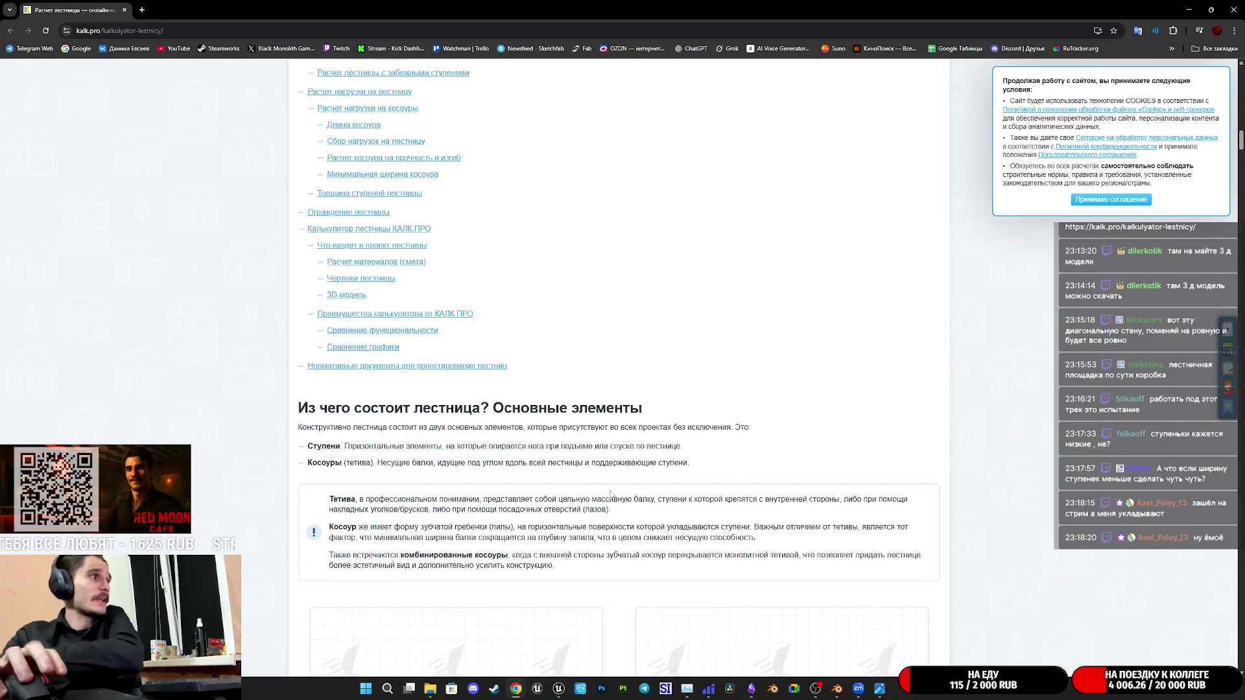
scroll(681, 501, down, 4)
scroll(576, 488, down, 2)
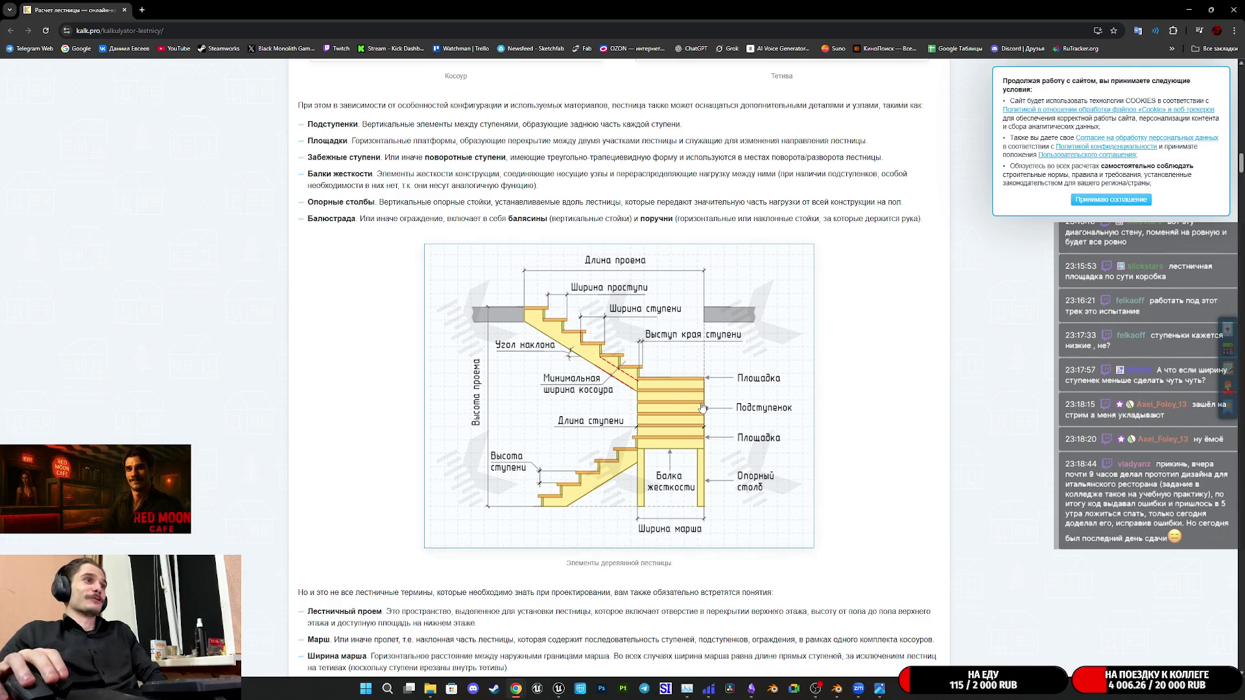
scroll(701, 428, down, 4)
scroll(736, 405, down, 2)
scroll(737, 405, down, 4)
scroll(741, 402, down, 2)
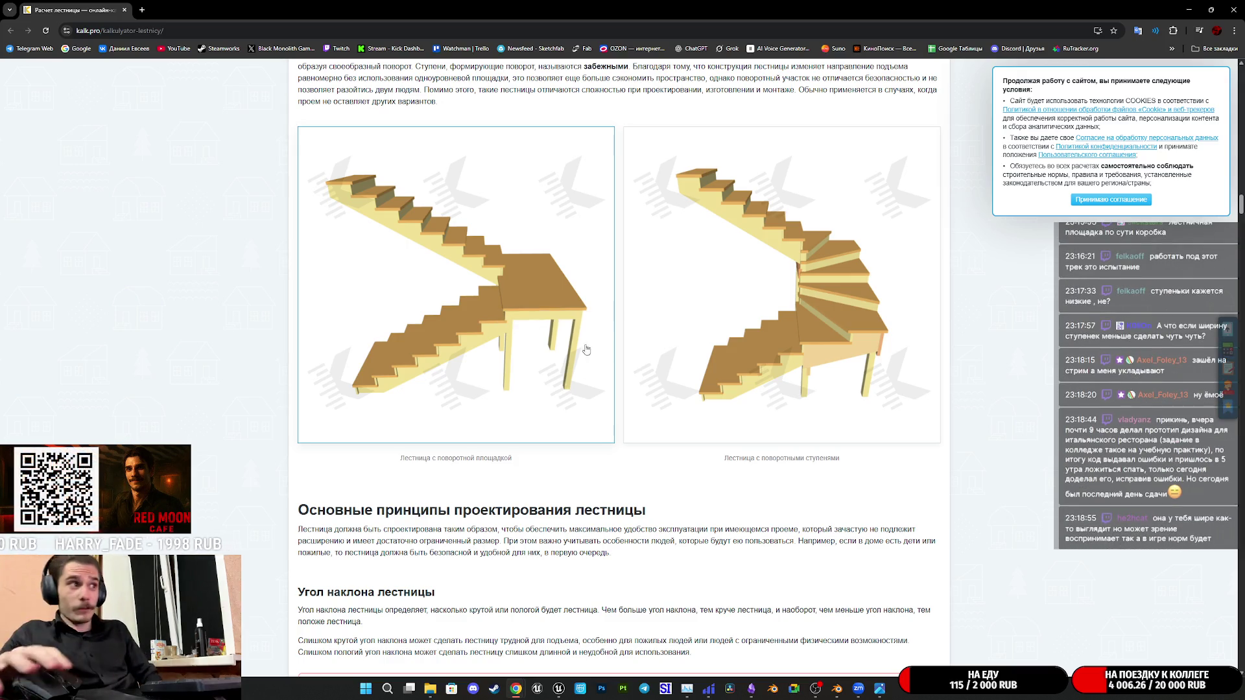
scroll(494, 309, down, 3)
scroll(576, 380, down, 3)
scroll(588, 376, down, 5)
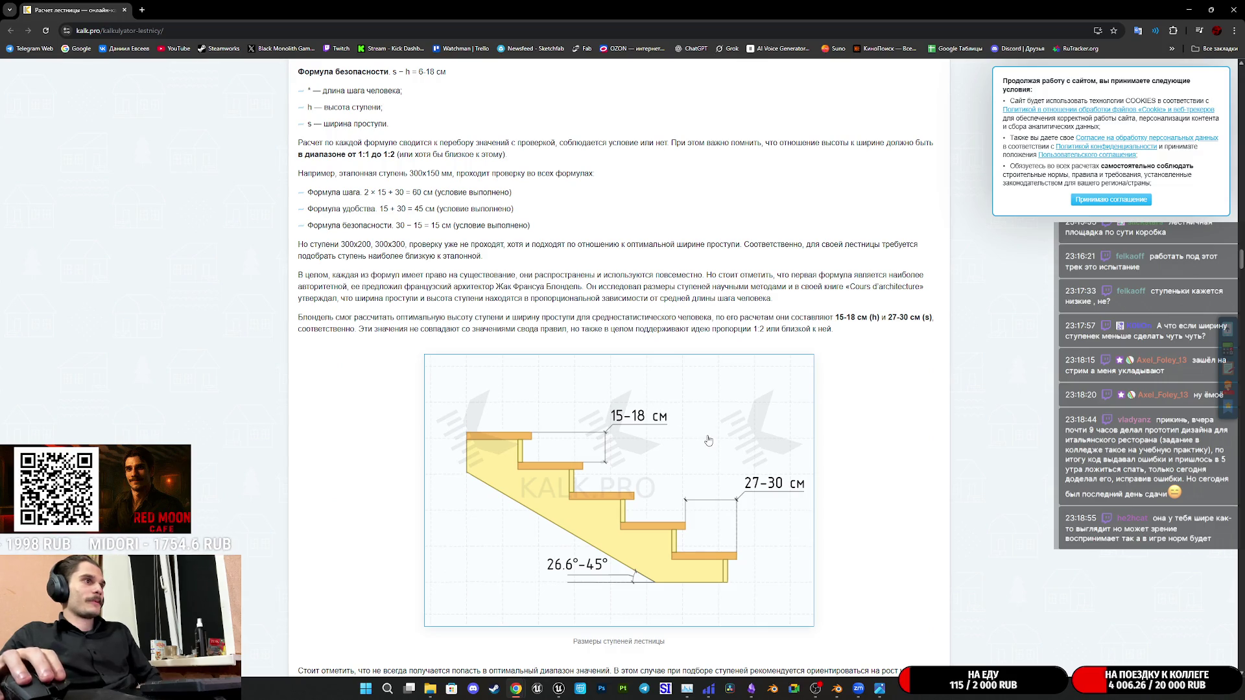
scroll(708, 441, down, 3)
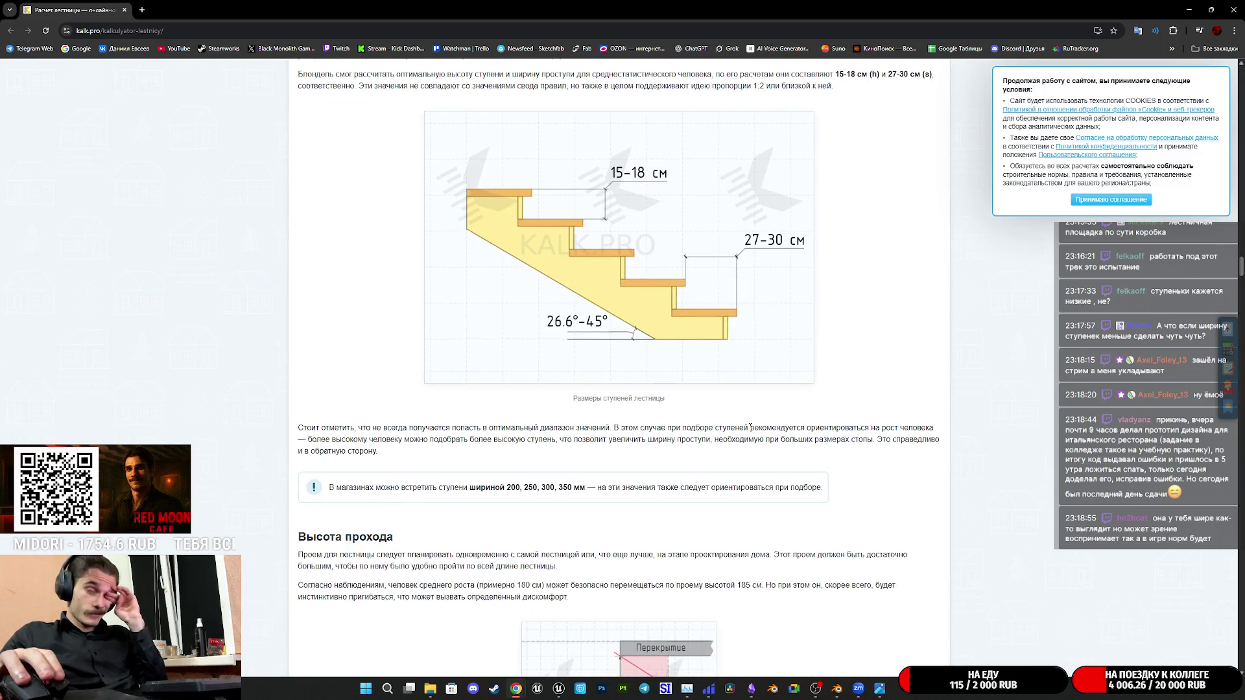
scroll(758, 428, down, 3)
scroll(763, 430, down, 3)
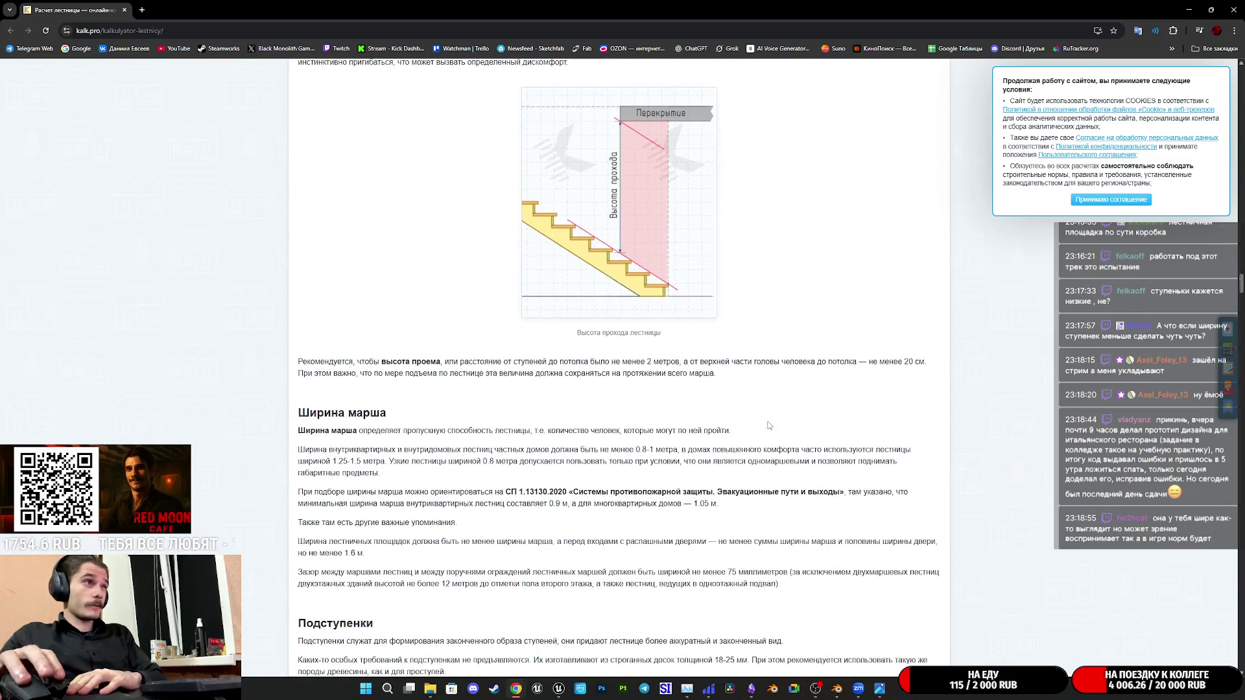
scroll(768, 429, down, 5)
scroll(774, 419, down, 2)
scroll(776, 411, down, 3)
scroll(776, 411, up, 3)
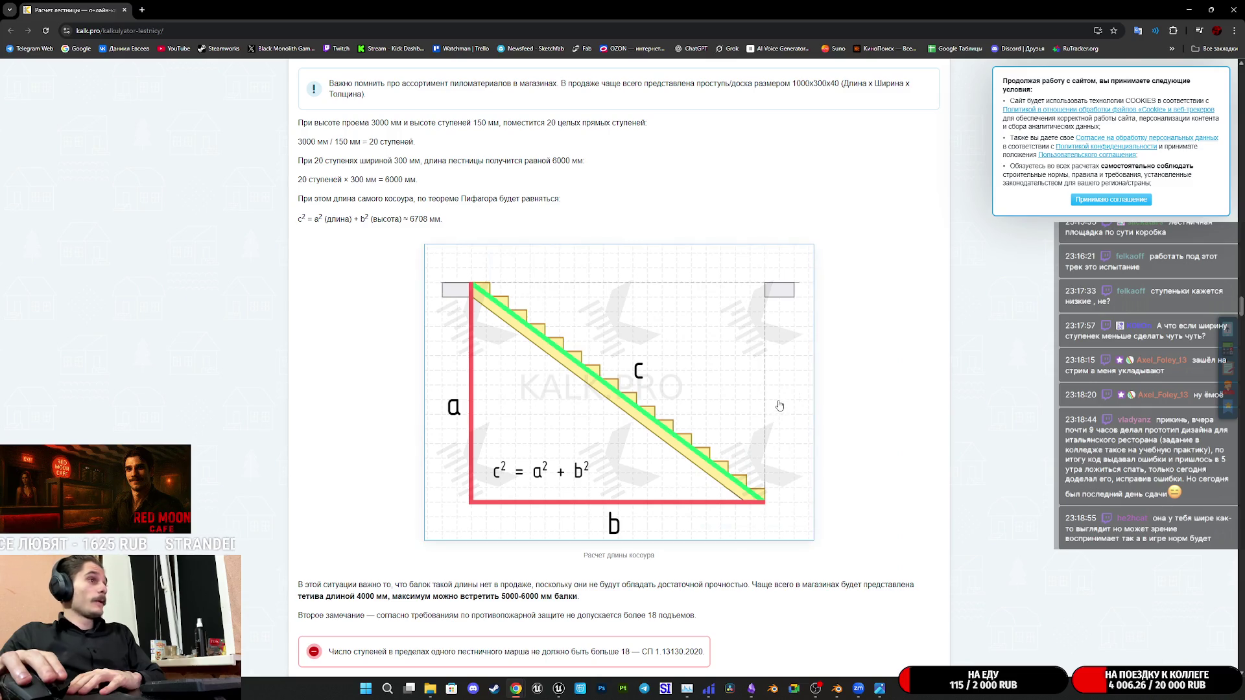
scroll(778, 406, down, 3)
scroll(784, 404, down, 3)
scroll(786, 402, down, 1)
scroll(791, 400, down, 3)
scroll(791, 400, down, 4)
scroll(794, 399, down, 2)
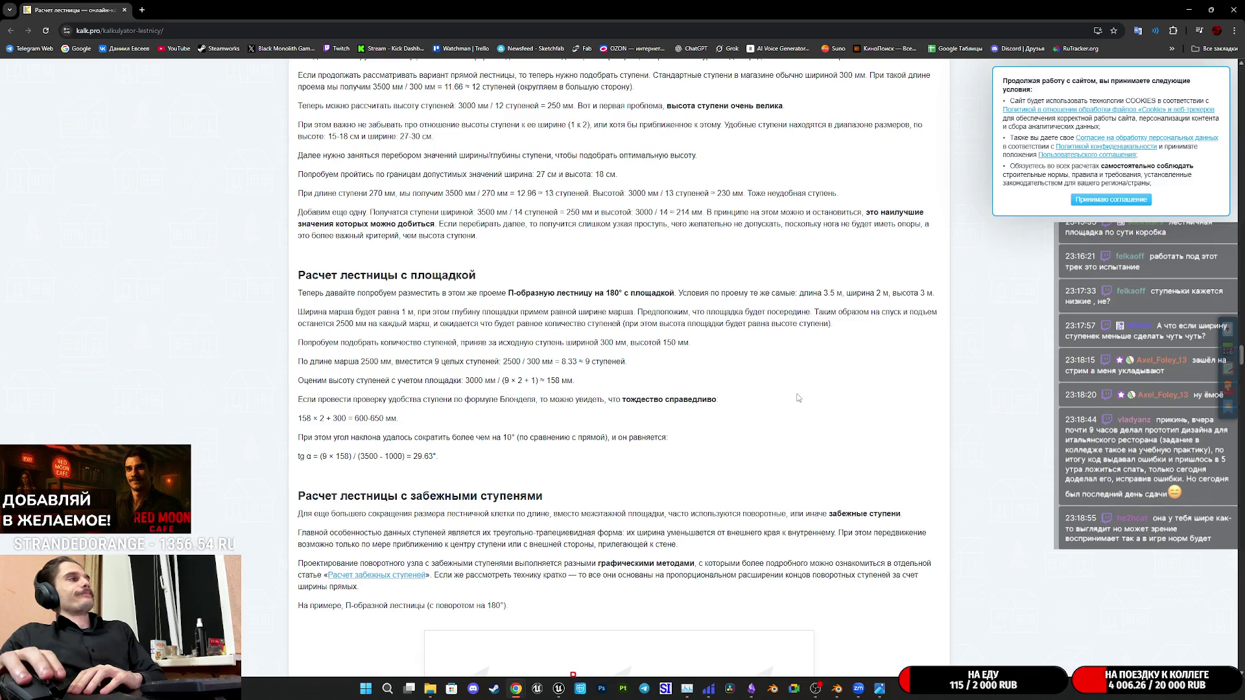
Switch back from the kalk.pro stair article to the stair reference photo
key(alt+Tab)
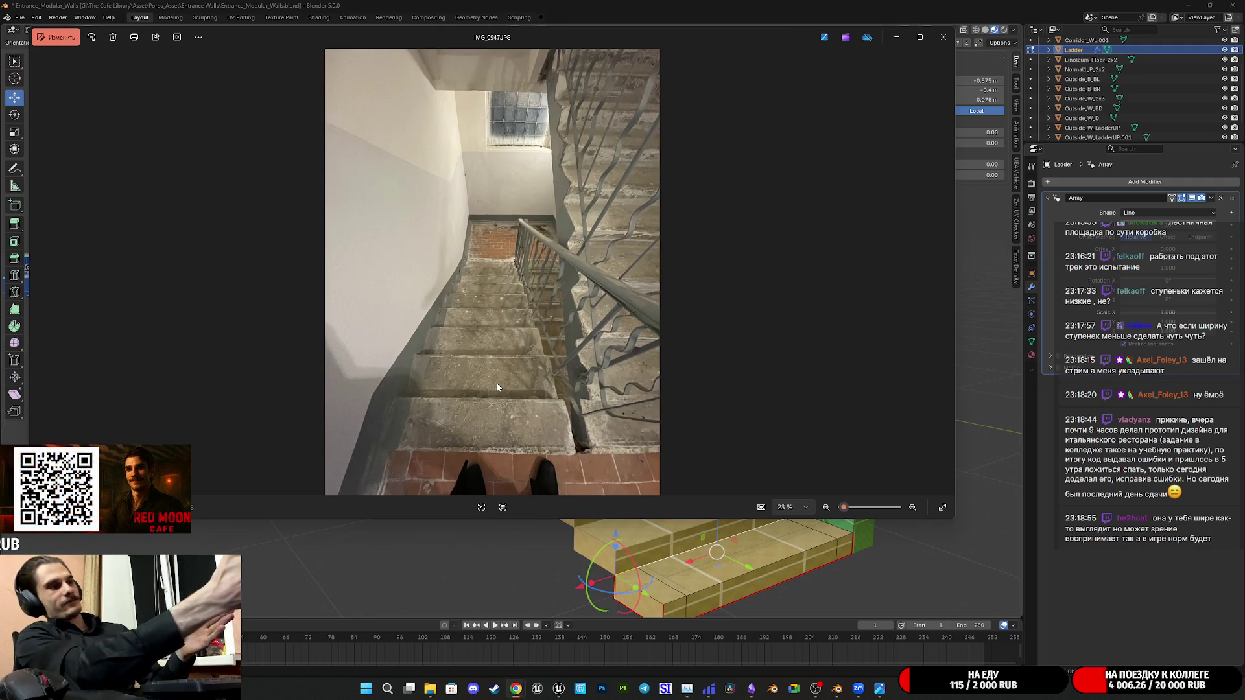
Leave the reference photo for Blender and shift the view toward the stair end
key(alt+Tab)
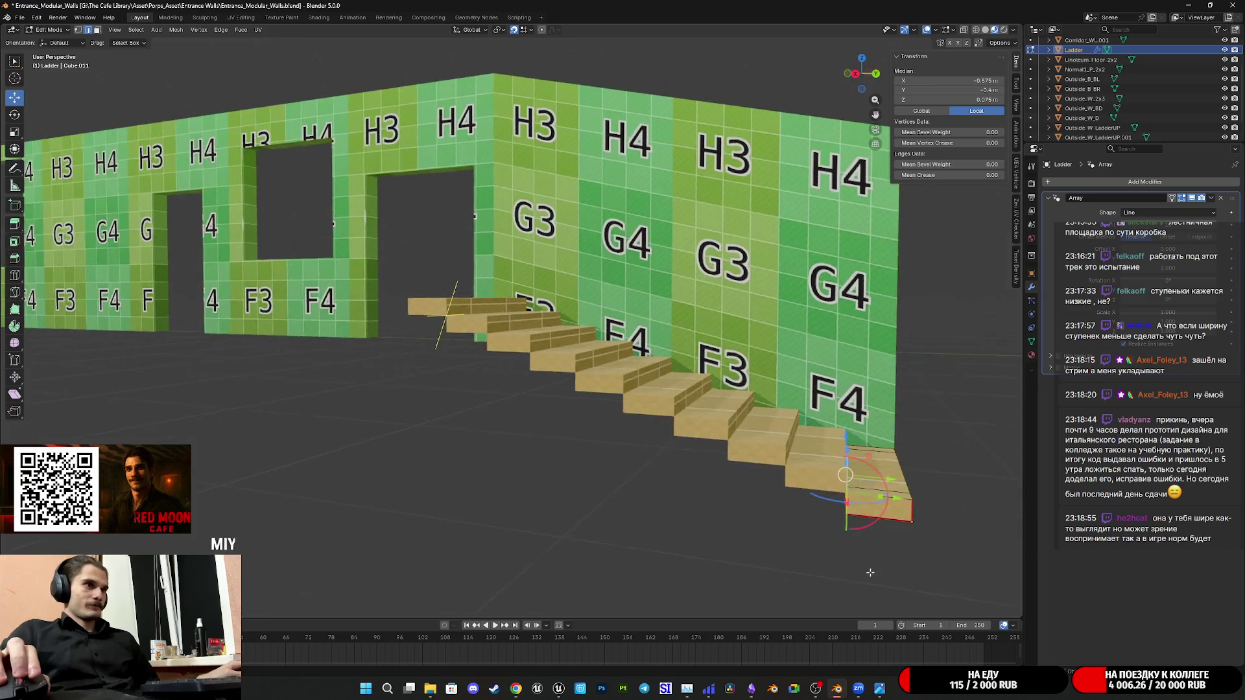
scroll(872, 575, up, 4)
mouse_move(871, 575)
shift+middle_down()
mouse_move(659, 516)
mouse_move(590, 420)
mouse_move(893, 514)
shift+middle_up()
scroll(590, 421, up, 5)
scroll(589, 420, down, 3)
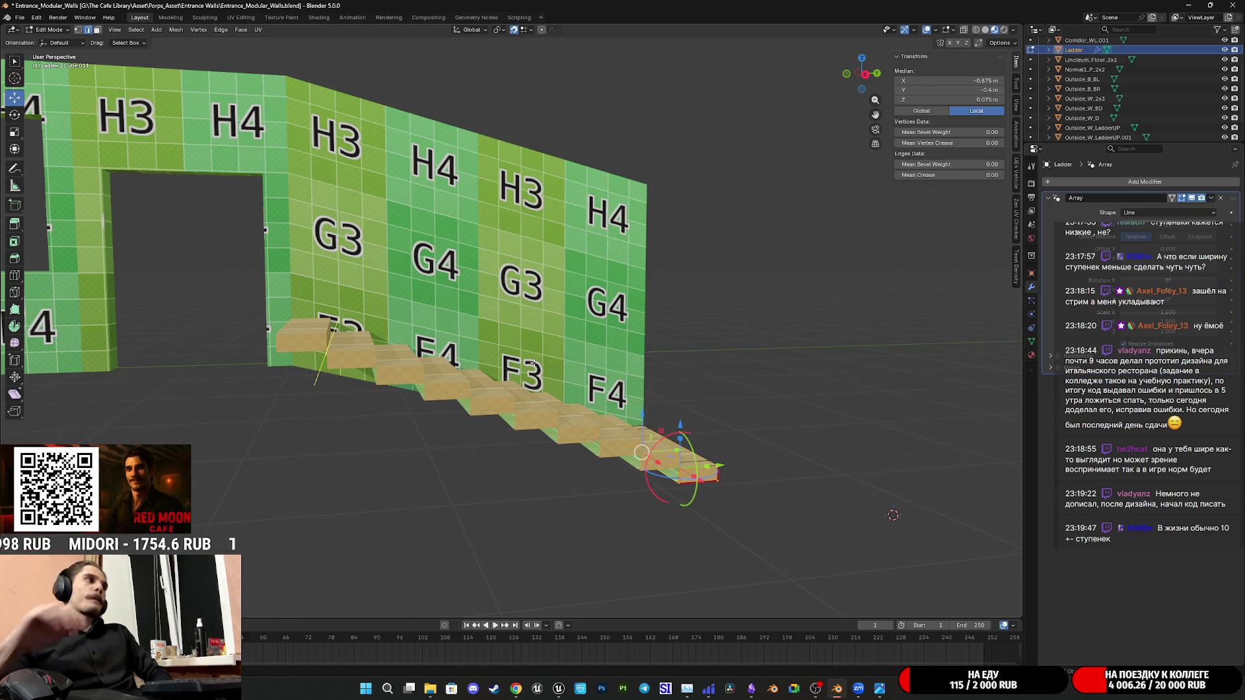
Select a face on the bottom step and orbit to view the wall end and that step
mouse_move(533, 361)
middle_down()
mouse_move(434, 340)
mouse_move(716, 371)
mouse_move(197, 116)
middle_up()
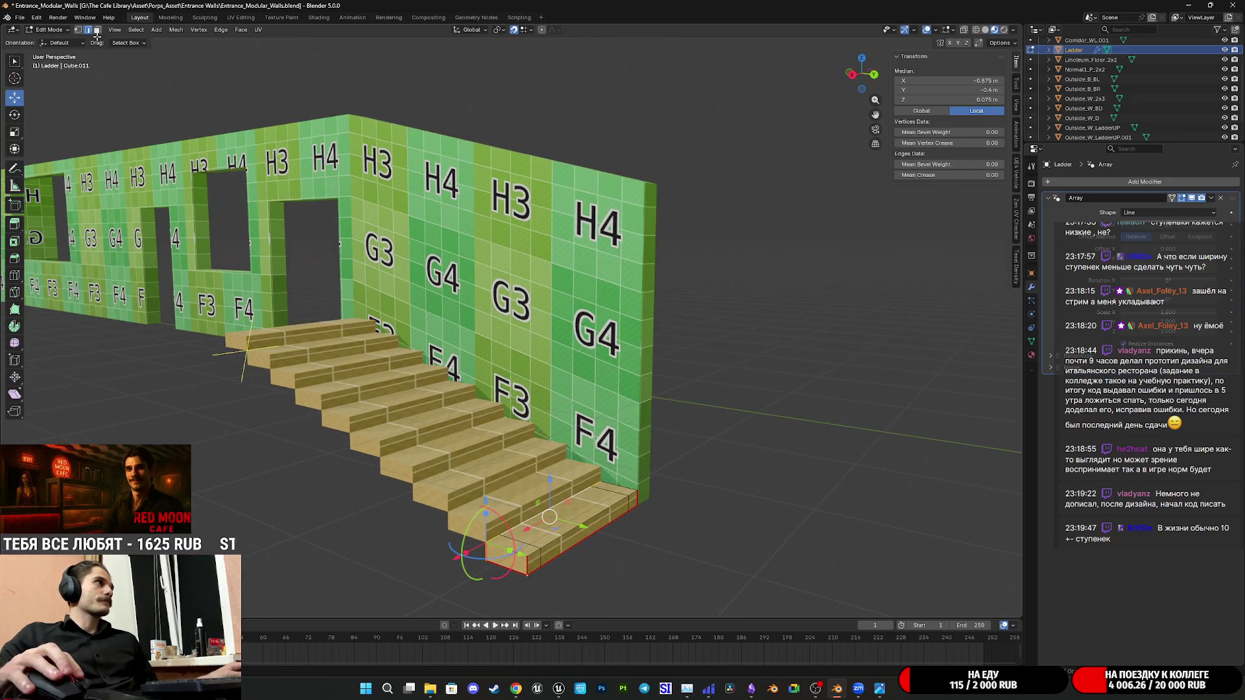
click(98, 31)
click(506, 546)
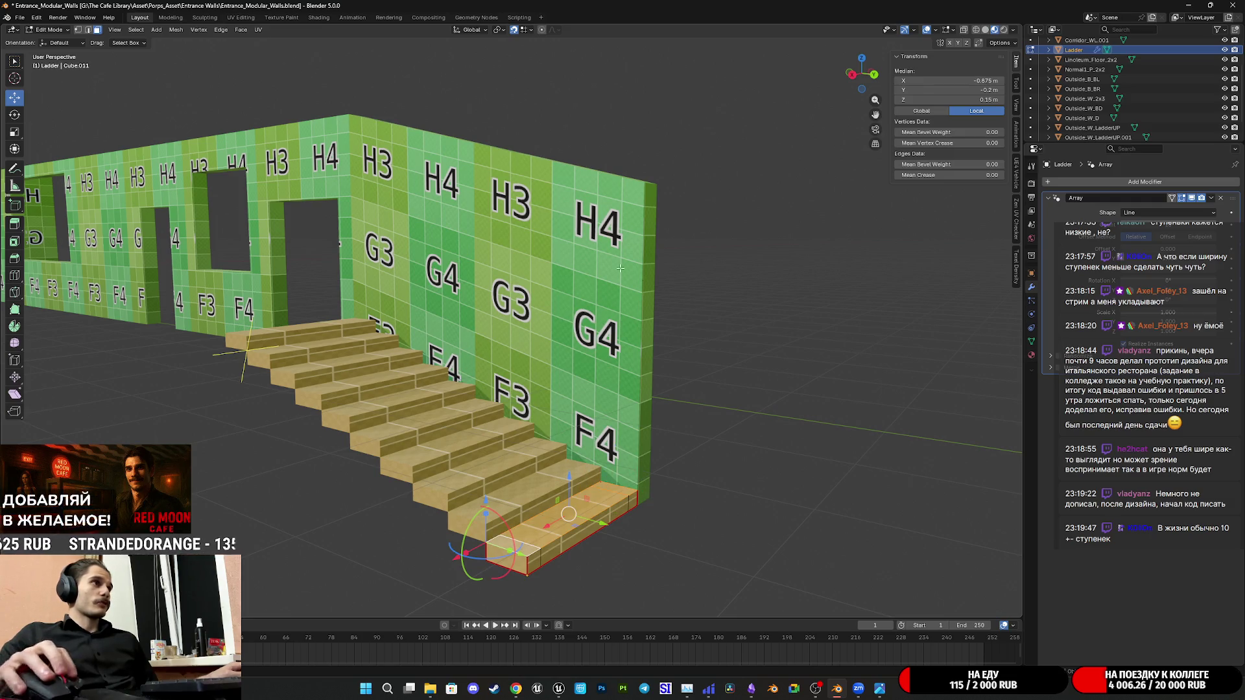
middle_drag(447, 284, 498, 262)
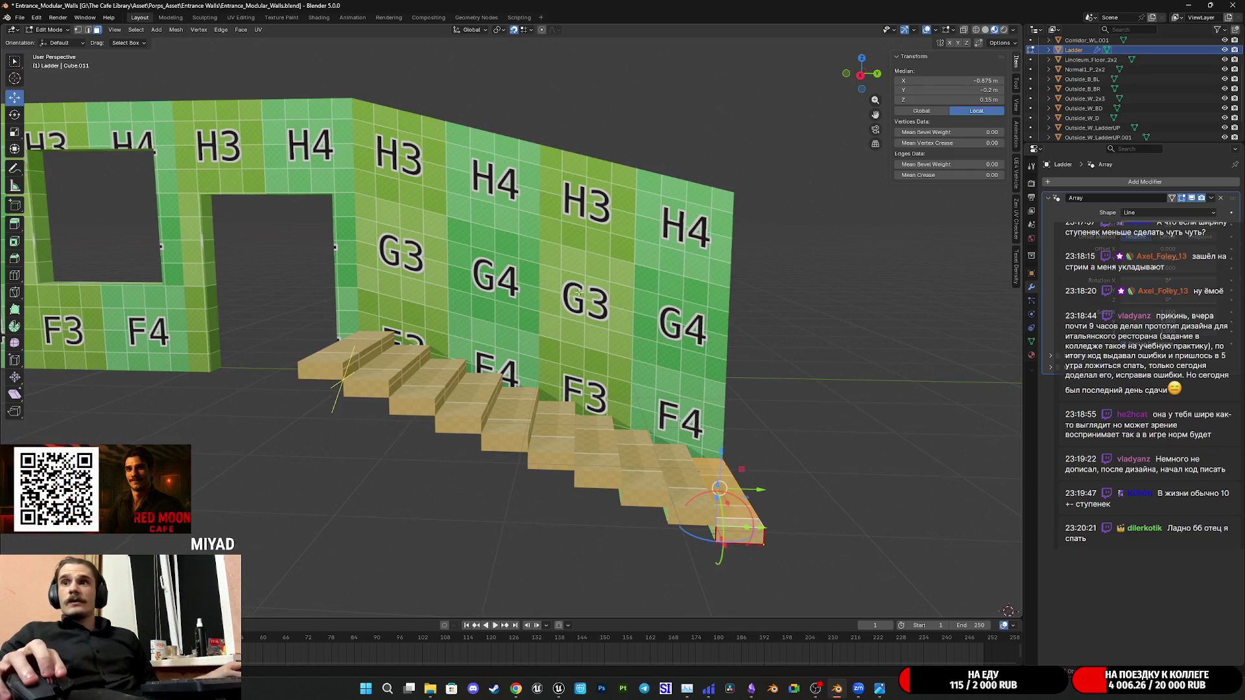
middle_drag(577, 292, 595, 268)
scroll(599, 261, up, 2)
scroll(599, 261, up, 2)
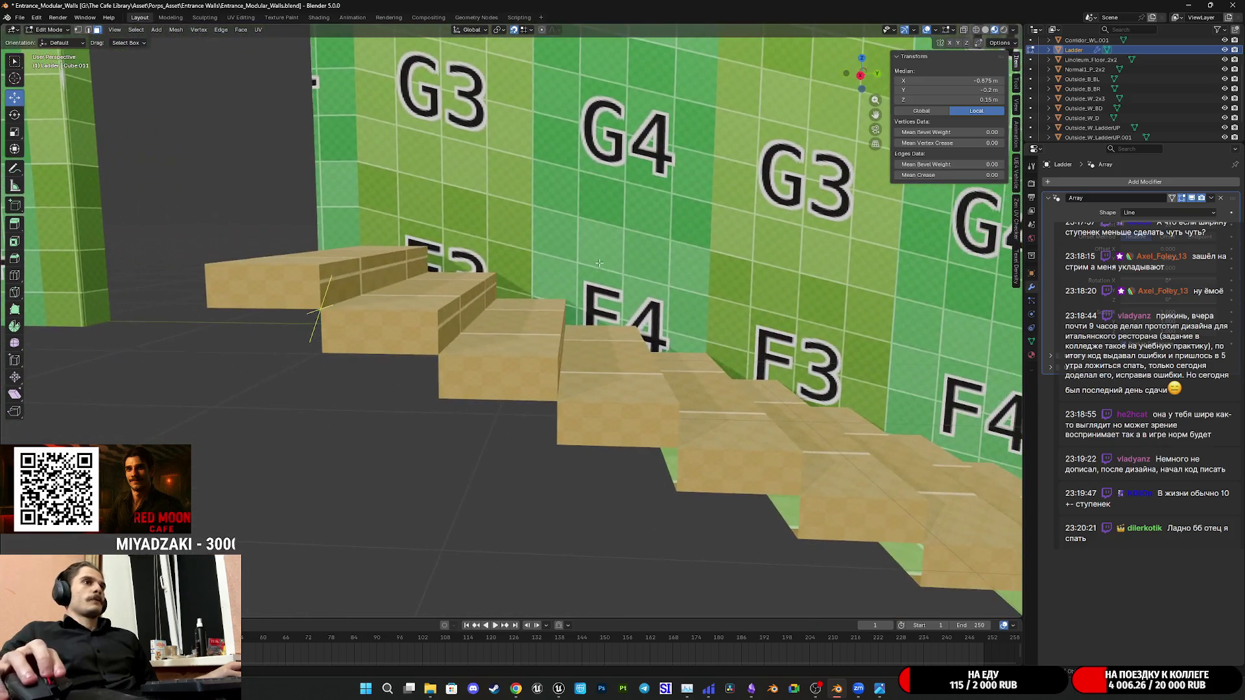
mouse_move(822, 397)
middle_down()
mouse_move(584, 419)
mouse_move(560, 432)
mouse_move(776, 446)
mouse_move(1015, 146)
middle_up()
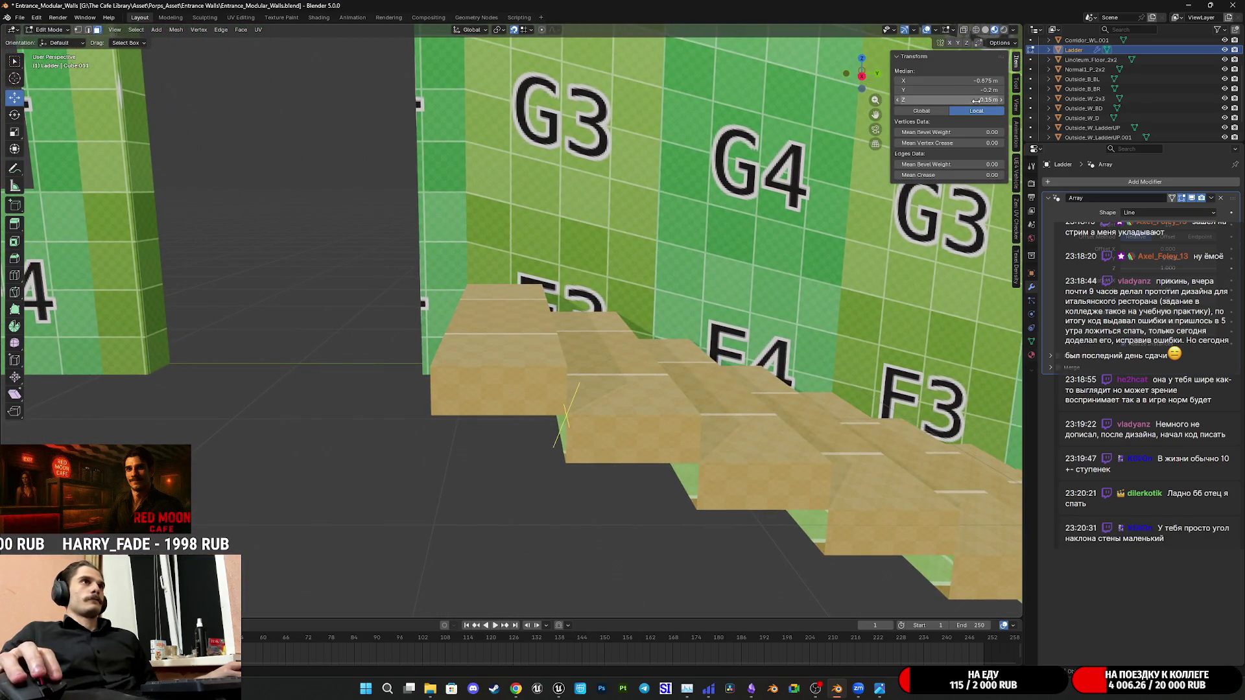
Set the bottom step's Median Z height to 0.1 m and inspect the lowered stairs
click(932, 100)
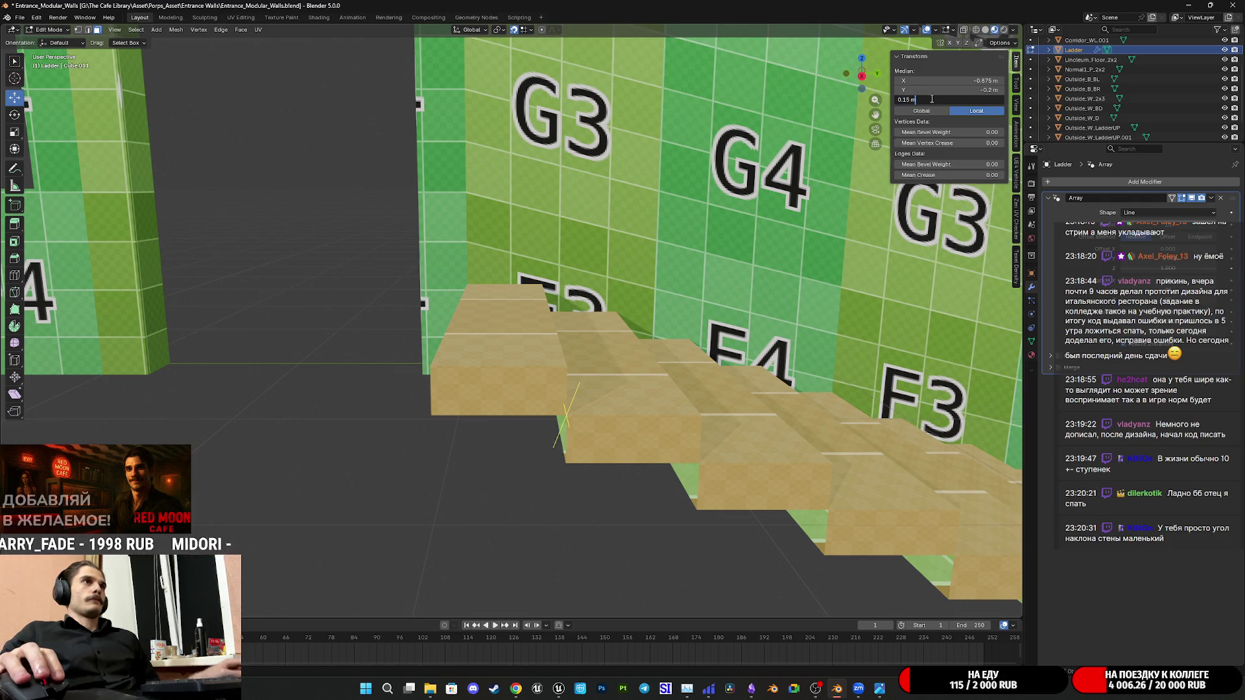
key(Return)
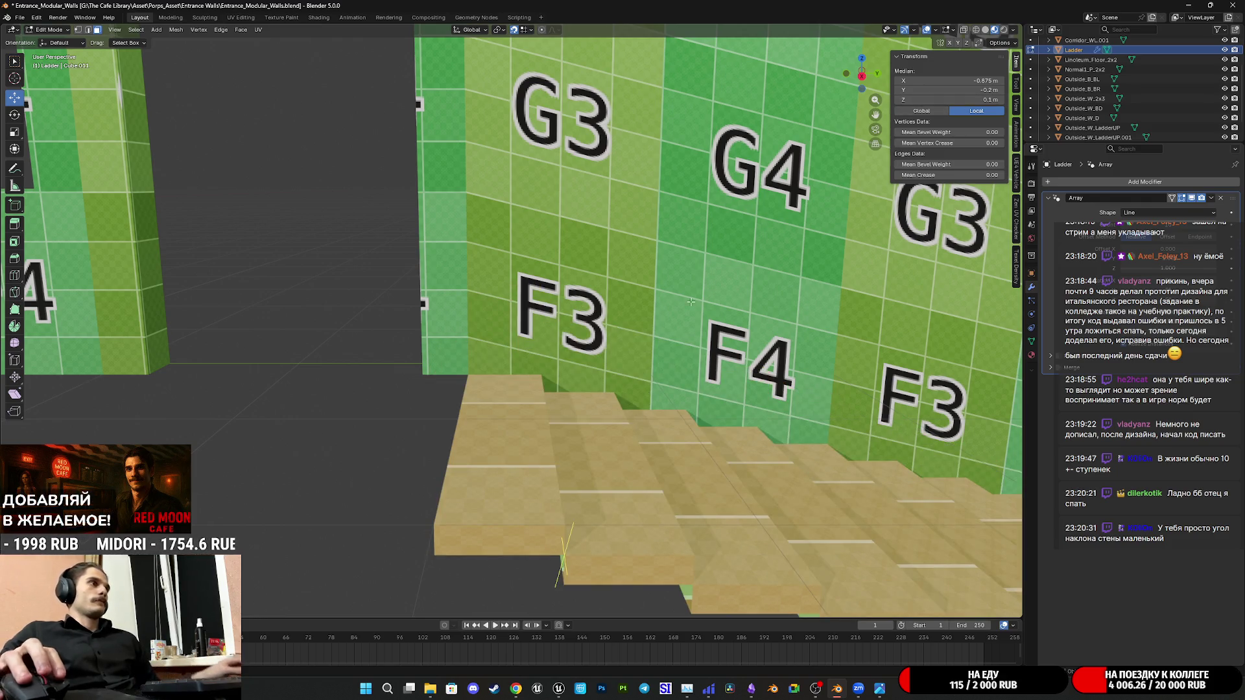
middle_drag(681, 369, 656, 360)
scroll(656, 359, down, 2)
scroll(584, 362, down, 3)
scroll(526, 364, down, 3)
scroll(506, 368, up, 3)
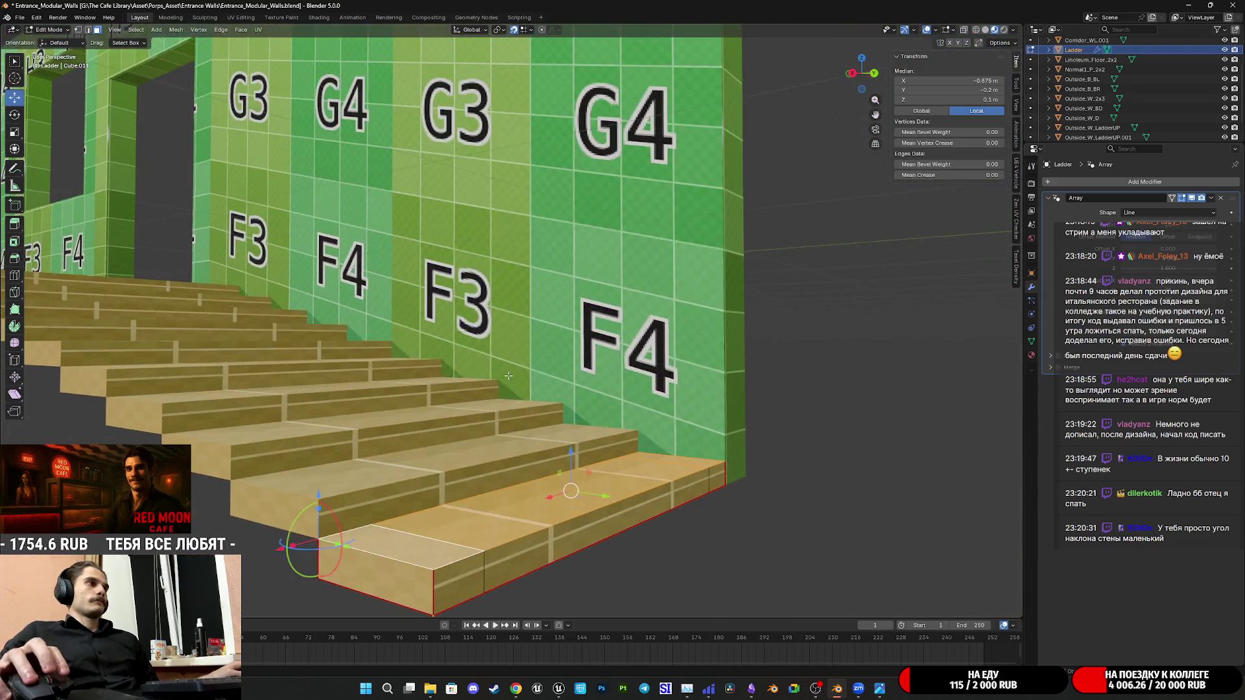
scroll(520, 373, up, 2)
scroll(535, 379, up, 2)
scroll(535, 378, down, 2)
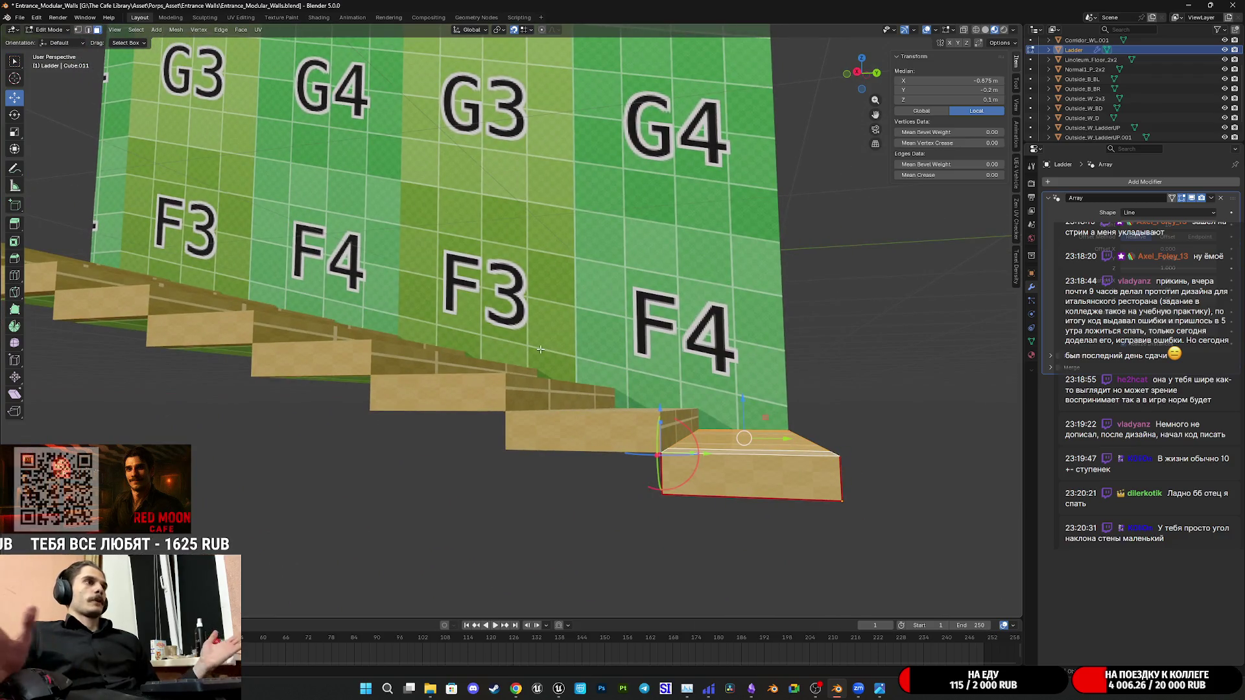
scroll(495, 348, down, 2)
mouse_move(495, 349)
middle_down()
mouse_move(572, 365)
mouse_move(531, 364)
mouse_move(560, 381)
middle_up()
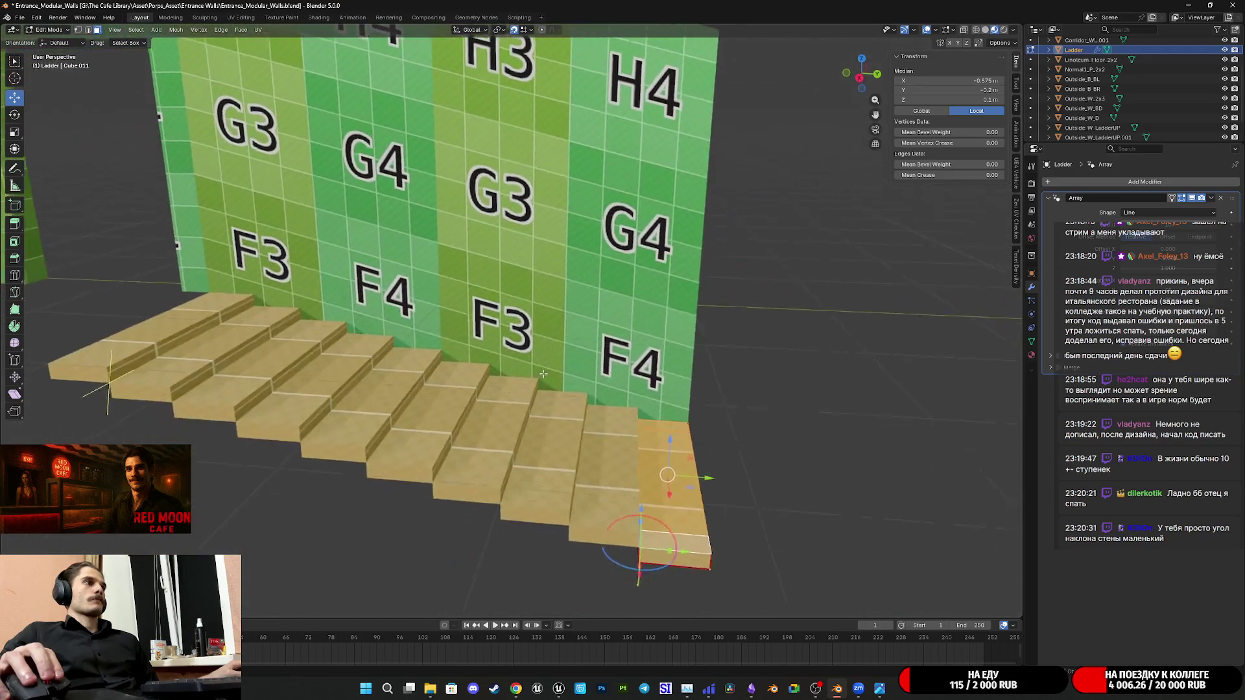
Try step Y offsets of -0.5, -0.2 and -0.3 m in the N panel Median Y field
mouse_move(561, 382)
middle_down()
mouse_move(552, 359)
mouse_move(458, 340)
middle_up()
middle_drag(612, 437, 574, 411)
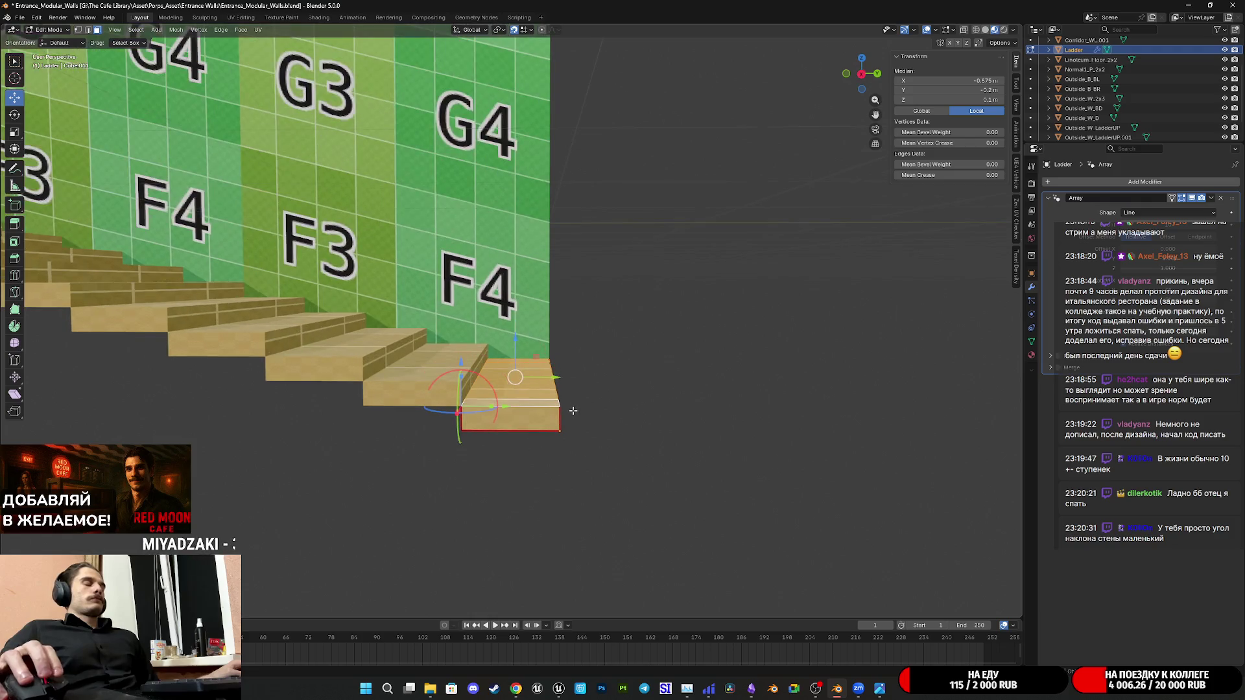
middle_drag(523, 366, 563, 358)
mouse_move(563, 312)
middle_down()
mouse_move(571, 354)
mouse_move(804, 261)
middle_up()
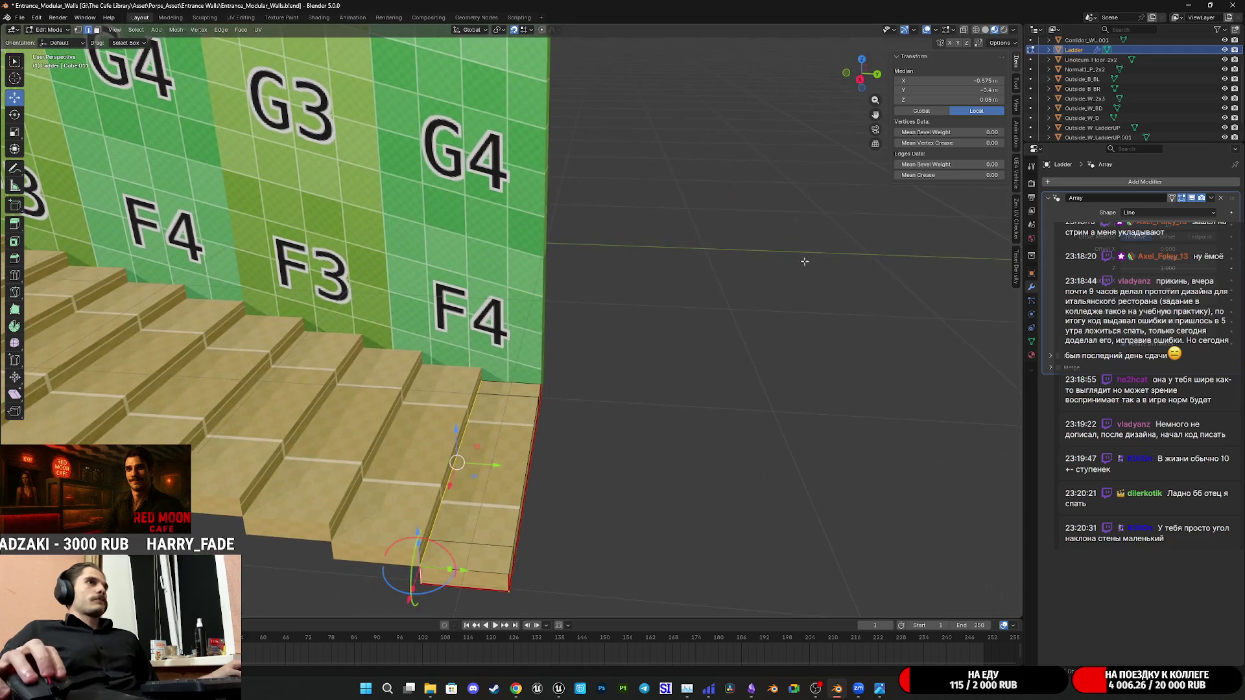
click(897, 91)
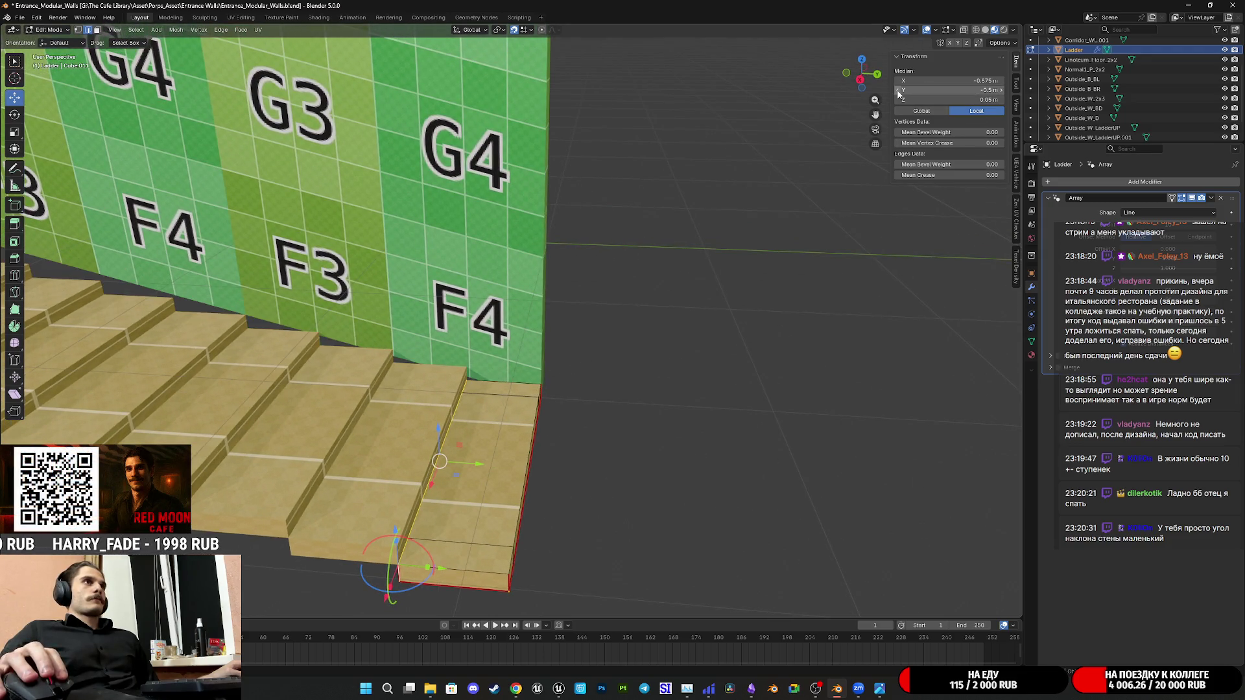
click(1002, 90)
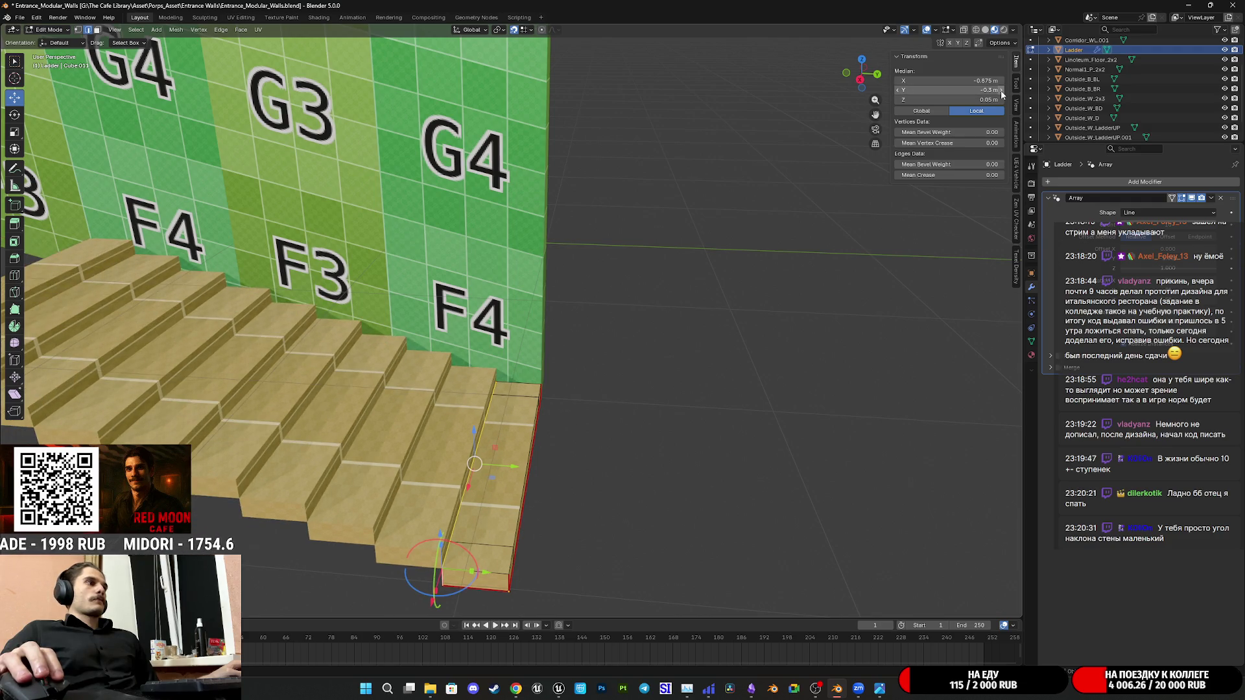
click(1002, 91)
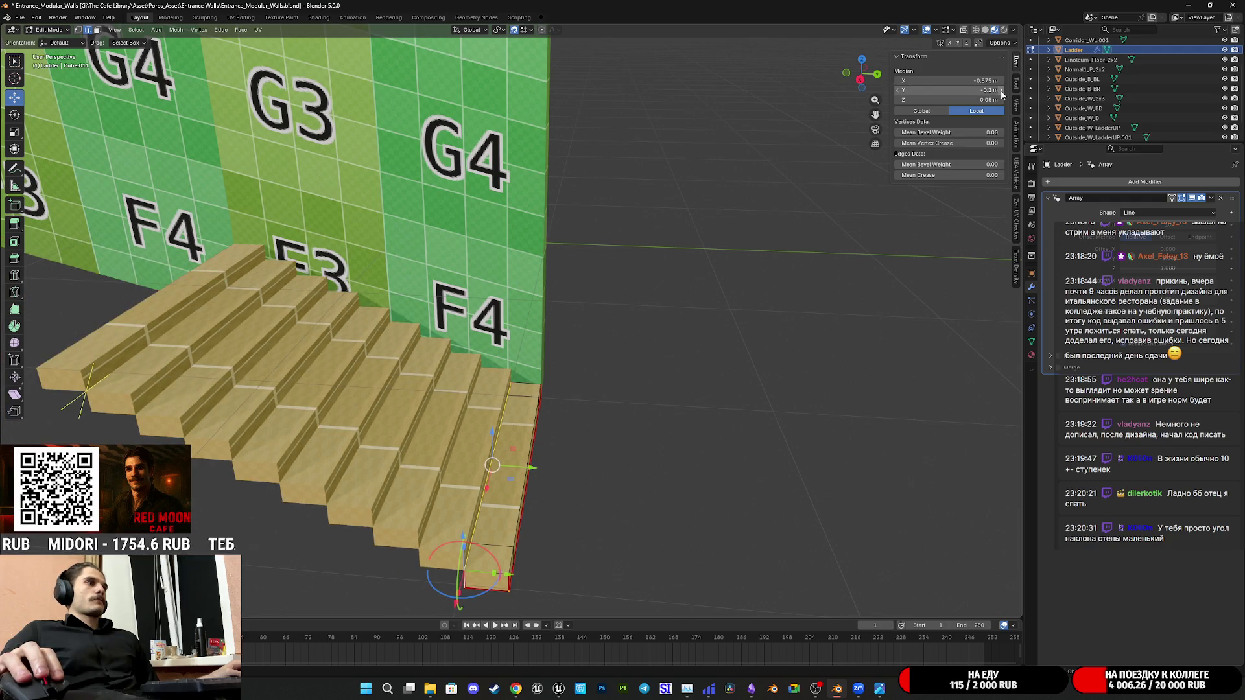
click(900, 91)
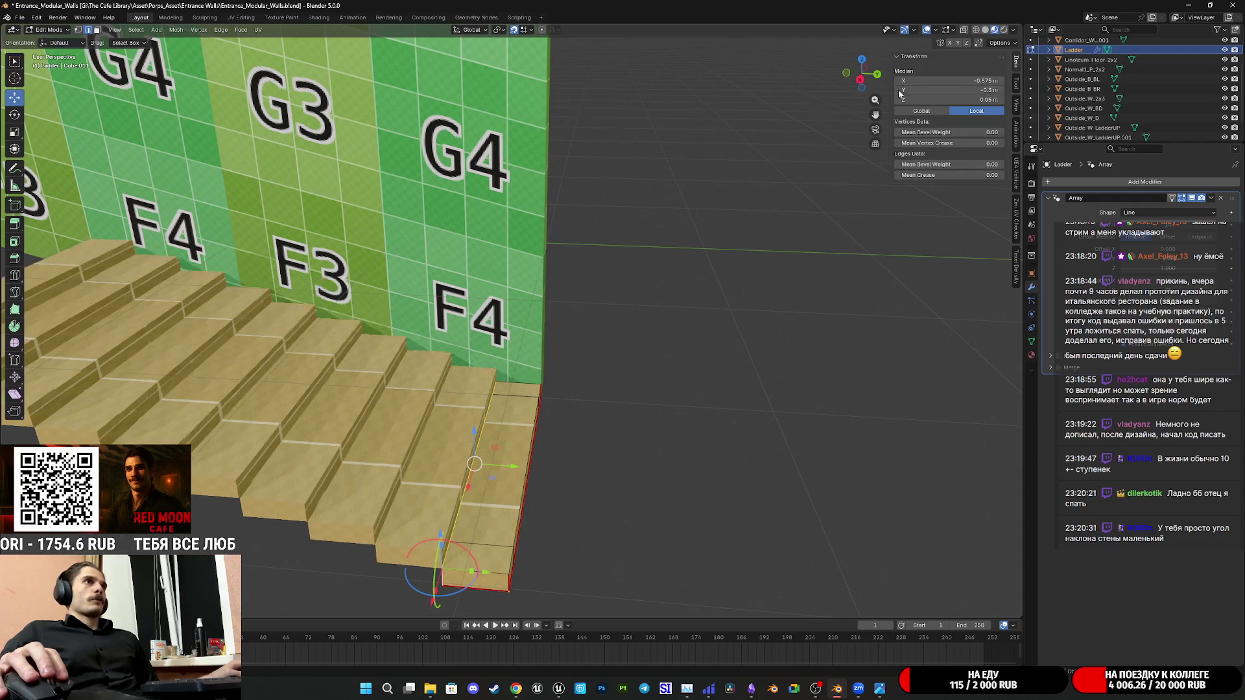
Settle the step's Median Y offset at -0.4 m, stretching the staircase slope
middle_drag(663, 229, 663, 319)
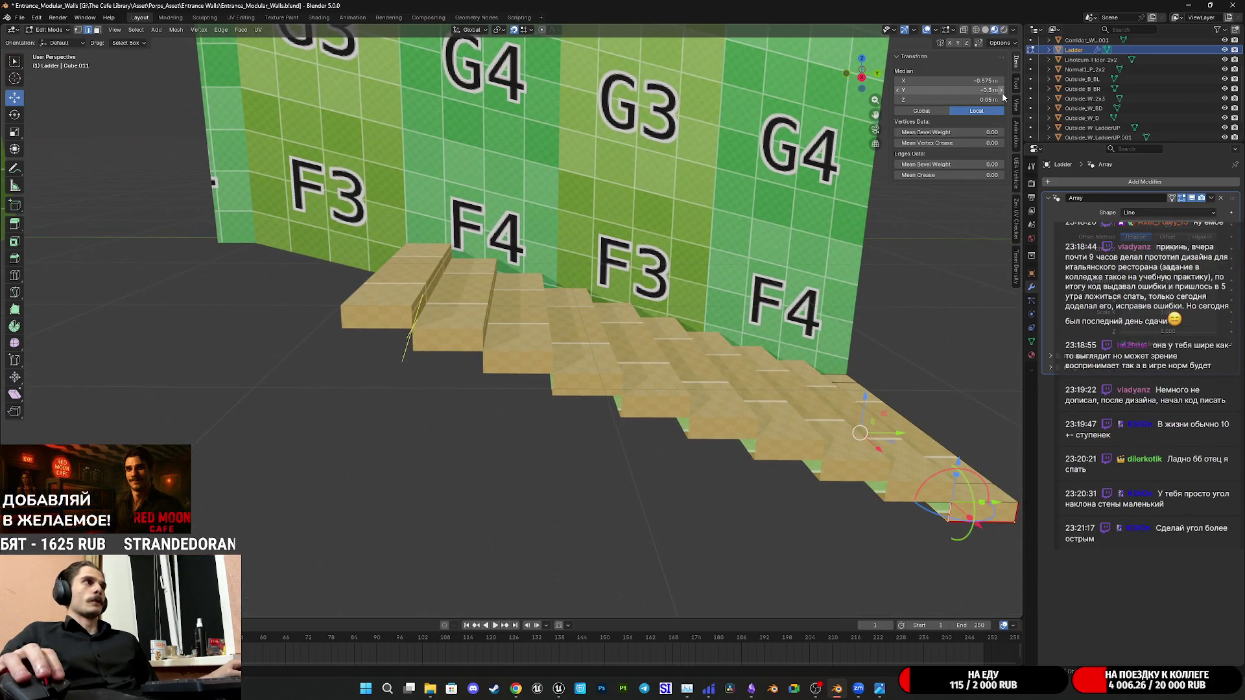
drag(1002, 91, 1002, 90)
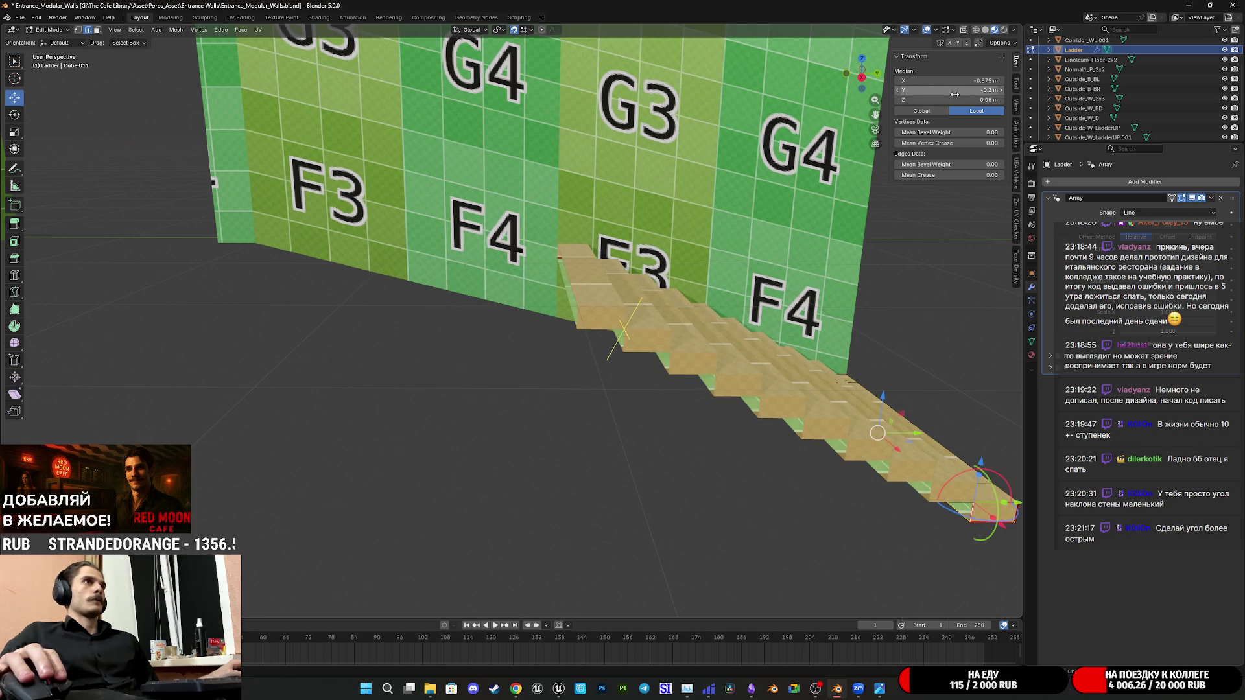
drag(900, 95, 856, 94)
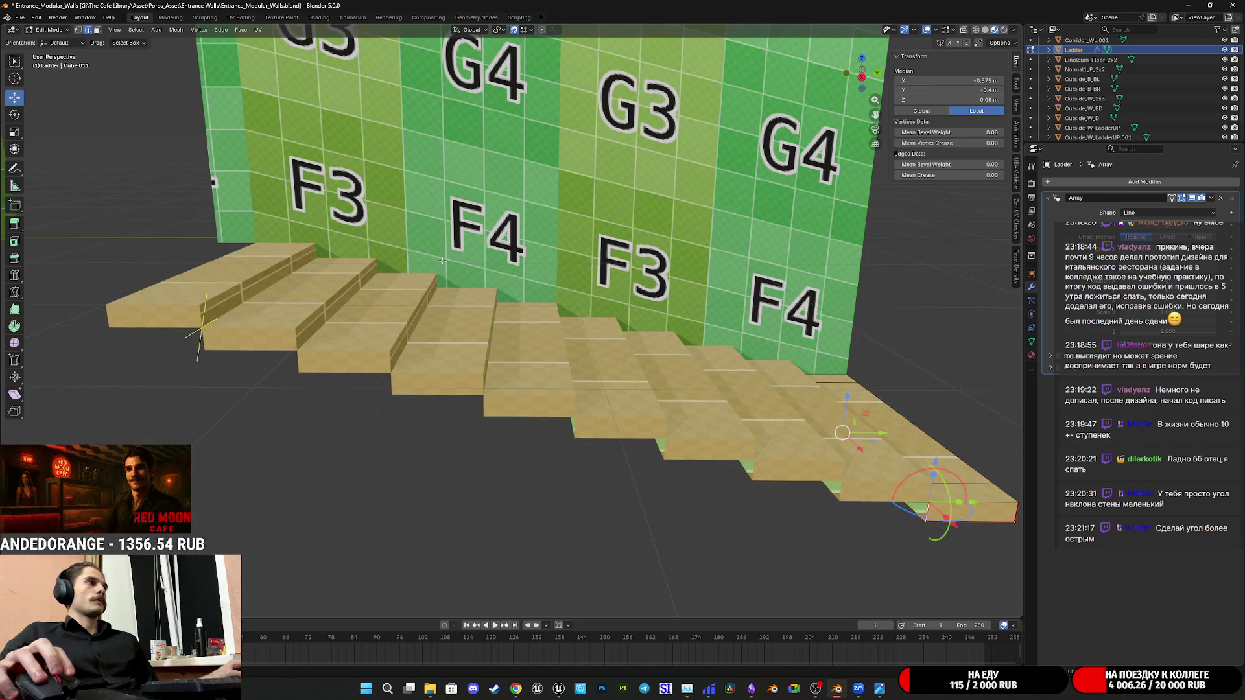
scroll(659, 305, up, 3)
scroll(658, 304, down, 5)
scroll(661, 303, up, 3)
scroll(668, 300, up, 2)
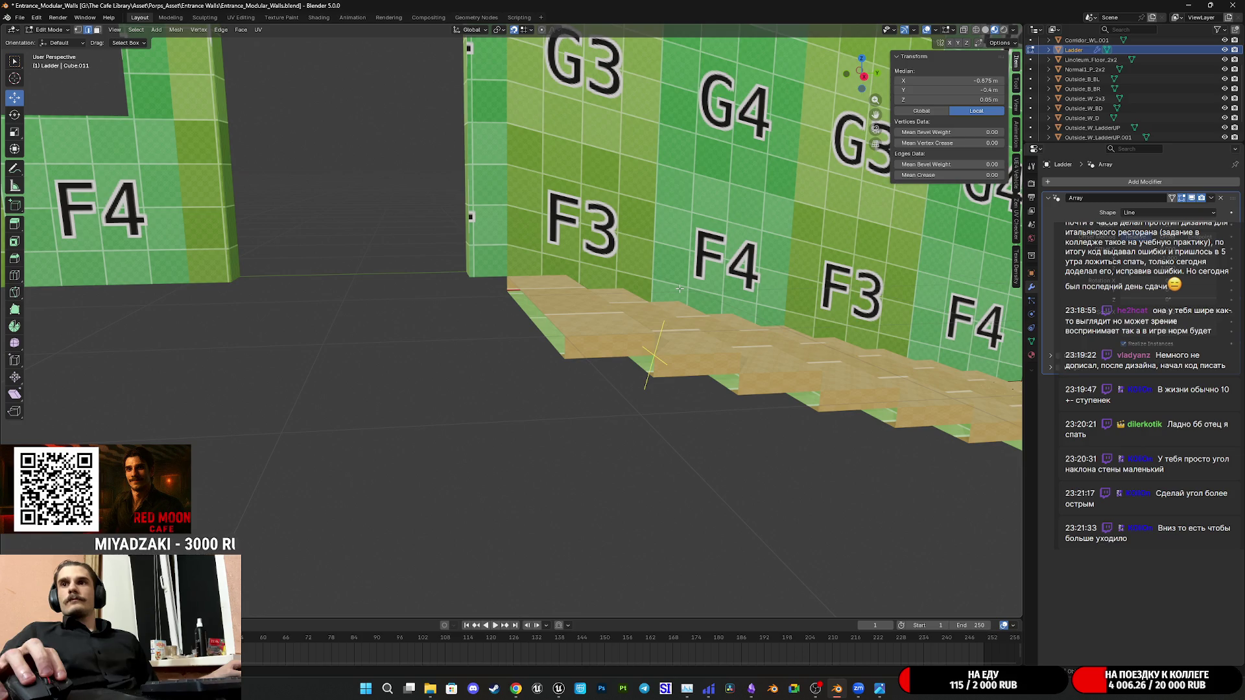
scroll(681, 288, down, 5)
middle_drag(681, 287, 606, 339)
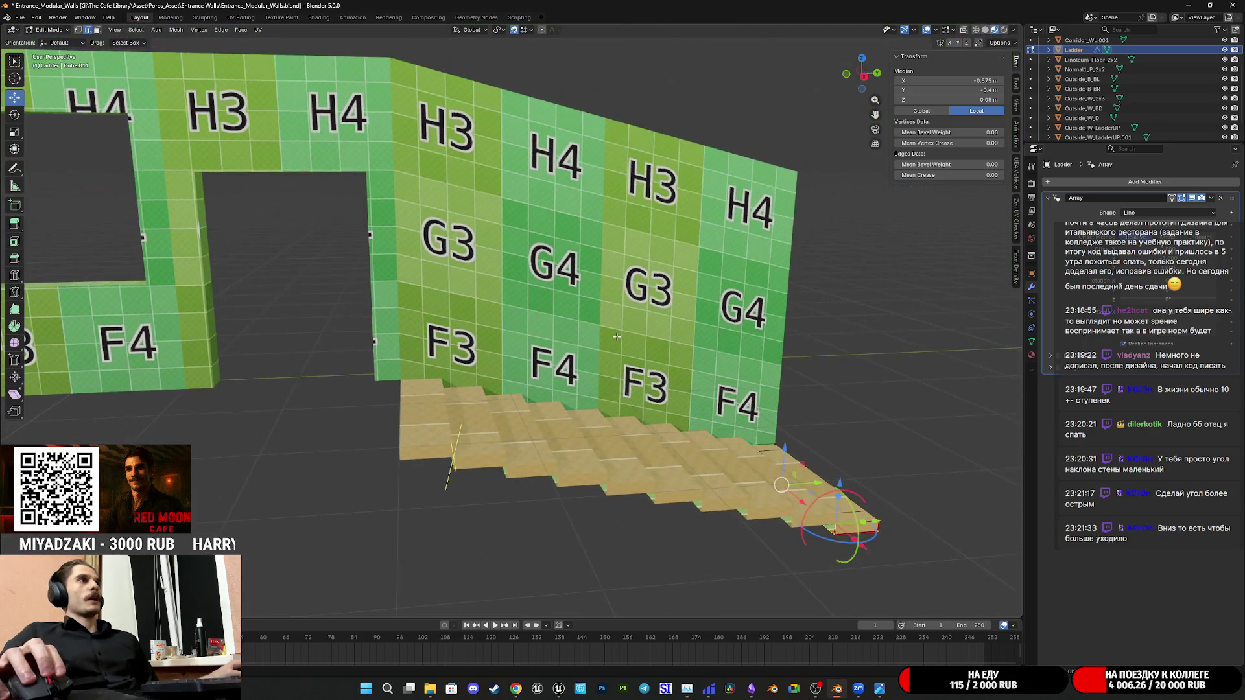
scroll(606, 339, up, 2)
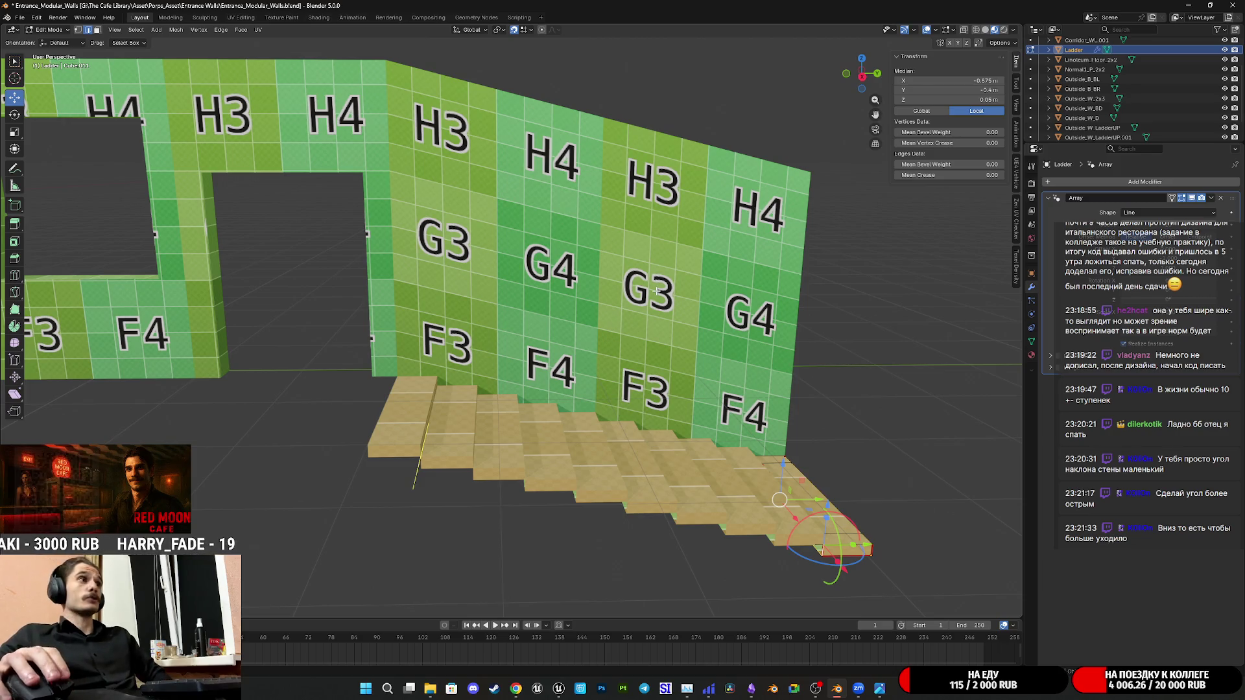
scroll(623, 297, up, 1)
scroll(584, 303, up, 1)
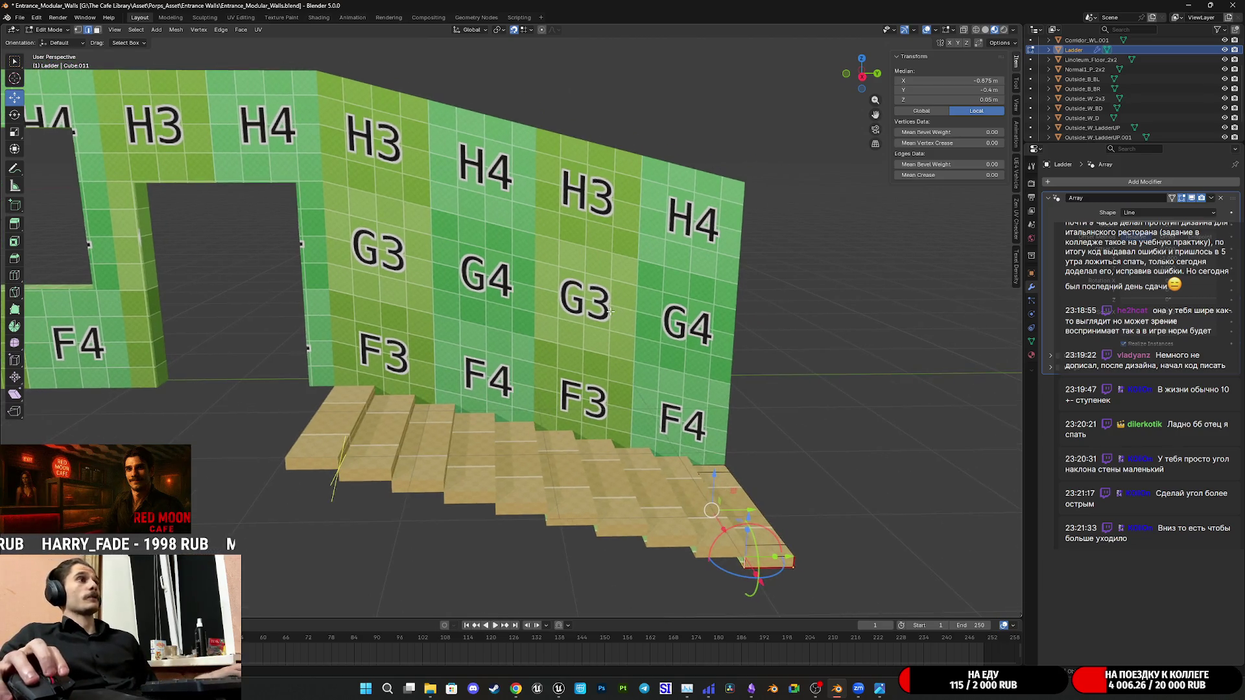
Return to Object Mode and select the Outside_W_LadderUP walls, ending on the .001 duplicate
key(Tab)
click(573, 303)
mouse_move(573, 303)
middle_down()
mouse_move(526, 291)
mouse_move(596, 286)
middle_up()
click(598, 290)
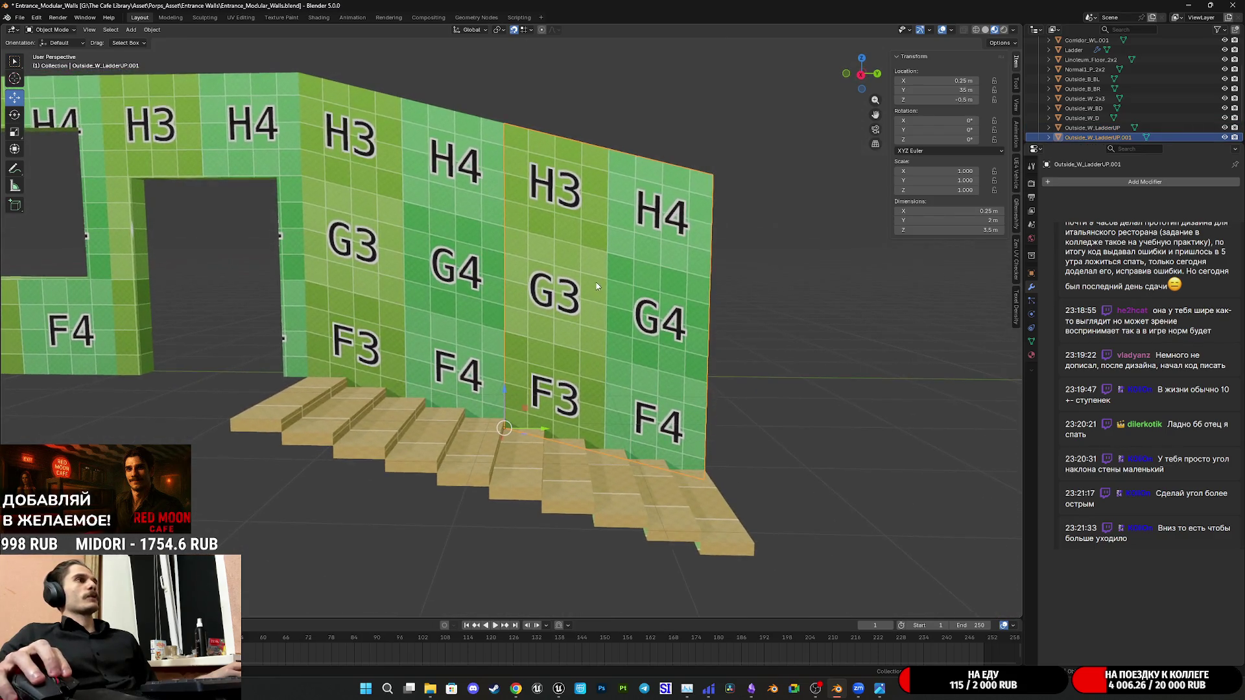
Delete the duplicate wall panel Outside_W_LadderUP.001
click(469, 274)
key(Tab)
mouse_move(468, 273)
middle_down()
mouse_move(478, 290)
mouse_move(574, 286)
middle_up()
key(Tab)
click(575, 286)
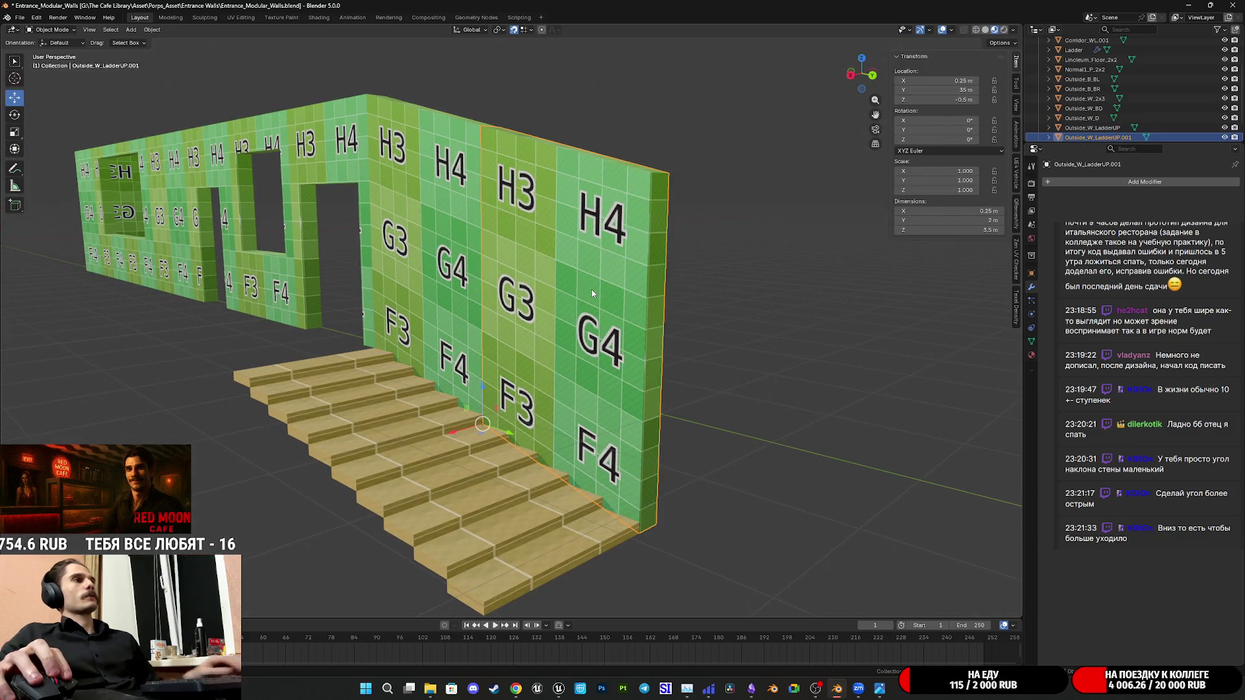
key(Delete)
Edit the remaining Outside_W_LadderUP wall and select its end faces in Face mode
click(447, 293)
key(Tab)
scroll(577, 323, up, 3)
scroll(578, 348, up, 2)
click(578, 516)
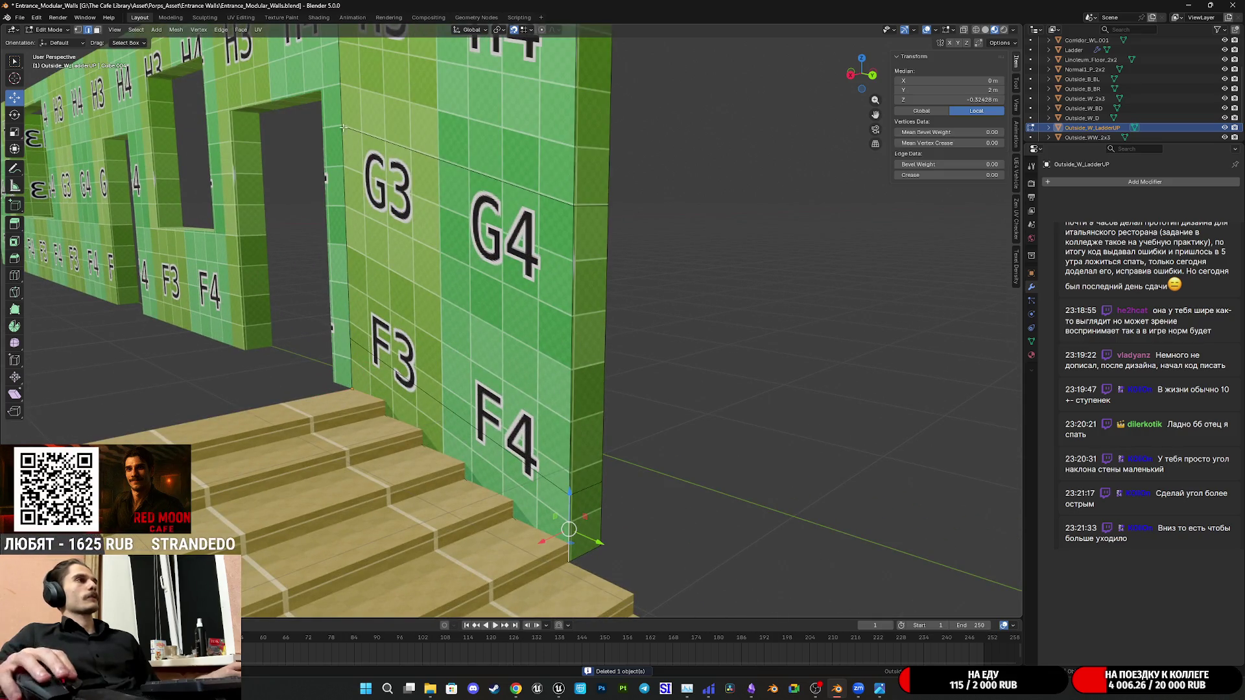
click(97, 32)
click(584, 516)
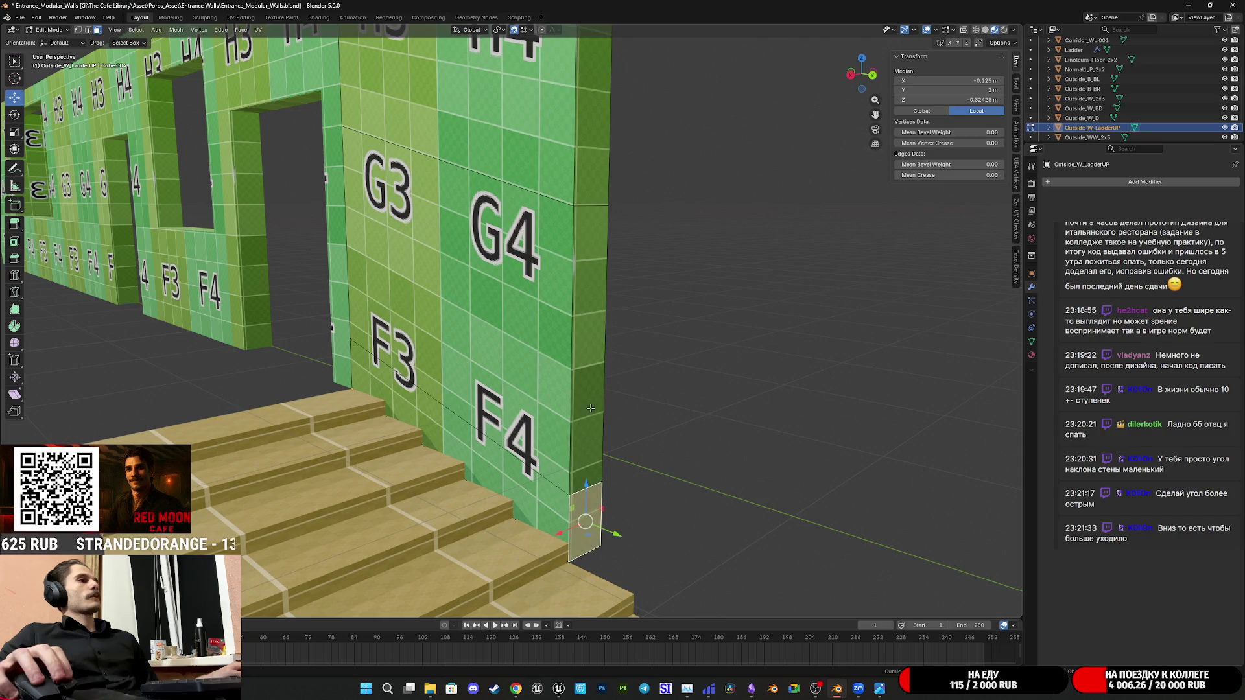
shift+click(589, 389)
middle_drag(589, 389, 605, 321)
shift+click(597, 280)
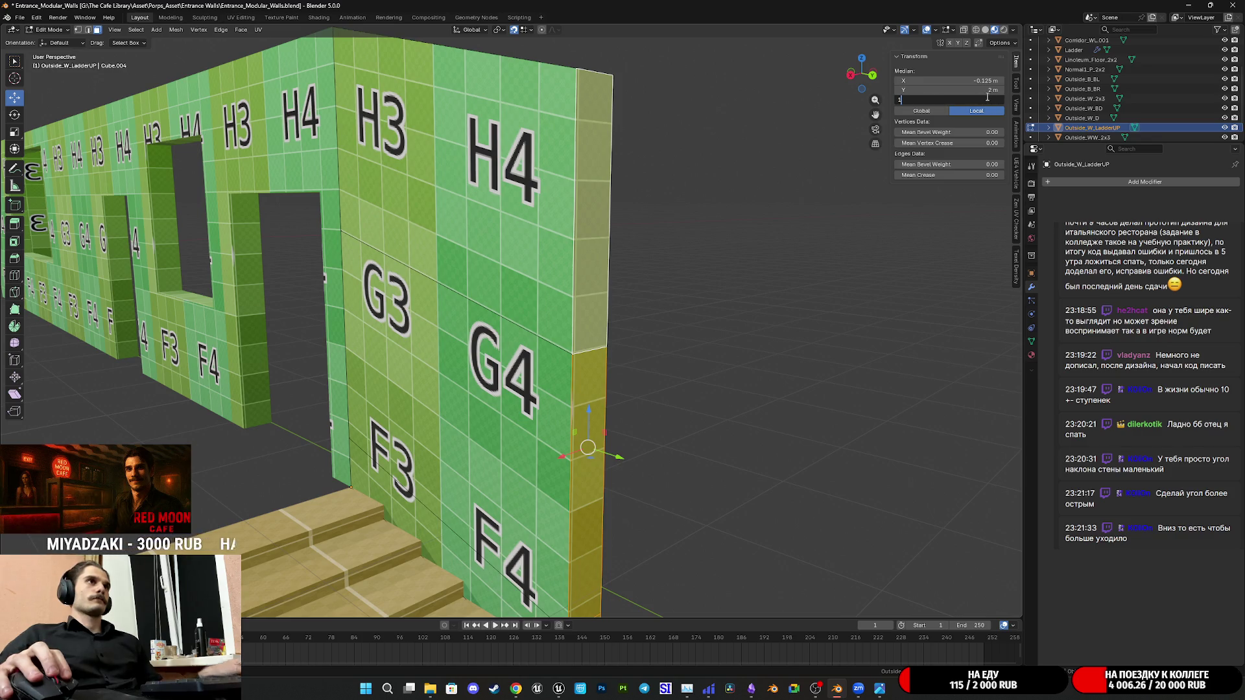
Set the end faces to 1 m height, then undo that change
key(Return)
middle_drag(623, 312, 648, 295)
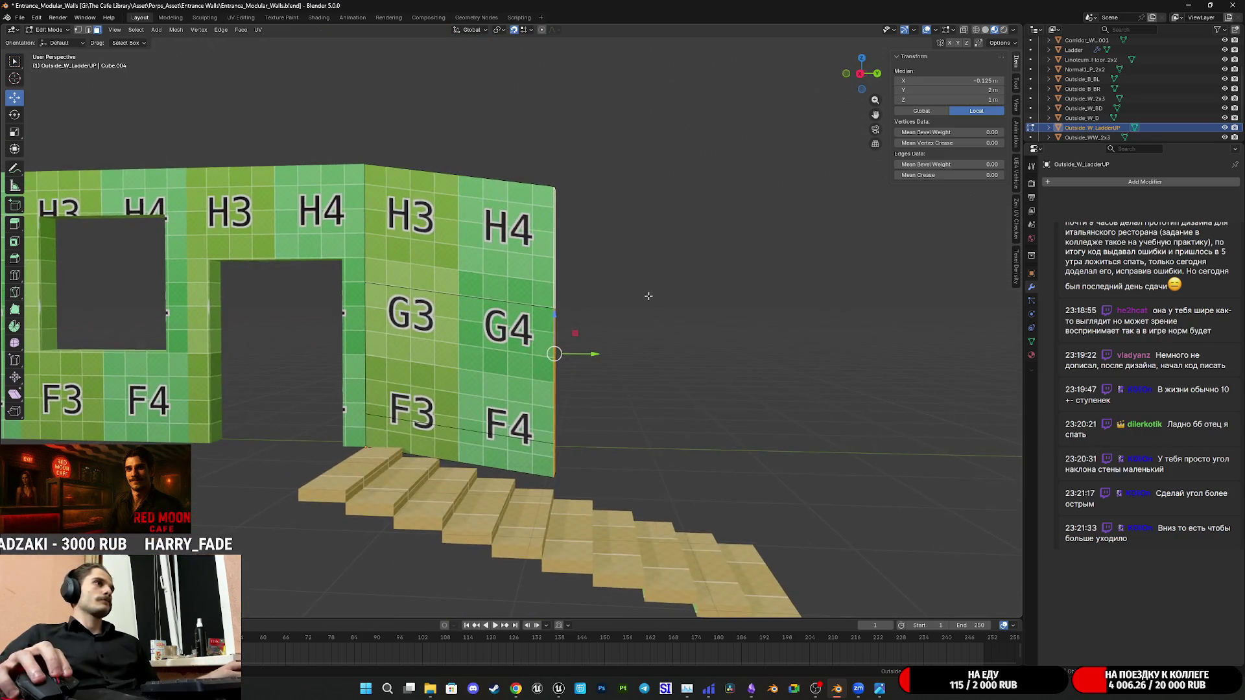
key(ctrl+z)
mouse_move(648, 295)
middle_down()
mouse_move(626, 292)
mouse_move(468, 145)
middle_up()
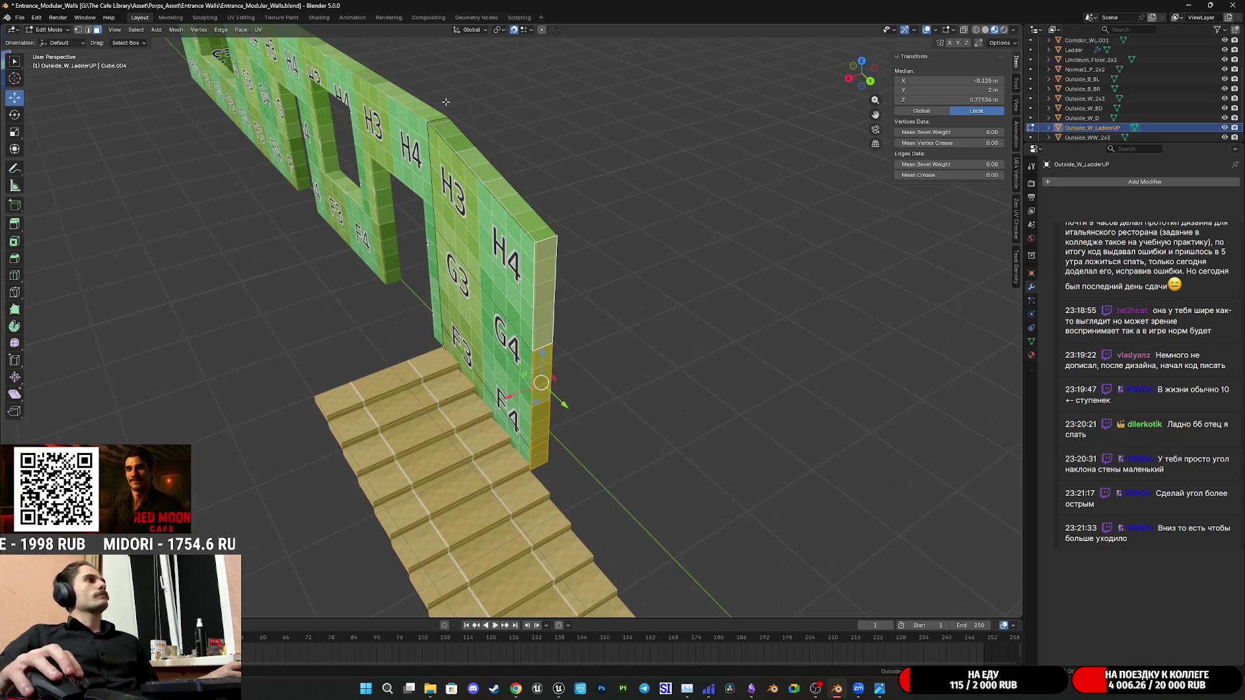
In Vertex mode, set the wall's top outer corner vertex to Z 2.25 m
click(91, 30)
click(547, 237)
middle_drag(548, 237, 681, 223)
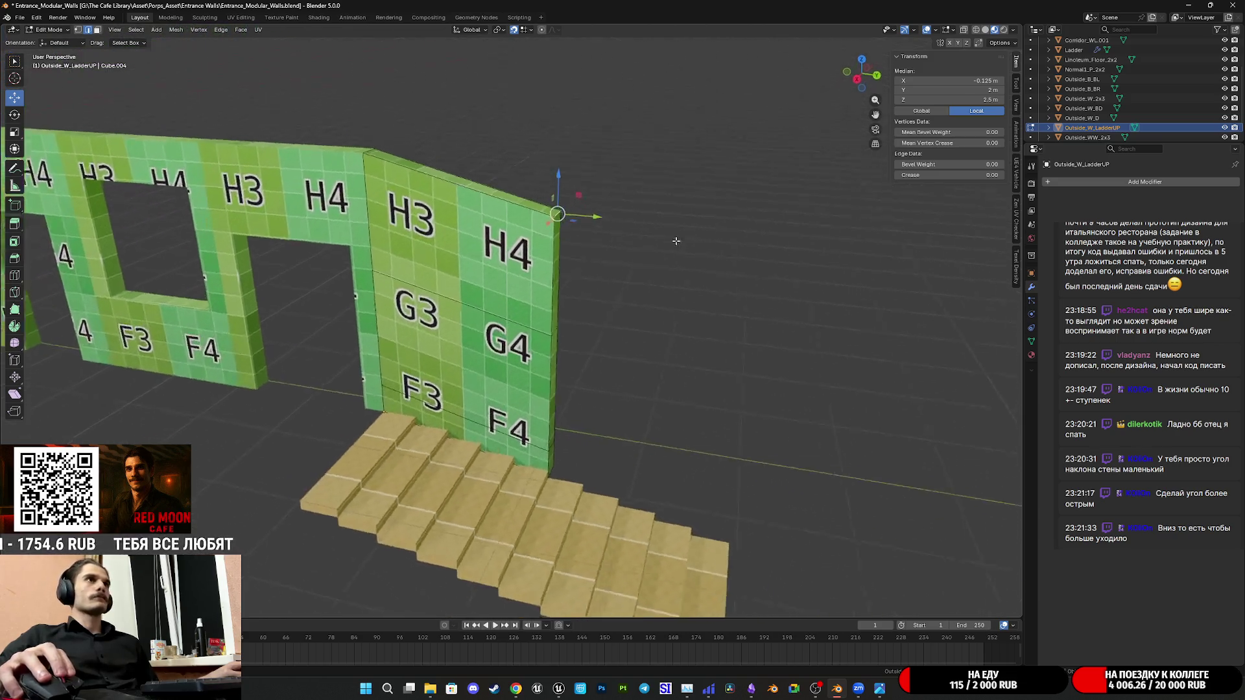
scroll(701, 222, up, 3)
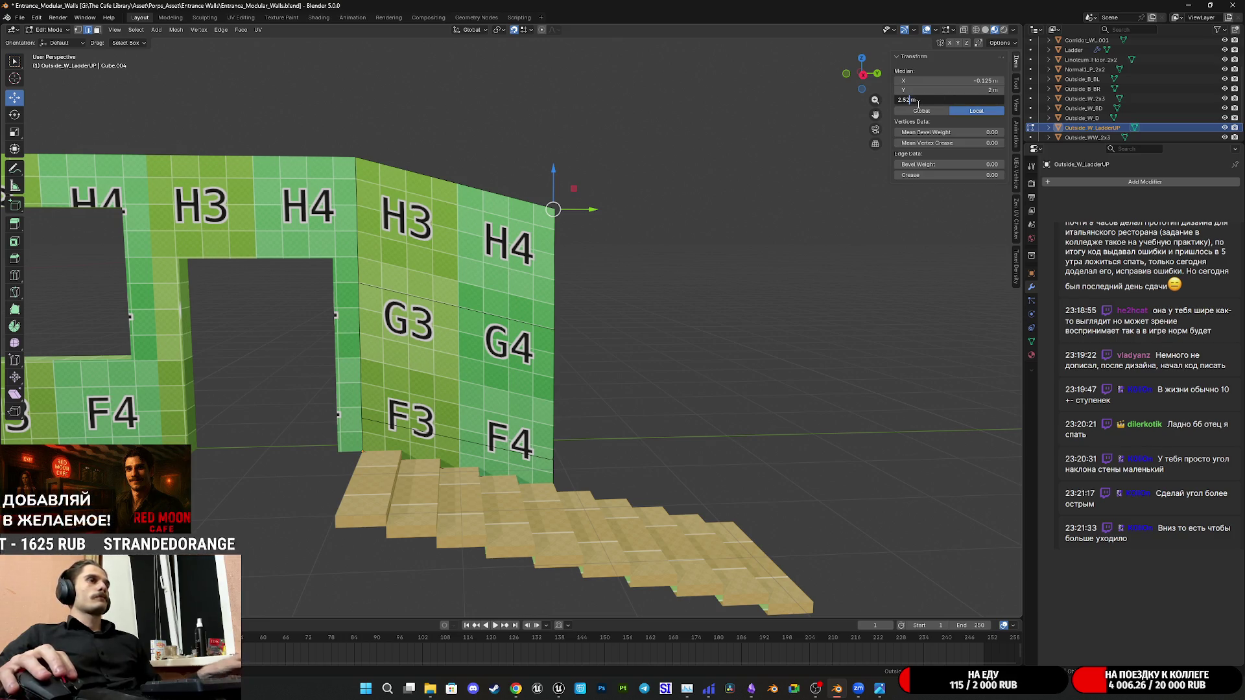
key(BackSpace)
text(25)
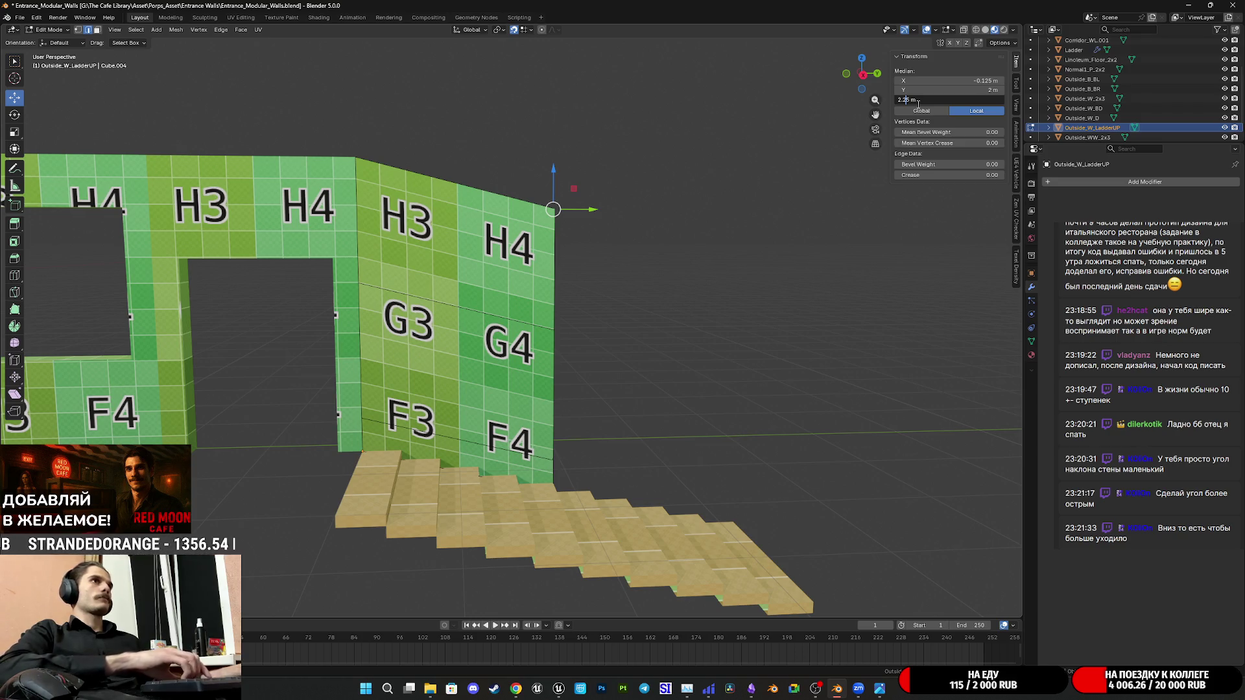
key(Return)
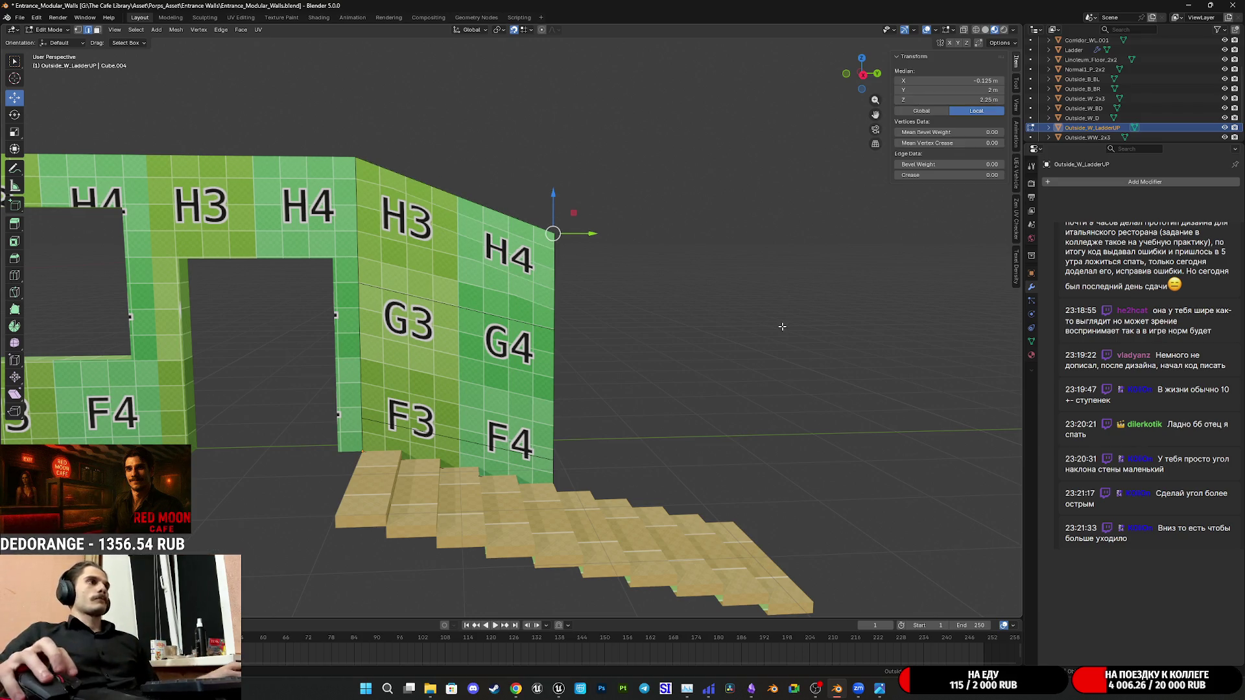
Lower the middle vertex on the outer edge to Z 1 m
middle_drag(782, 327, 720, 326)
scroll(676, 340, up, 3)
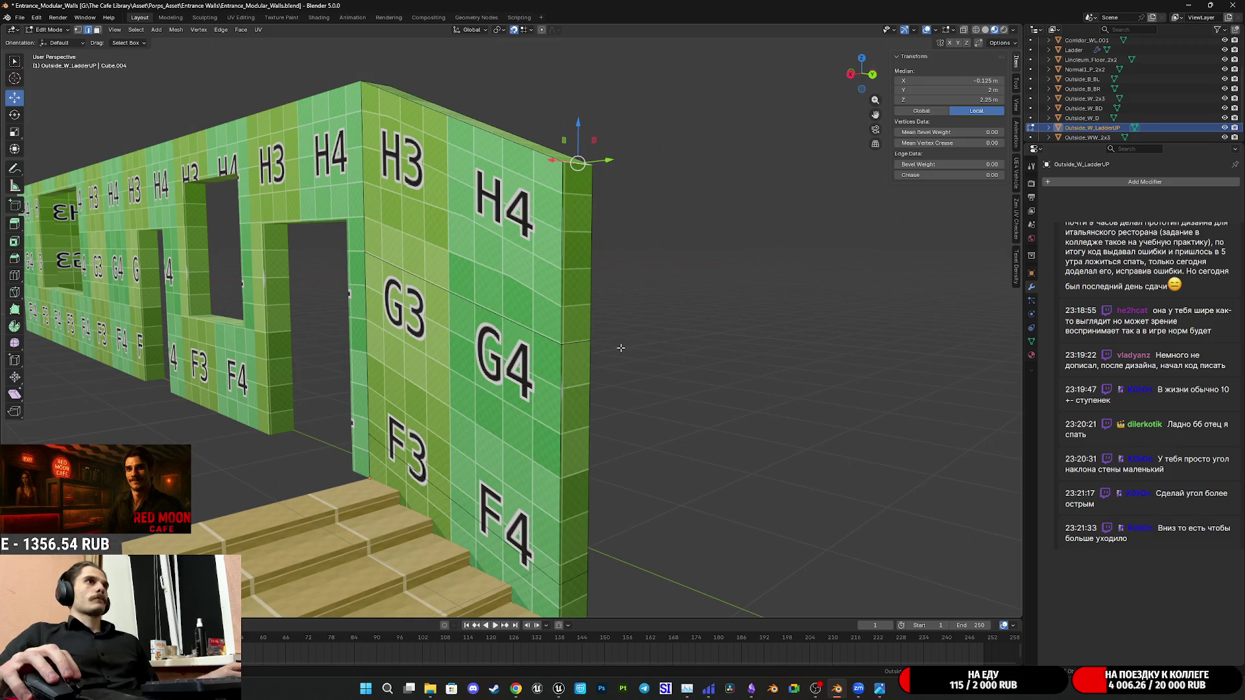
click(576, 343)
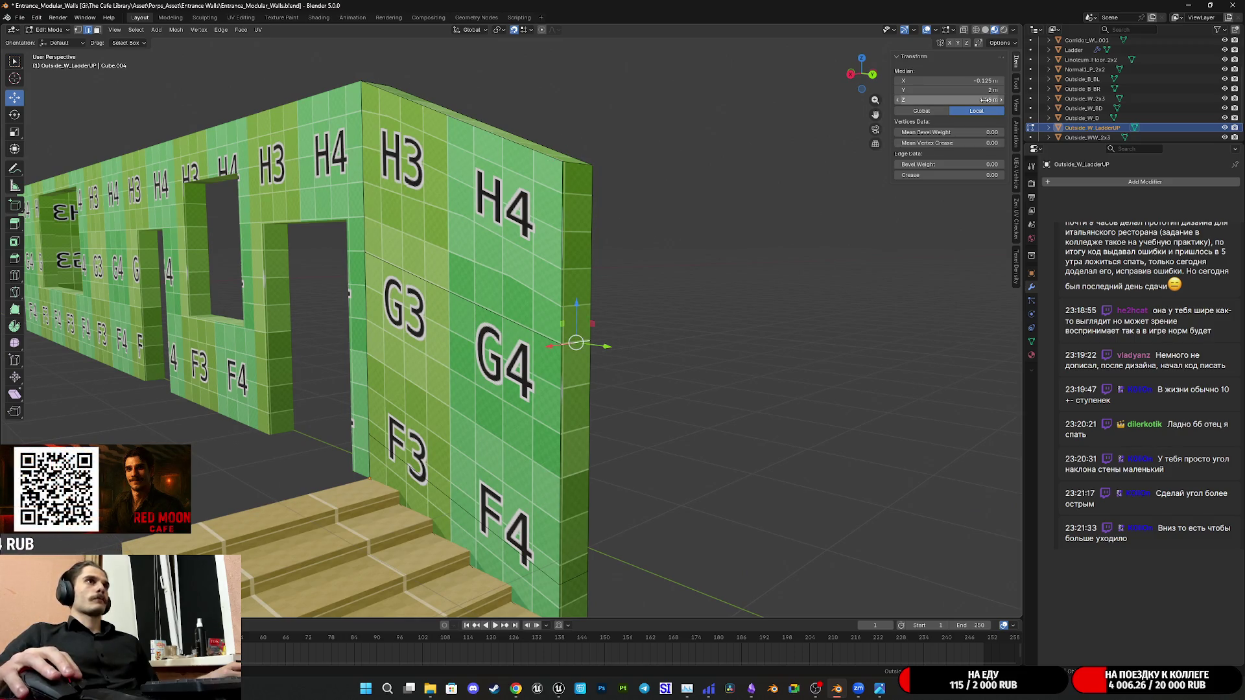
key(Return)
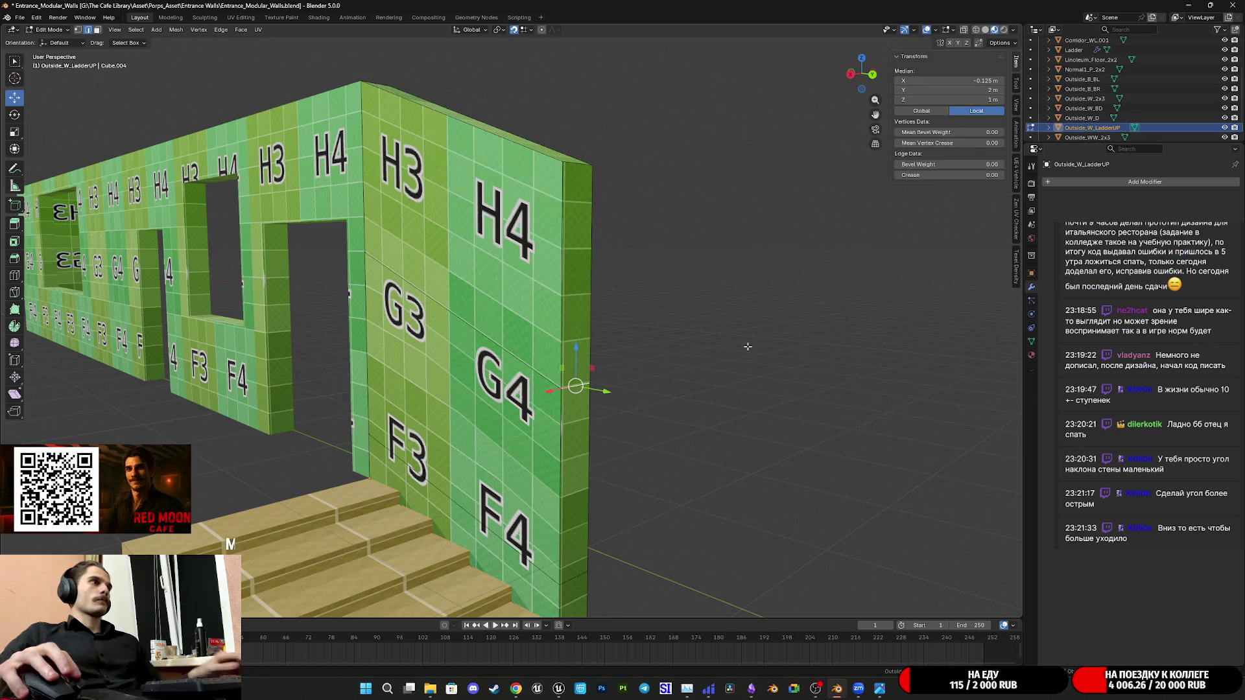
shift+middle_drag(594, 516, 604, 407)
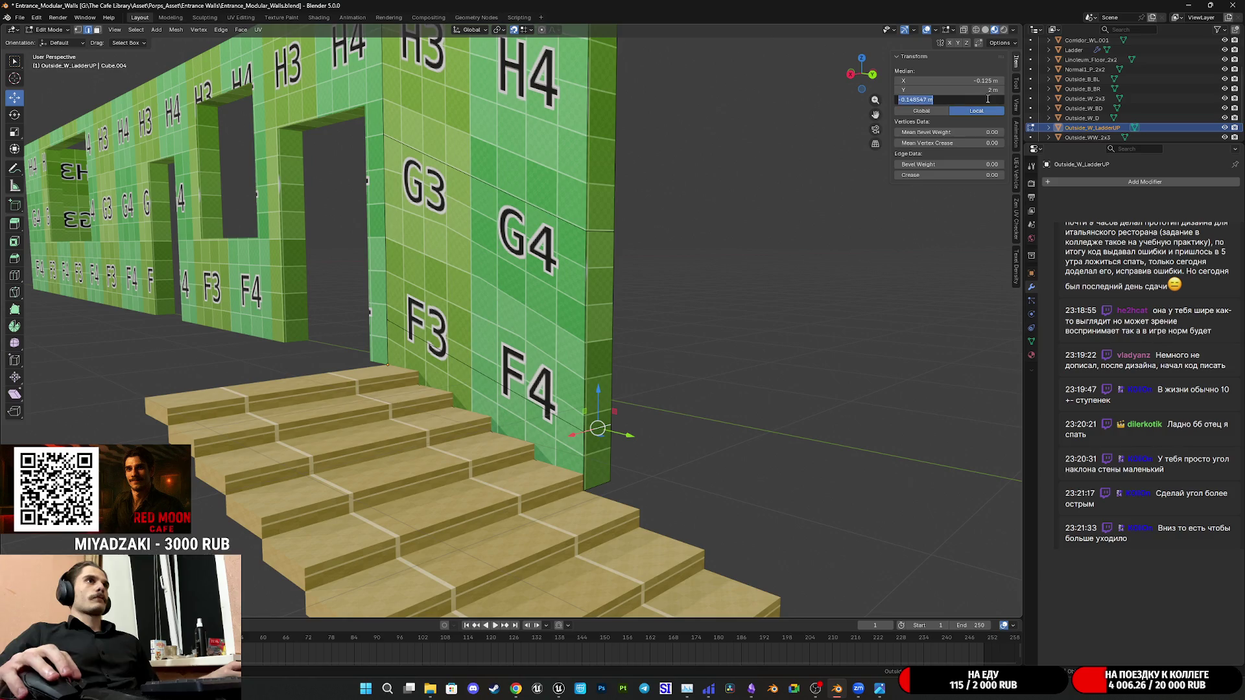
Set the bottom outer vertex's Median Z to -0.75 m and check the wall along the stairs
key(BackSpace)
key(BackSpace)
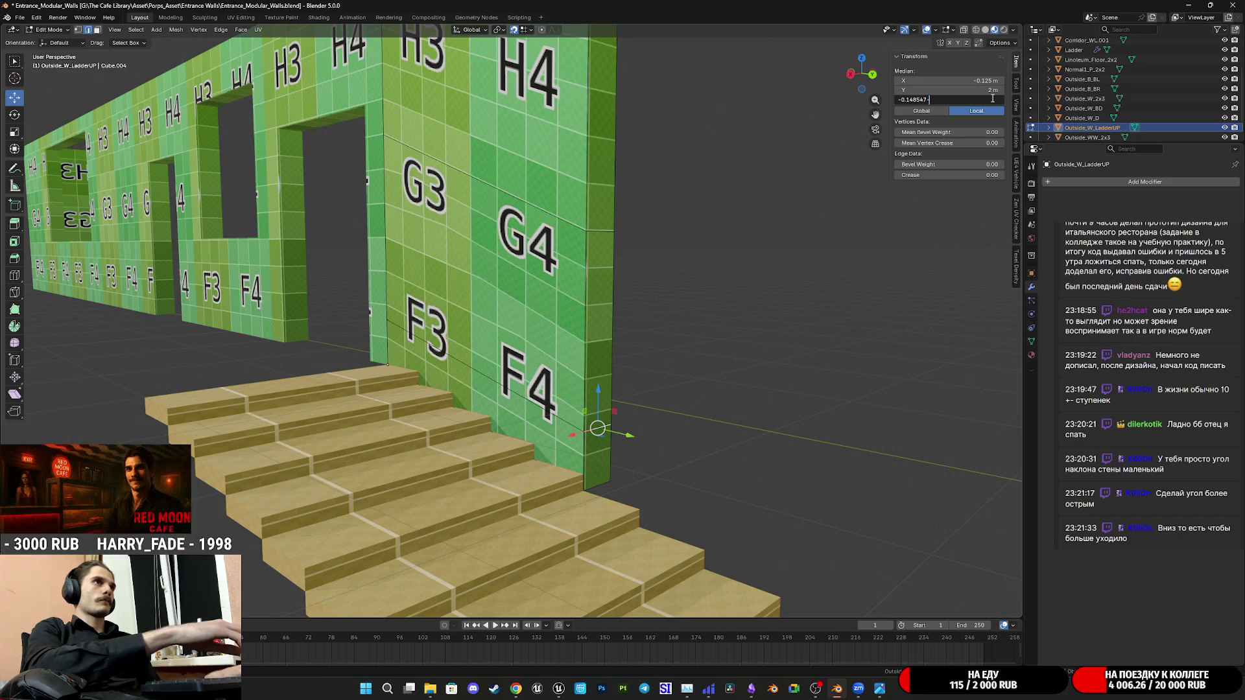
text(-0.25)
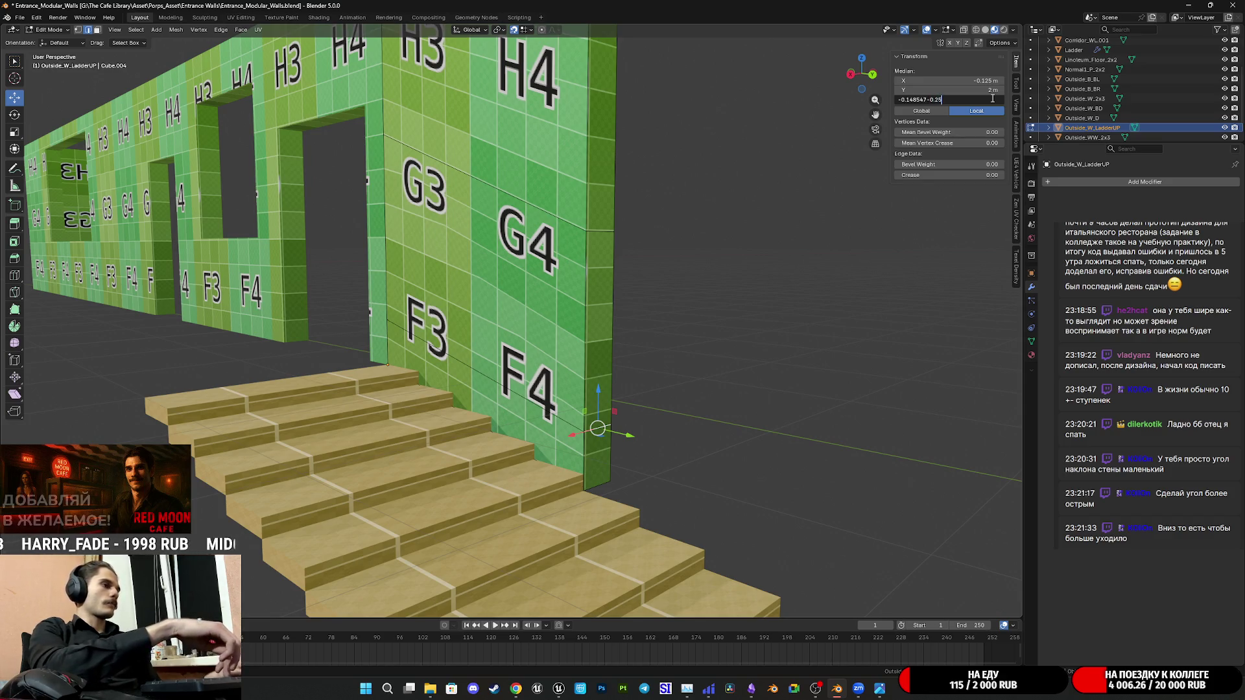
key(Return)
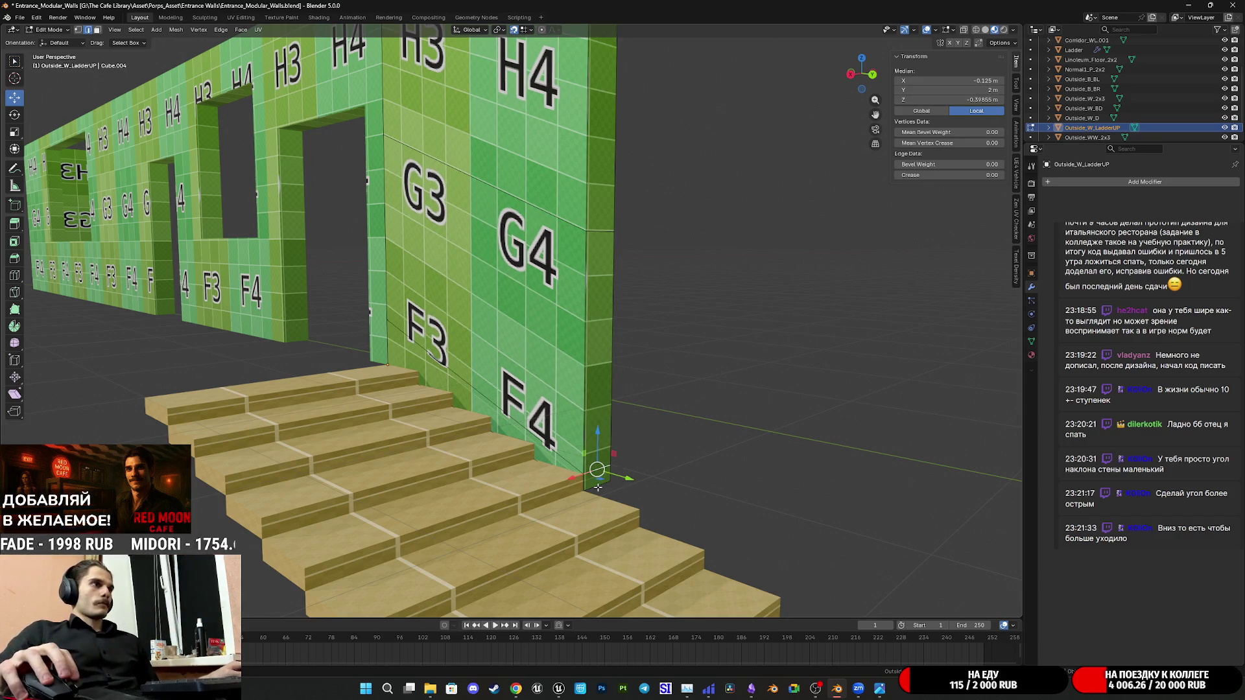
click(968, 99)
text(-0.5-0.2)
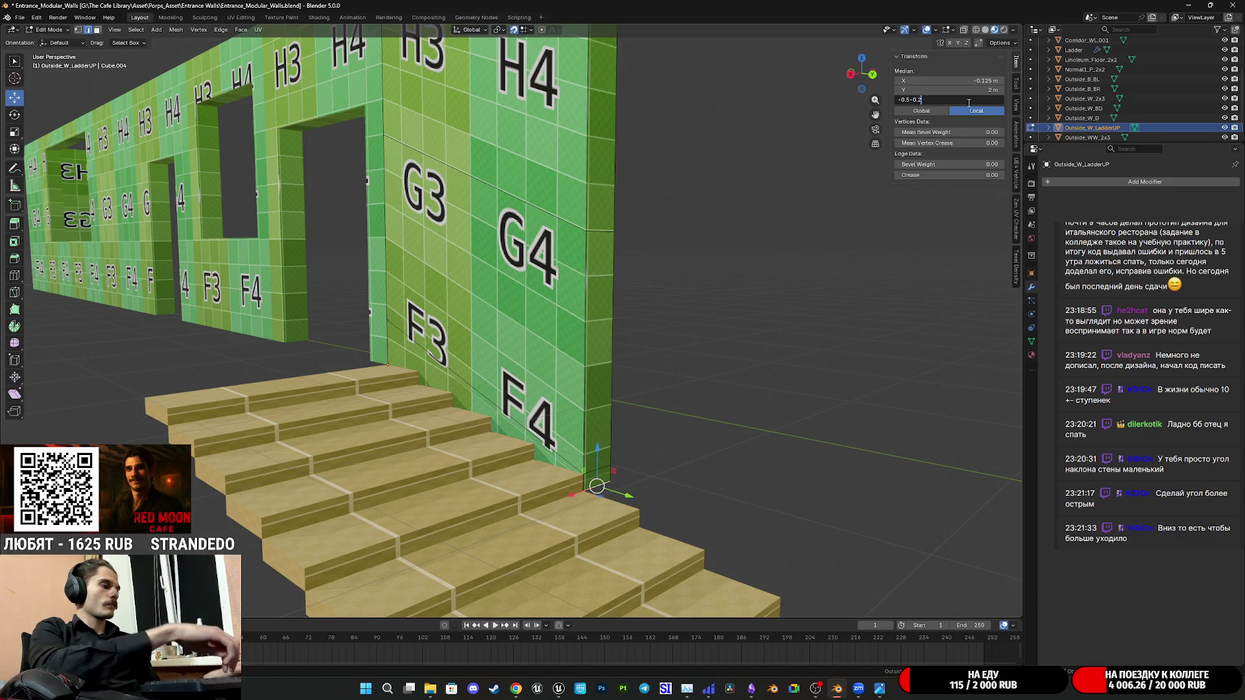
text(5)
key(Return)
scroll(634, 368, down, 3)
scroll(635, 367, down, 2)
middle_drag(634, 369, 712, 345)
scroll(715, 342, up, 1)
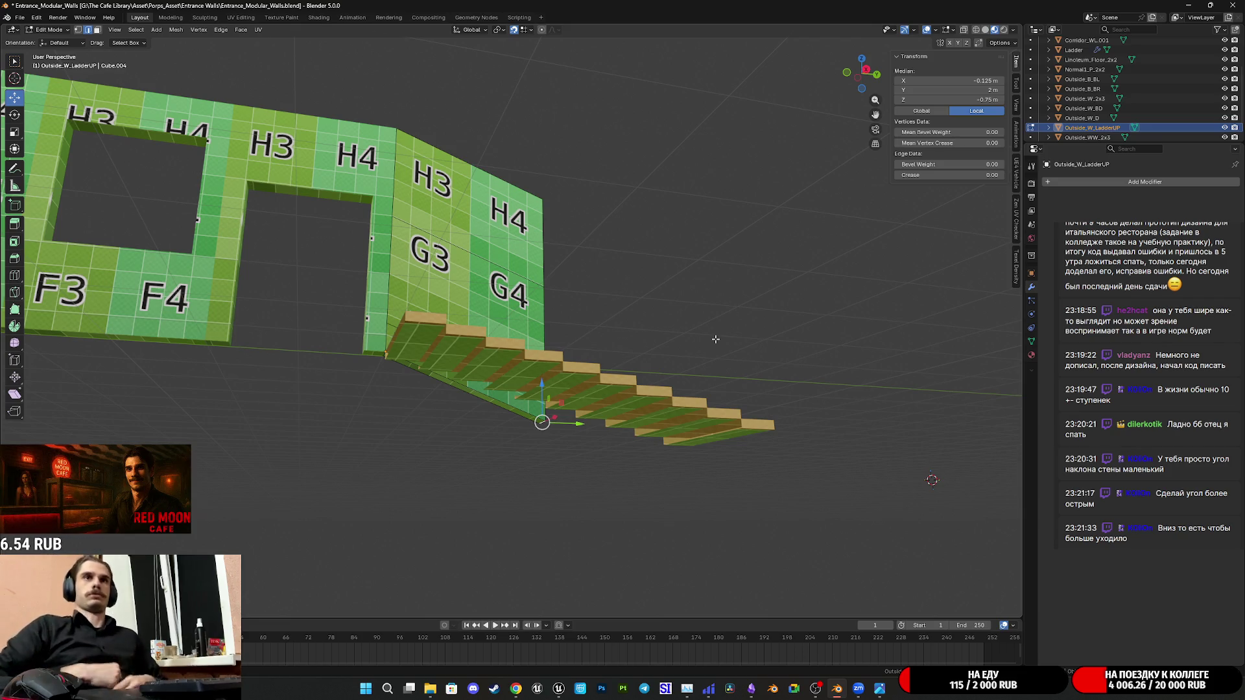
In Object Mode duplicate the sloped ladder wall 2 m along Y and drop it 1 m
key(Tab)
mouse_move(715, 346)
middle_down()
mouse_move(660, 403)
mouse_move(597, 398)
mouse_move(397, 246)
middle_up()
click(604, 410)
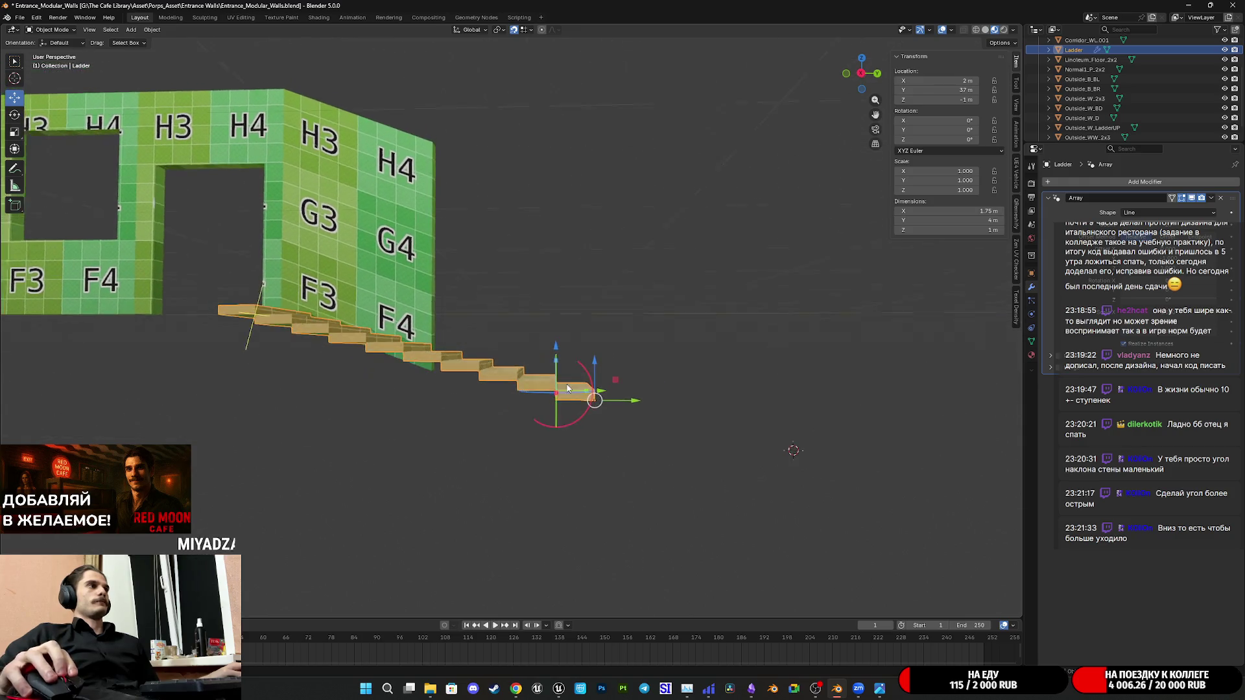
click(396, 246)
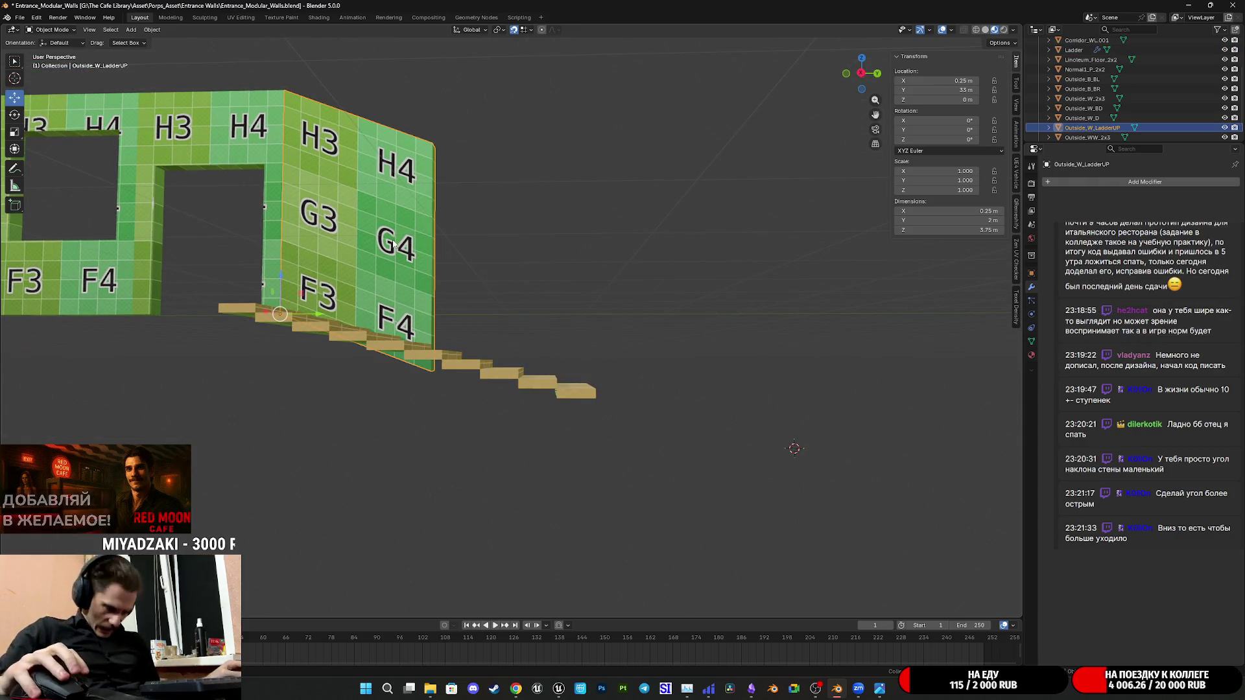
key(shift+d)
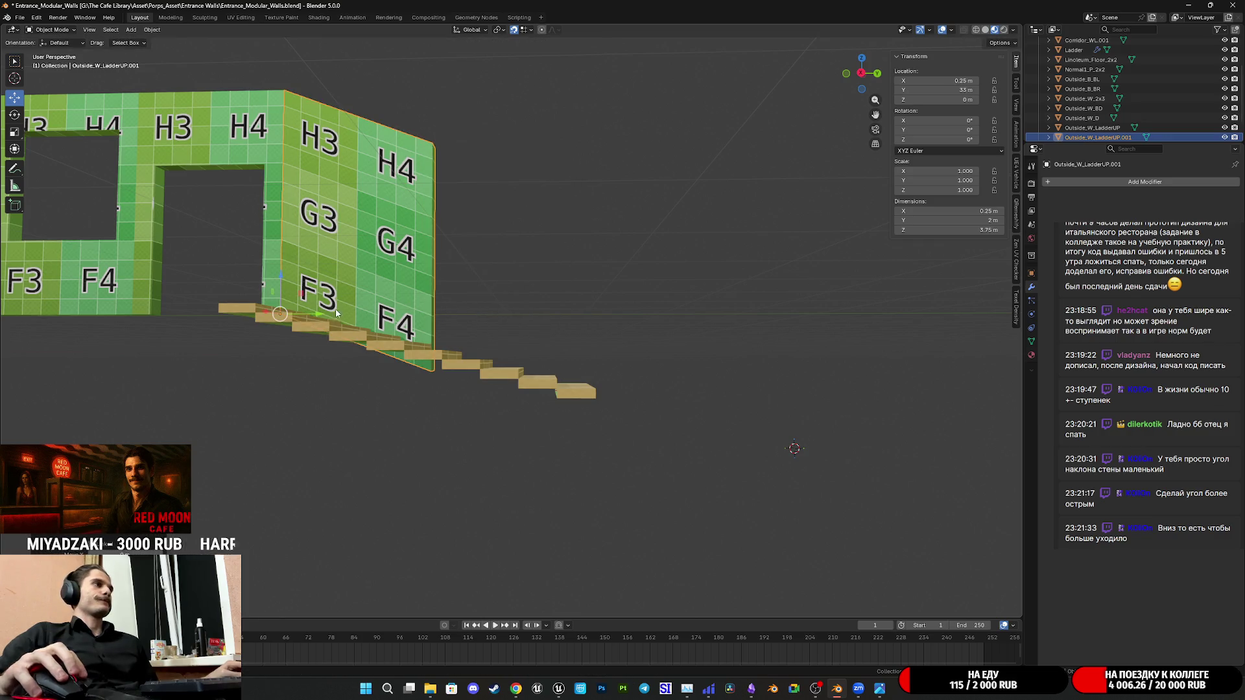
key(y)
key(2)
key(Return)
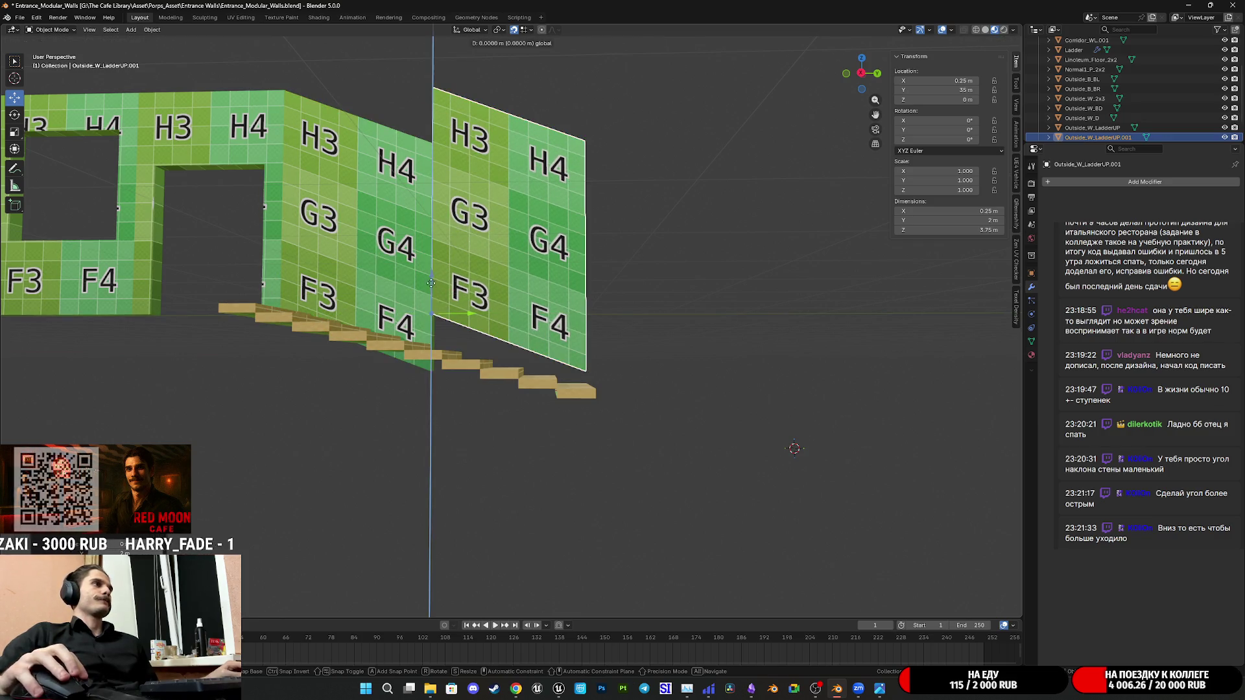
text(gz-1)
key(Return)
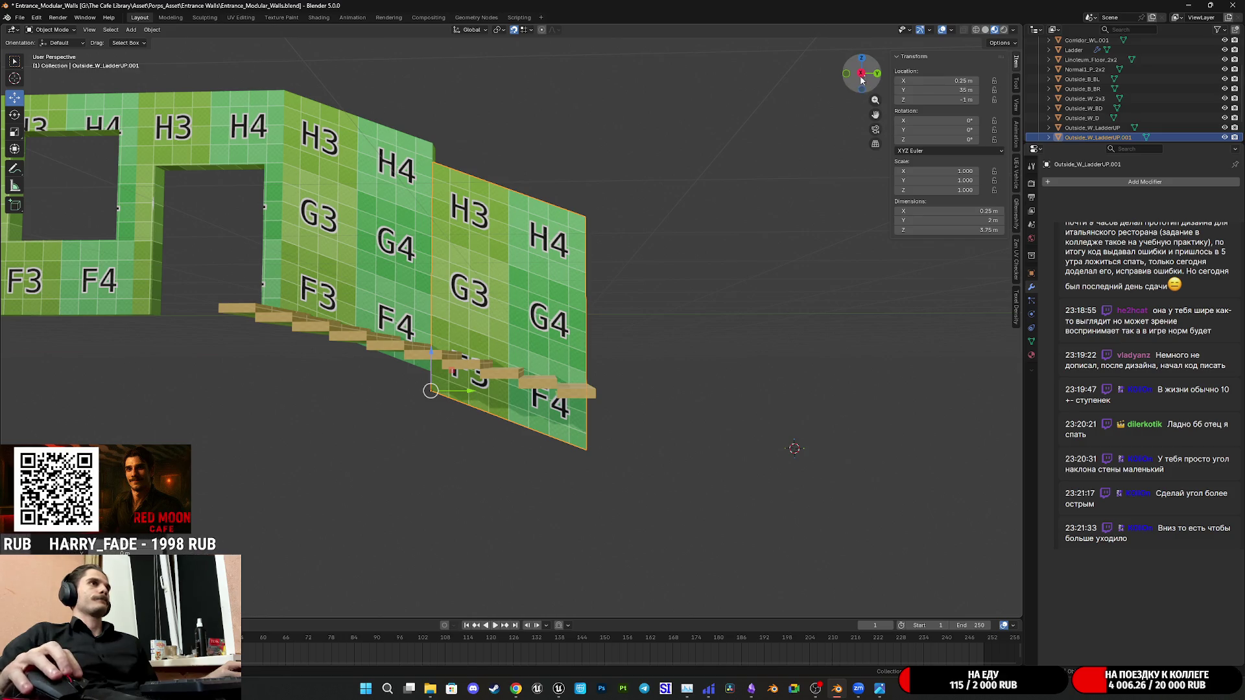
From Right Ortho view, move the copy up along Z to -0.8 then -0.7 m
click(860, 73)
scroll(474, 364, up, 2)
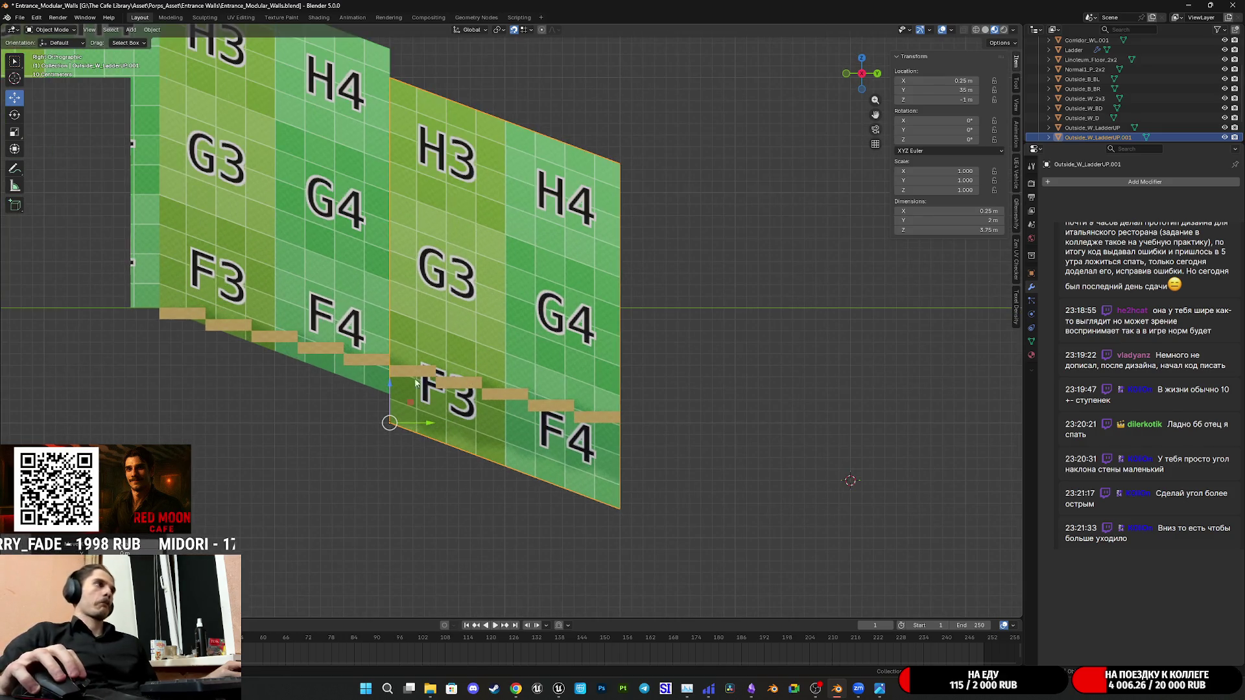
key(g)
key(z)
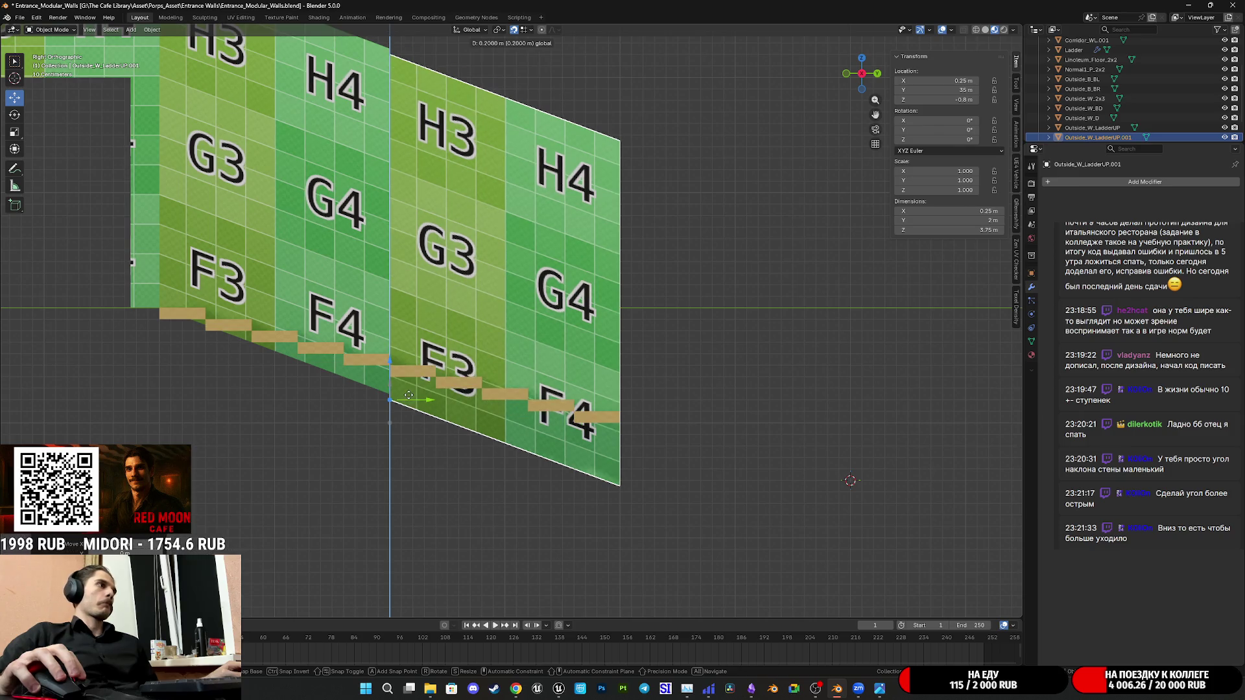
click(433, 331)
scroll(434, 332, up, 1)
scroll(491, 373, up, 1)
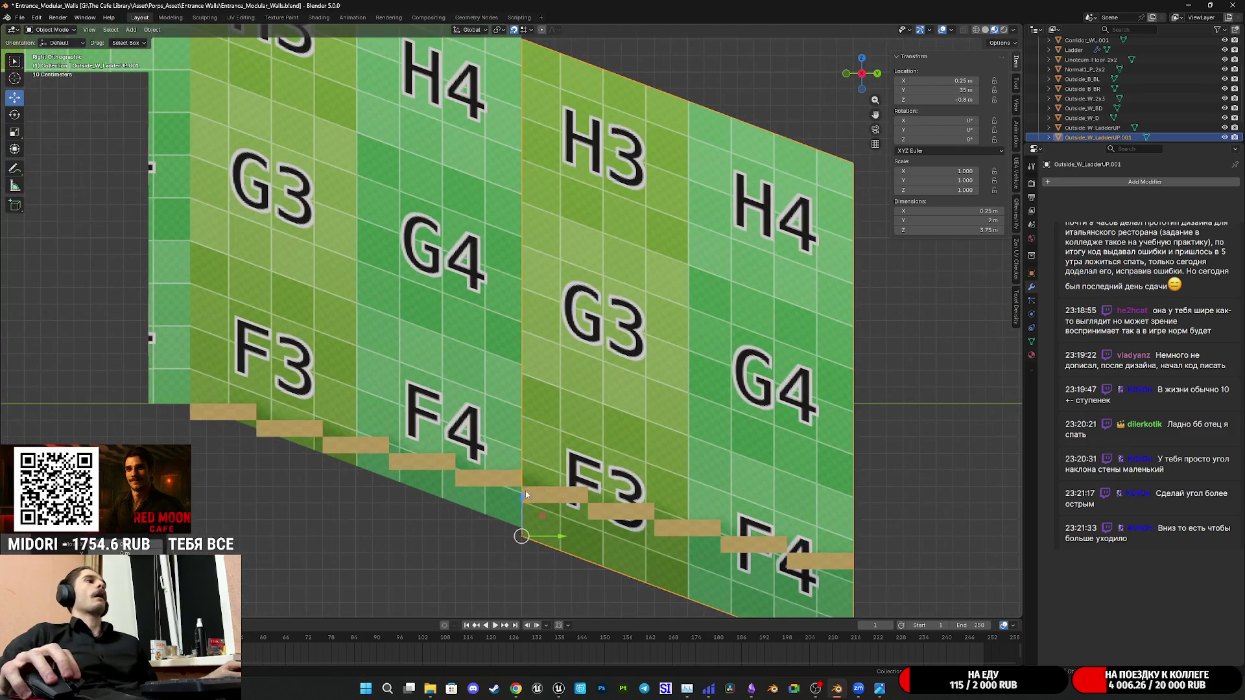
key(g)
key(z)
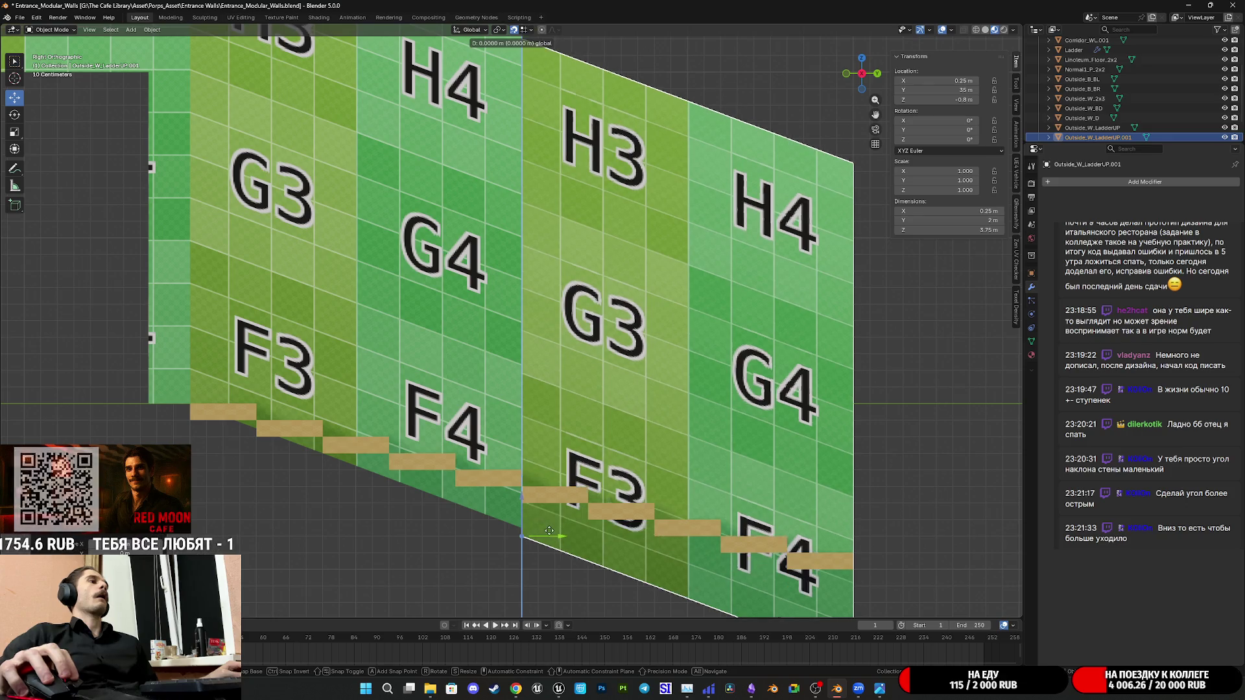
click(552, 525)
scroll(591, 458, down, 3)
scroll(594, 446, down, 1)
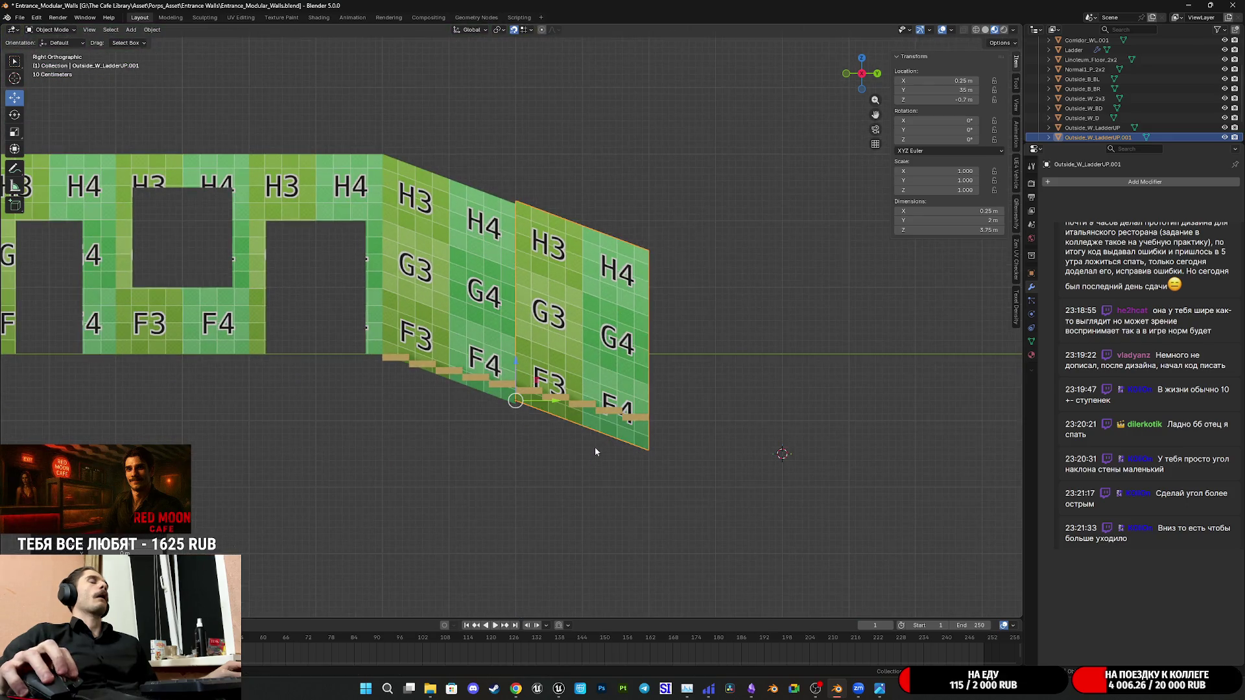
scroll(596, 430, up, 4)
shift+scroll(593, 433, up, 2)
shift+scroll(584, 438, up, 2)
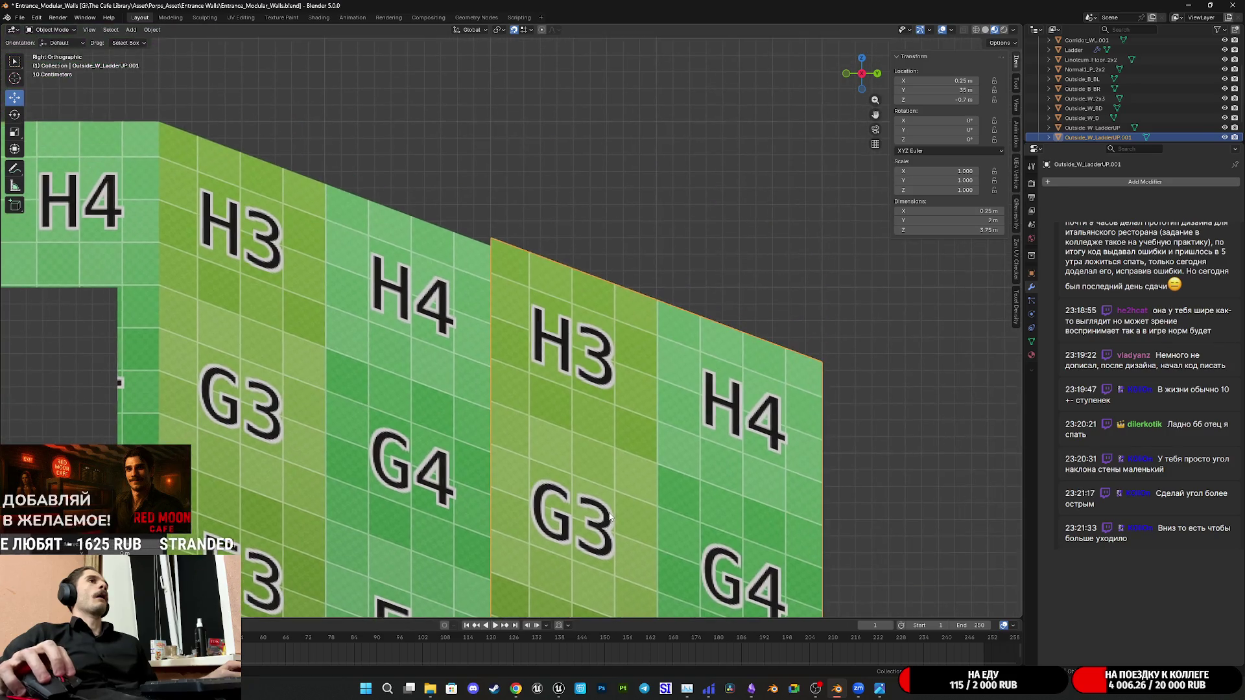
shift+scroll(578, 441, down, 3)
shift+scroll(579, 441, down, 2)
scroll(574, 429, up, 3)
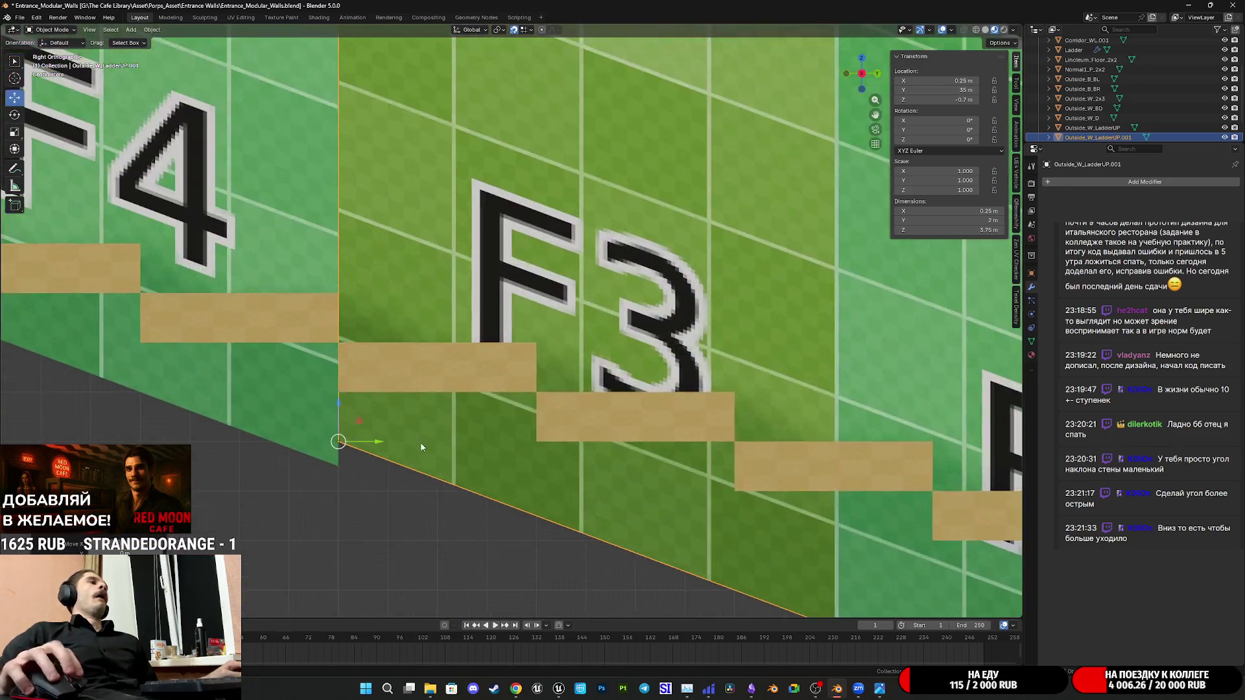
scroll(584, 321, up, 3)
scroll(586, 317, up, 1)
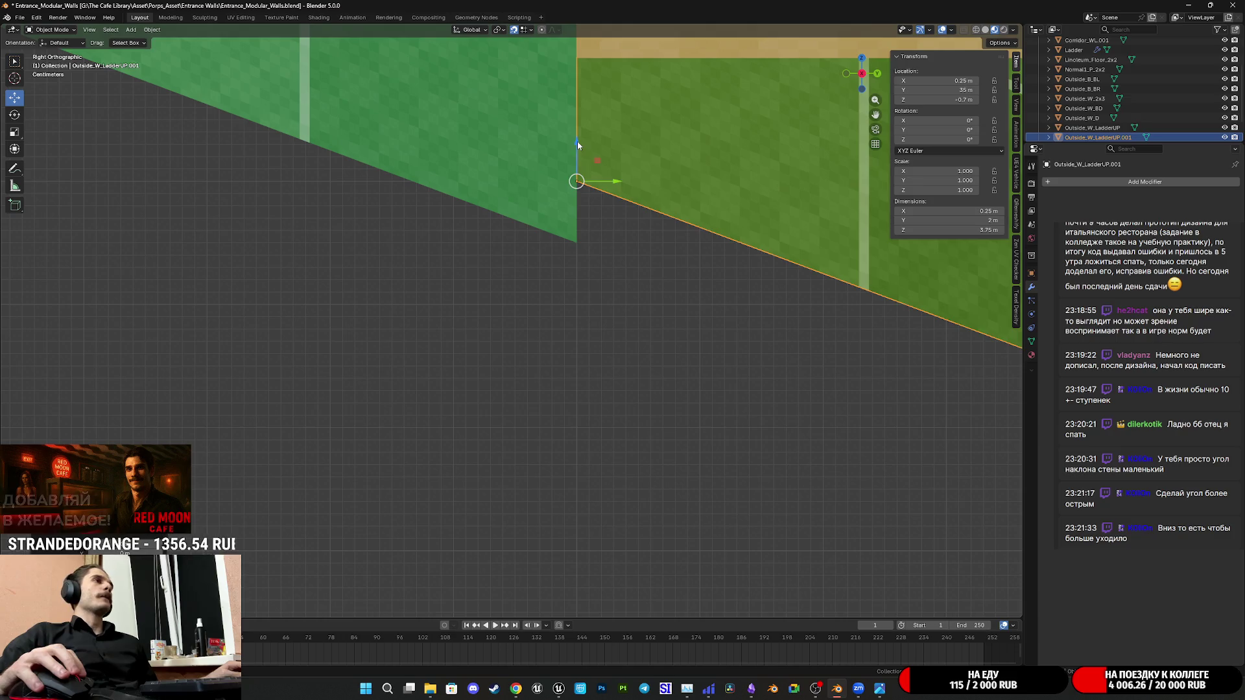
Move the copied wall down along Z to -0.75 m and frame the view on it
key(g)
key(z)
click(617, 243)
key(KP_Decimal)
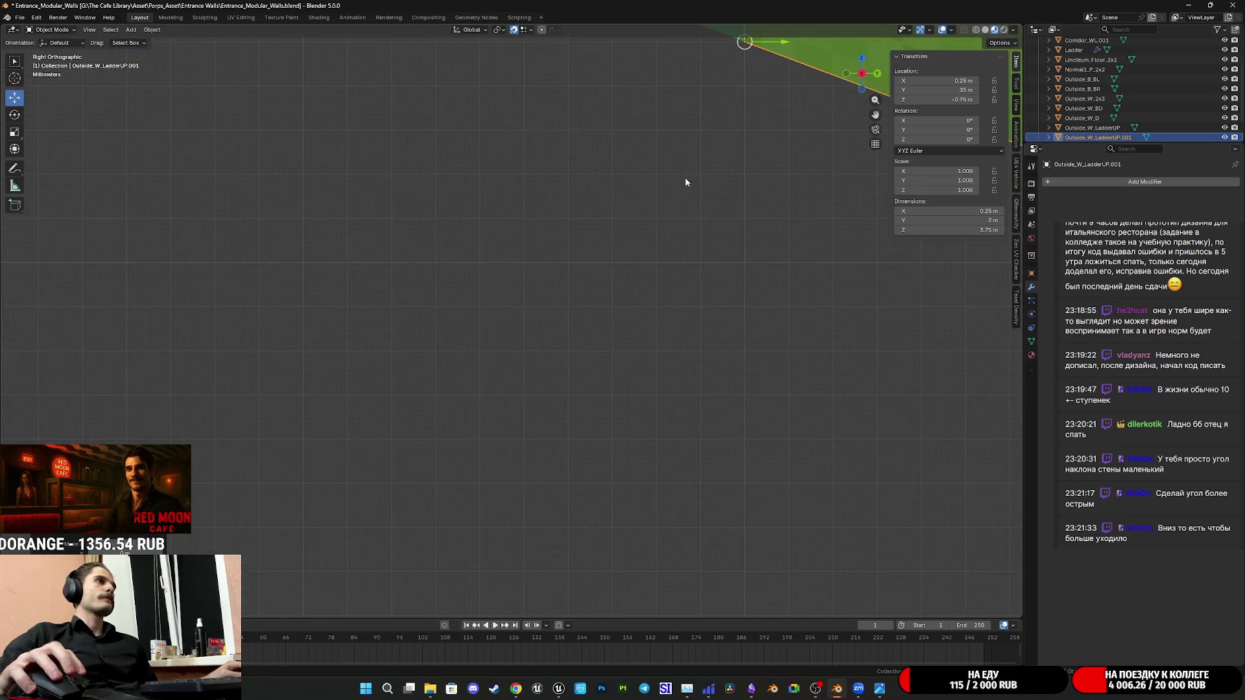